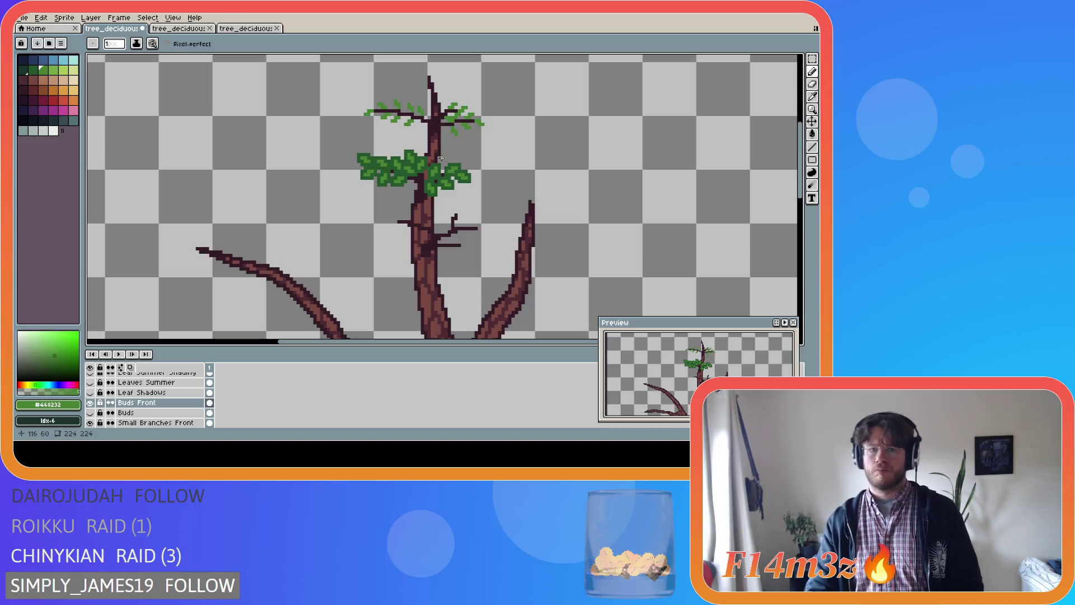
- Eyedrop the darker leaf green and pencil a dense leaf cluster around the top-left branch tip
left_click_drag(420, 124, 421, 127)
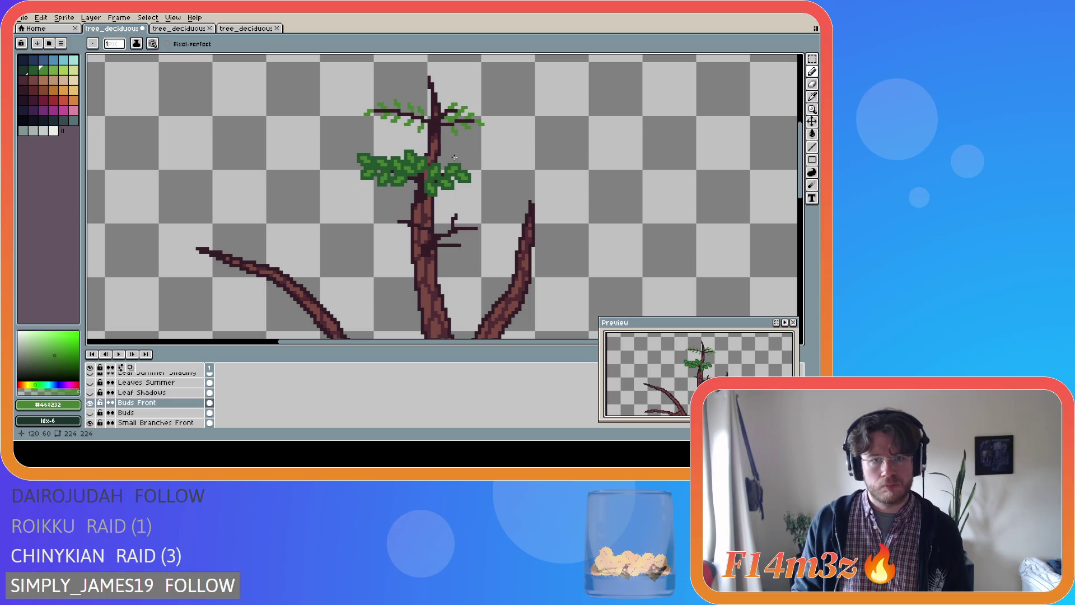
left_click(388, 178, "alt")
left_click_drag(362, 111, 364, 115)
left_click(371, 115)
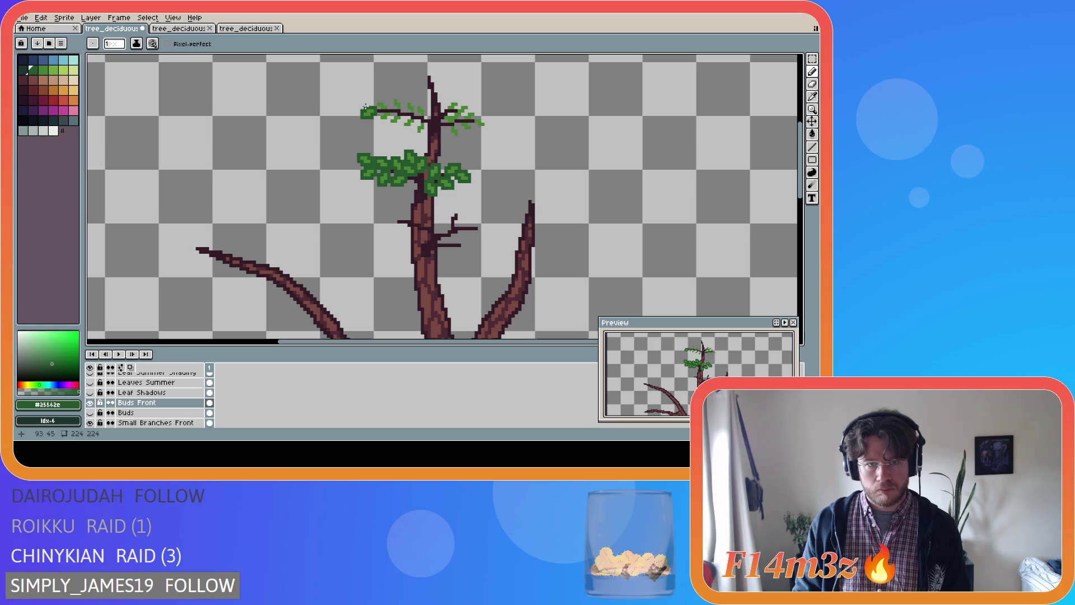
left_click_drag(375, 106, 393, 107)
left_click(395, 109)
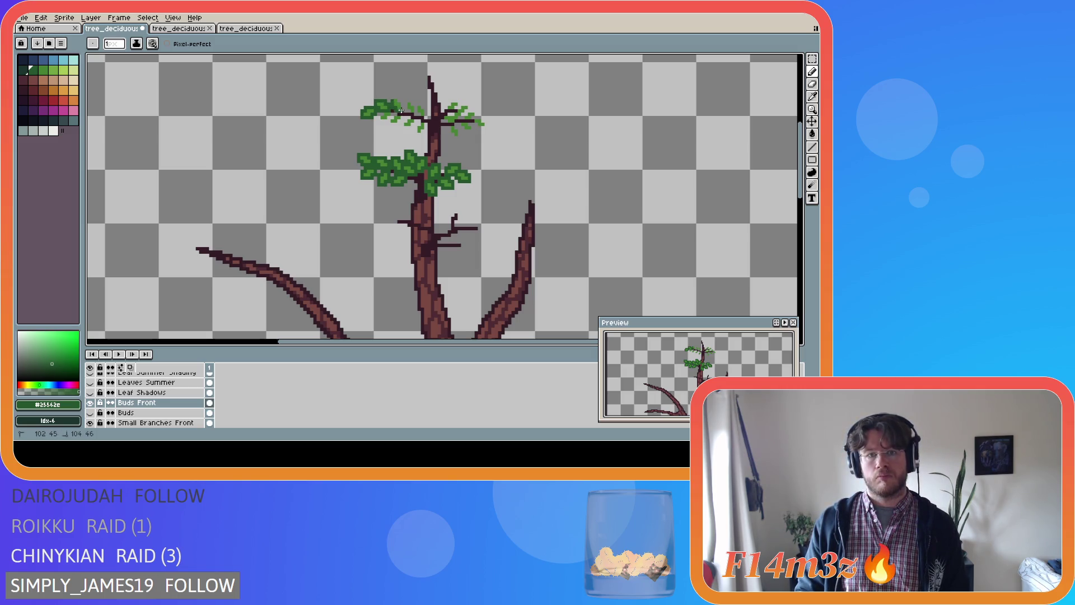
left_click(398, 102)
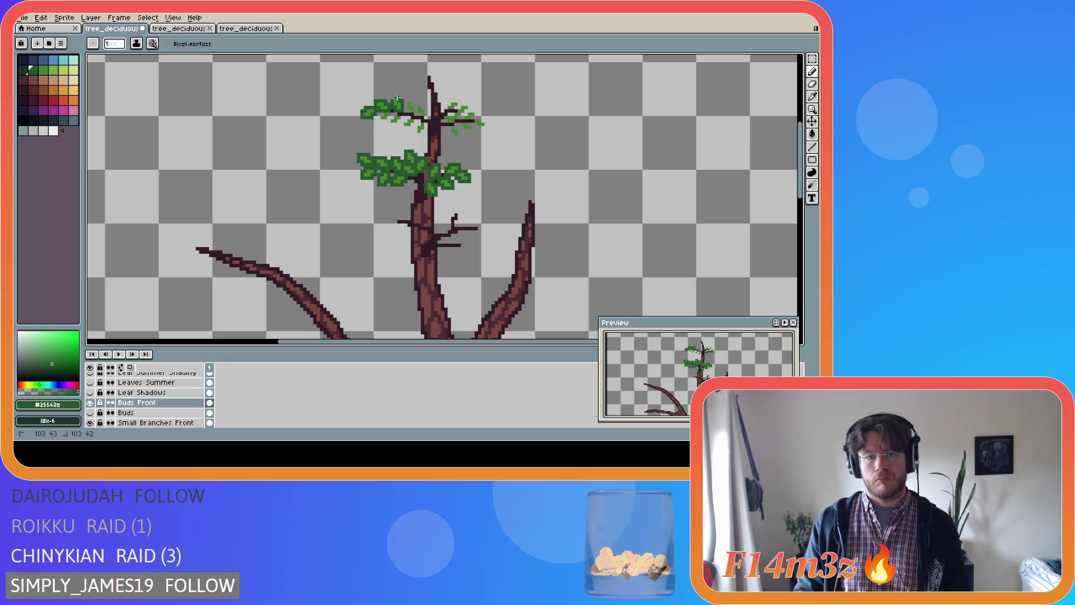
left_click_drag(404, 101, 405, 108)
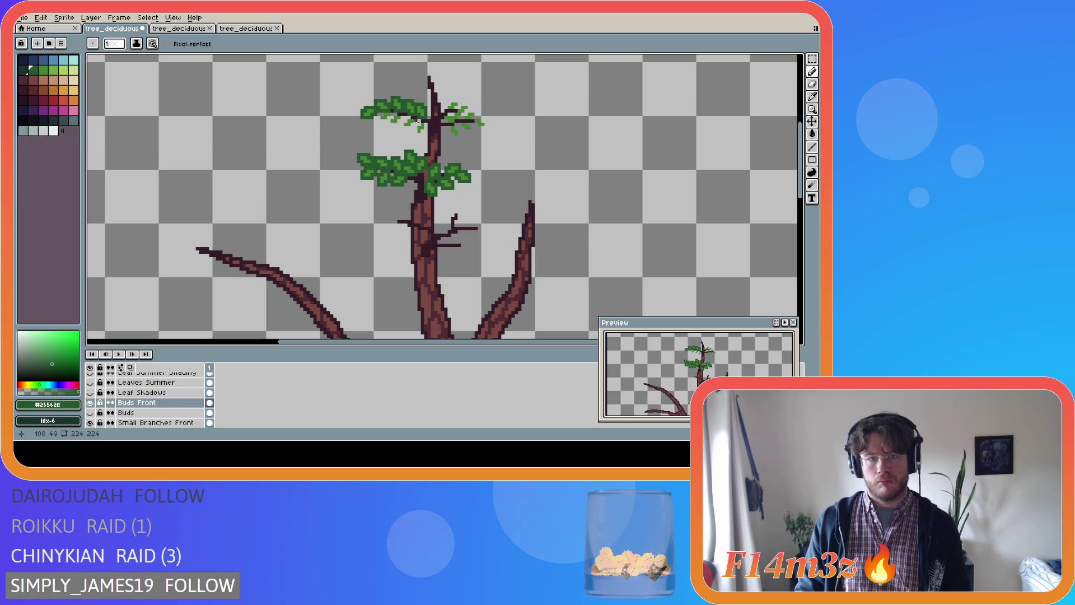
left_click_drag(420, 122, 425, 127)
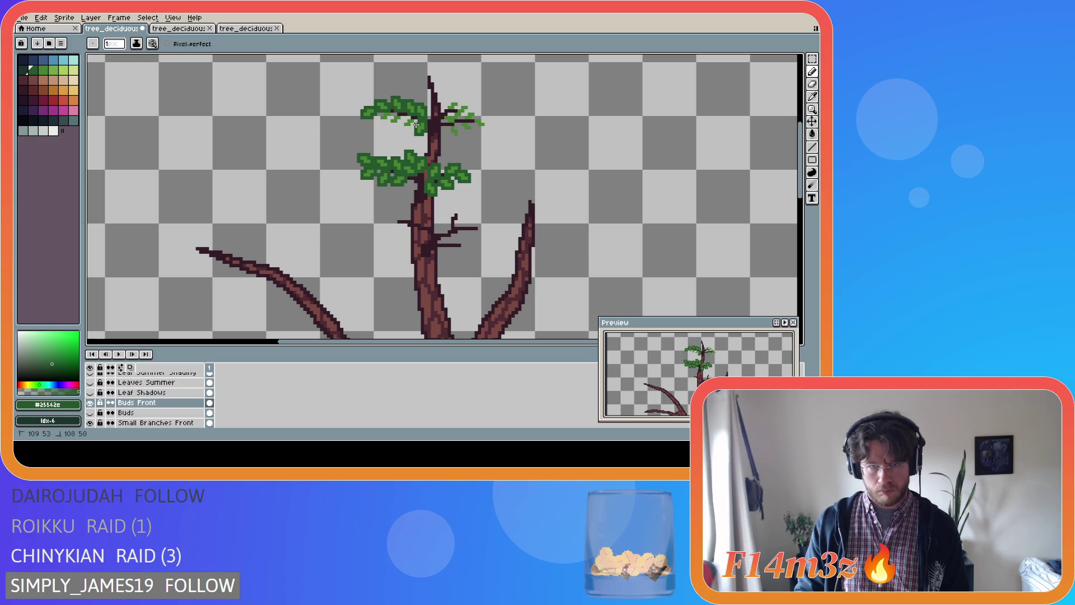
mouse_move(415, 117)
left_mouse_down()
mouse_move(402, 124)
mouse_move(412, 130)
mouse_move(392, 116)
left_mouse_up()
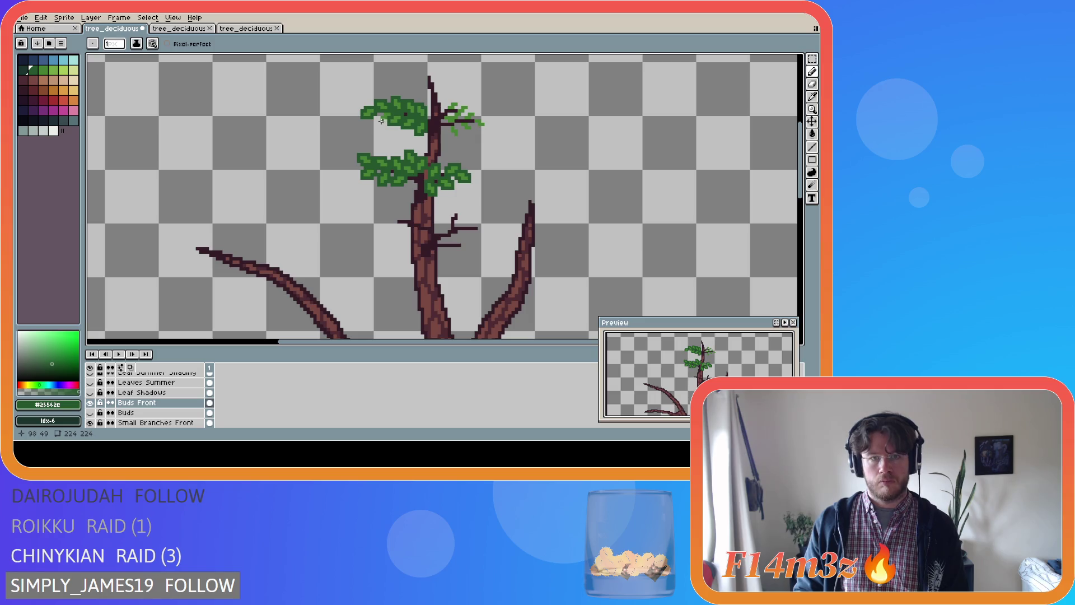
- Save the sprite, then draw the first dark-green leaves on the top-right branch
key("ctrl+s")
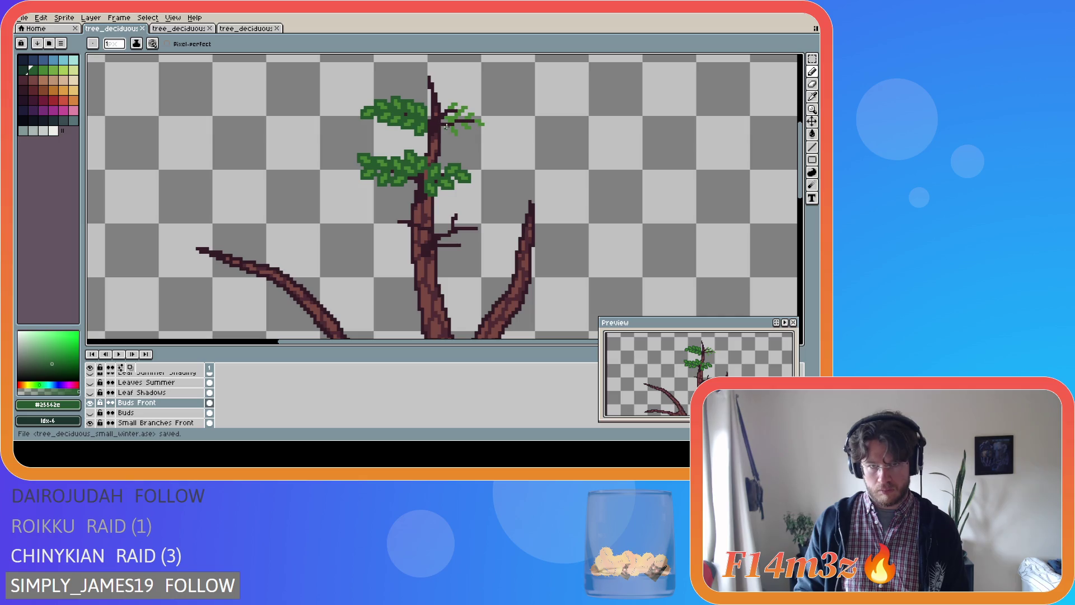
left_click_drag(448, 125, 448, 130)
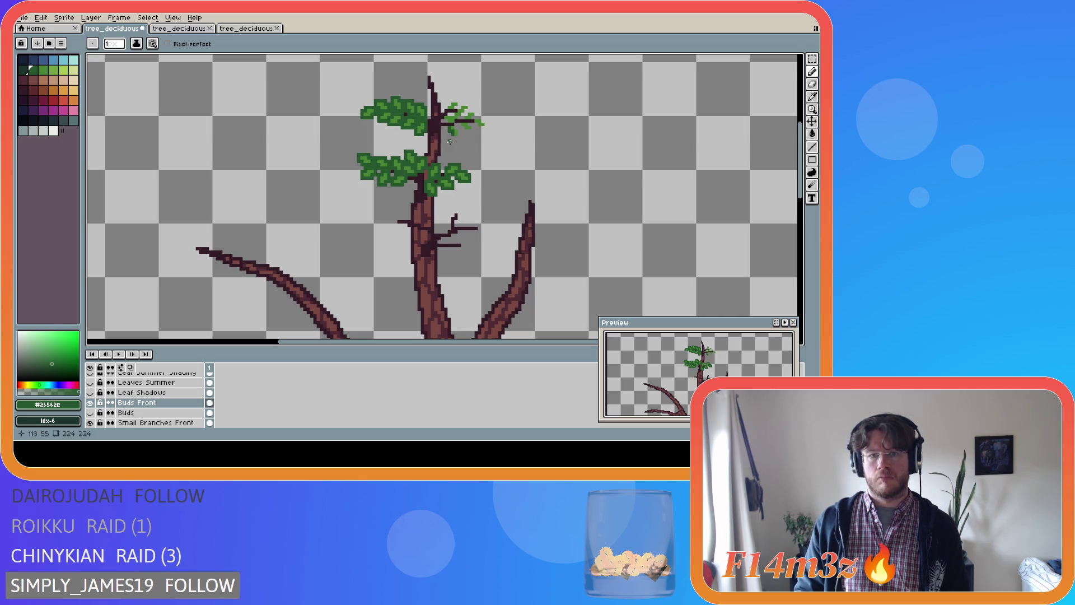
key("v")
key("b")
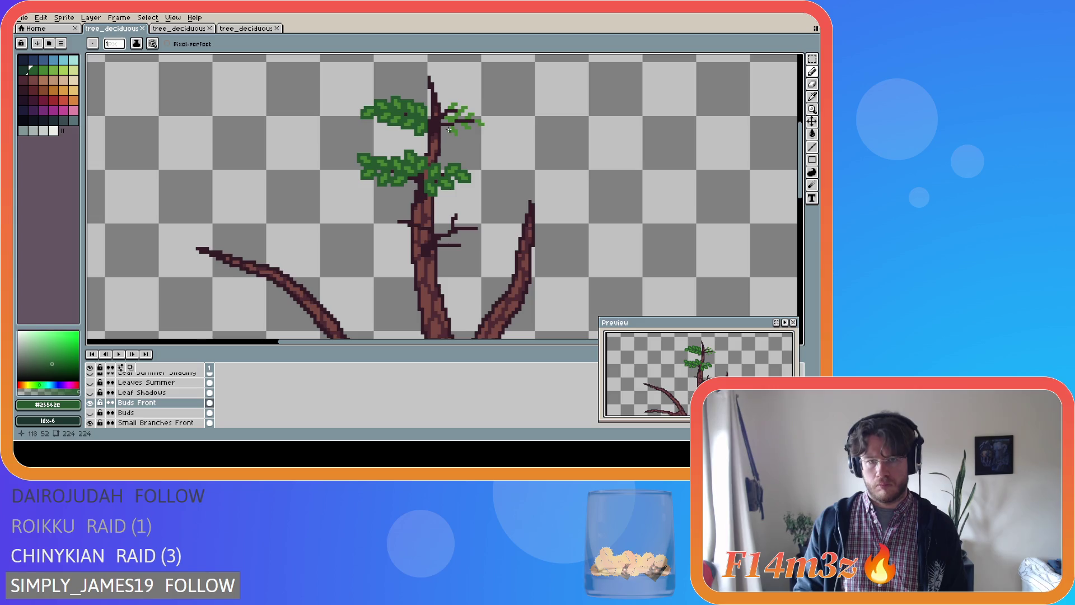
left_click_drag(458, 137, 466, 130)
- Build up the top-right leaf cluster with strokes and dabs, shaping its tip and edges
left_click(472, 130)
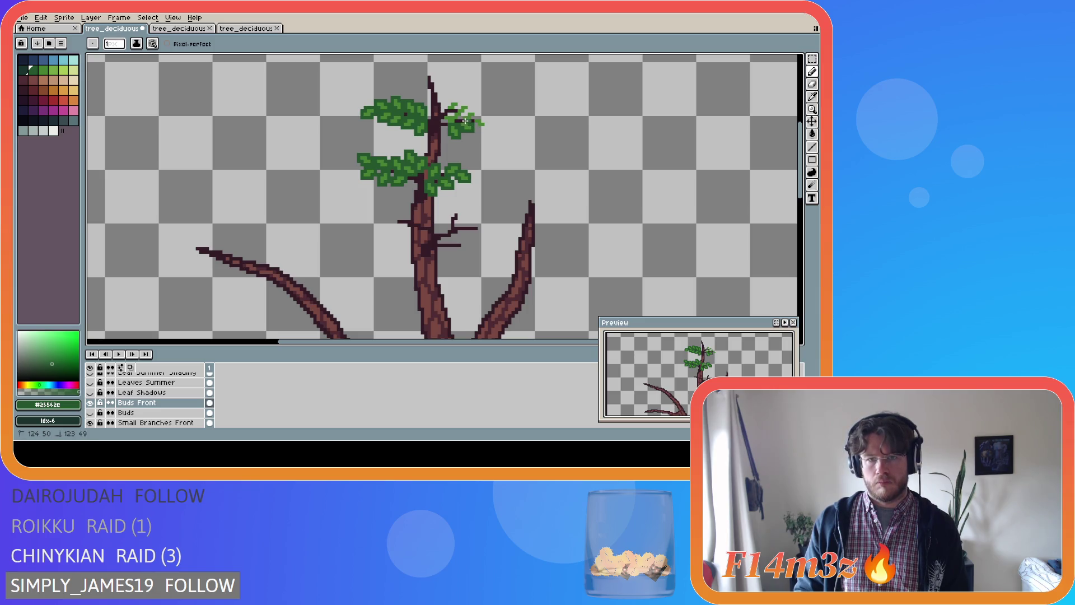
left_click_drag(459, 121, 481, 118)
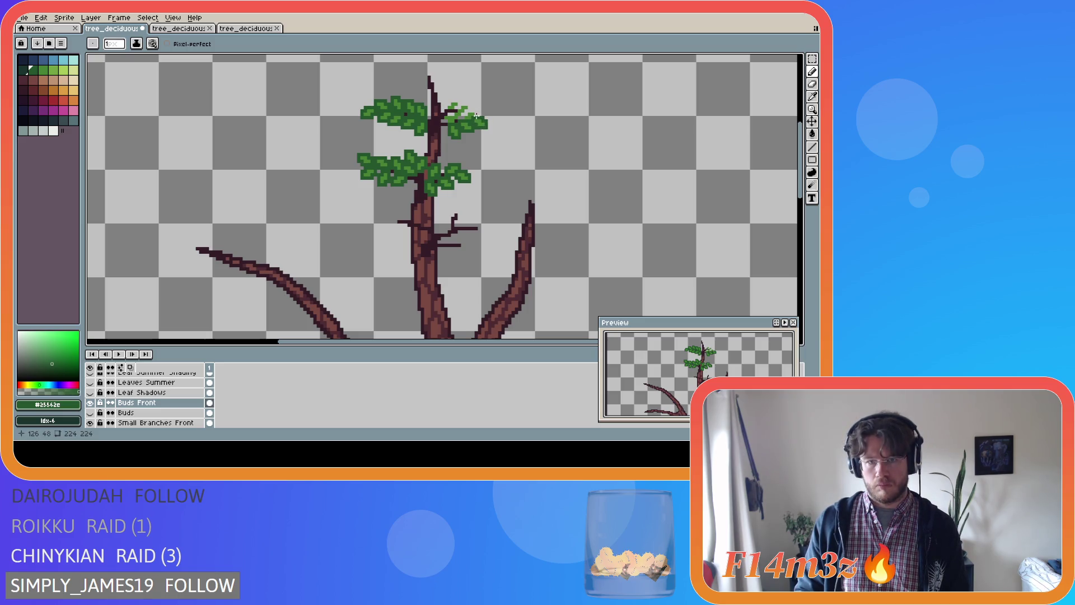
left_click_drag(476, 111, 461, 116)
left_click(465, 112)
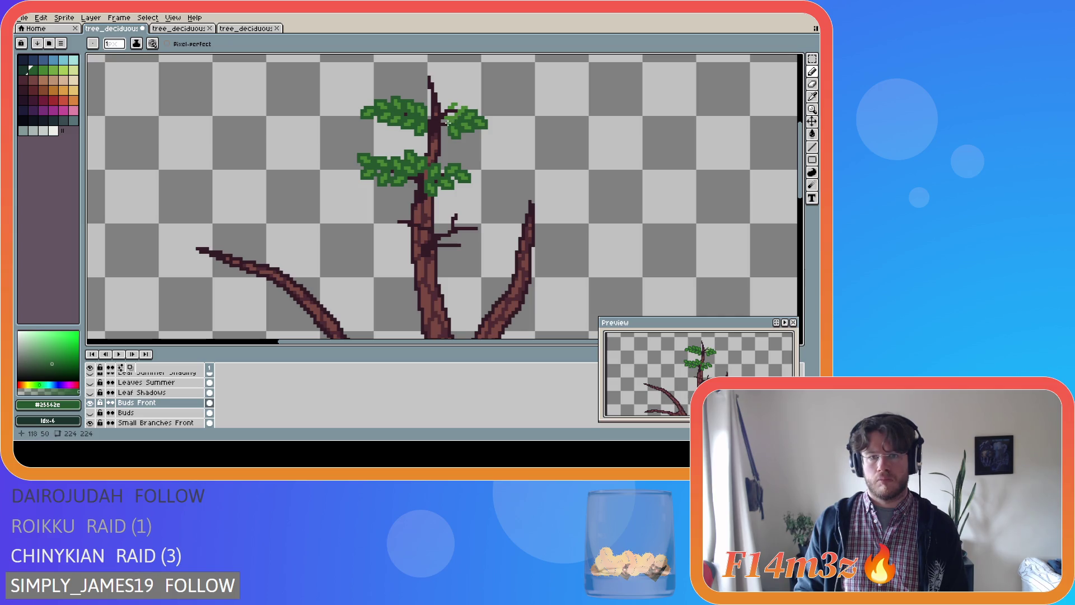
left_click(445, 123)
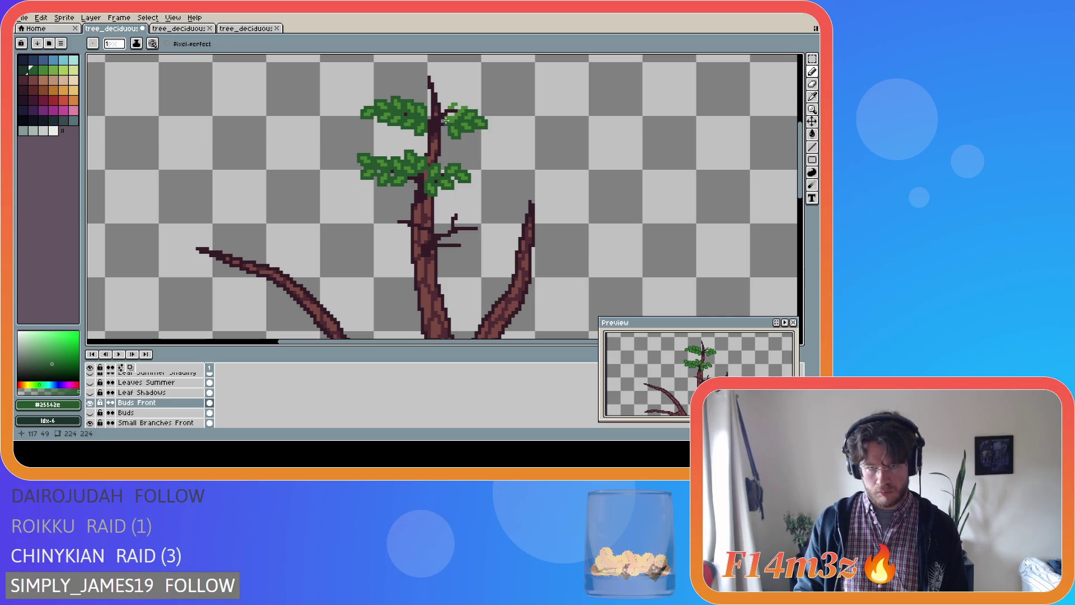
- Add a few more dark-green strokes to the top-right leaves, undoing the last one
left_click_drag(442, 116, 454, 114)
left_click(454, 110)
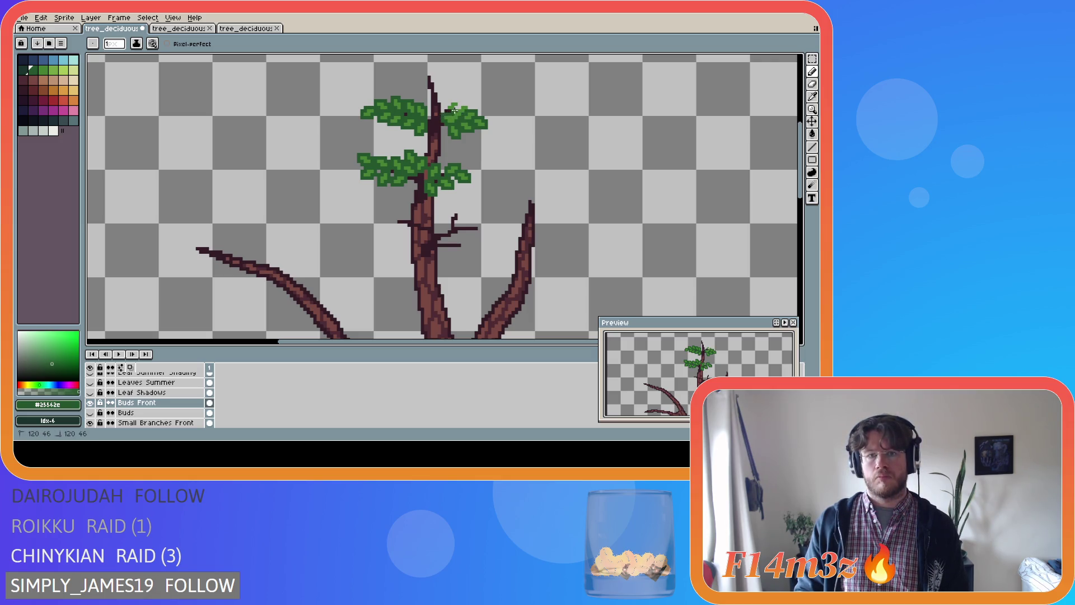
left_click_drag(456, 107, 463, 104)
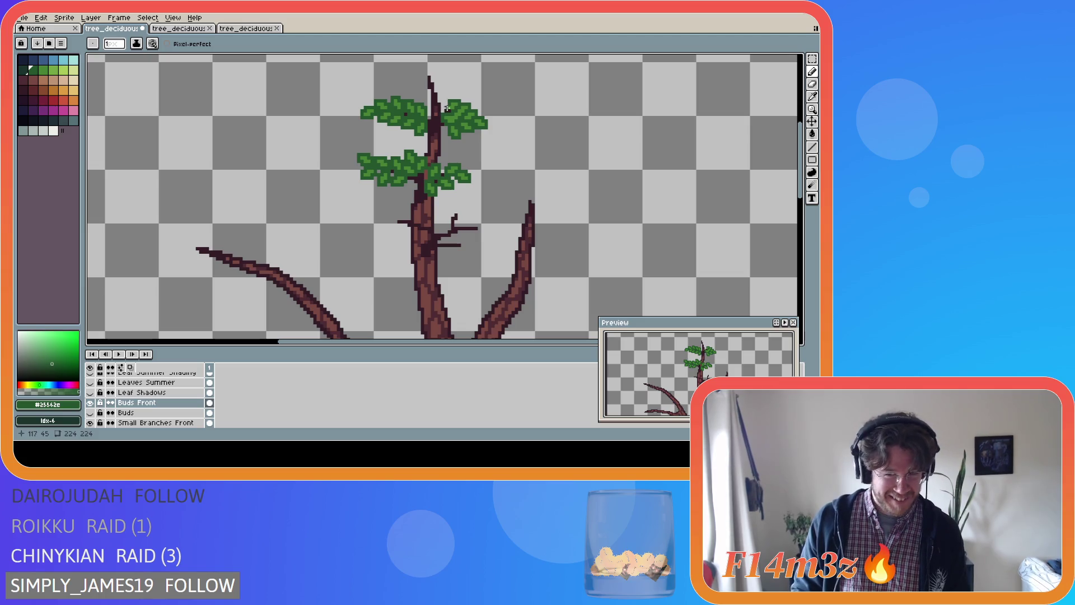
left_click(445, 107)
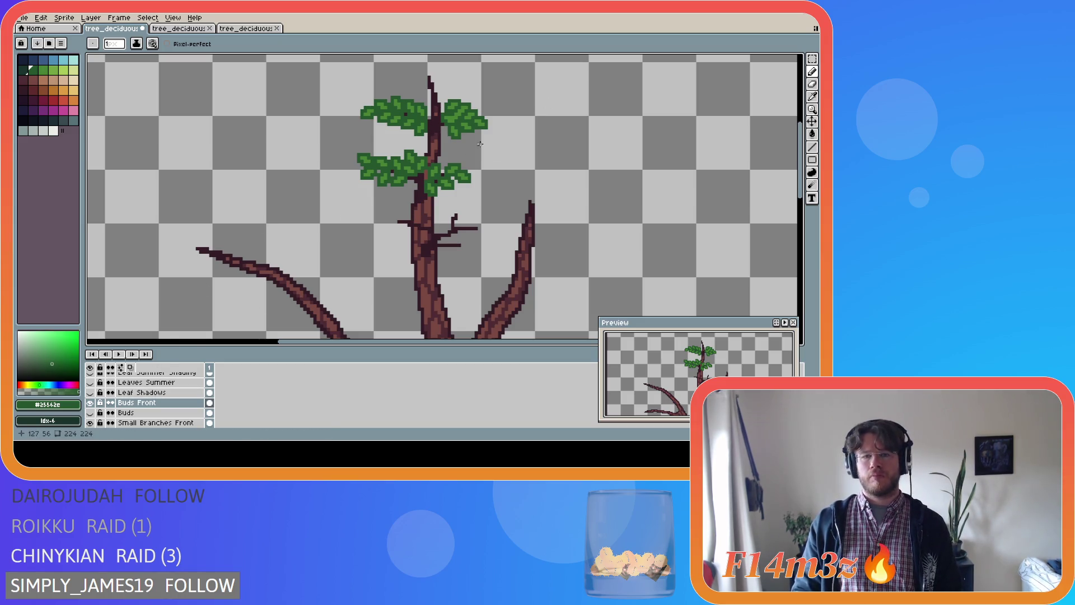
key("ctrl+z")
key("ctrl+z")
key("ctrl+z")
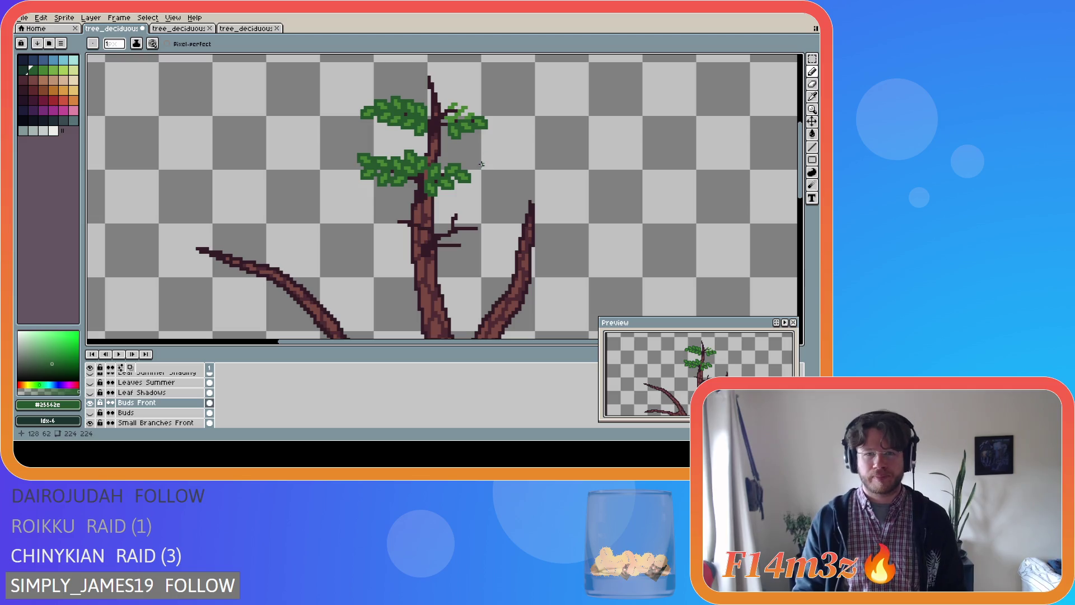
key("e")
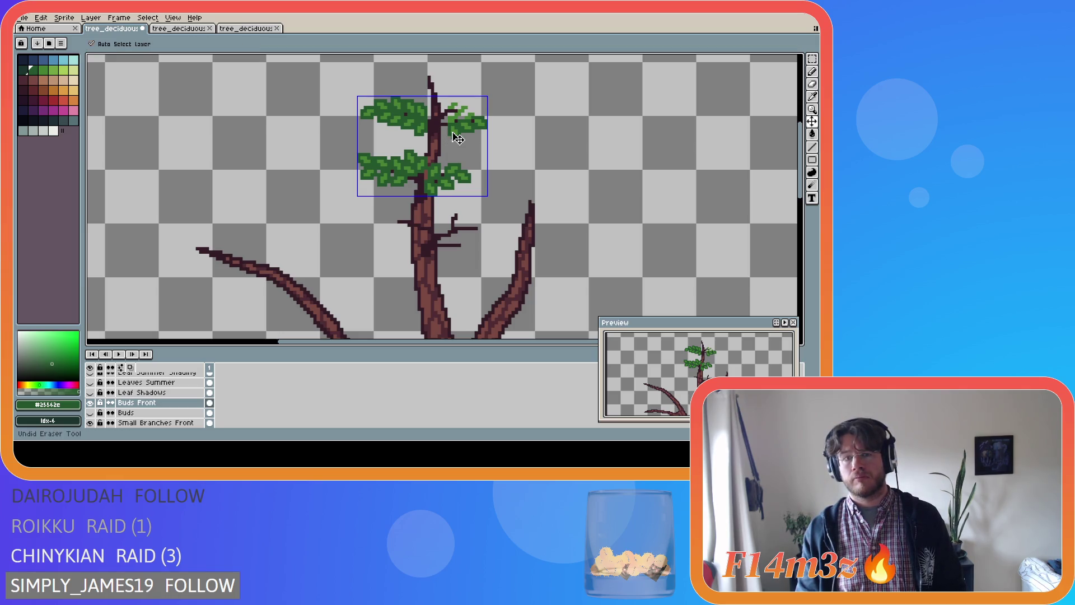
- Erase stray pixels around the top-right buds and eyedrop the light bud green
left_click(447, 118)
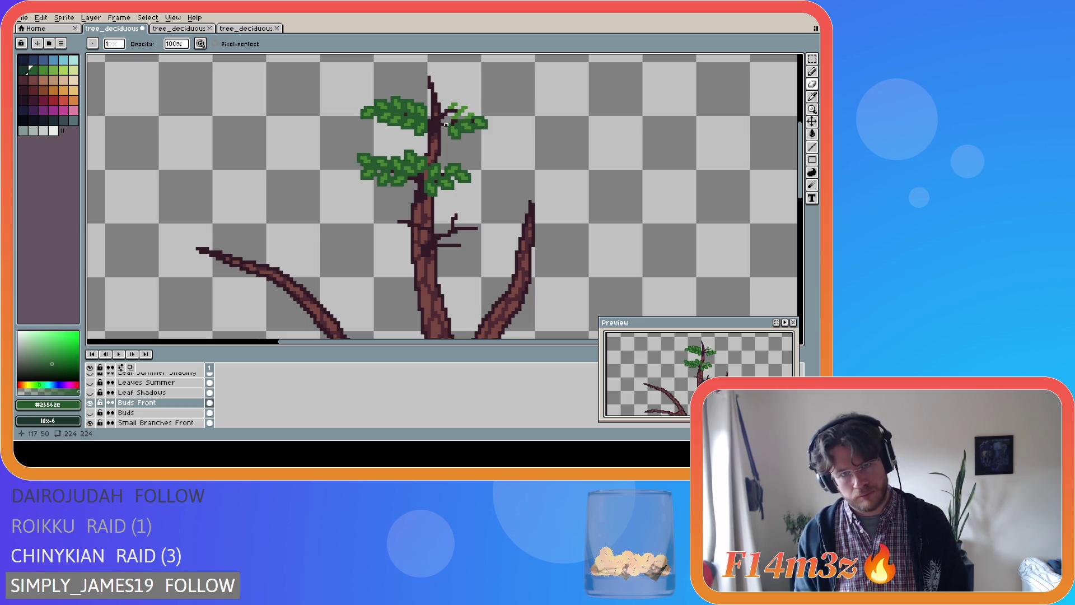
left_click_drag(458, 119, 456, 119)
left_click(466, 128, "alt")
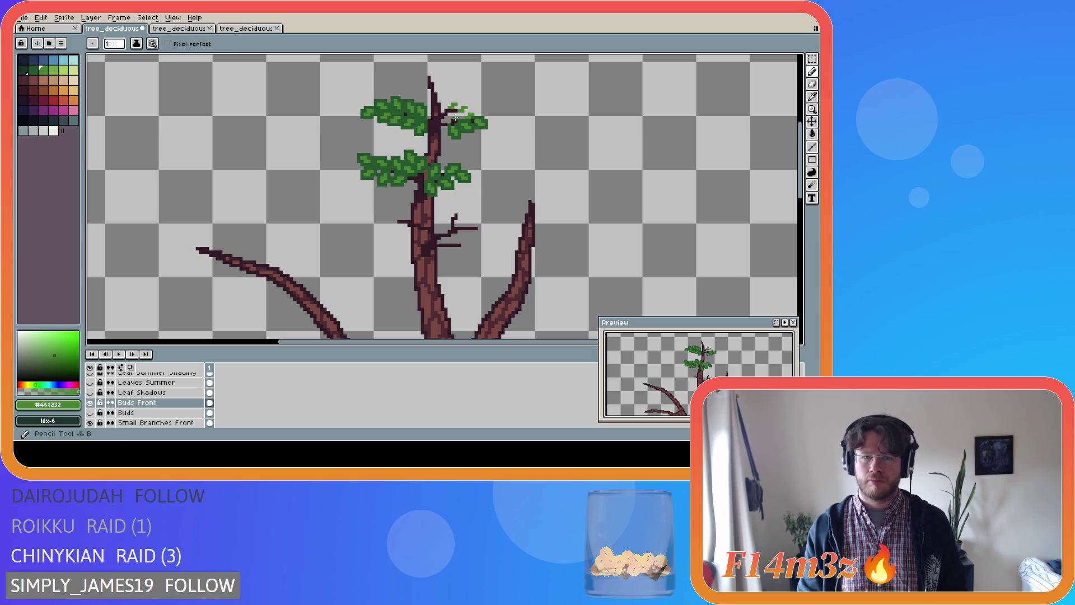
- Dab light-green bud pixels onto the top-right cluster, undoing the last two
left_click(458, 114)
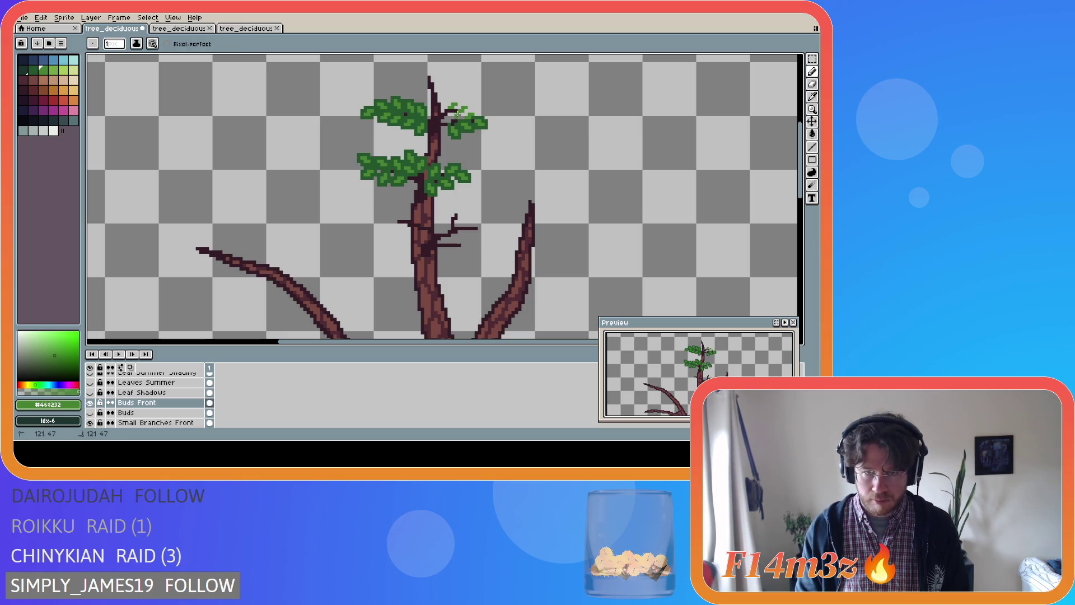
left_click(467, 132)
left_click(452, 135)
left_click(447, 118)
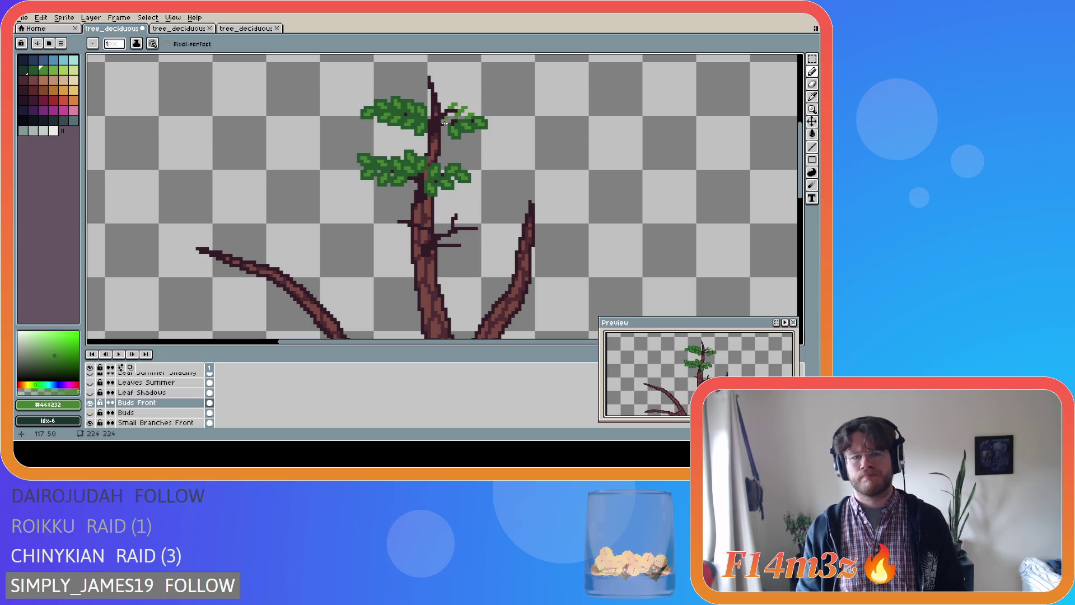
left_click(451, 121)
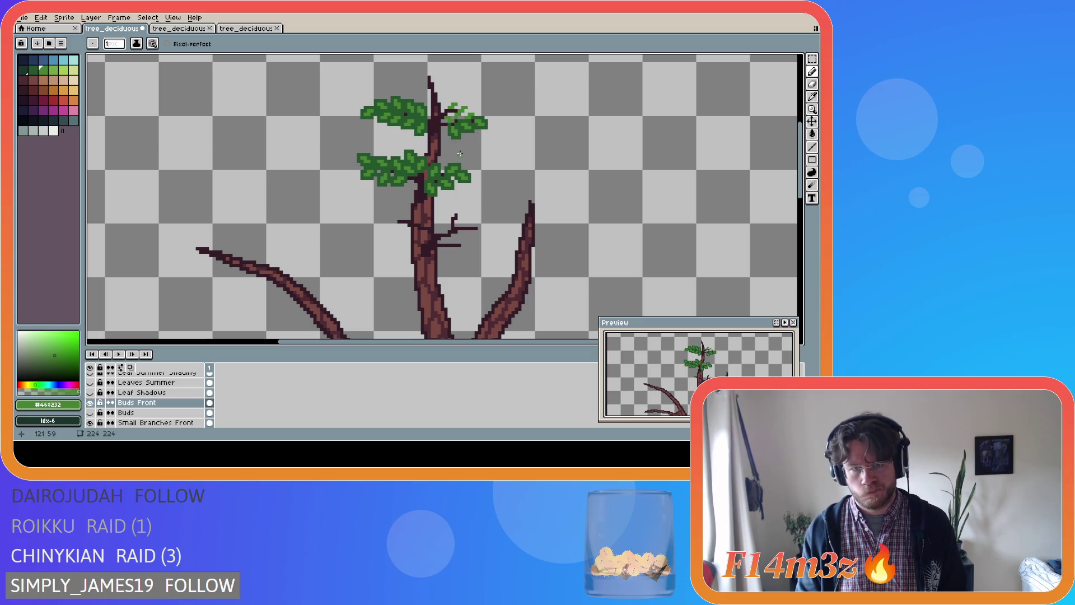
key("ctrl+z")
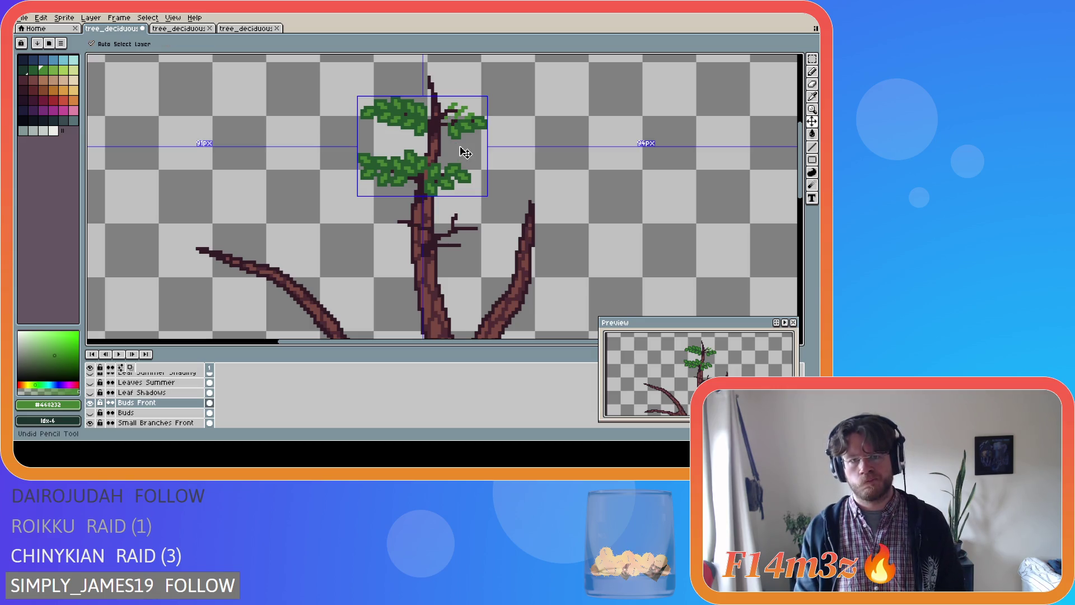
key("ctrl+z")
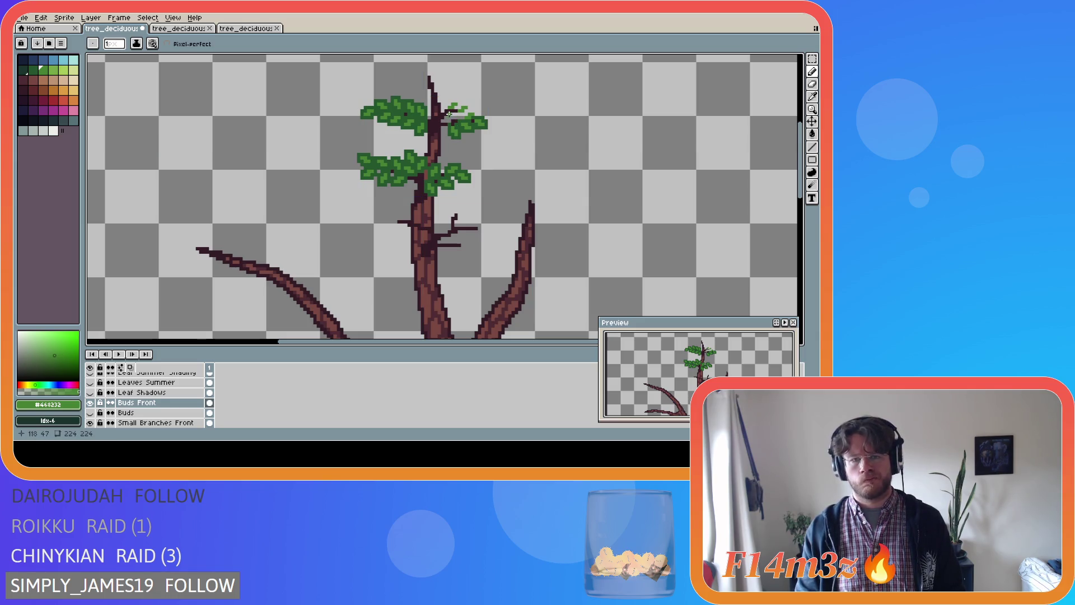
- Retouch the buds with a few more light-green pixels, then undo the final stroke
left_click(456, 118)
left_click_drag(456, 115, 459, 114)
key("v")
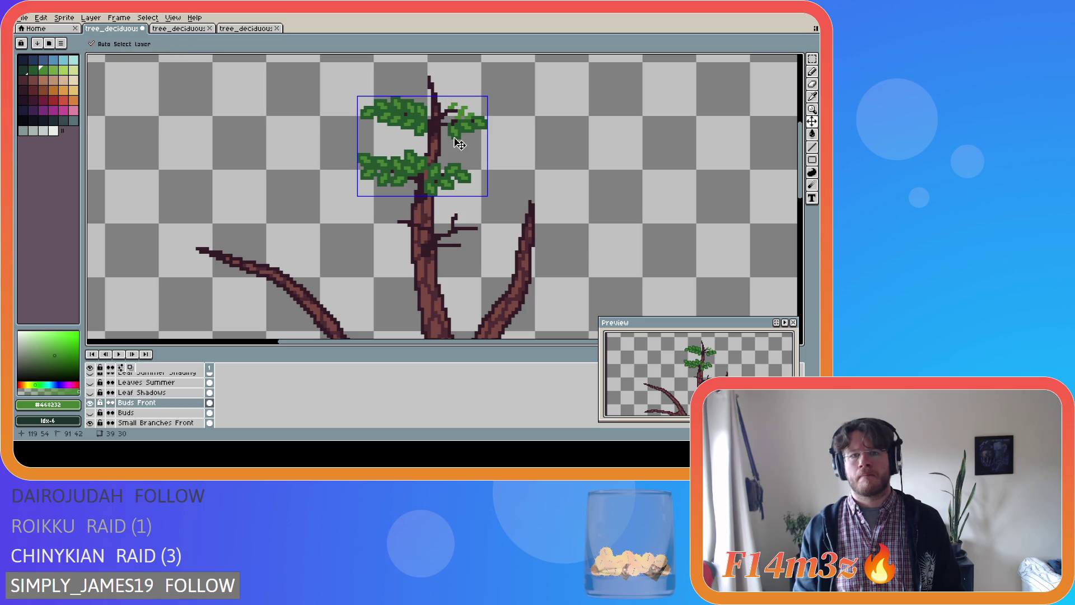
key("b")
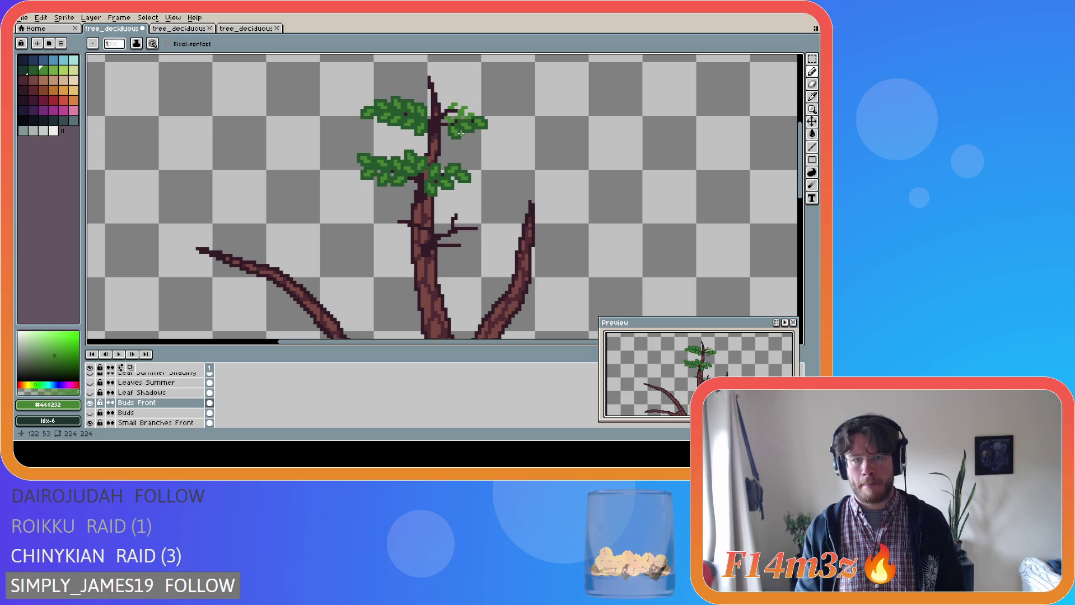
key("ctrl+z")
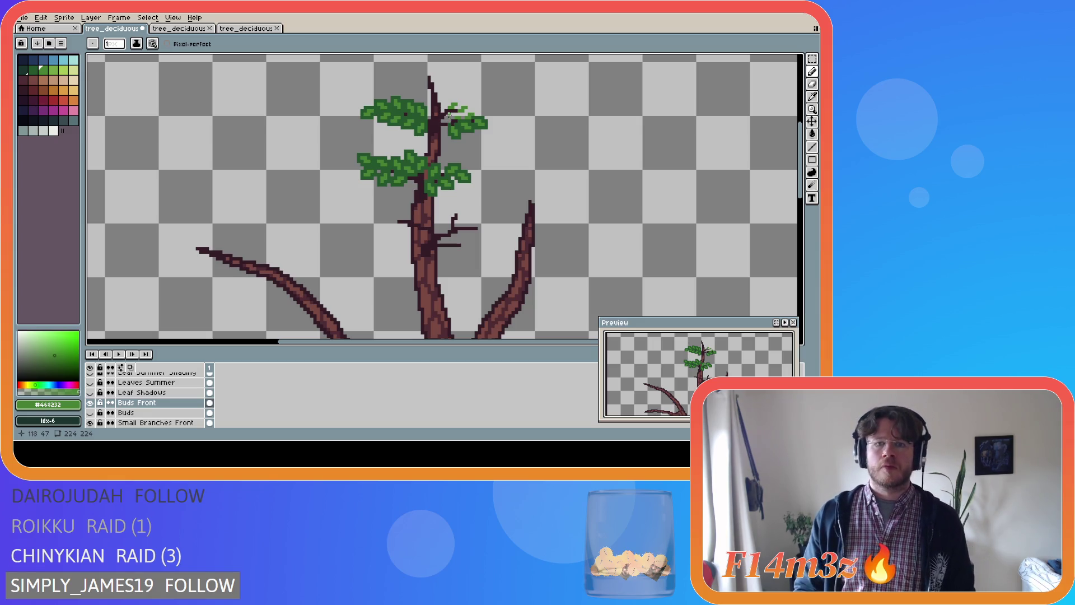
- Undo one more bud stroke, then add dark-green leaf pixels to the upper-right cluster
key("ctrl+z")
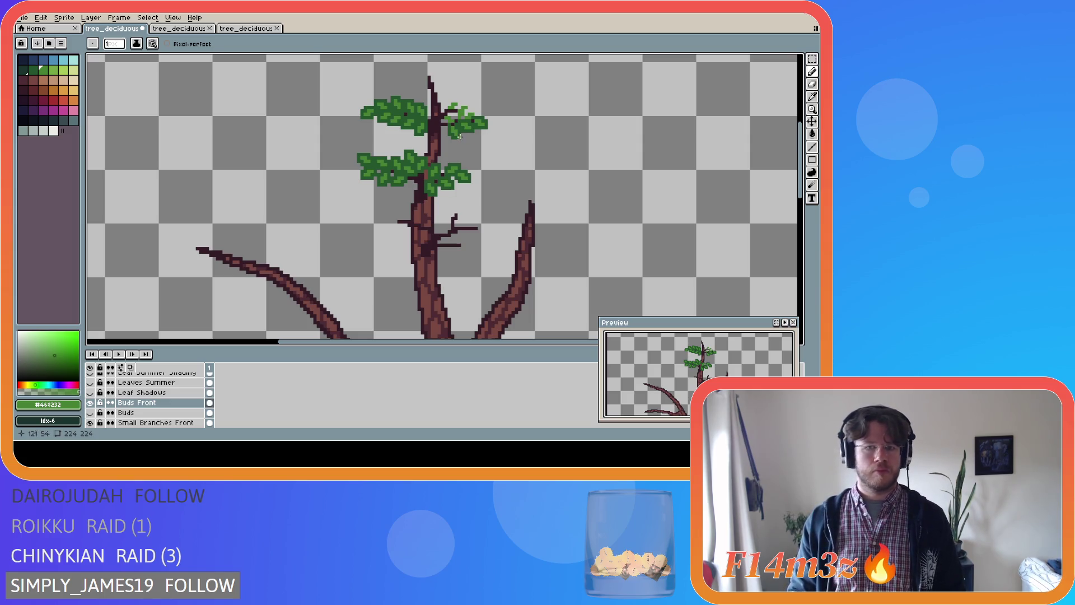
left_click(445, 121, "alt")
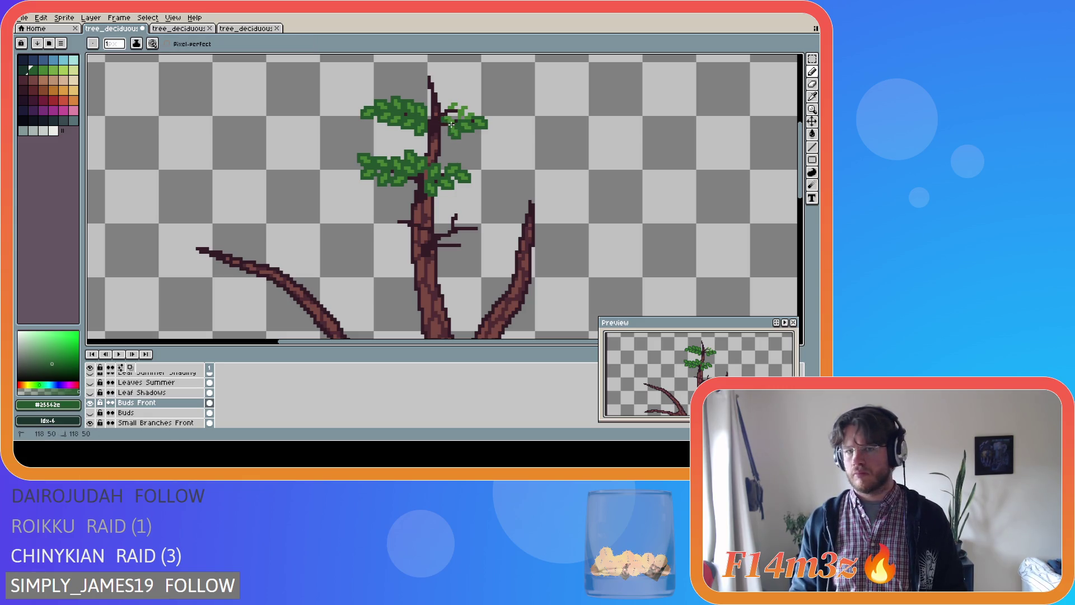
left_click(451, 114)
key("b")
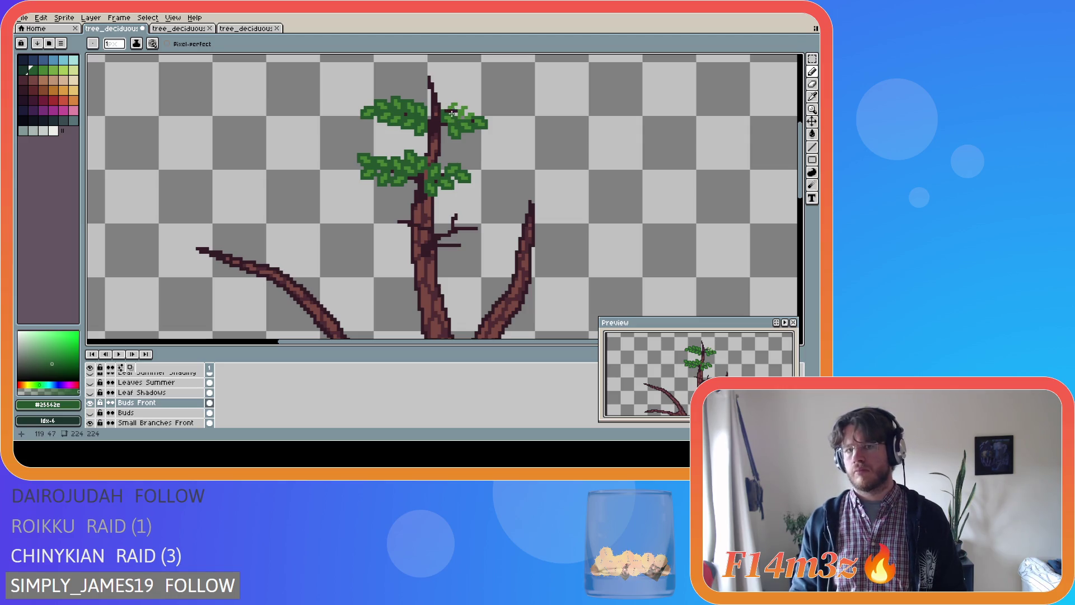
left_click(455, 111)
left_click(454, 100)
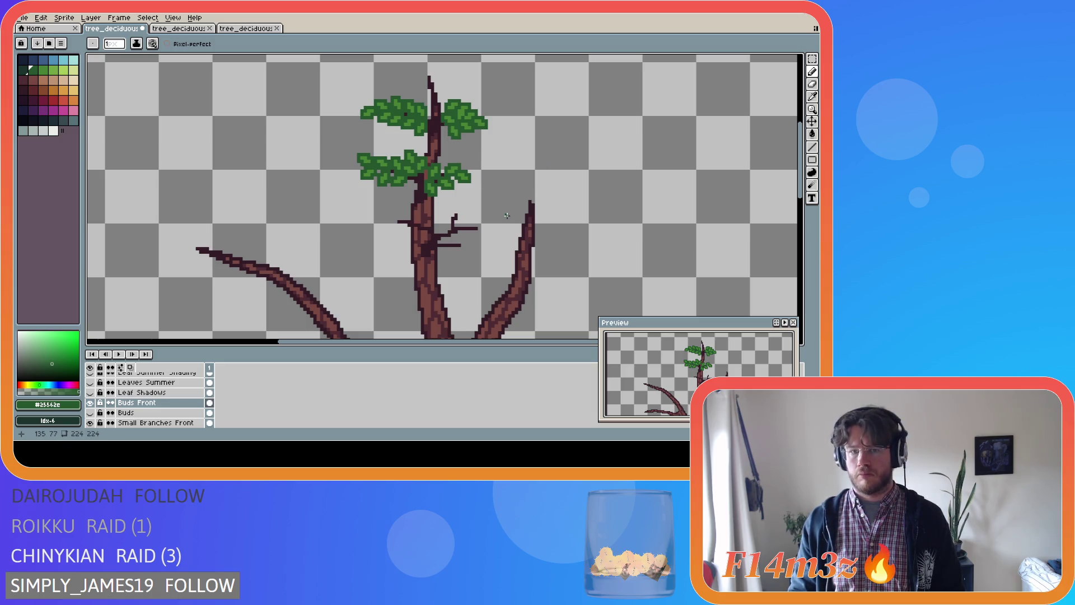
scroll(471, 213, "down", 2)
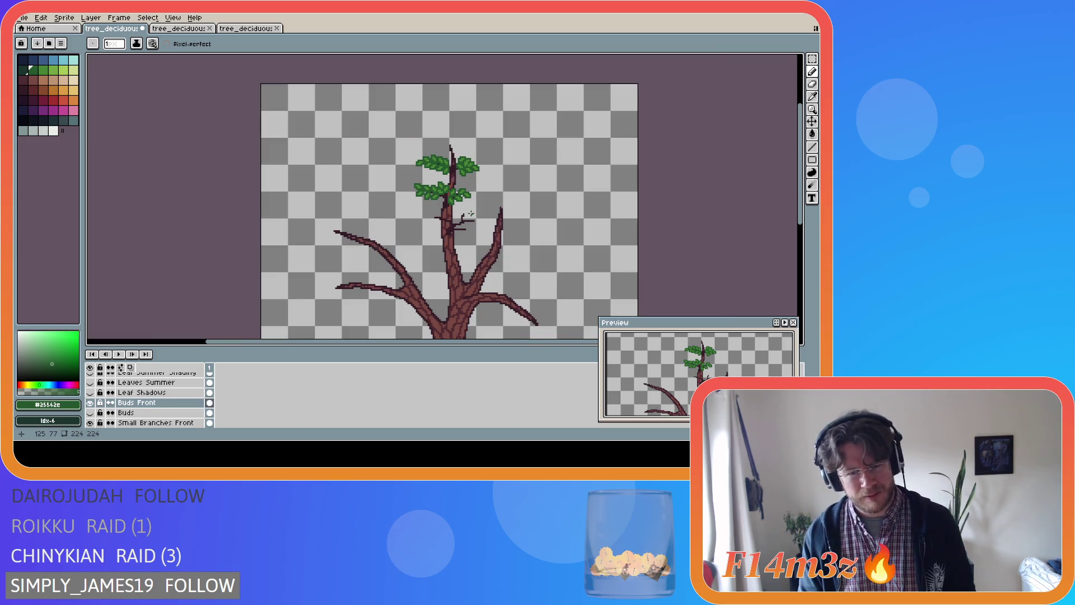
- Preview the Buds and Small Branches layers, hide them again, and undo the last leaf stroke
scroll(455, 175, "up", 1)
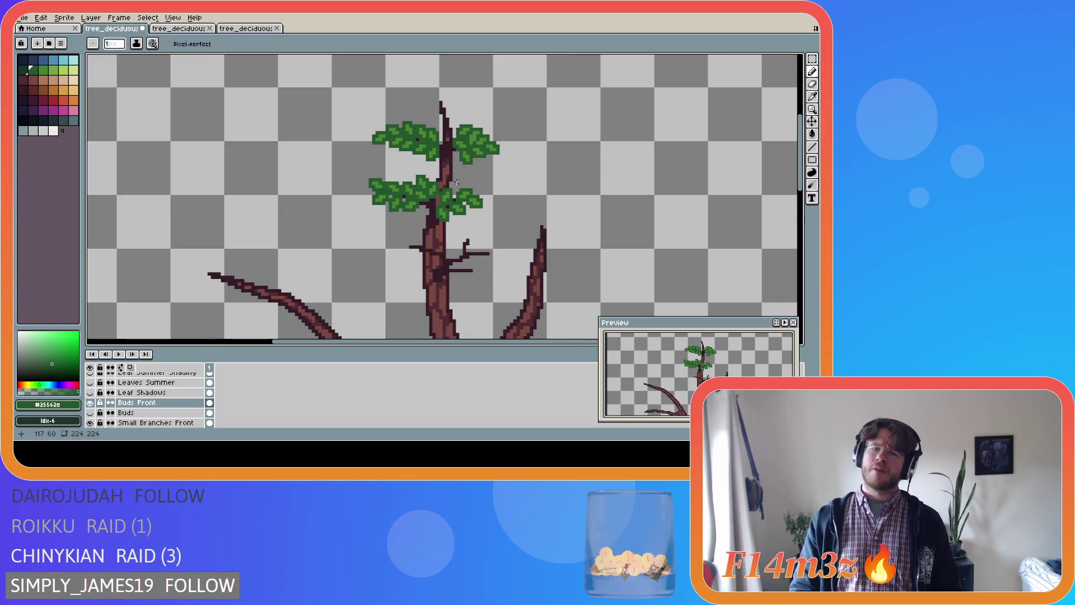
scroll(455, 175, "down", 1)
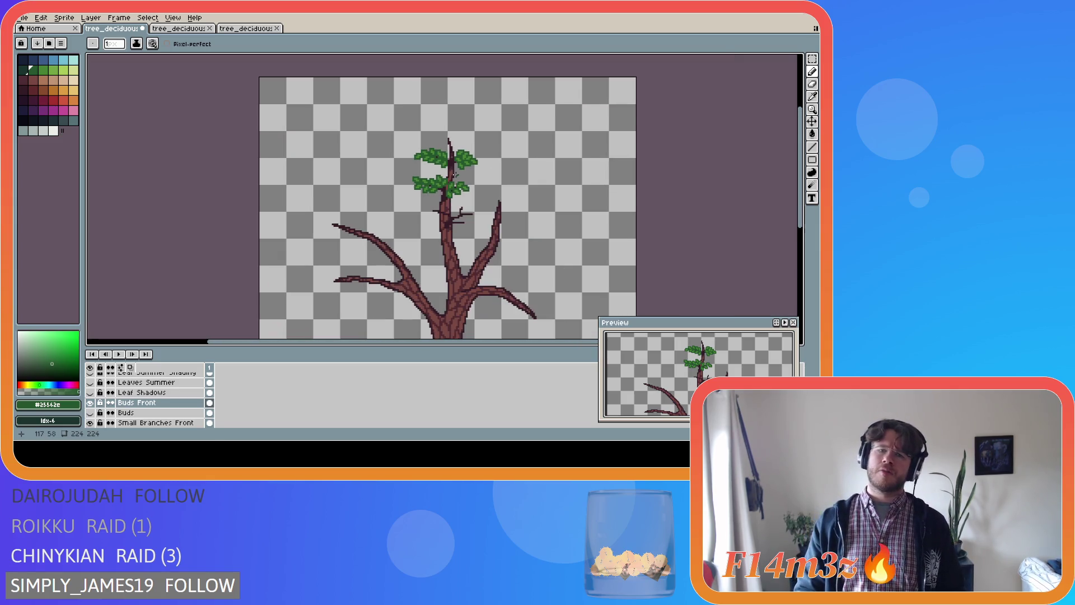
left_click(90, 413)
scroll(94, 417, "down", 2)
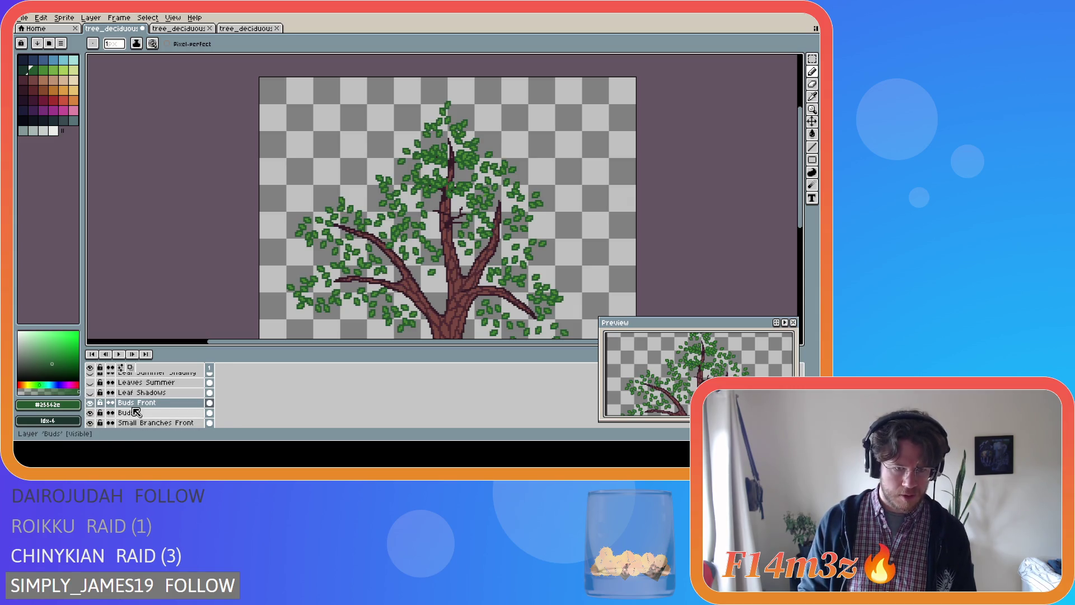
left_click(90, 413)
left_click(90, 414)
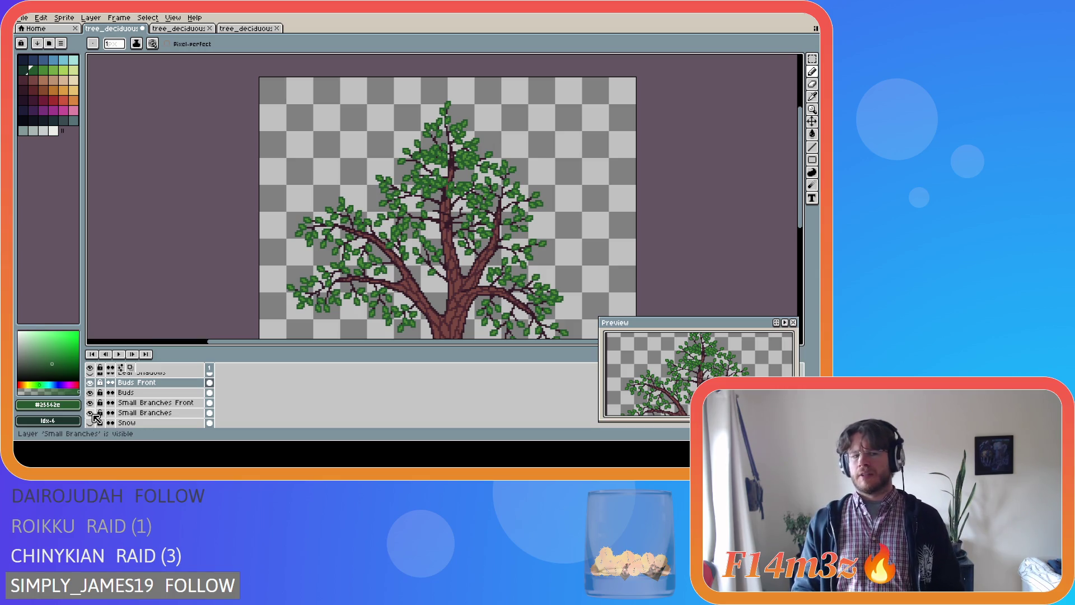
left_click(90, 413)
left_click(91, 414)
left_click(90, 414)
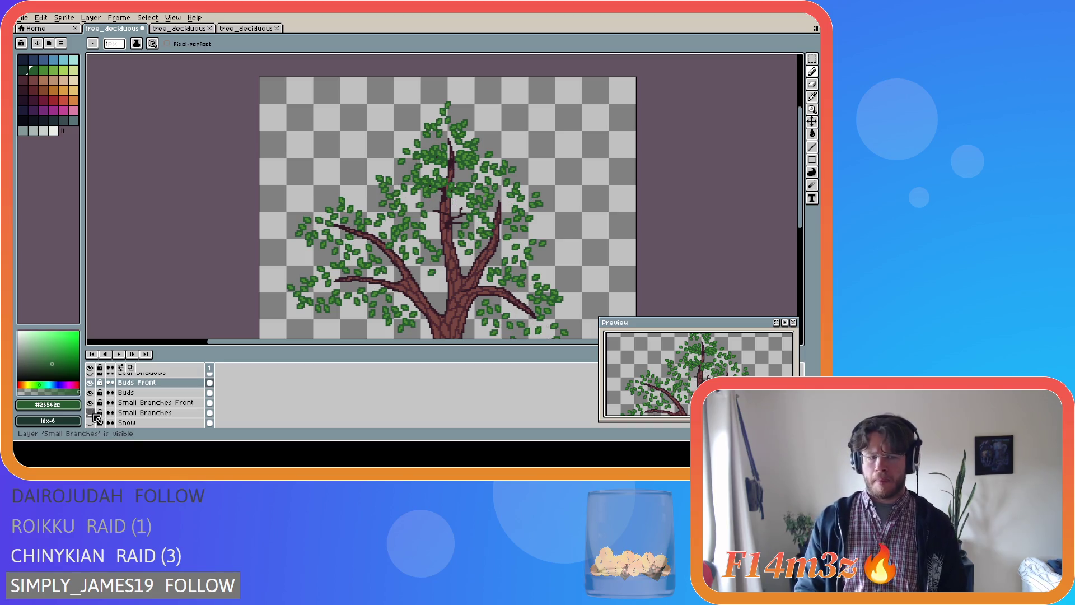
left_click(91, 392)
key("ctrl+z")
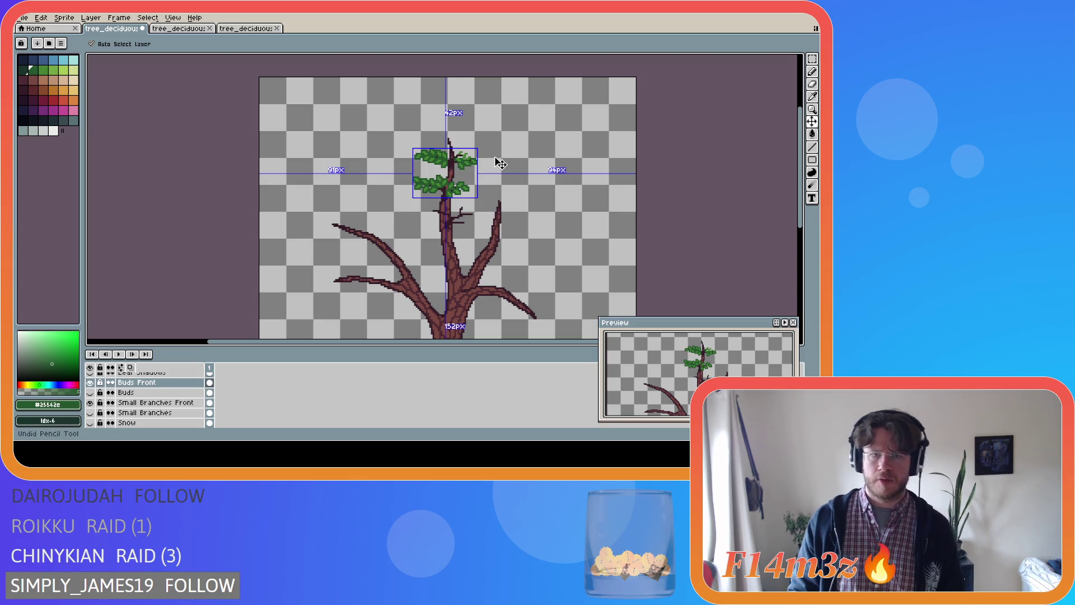
- Return to the Pencil and redo the undone leaf strokes on the upper-right cluster
scroll(498, 163, "up", 3)
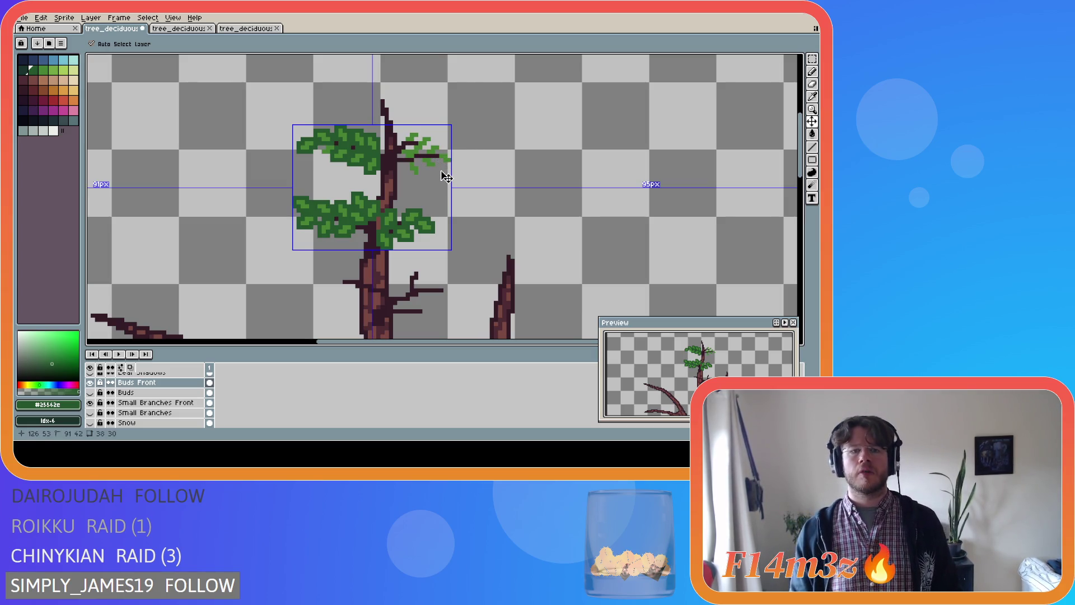
key("ctrl+d")
key("b")
key("ctrl+z")
key("ctrl+z")
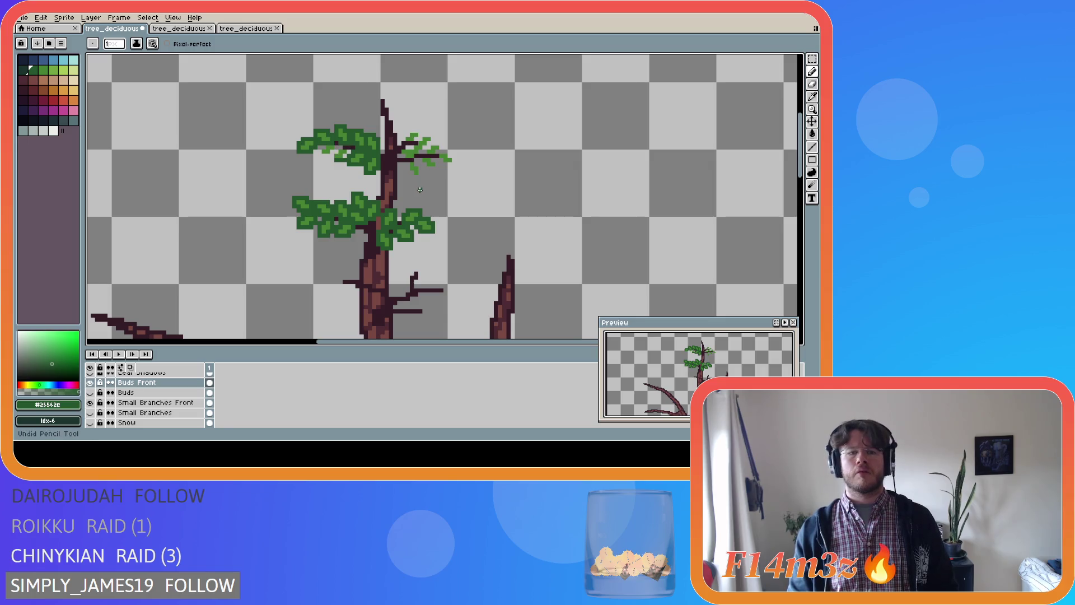
key("ctrl+y")
key("ctrl+z")
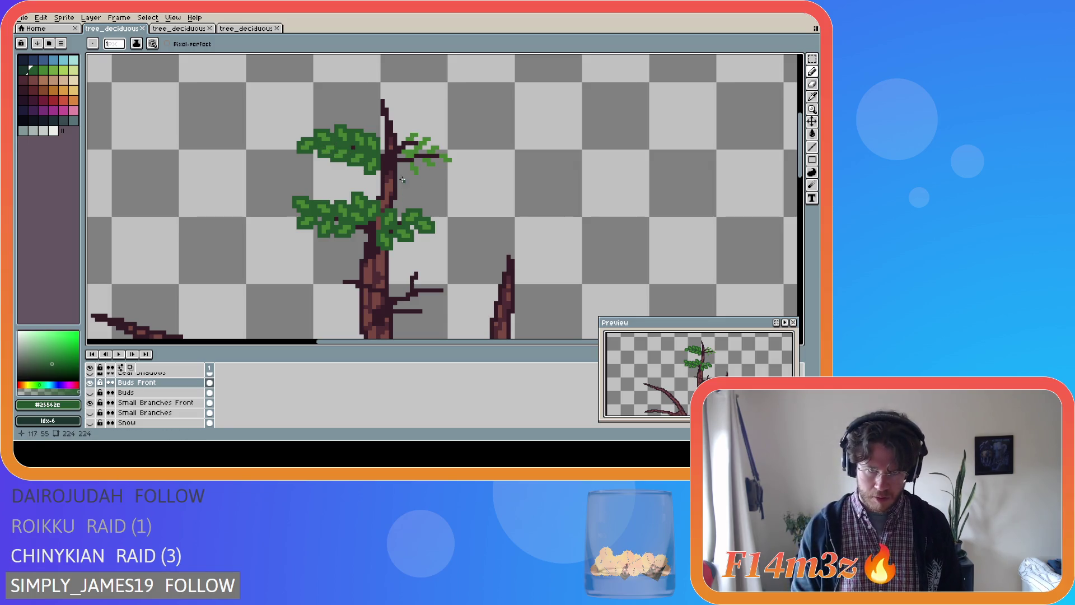
key("l")
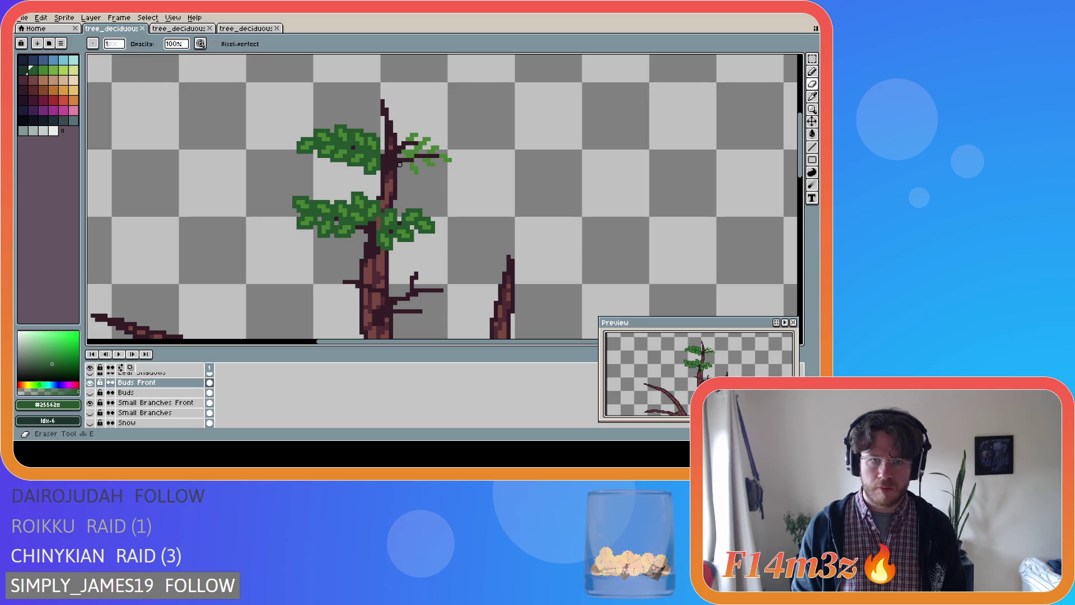
- Erase a stray pixel and dab light-green bud pixels onto the top cluster
left_click_drag(407, 155, 408, 156)
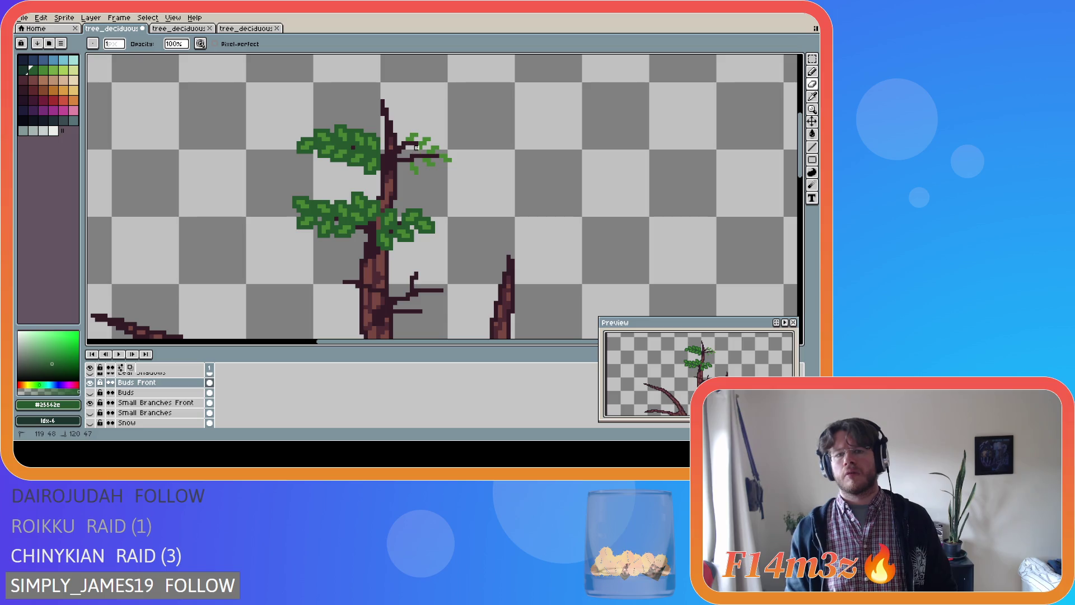
left_click(413, 136, "alt")
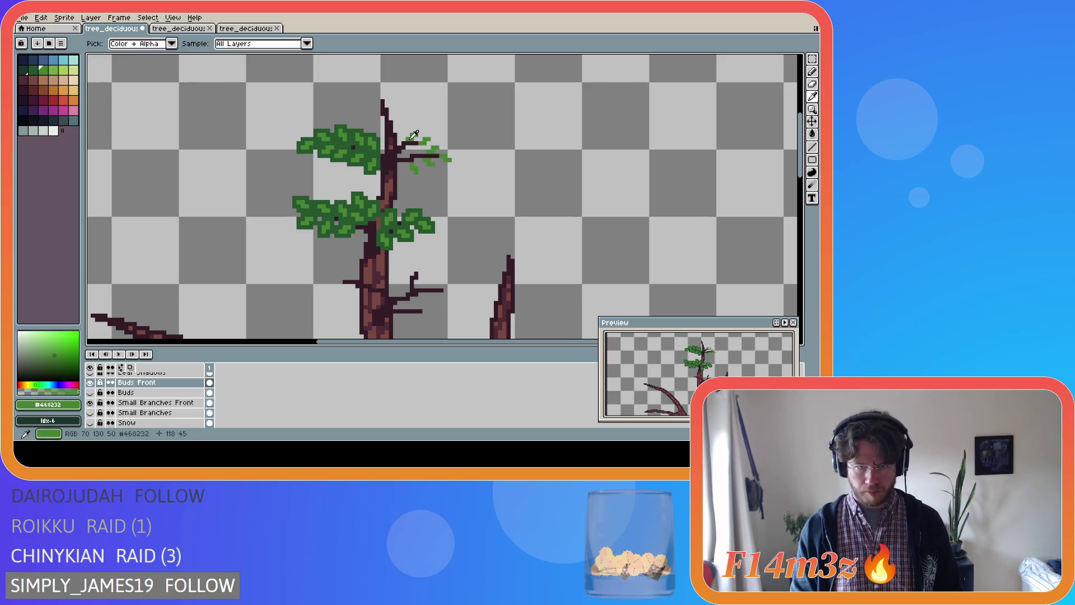
key("b")
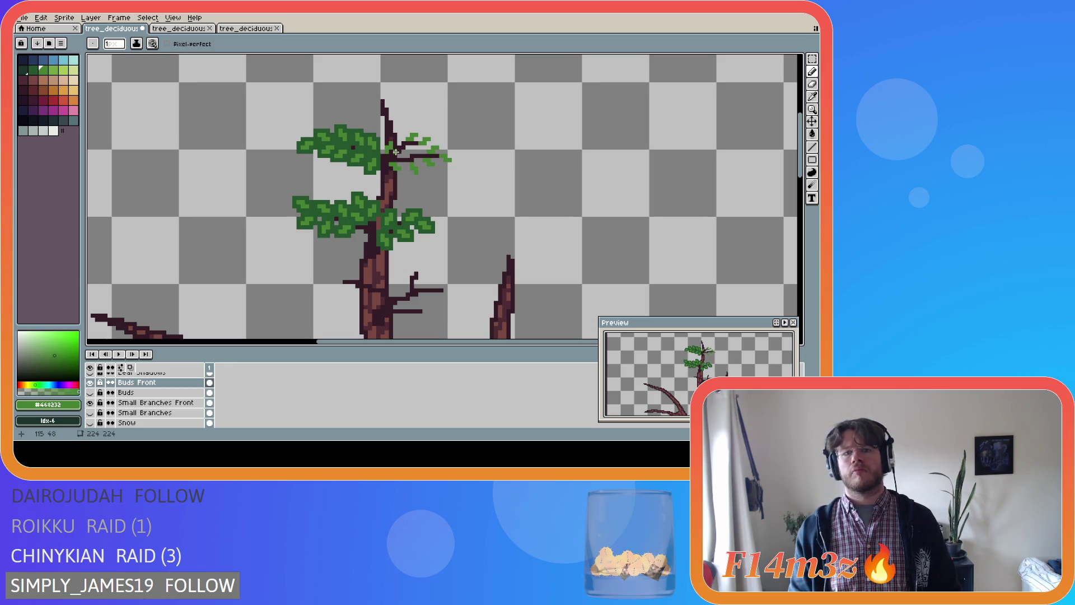
left_click(406, 159)
left_click(416, 152)
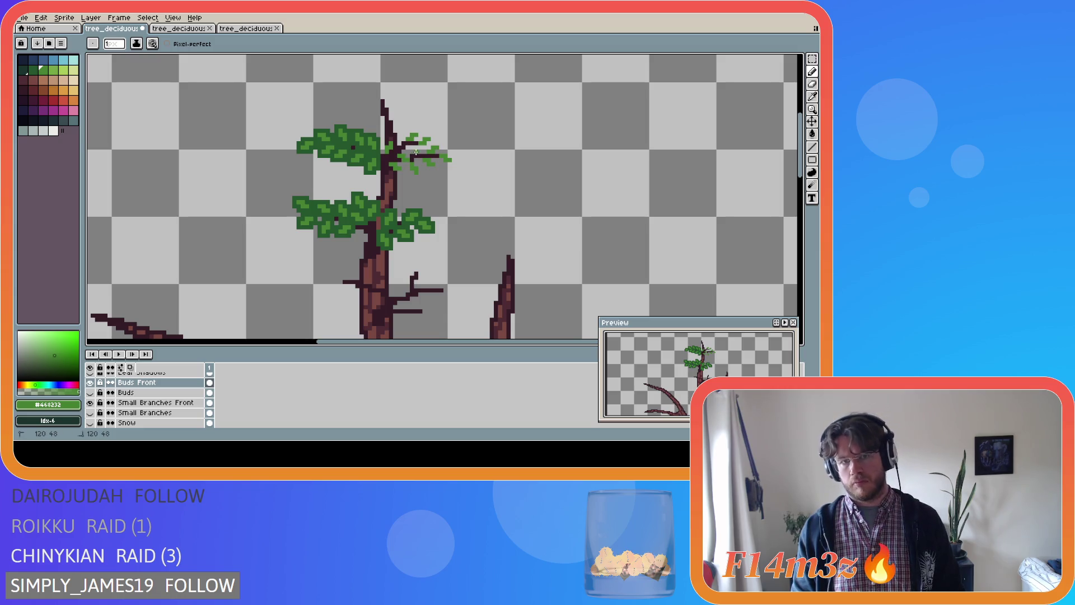
left_click(408, 147)
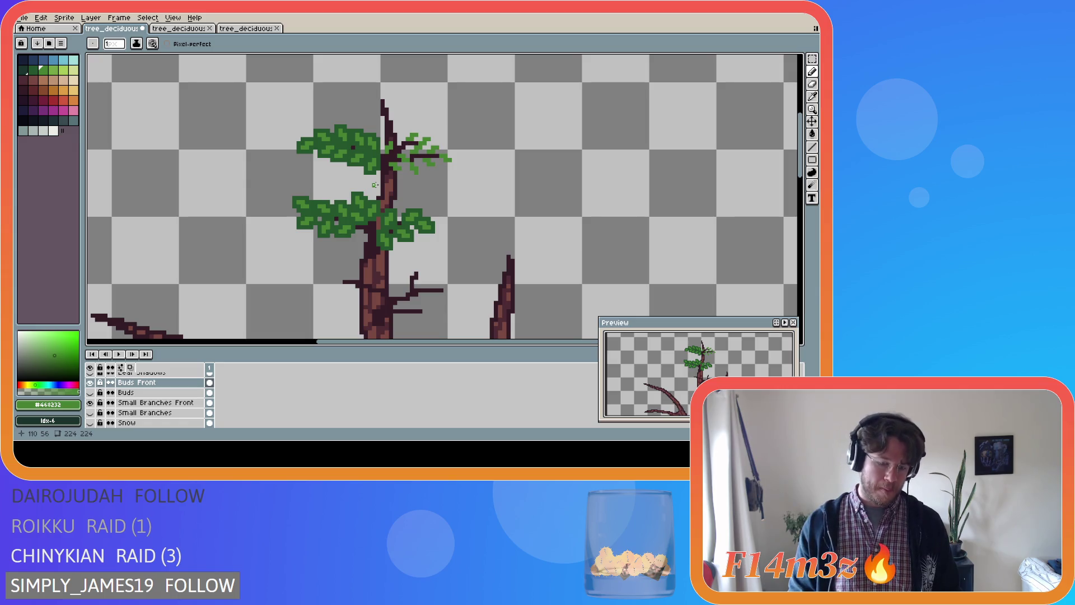
- Paint dark-green strokes across the top cluster so it reaches the right-hand twig
left_click(365, 157, "alt")
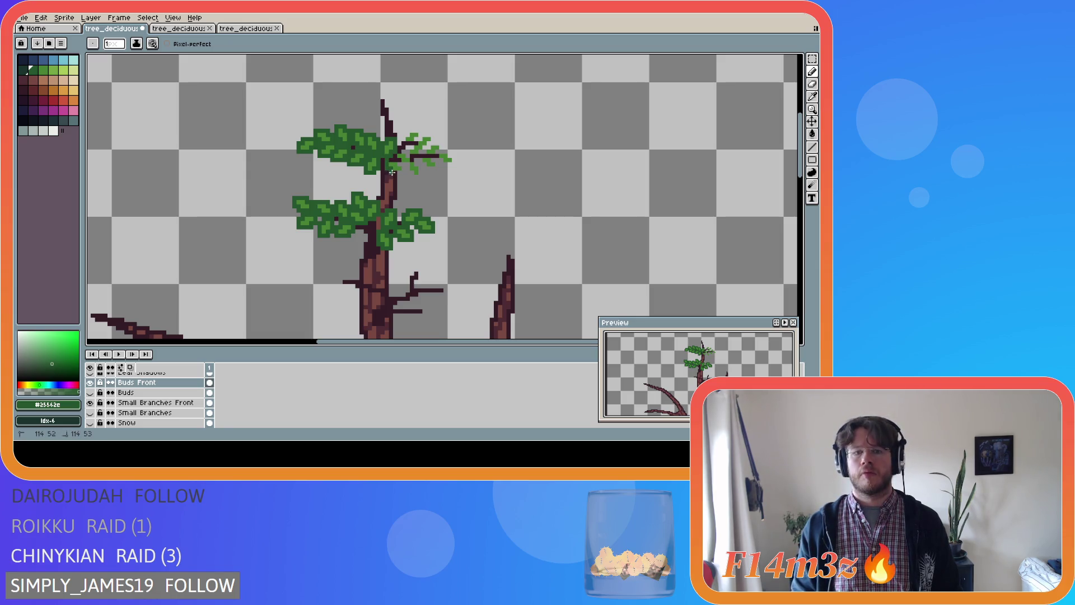
mouse_move(399, 172)
left_mouse_down()
mouse_move(389, 159)
mouse_move(407, 155)
mouse_move(407, 165)
left_mouse_up()
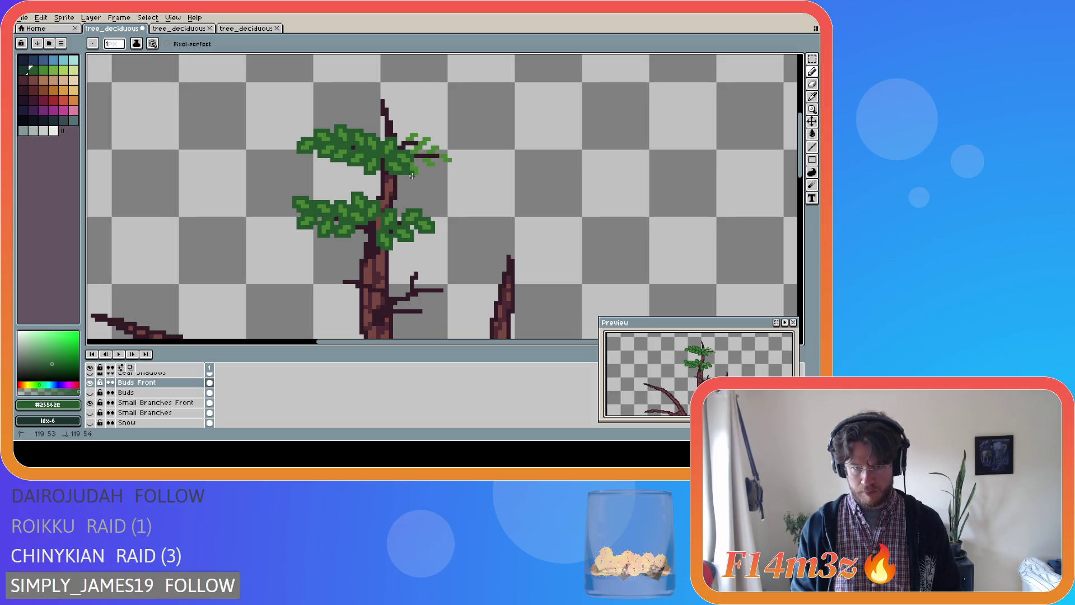
left_click_drag(418, 165, 416, 159)
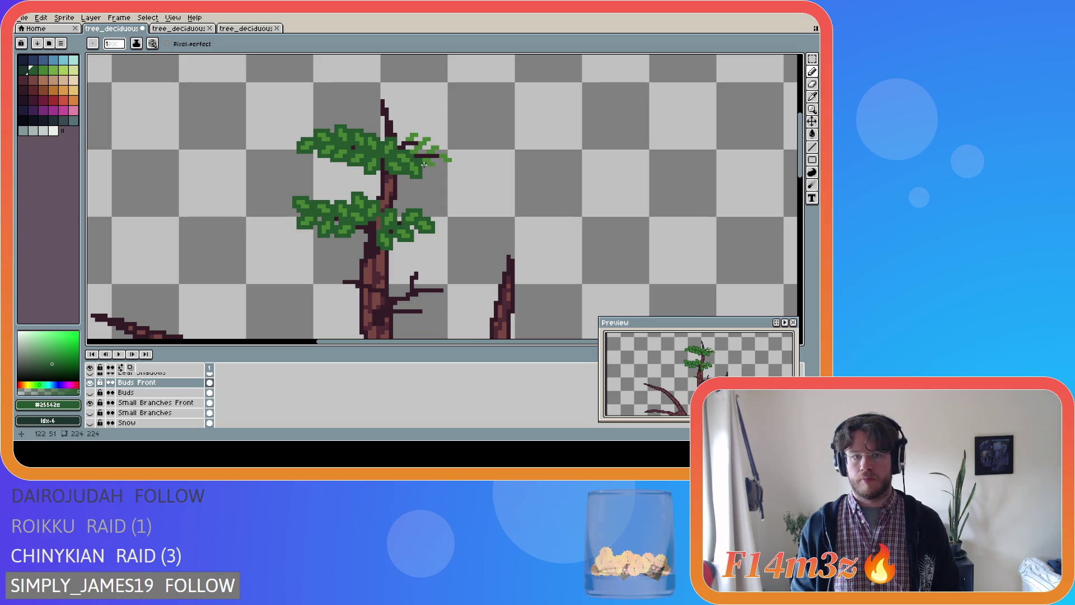
mouse_move(425, 167)
left_mouse_down()
mouse_move(437, 167)
mouse_move(431, 156)
mouse_move(449, 163)
left_mouse_up()
left_click(449, 154)
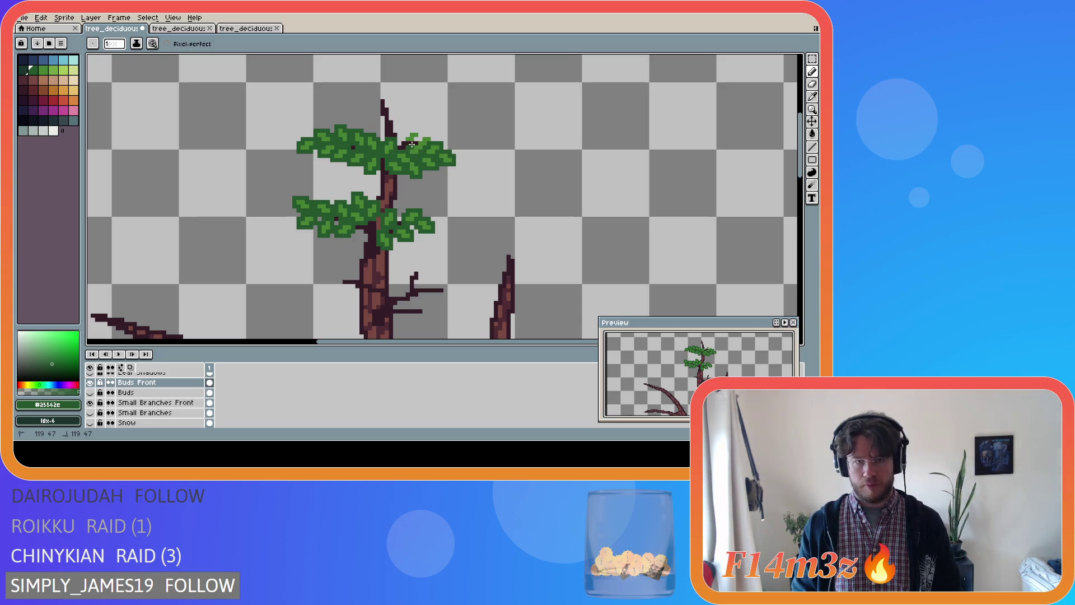
- Extend leaf pixels along the cluster's top edge and show the Buds layer again
left_click(420, 139)
left_click_drag(420, 138, 422, 135)
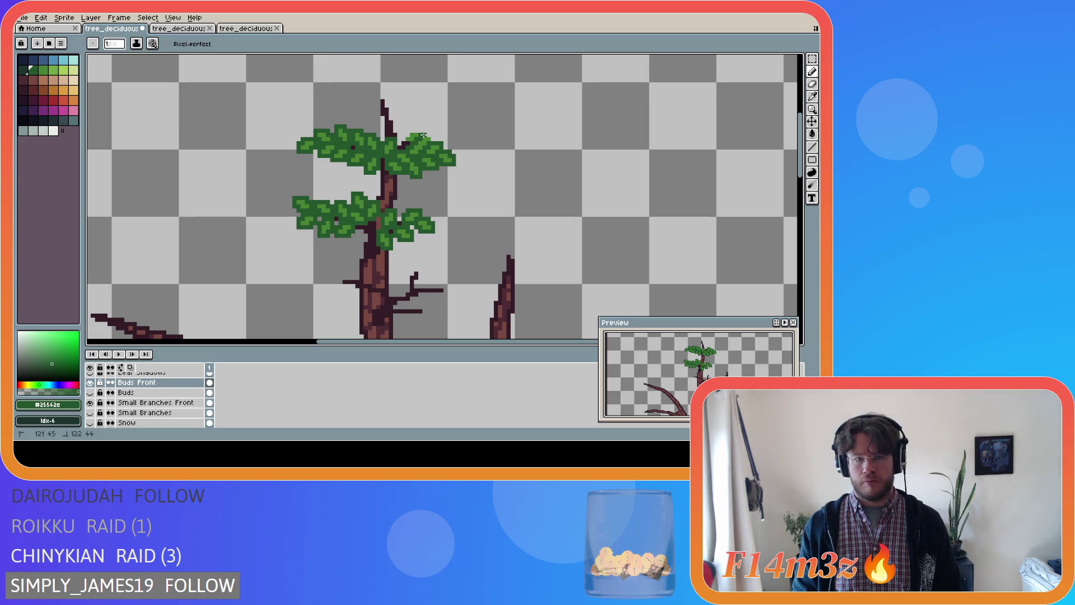
left_click(420, 131)
left_click_drag(420, 131, 408, 130)
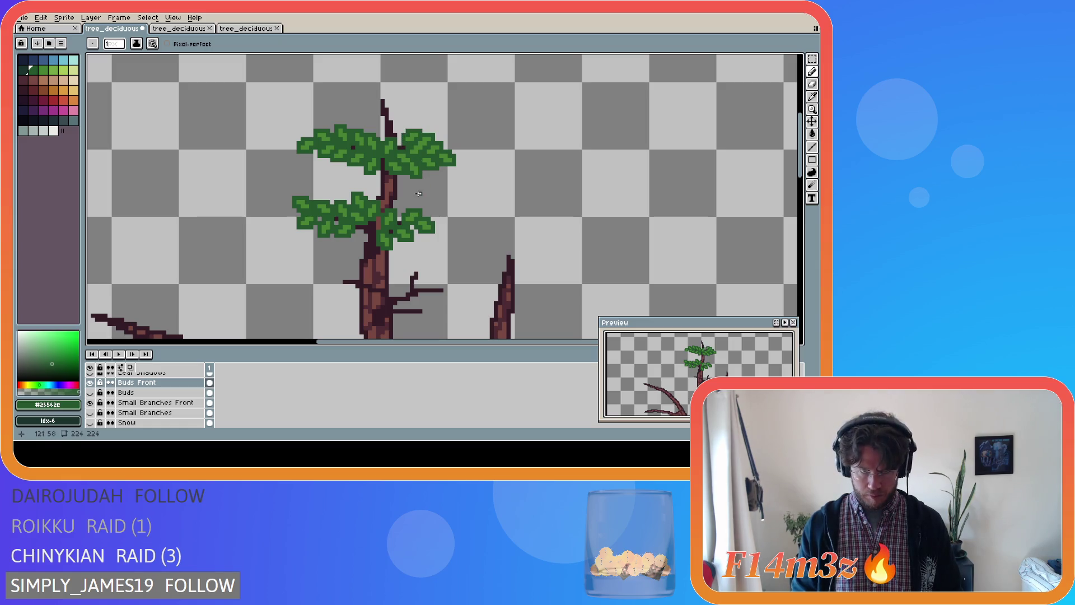
left_click(89, 392)
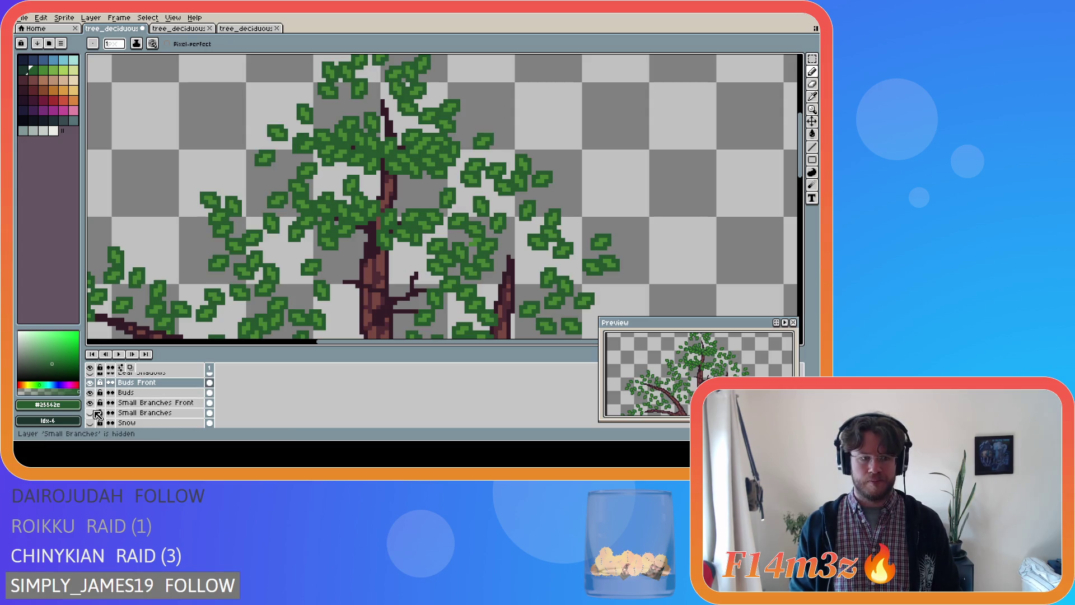
left_click(90, 413)
scroll(363, 263, "down", 3)
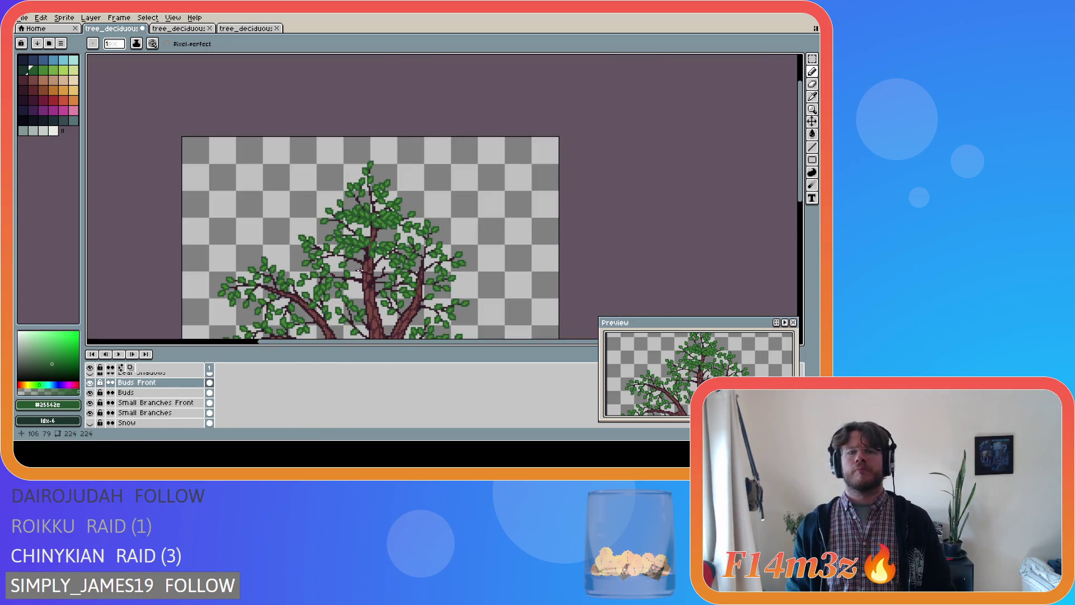
scroll(734, 213, "down", 1)
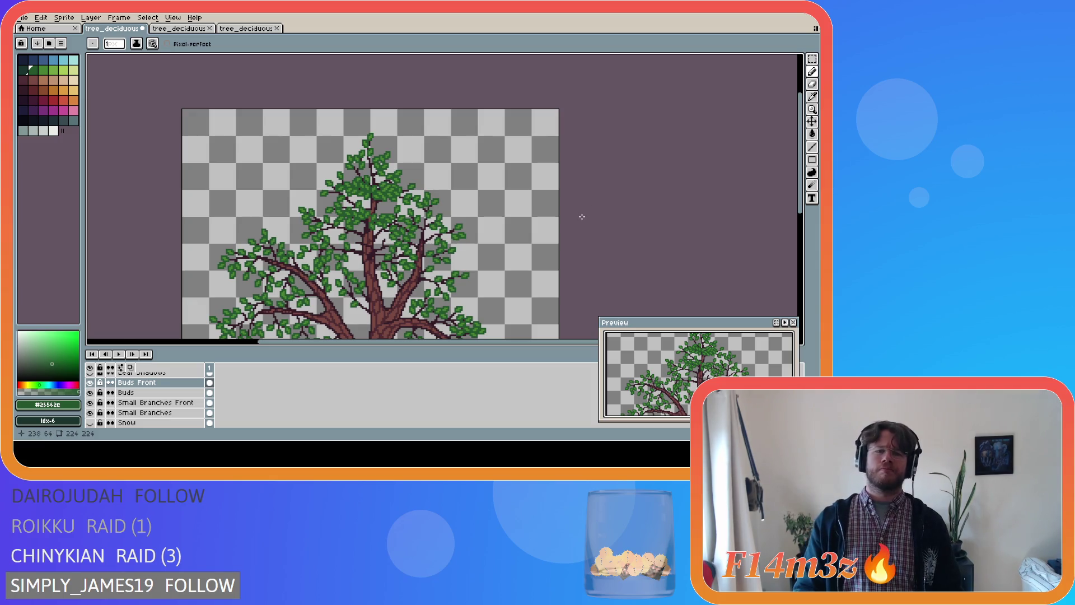
scroll(556, 241, "down", 2)
scroll(540, 336, "right", 3)
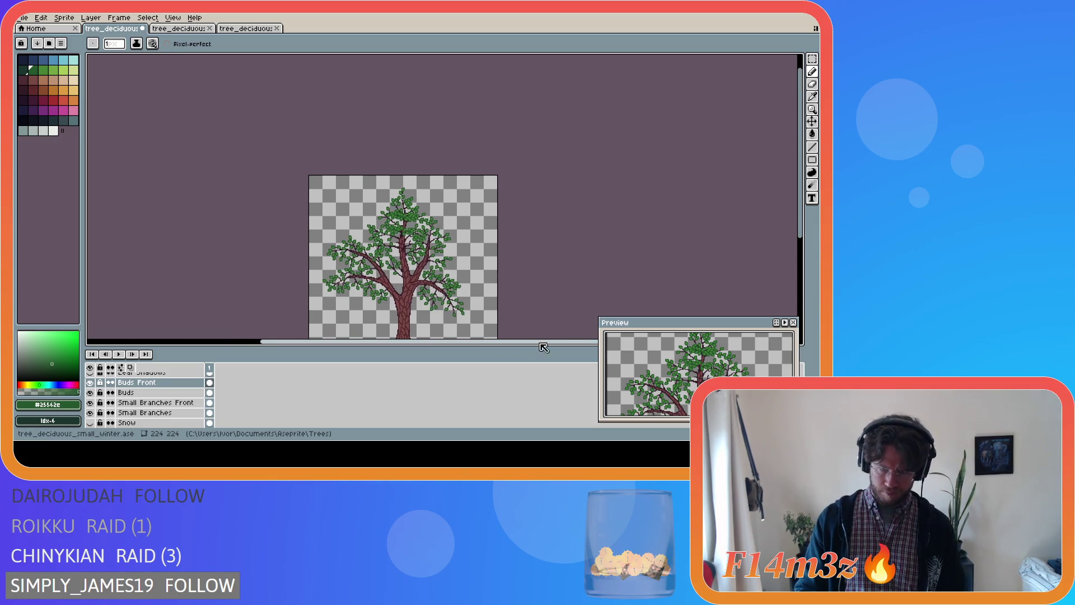
scroll(603, 238, "down", 2)
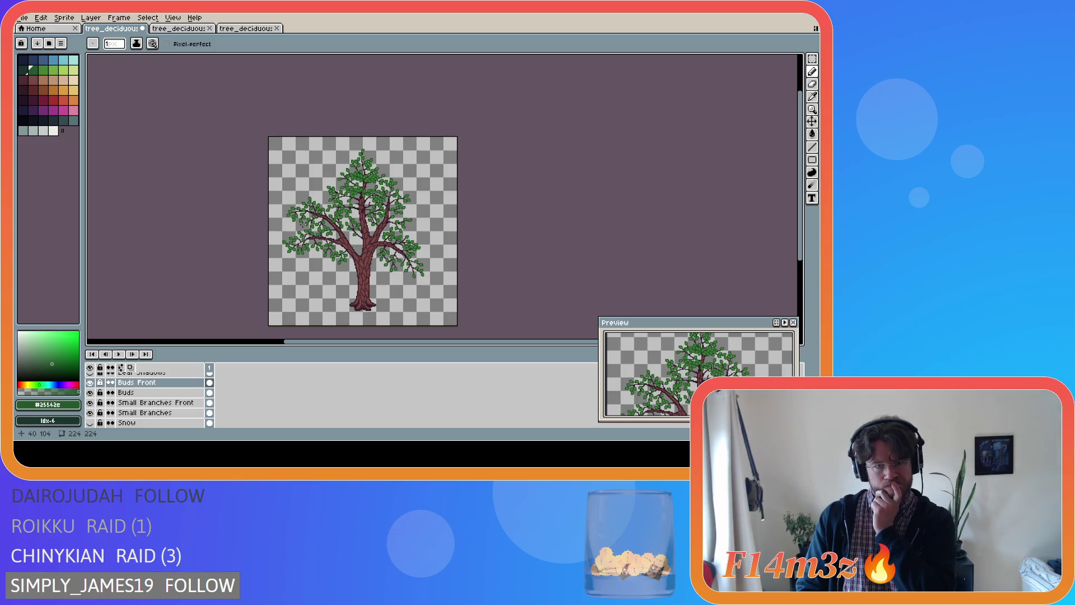
scroll(338, 168, "up", 4)
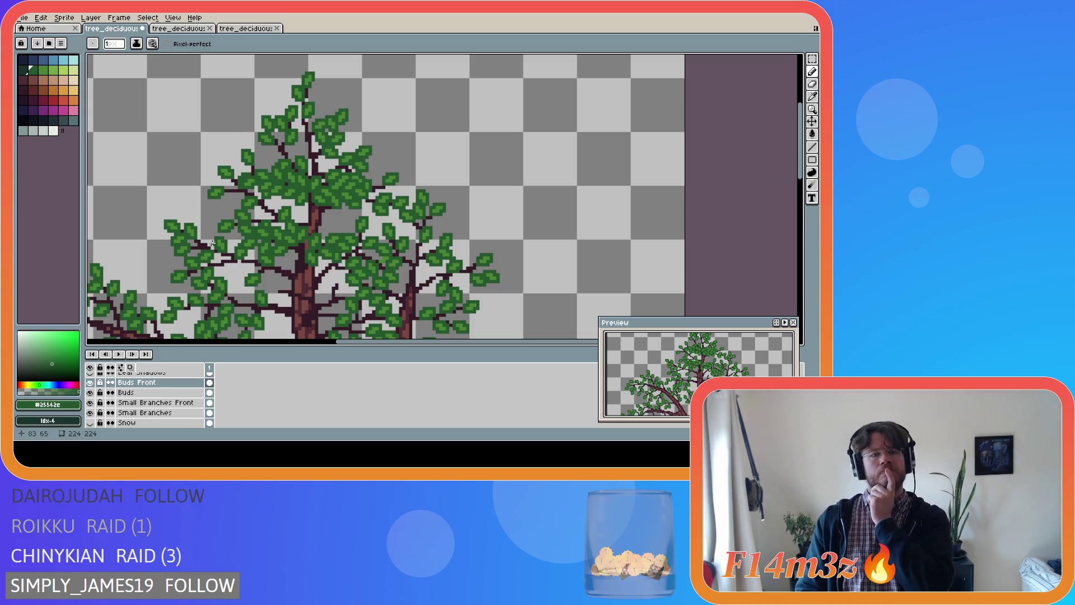
scroll(213, 242, "down", 4)
left_click_drag(376, 343, 314, 345)
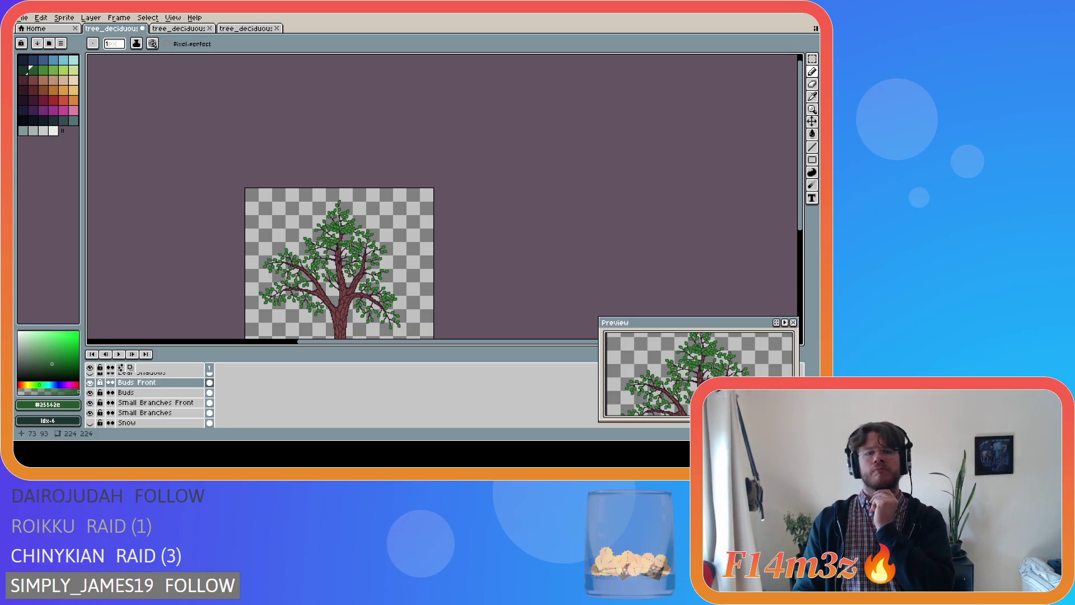
- Hide the Small Branches and Buds layers and zoom into the upper canopy
left_click(91, 413)
left_click(89, 392)
scroll(346, 261, "up", 3)
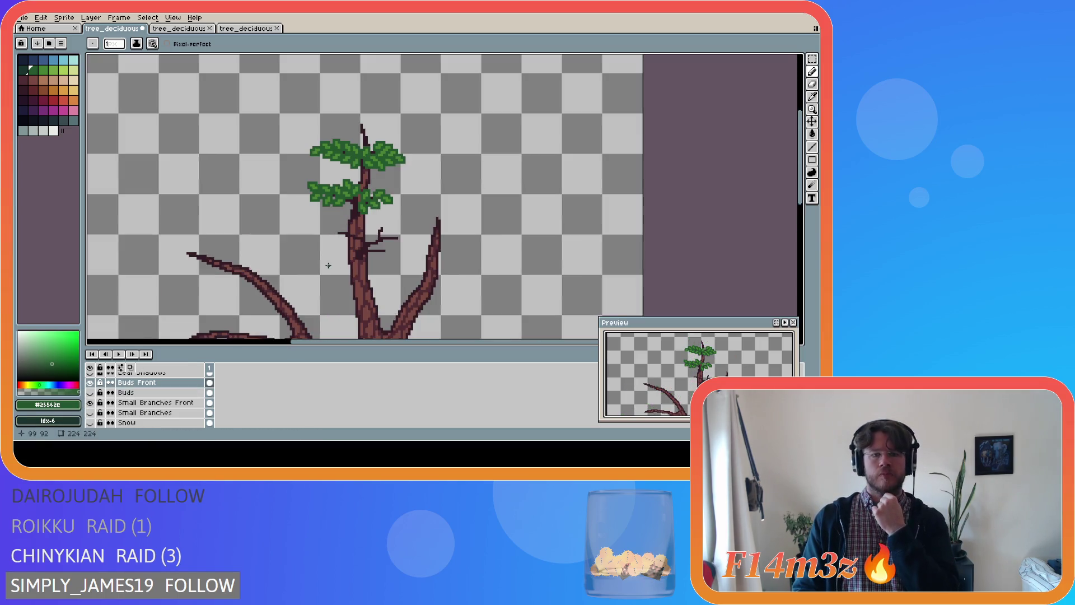
scroll(371, 268, "up", 1)
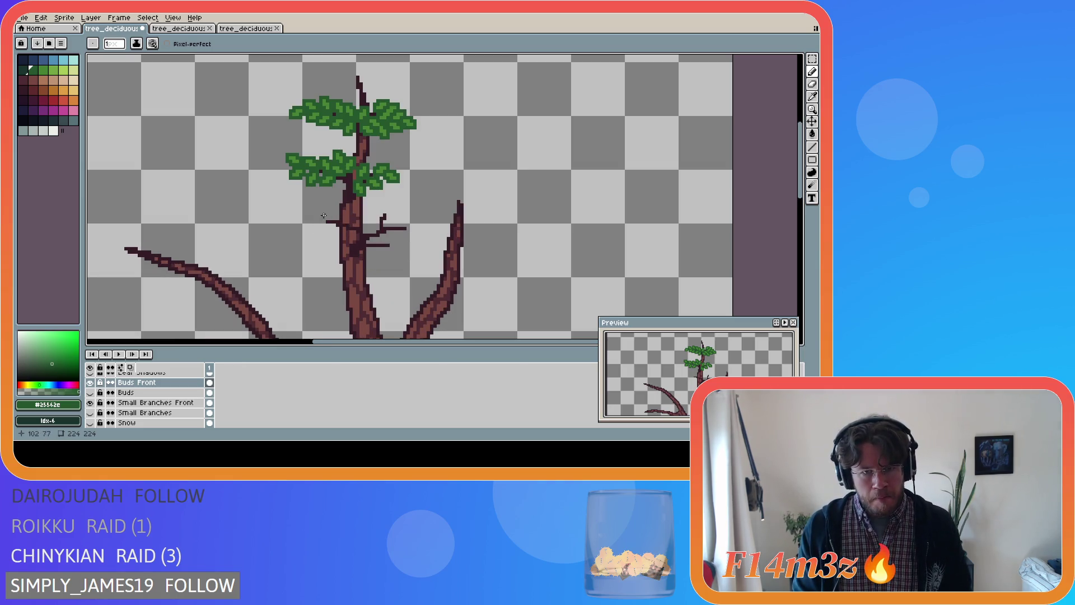
scroll(377, 112, "up", 4)
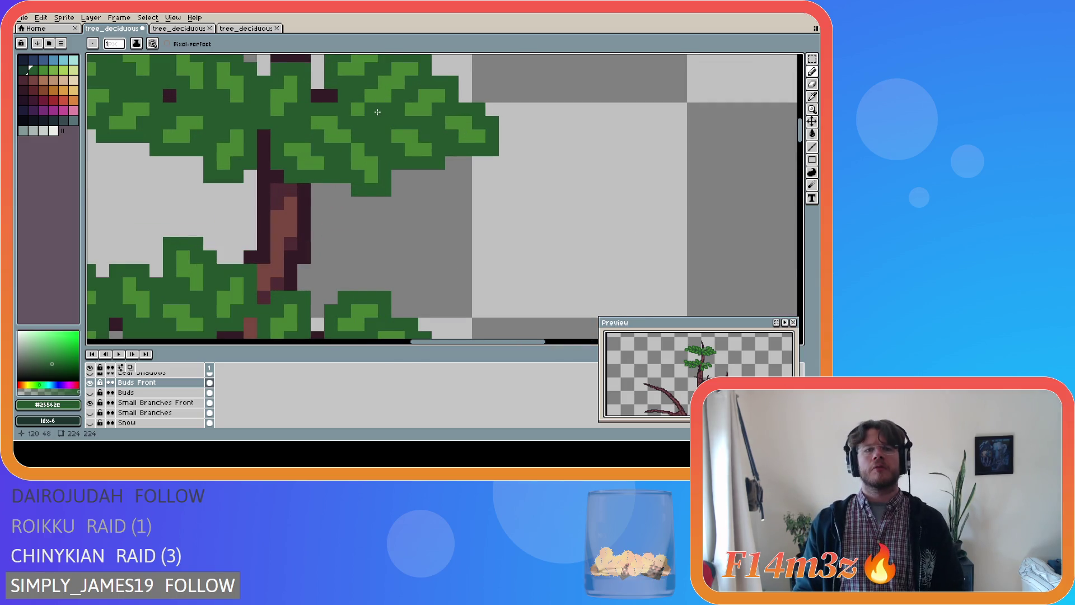
scroll(378, 112, "down", 1)
- Erase several stray leaf pixels from the upper leaf cluster
key("e")
left_click_drag(363, 109, 379, 102)
left_click(353, 99)
left_click_drag(373, 109, 383, 109)
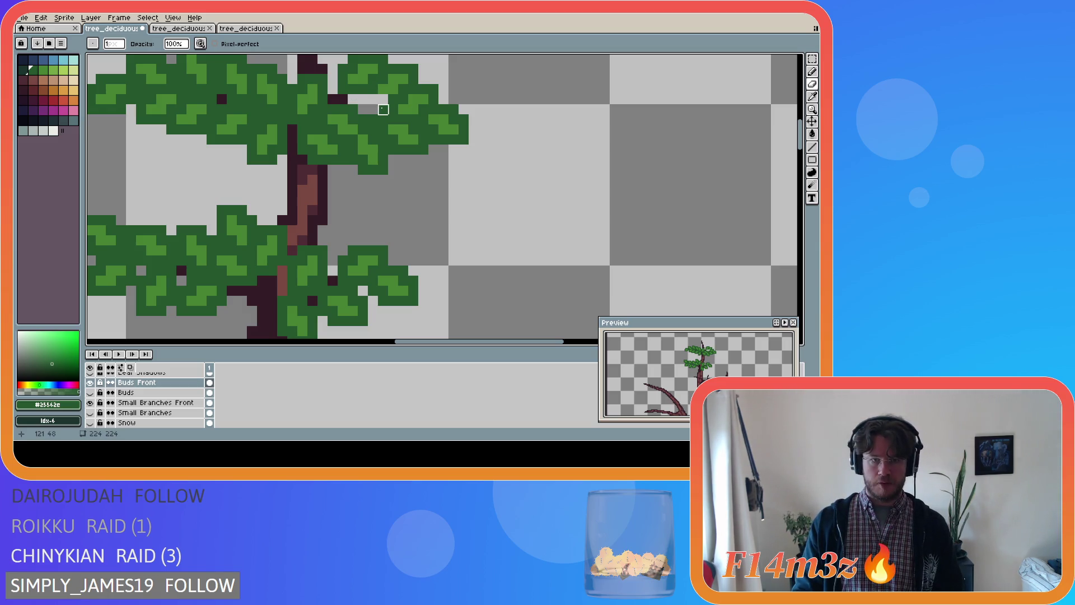
key("e")
left_click(373, 119)
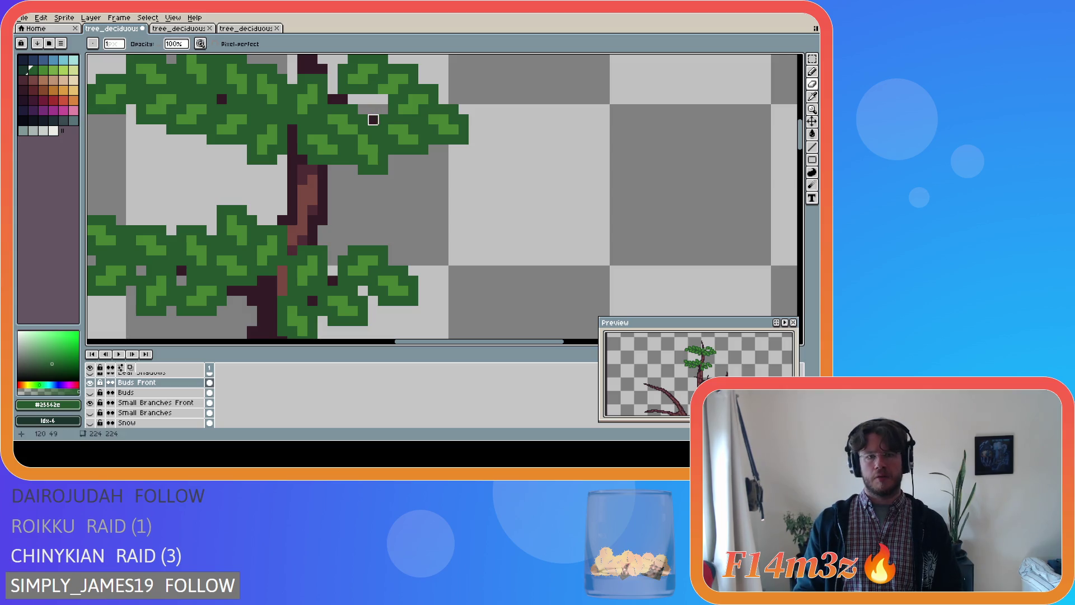
- Eyedrop the leaf green, fill two gaps in the leaves, then show the Buds layer
key("i")
left_click(388, 96)
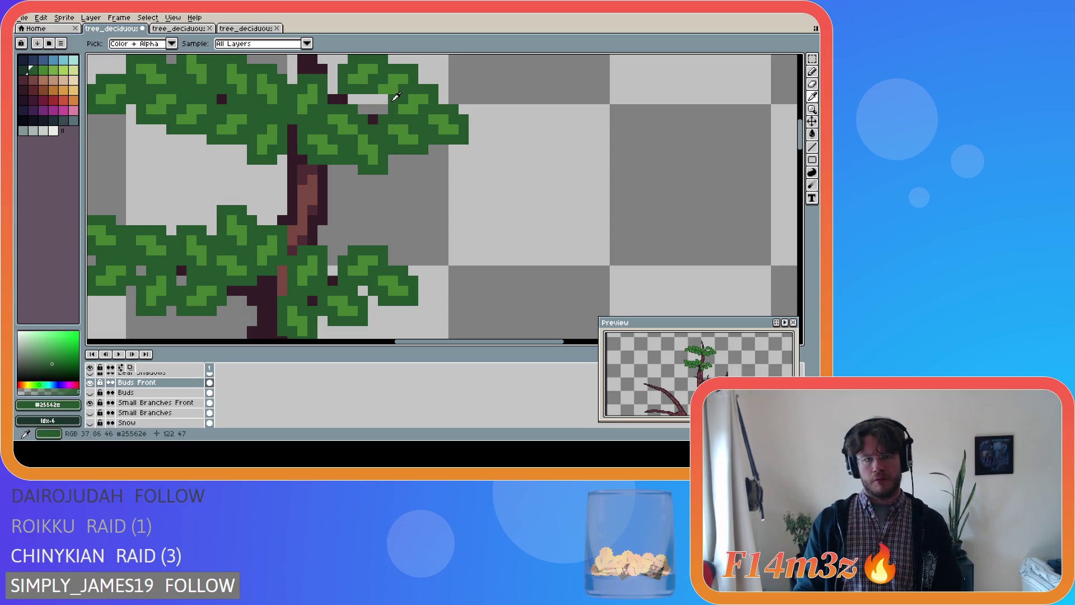
key("b")
left_click_drag(381, 99, 373, 99)
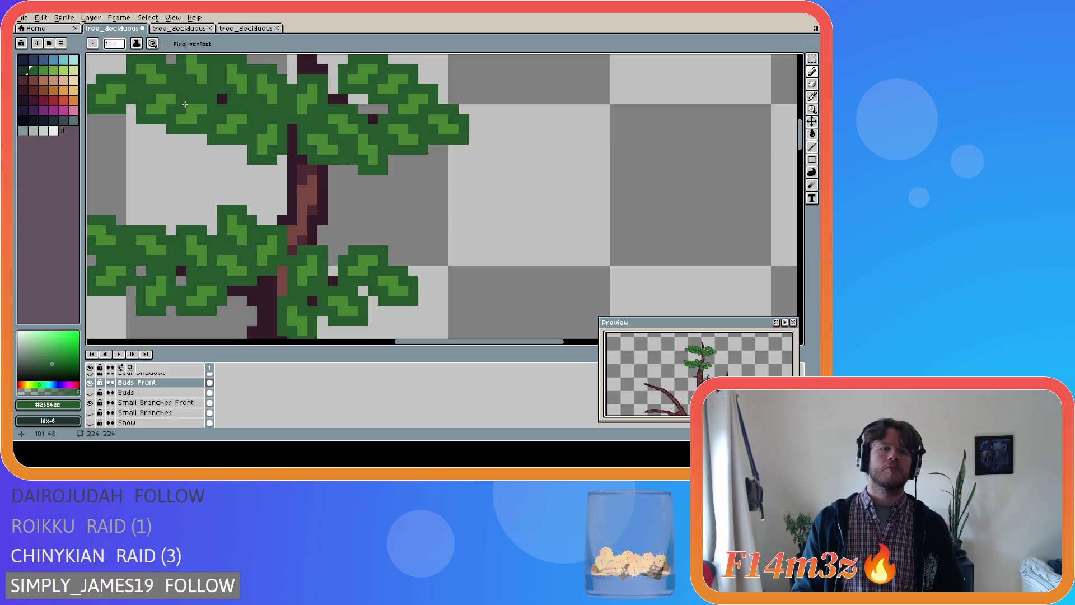
scroll(368, 112, "down", 2)
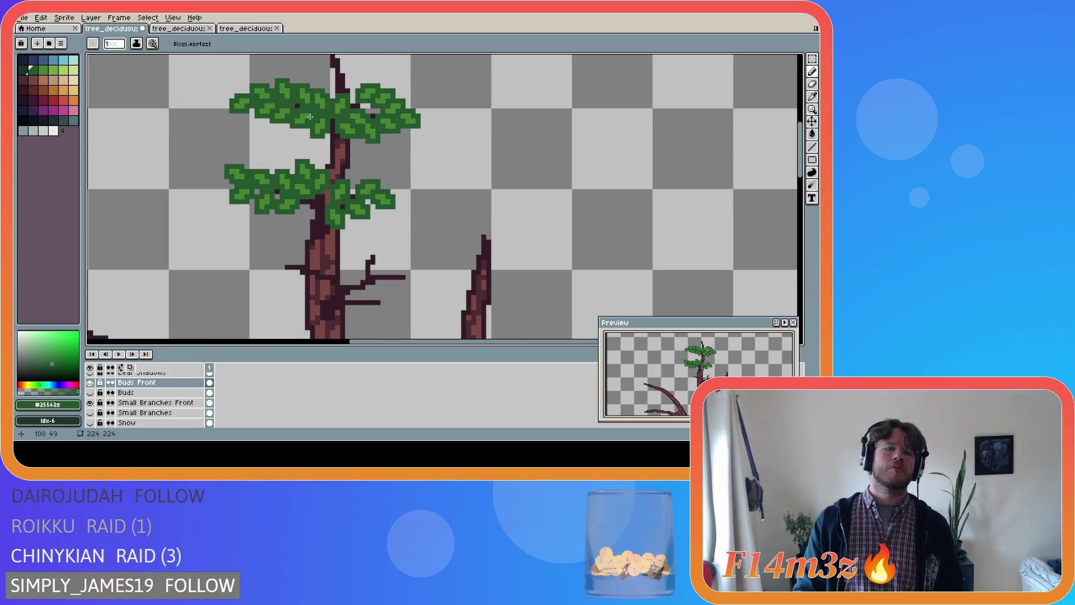
scroll(246, 100, "up", 2)
scroll(247, 100, "down", 1)
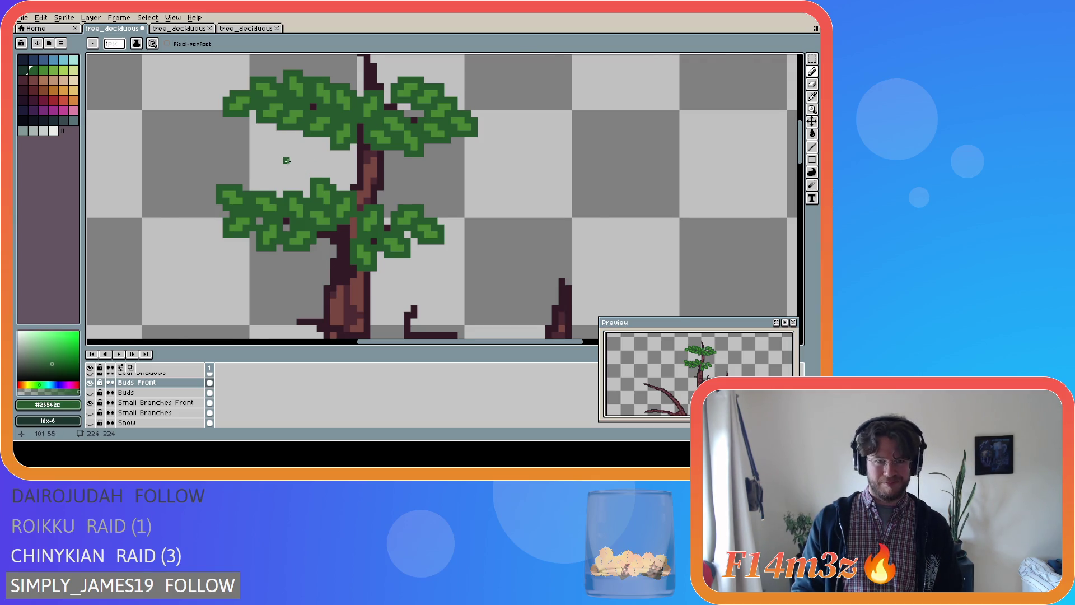
scroll(288, 161, "down", 1)
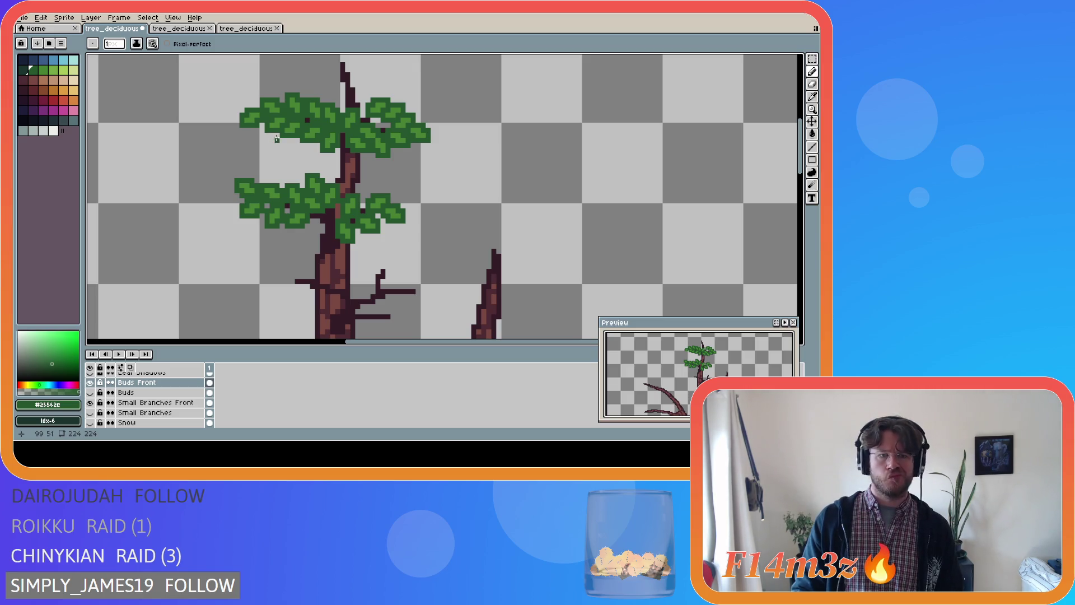
left_click(89, 392)
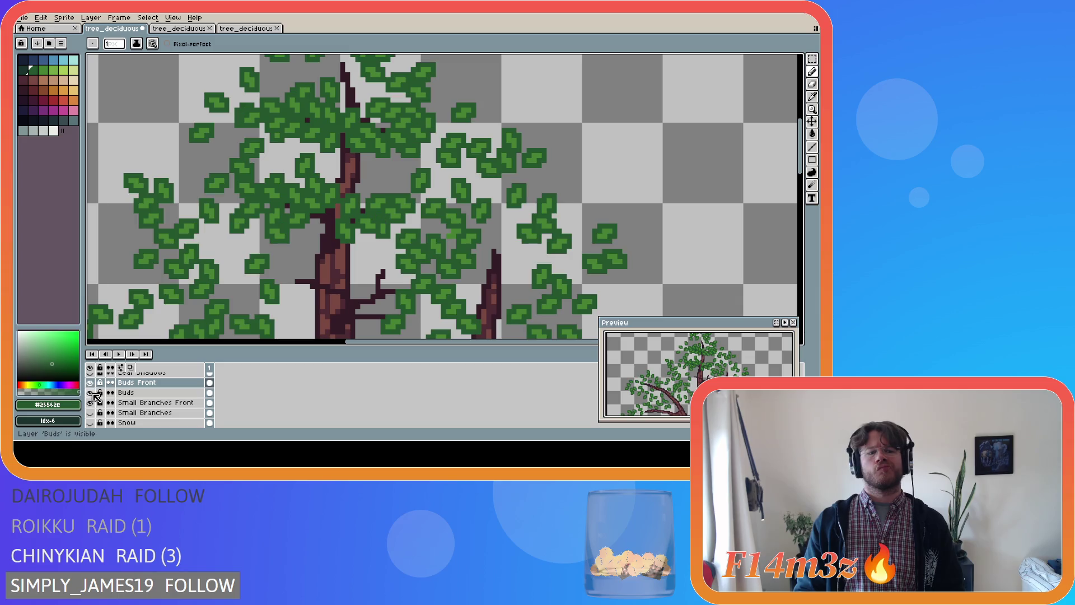
- Show the Small Branches and Small Branches Front layers
left_click(90, 413)
scroll(333, 244, "down", 2)
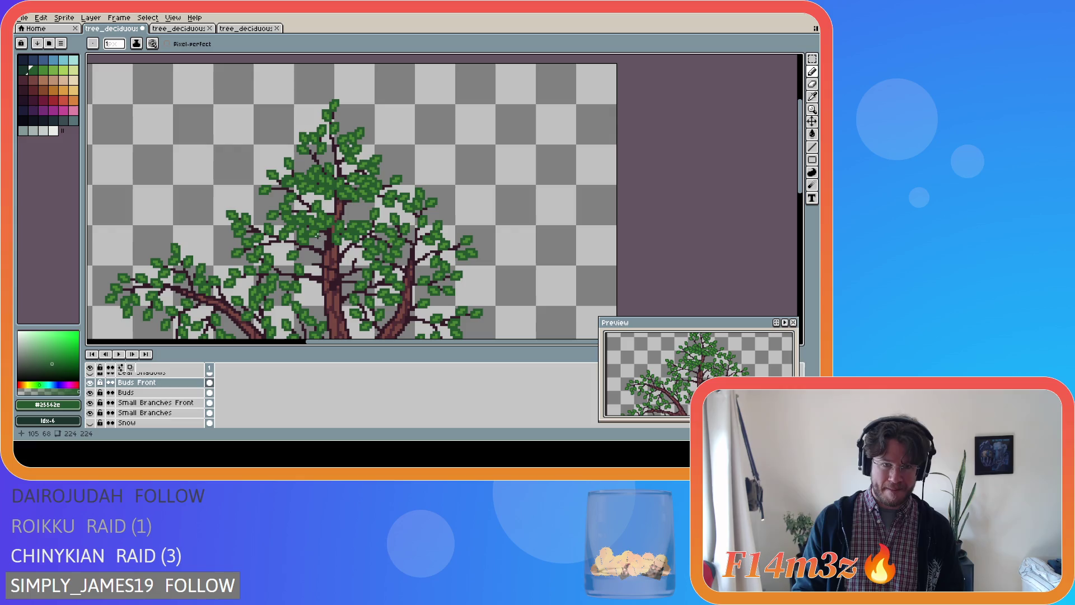
left_click(91, 402)
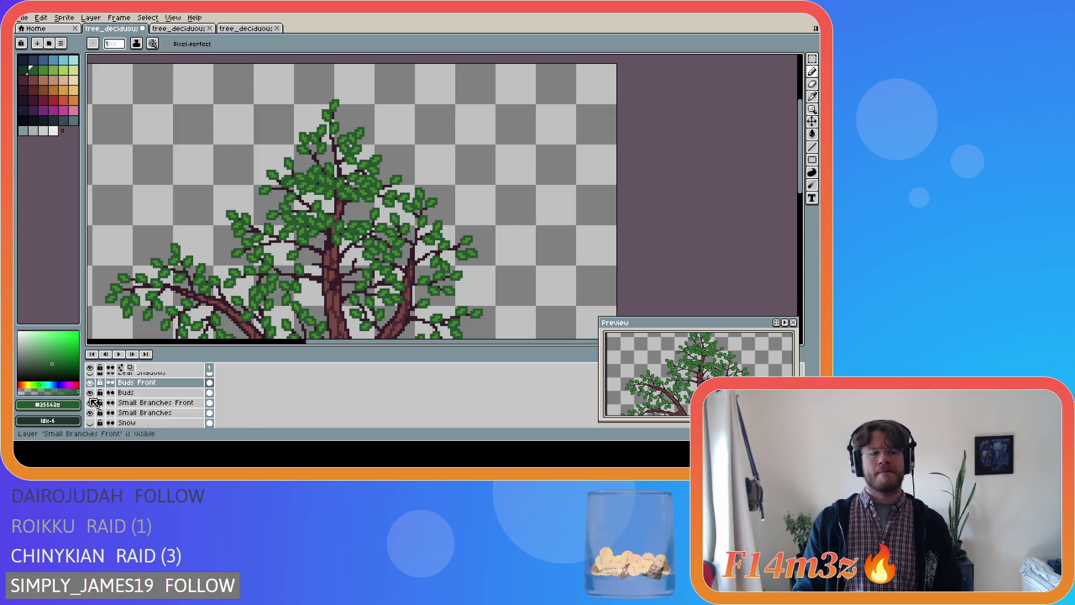
- Flick Buds Front visibility on and off to compare, then hide Small Branches
double_click(91, 383)
left_click(90, 383)
left_click(93, 384)
left_click(92, 384)
double_click(93, 383)
left_click(93, 383)
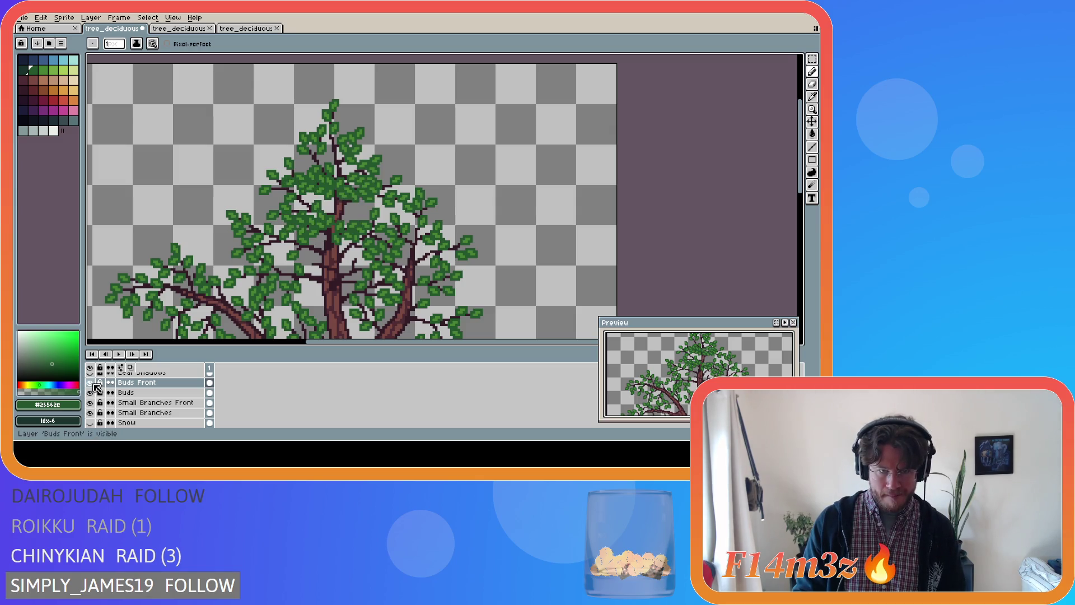
left_click(94, 383)
left_click(93, 384)
left_click(93, 384)
left_click(93, 383)
left_click(94, 383)
left_click(94, 383)
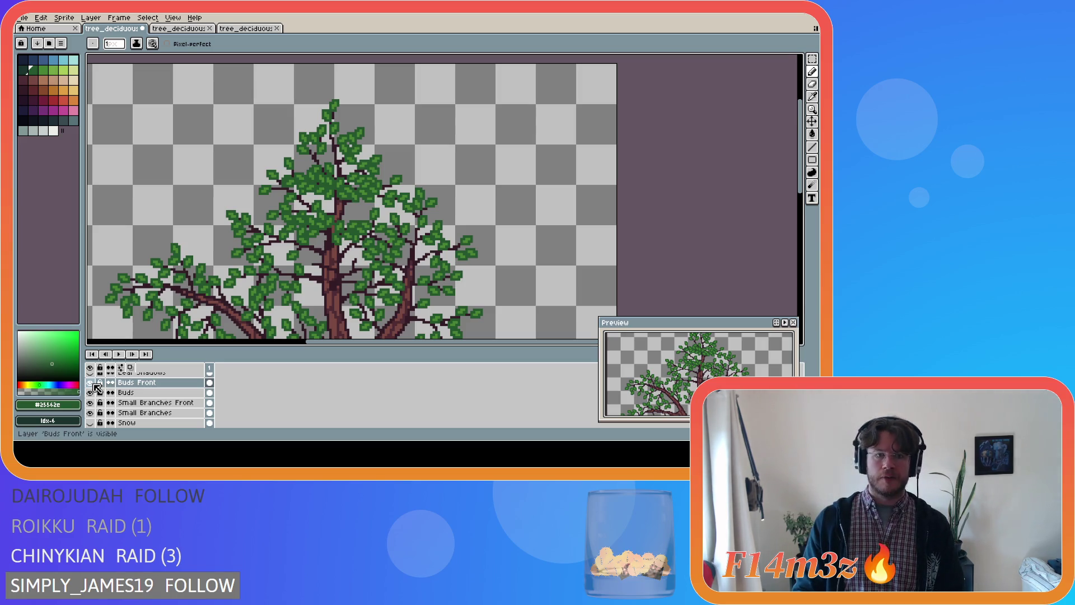
left_click(89, 413)
- With Buds hidden, erase leaf pixels left of the trunk, toggling Buds to compare
left_click(89, 392)
scroll(284, 225, "up", 4)
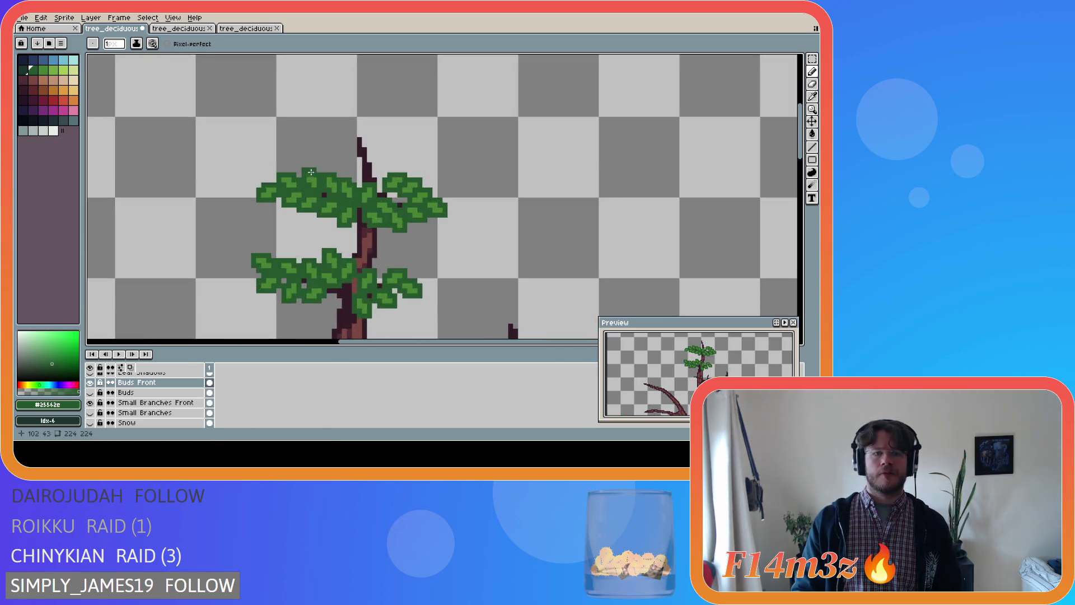
key("e")
left_click_drag(269, 226, 301, 216)
left_click(90, 392)
left_click(89, 392)
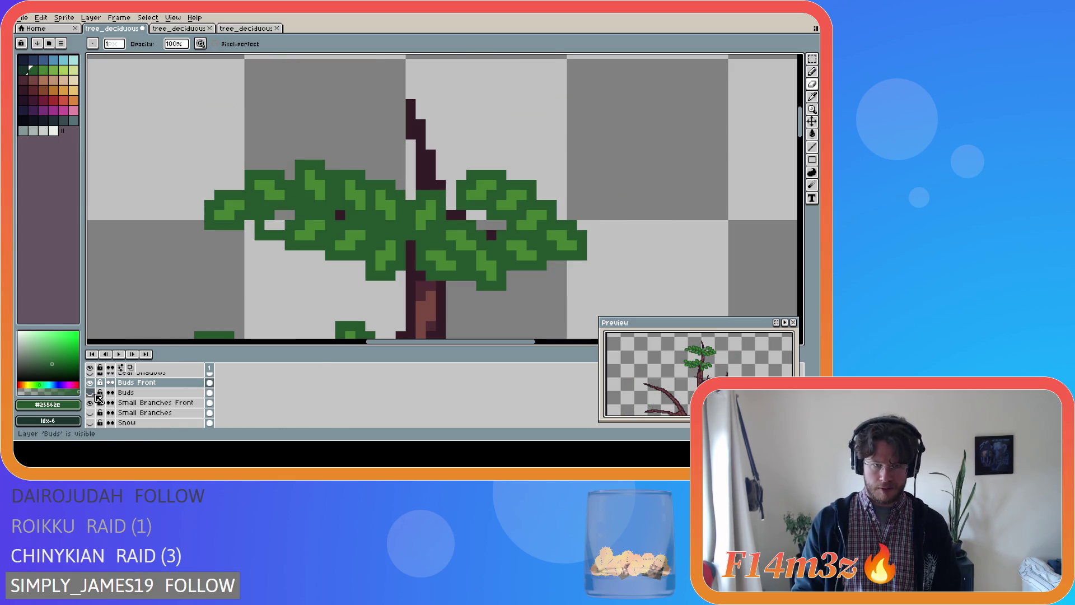
left_click(91, 393)
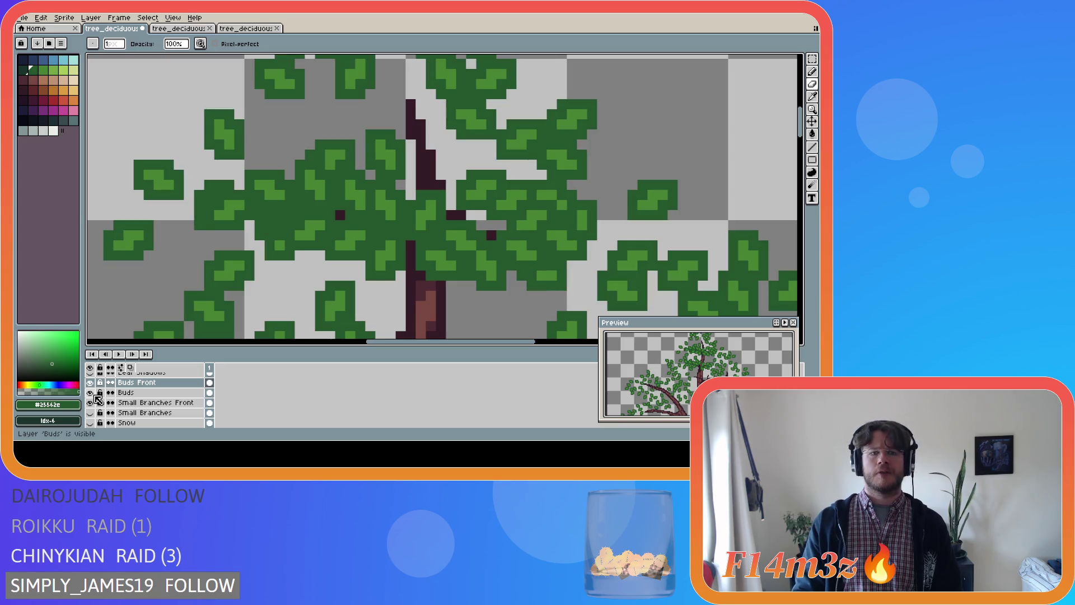
left_click(91, 392)
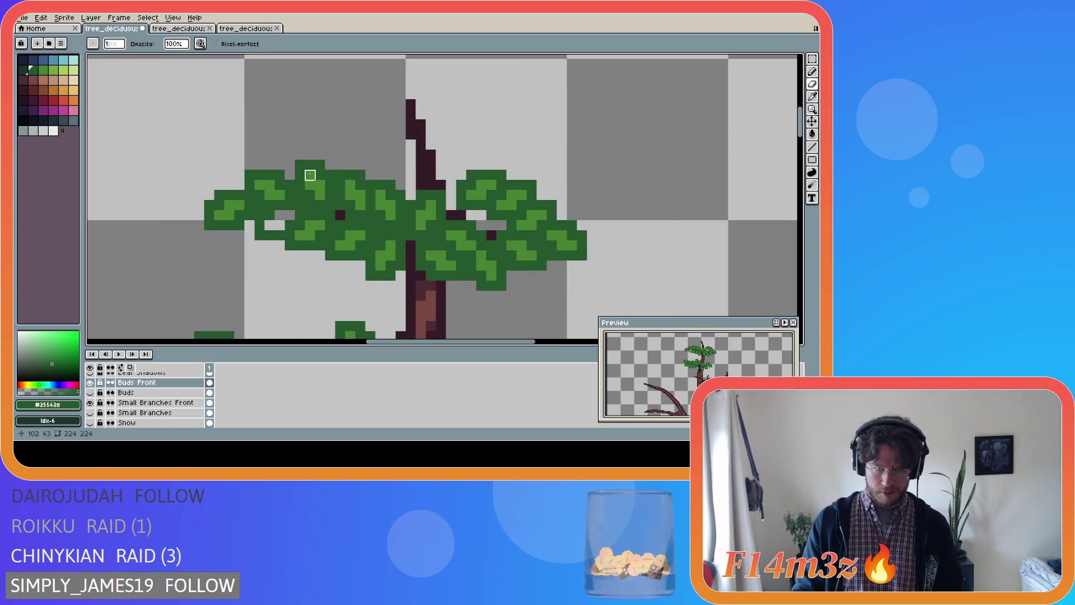
- Erase two light-green leaf pixels, check against the layers, then hide them and select Buds
left_click_drag(320, 185, 319, 196)
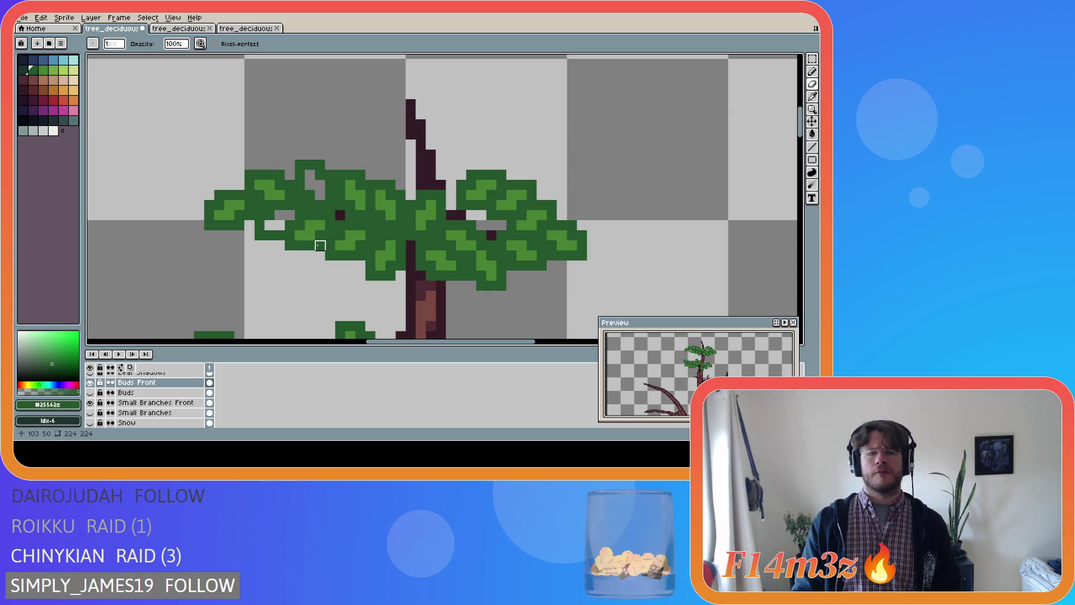
left_click(90, 393)
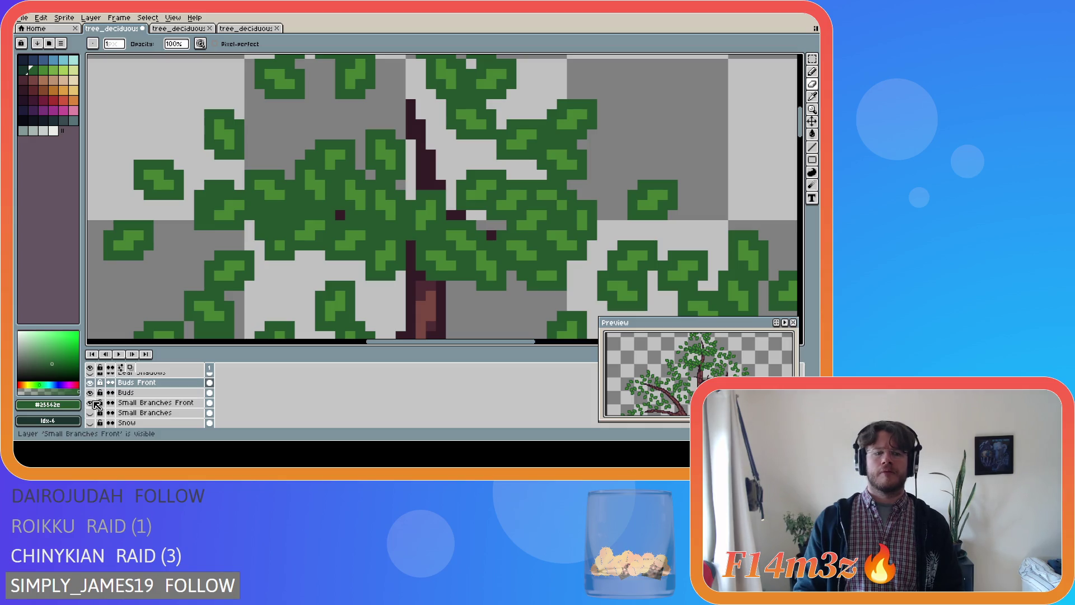
left_click(90, 402)
left_click(96, 415)
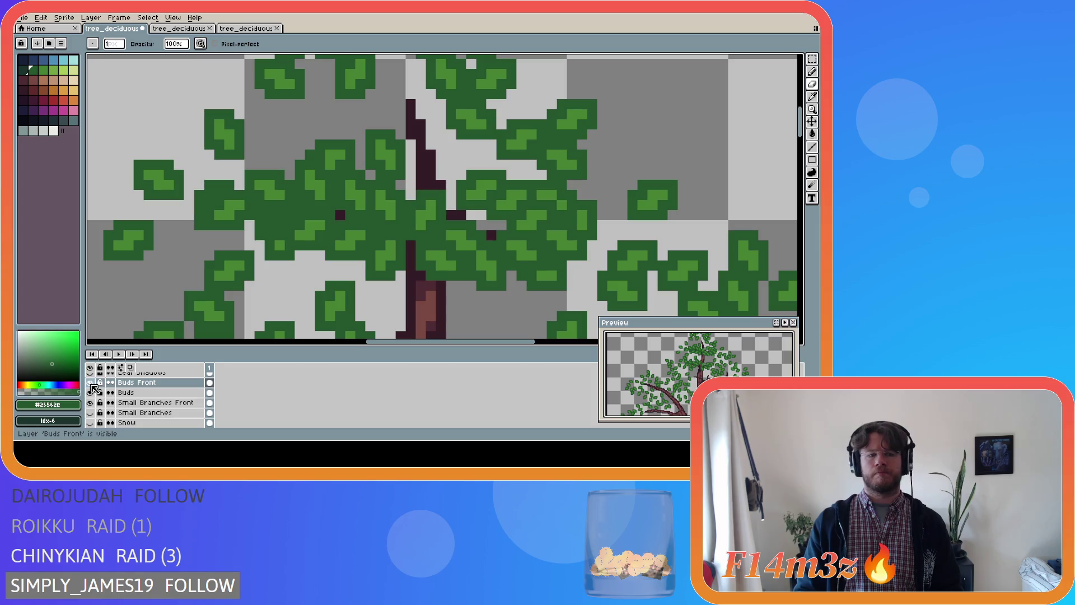
left_click(90, 392)
left_click(134, 393)
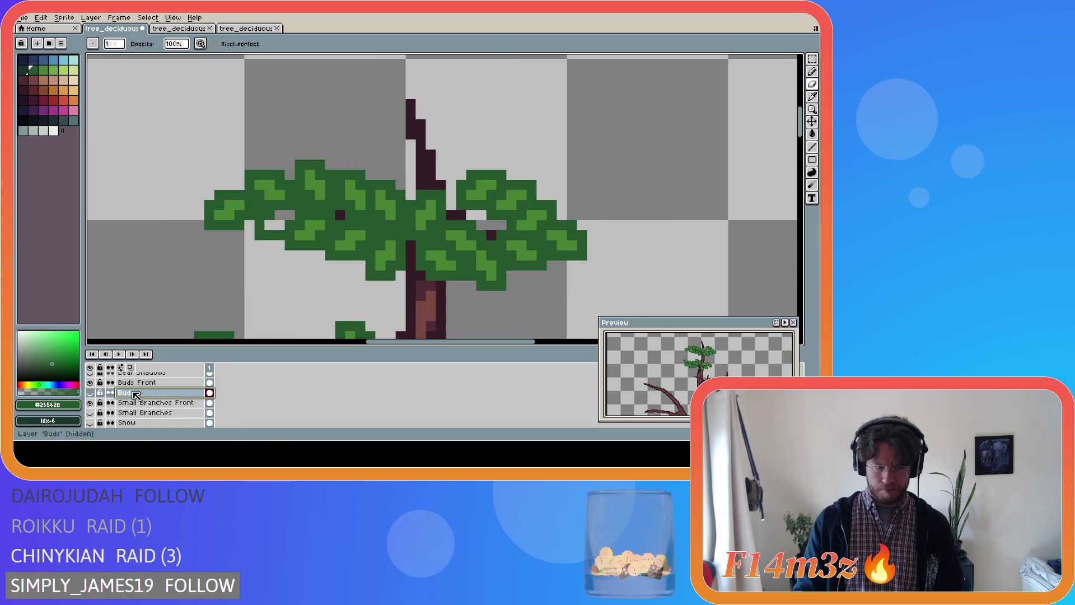
- With the Pencil on Buds Front, clear a patch of leaf pixels on the upper cluster's left side
key("b")
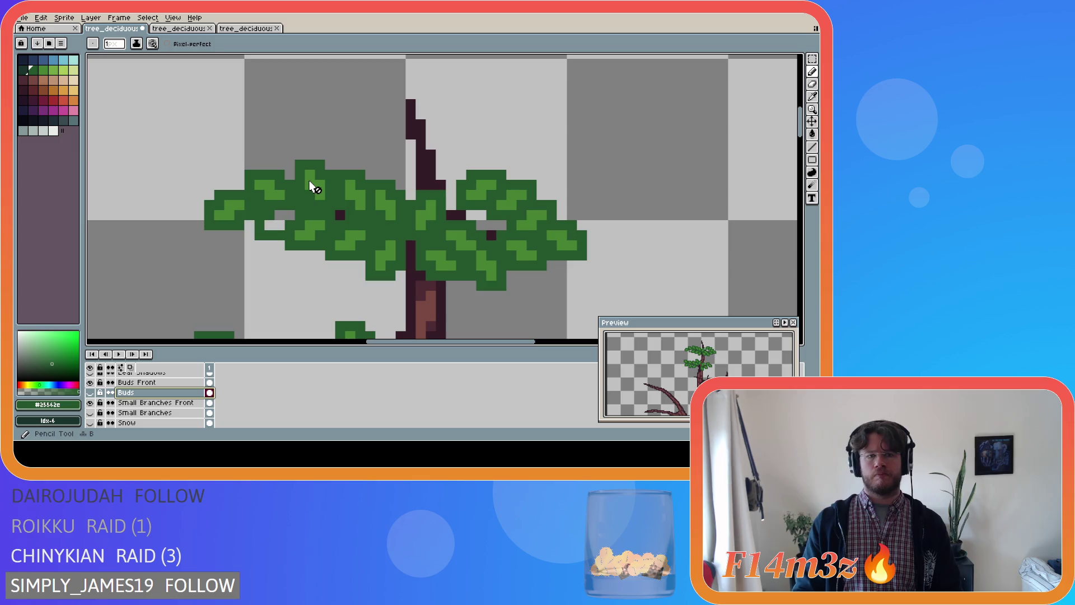
left_click(159, 383)
mouse_move(310, 175)
left_mouse_down()
mouse_move(319, 195)
mouse_move(300, 185)
mouse_move(302, 168)
mouse_move(320, 174)
mouse_move(300, 190)
mouse_move(301, 215)
left_mouse_up()
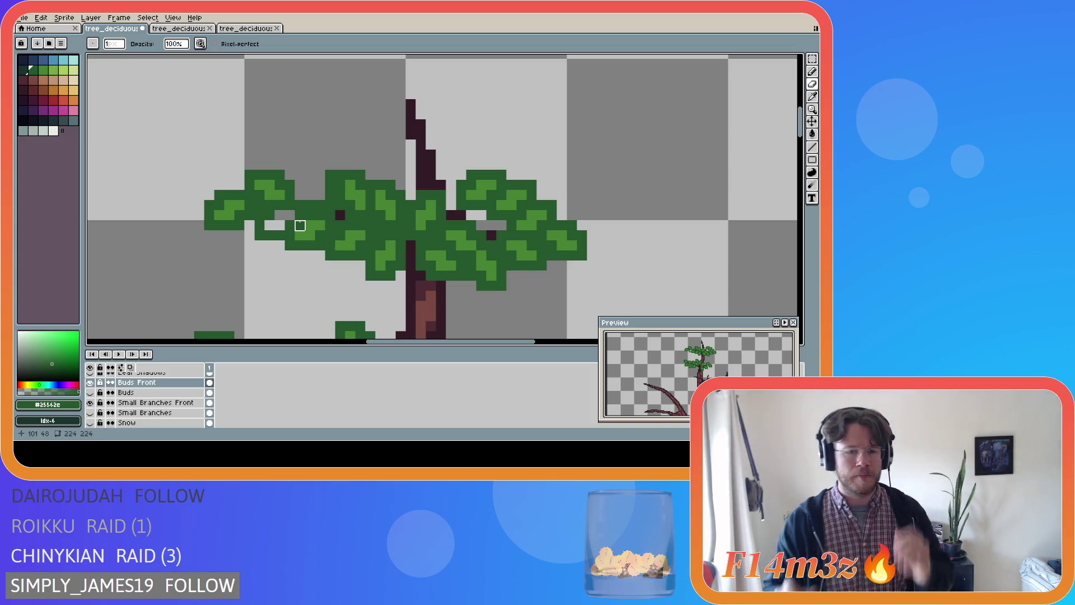
- Erase stray leaf pixels at the upper cluster's left tip, then unhide the Buds and Small Branches layers
mouse_move(280, 236)
left_mouse_down()
mouse_move(259, 231)
mouse_move(270, 236)
left_mouse_up()
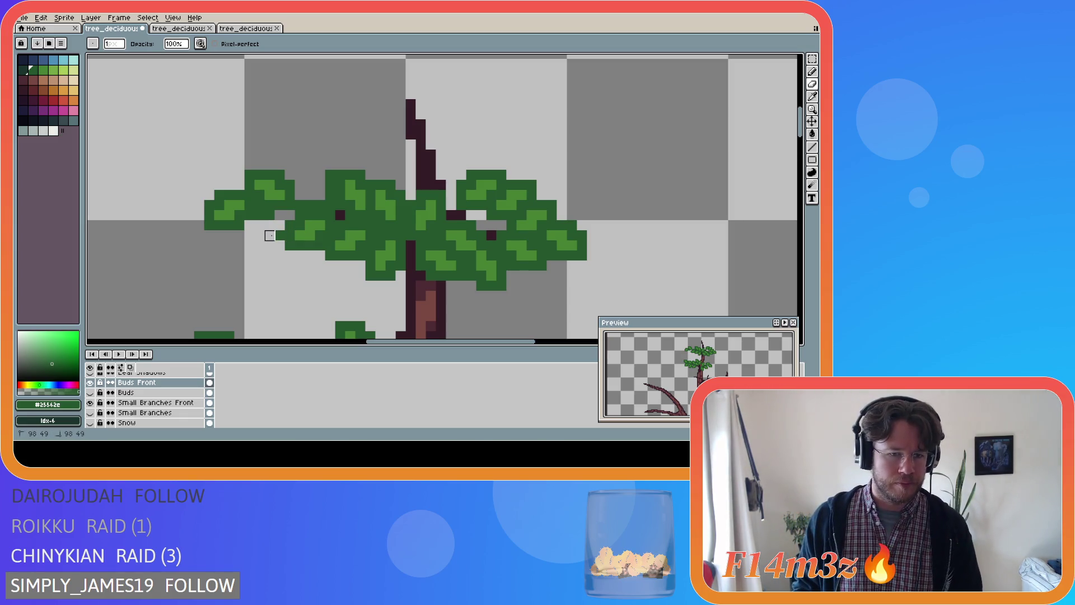
left_click(270, 215)
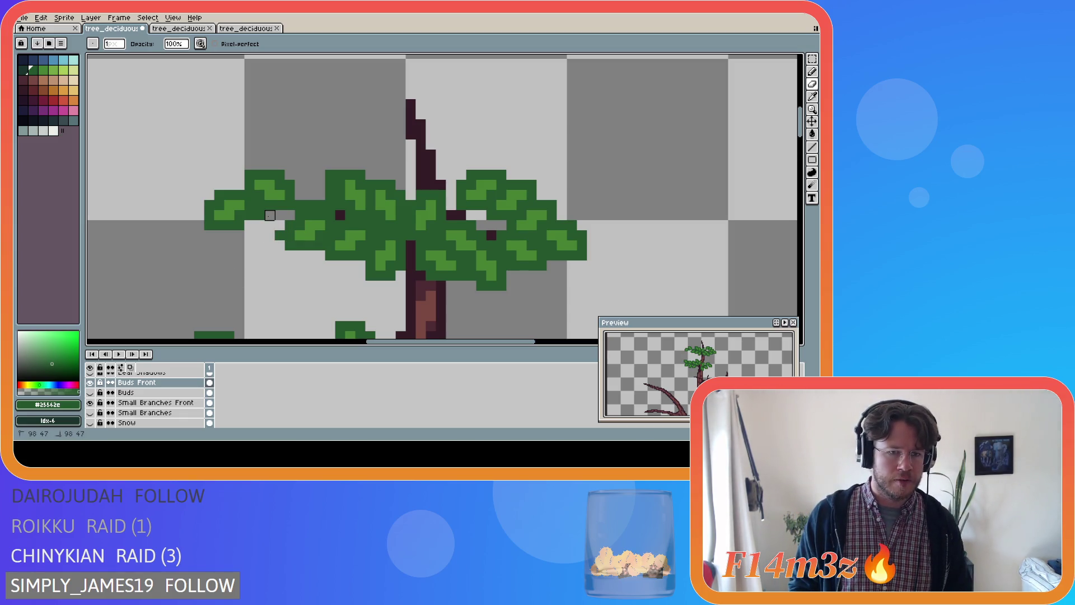
left_click(260, 215)
left_click(280, 235)
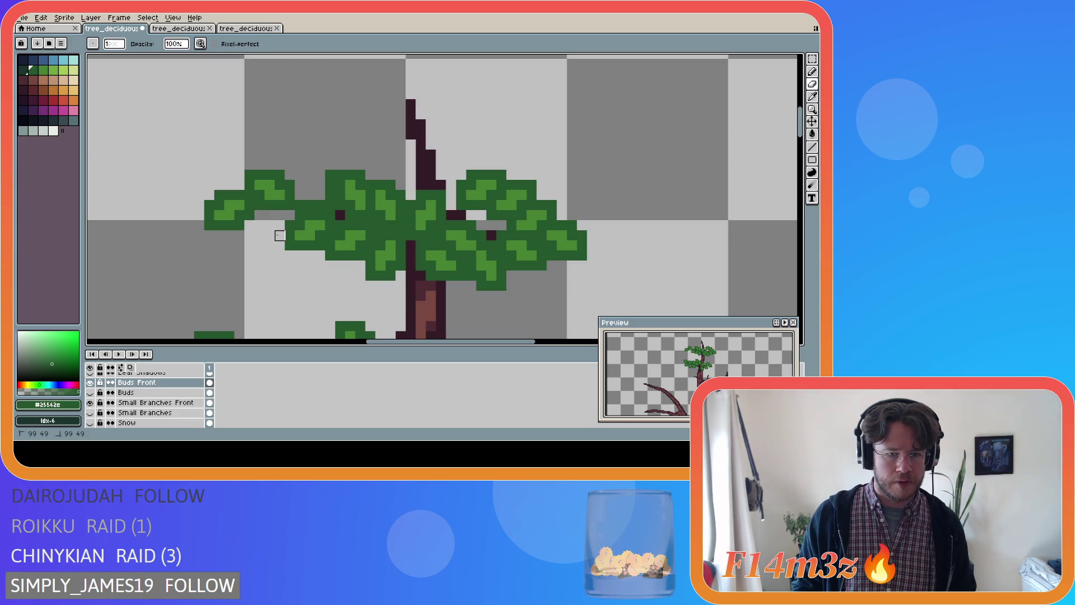
scroll(238, 285, "down", 3)
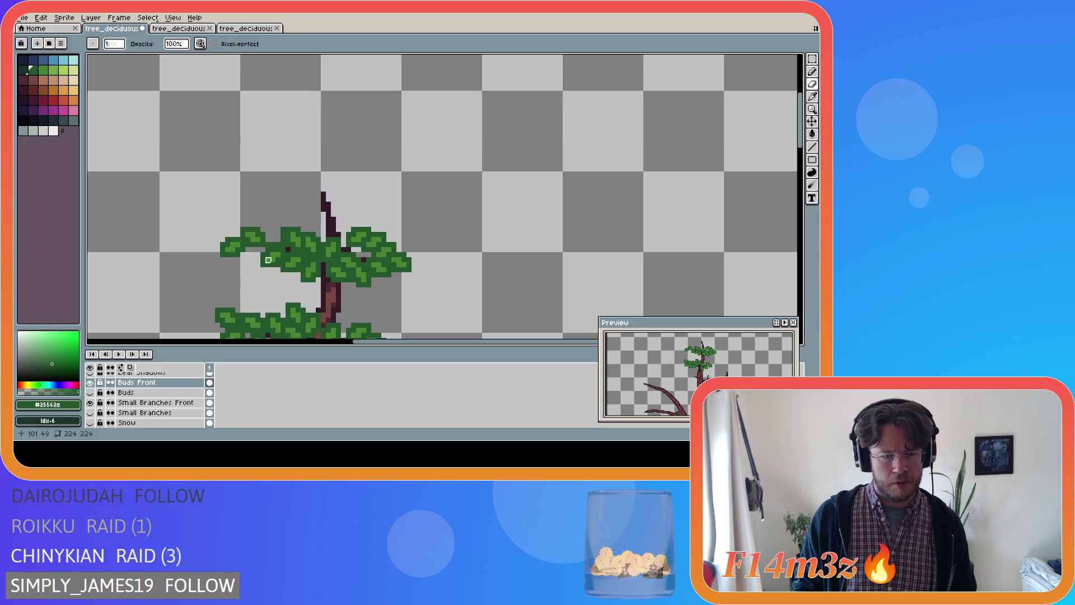
left_click_drag(270, 245, 282, 241)
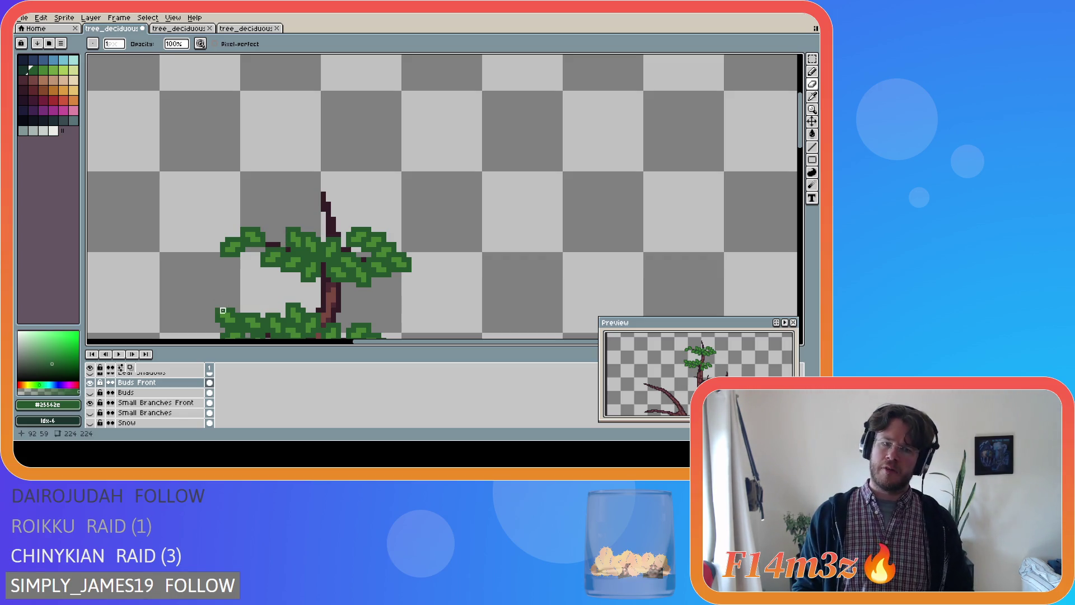
left_click_drag(90, 392, 89, 412)
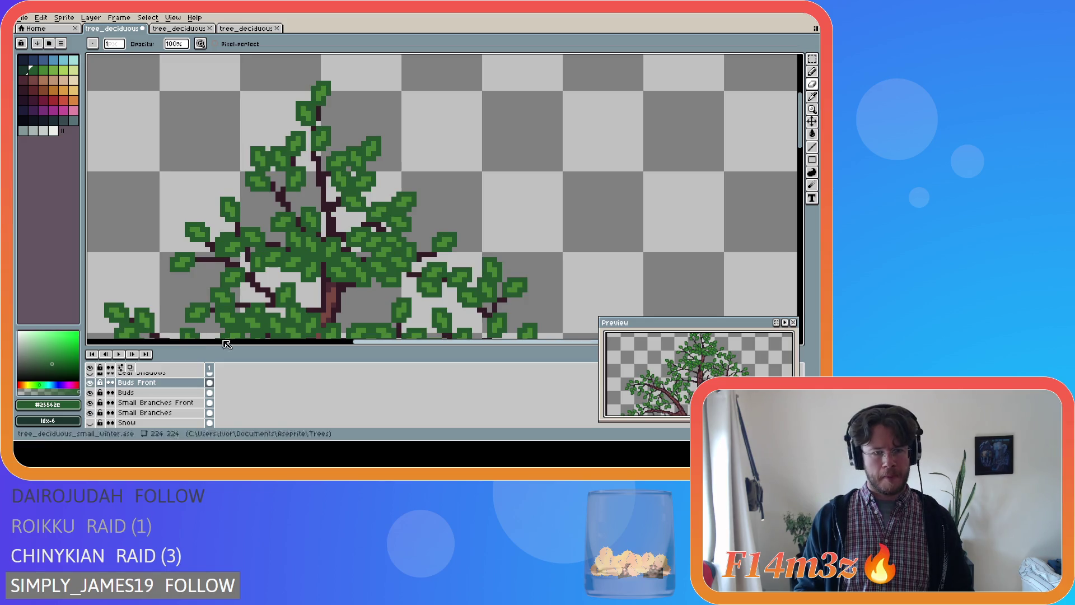
scroll(294, 322, "down", 3)
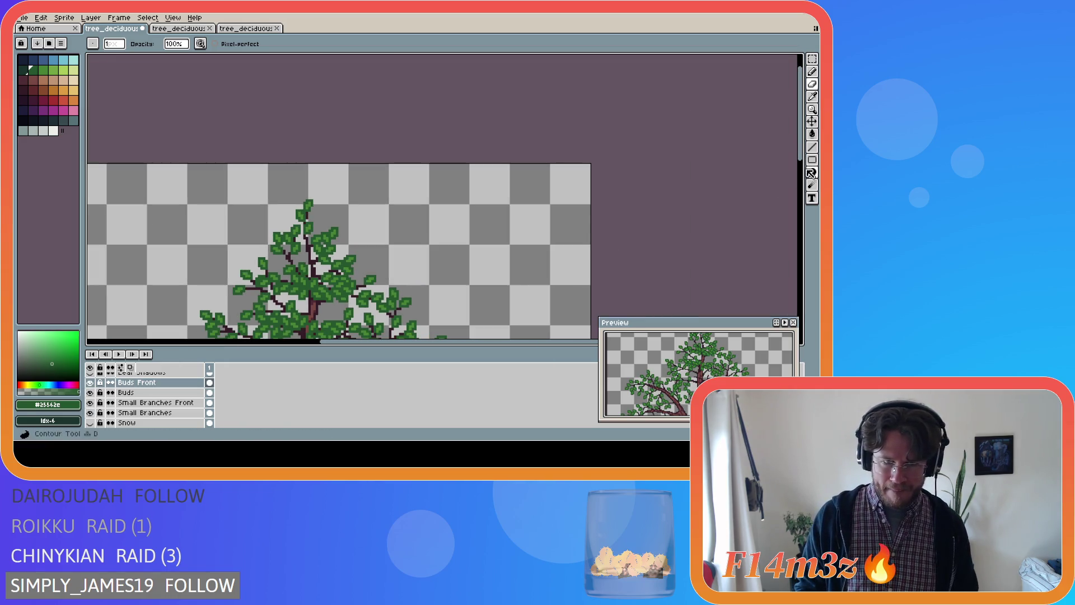
left_click_drag(800, 164, 800, 200)
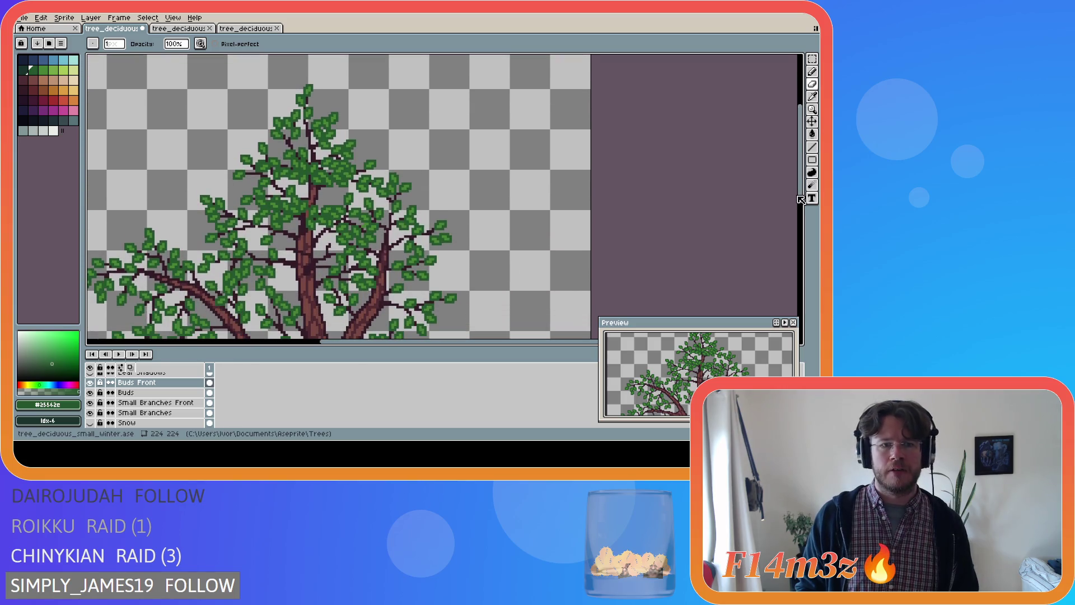
key("ctrl+s")
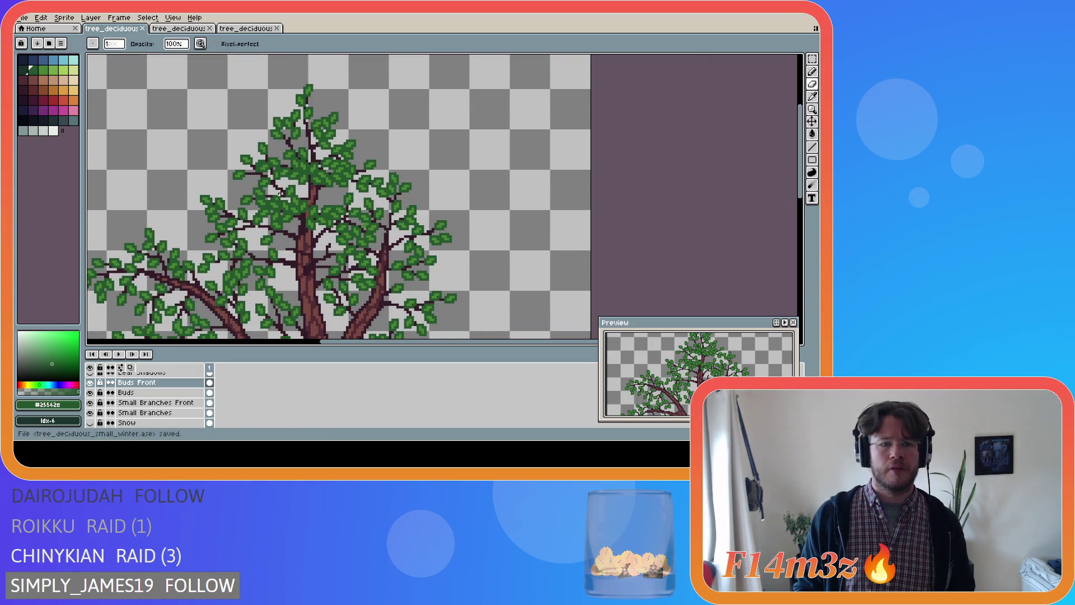
scroll(283, 198, "up", 2)
left_click(90, 393)
left_click(90, 392)
left_click(91, 393)
left_click(91, 393)
left_click(90, 392)
left_click(91, 392)
left_click(90, 393)
left_click(90, 393)
left_click(90, 392)
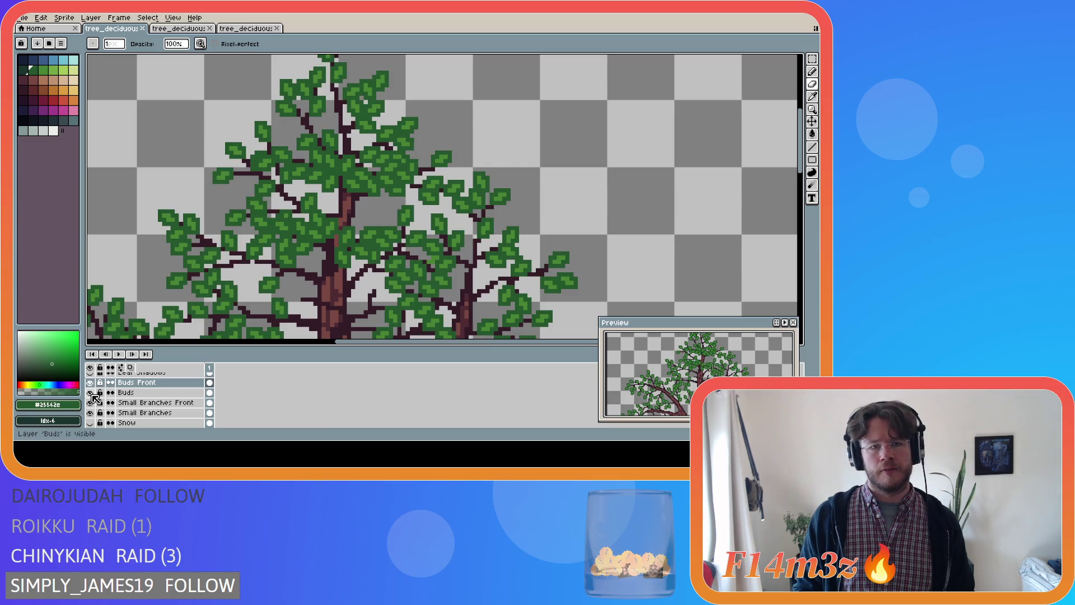
left_click(91, 392)
left_click(90, 393)
scroll(335, 271, "down", 2)
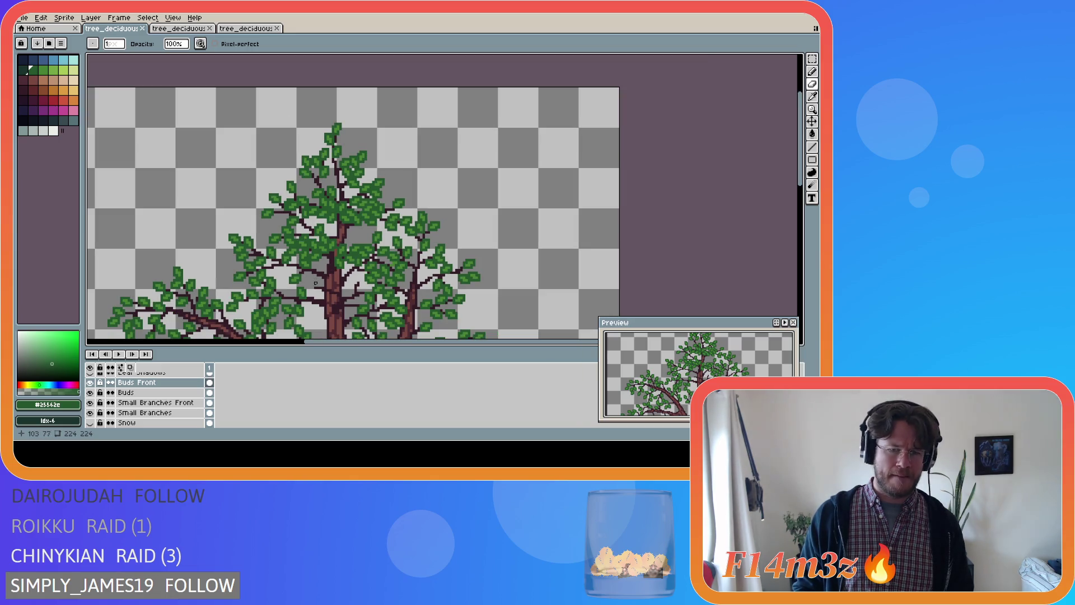
left_click(90, 393)
left_click(90, 392)
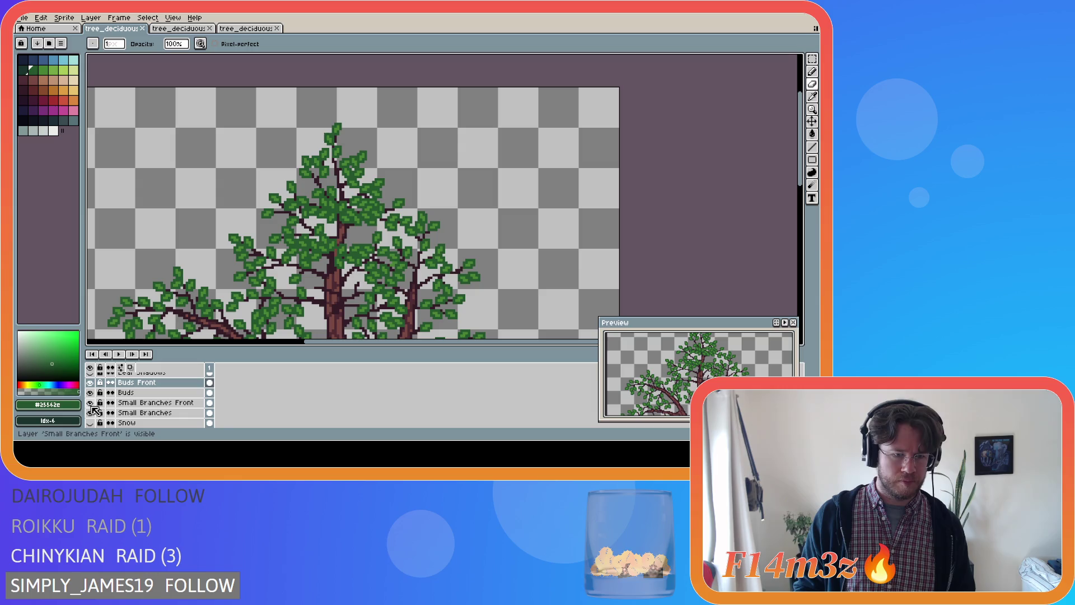
left_click(90, 402)
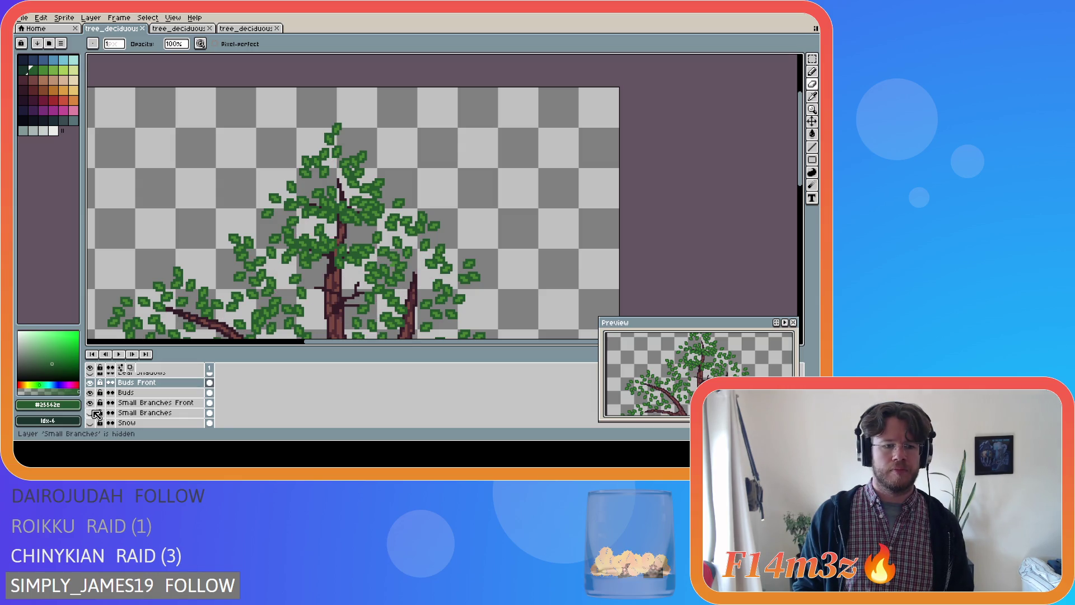
left_click(91, 393)
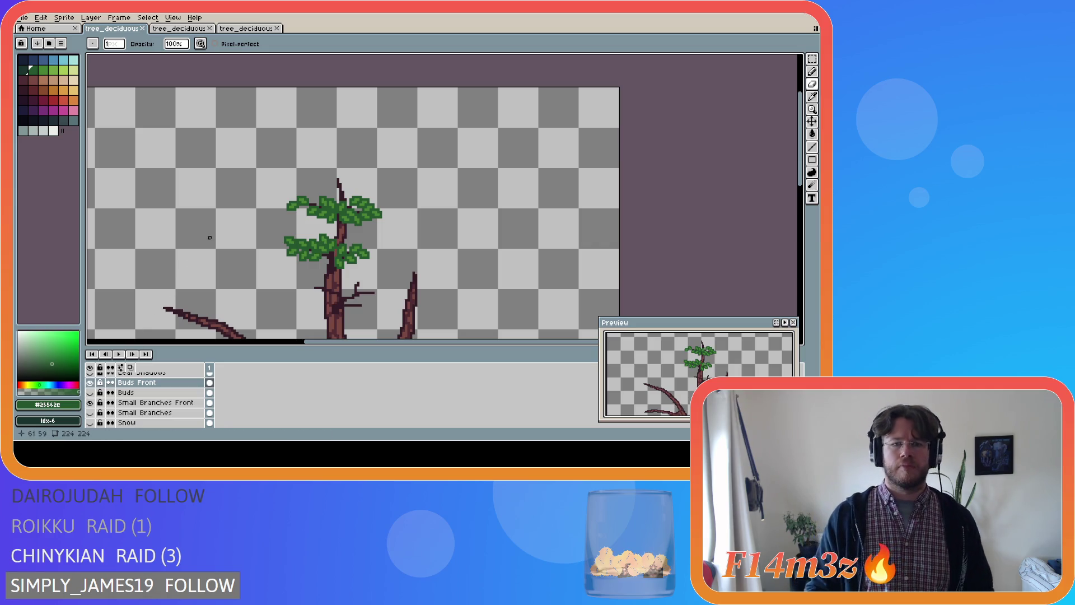
left_click(91, 403)
left_click(91, 402)
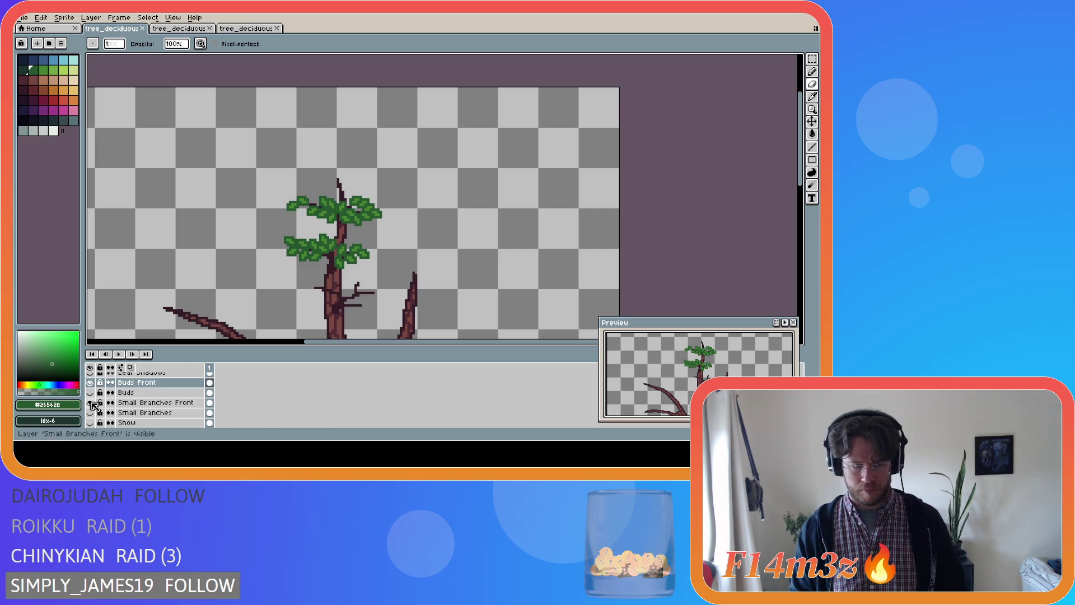
left_click(91, 382)
left_click(91, 383)
left_click(91, 383)
left_click(91, 383)
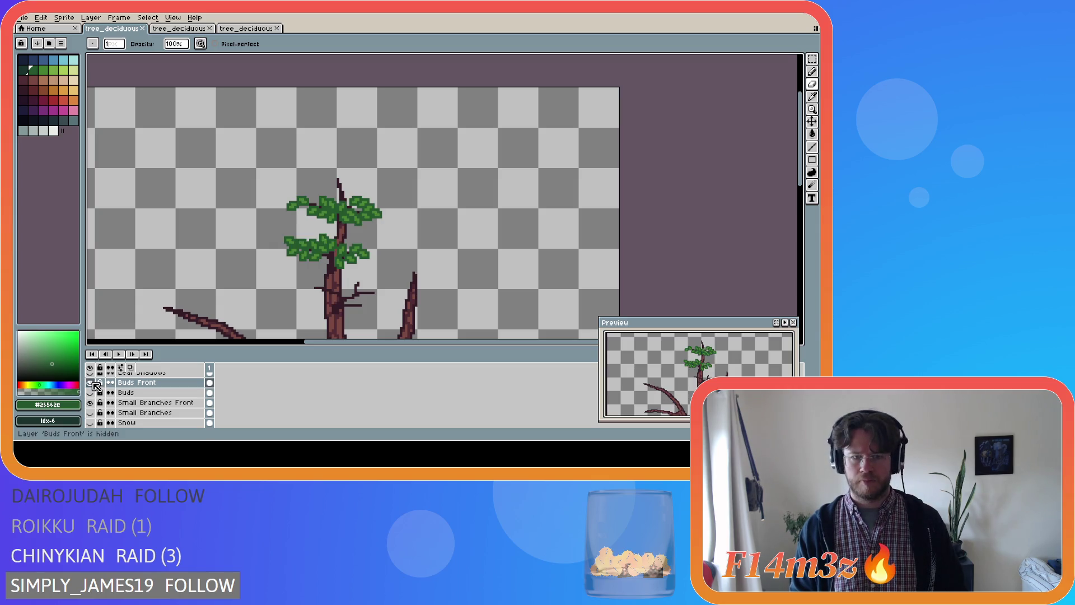
left_click(92, 383)
left_click(92, 383)
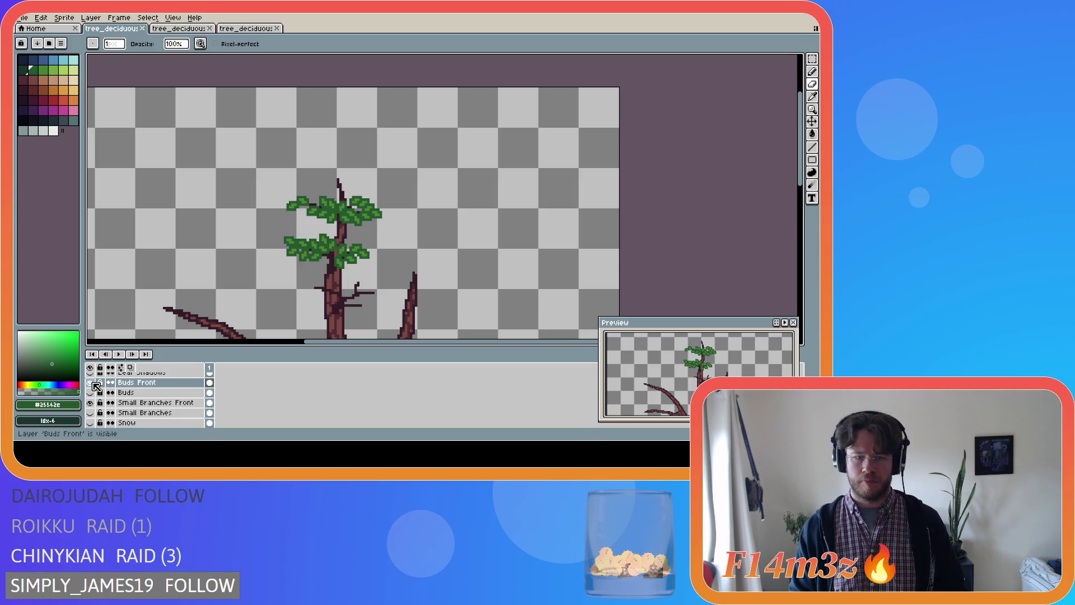
left_click(92, 383)
left_click(92, 383)
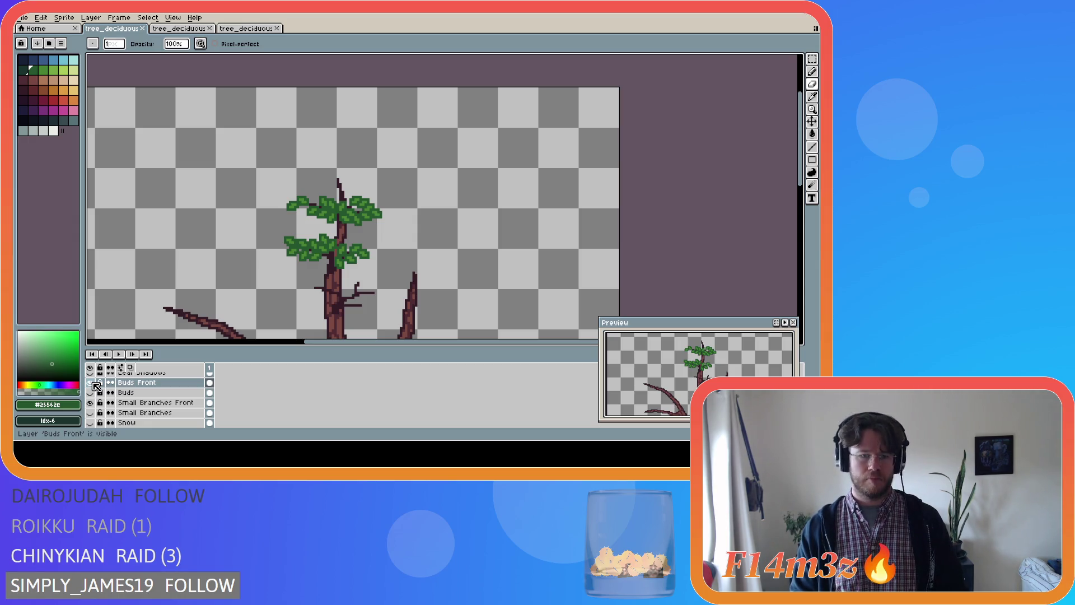
left_click(93, 383)
left_click(93, 383)
left_click(93, 393)
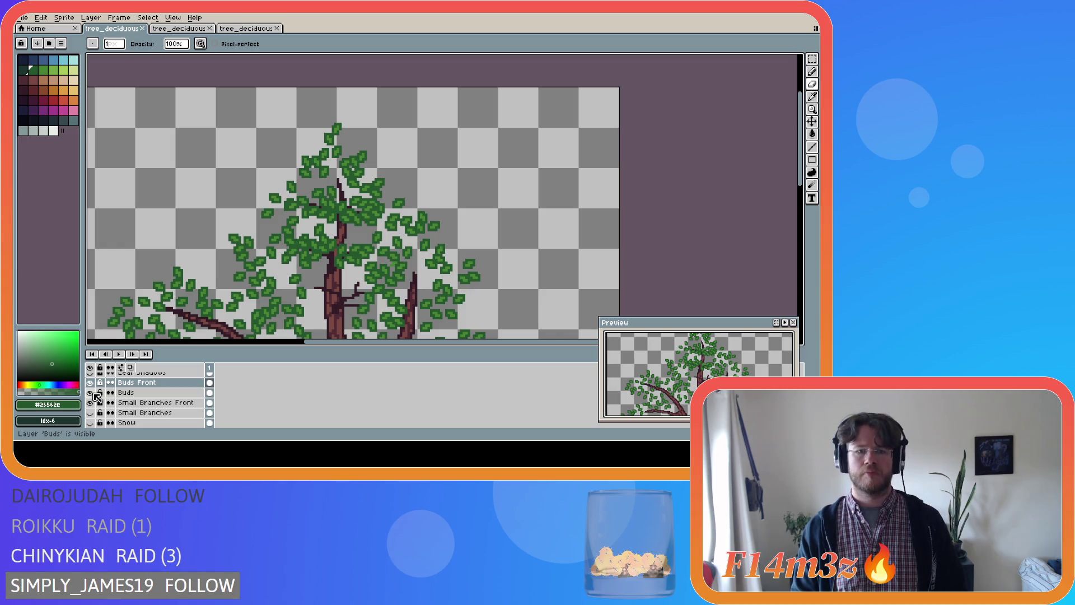
left_click(93, 394)
left_click(93, 393)
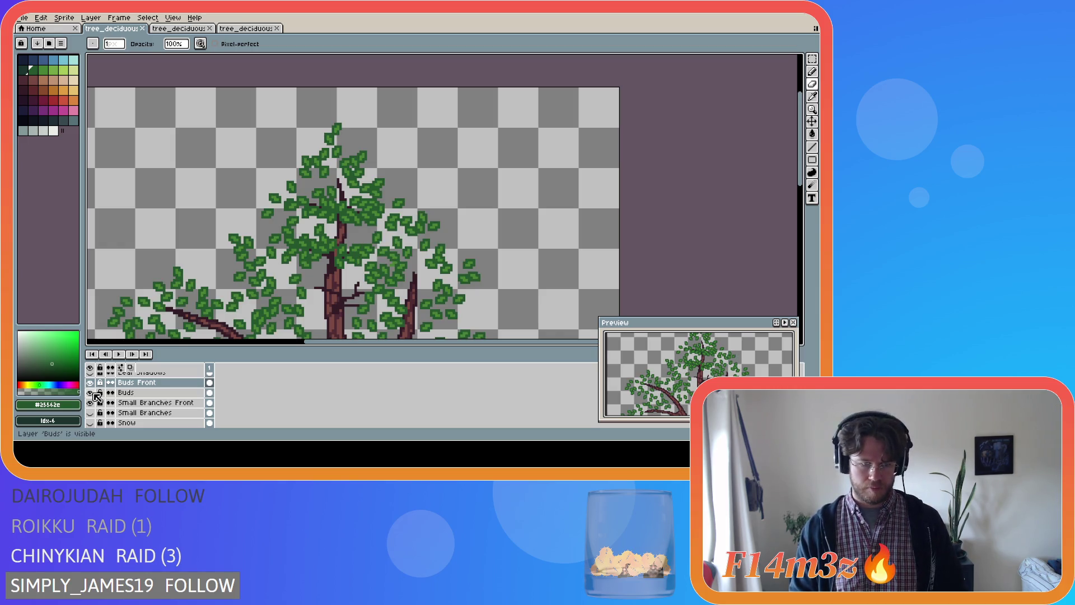
left_click(93, 414)
scroll(371, 293, "down", 3)
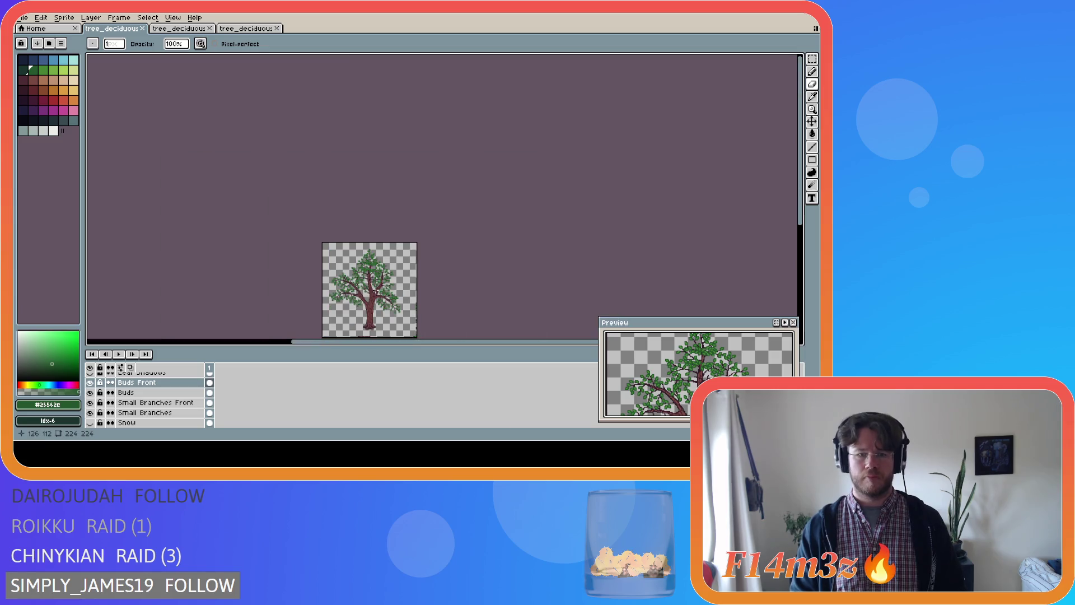
left_click_drag(802, 219, 801, 261)
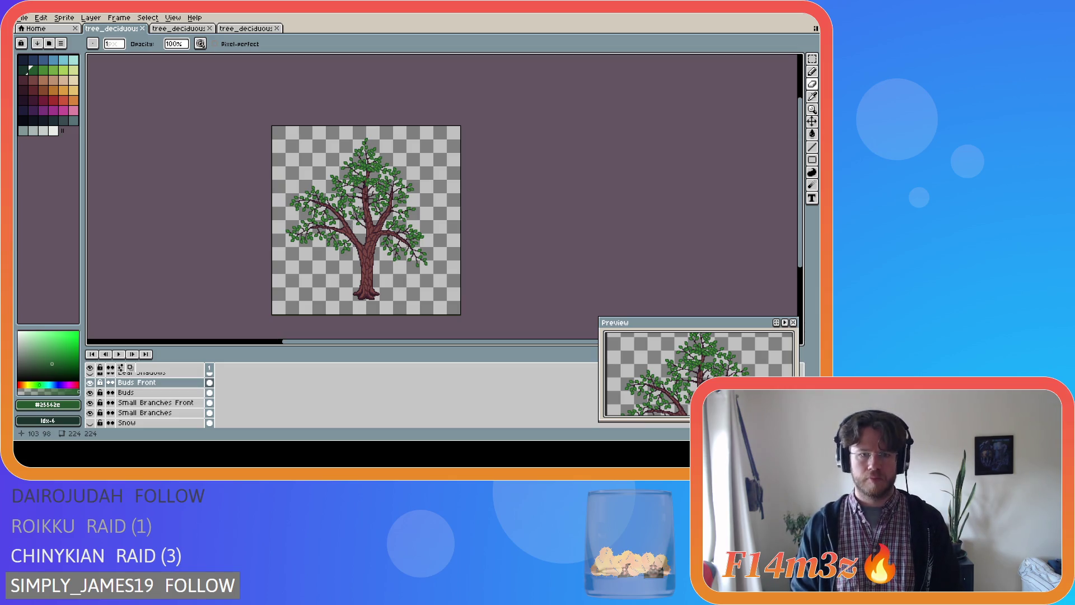
scroll(358, 204, "up", 3)
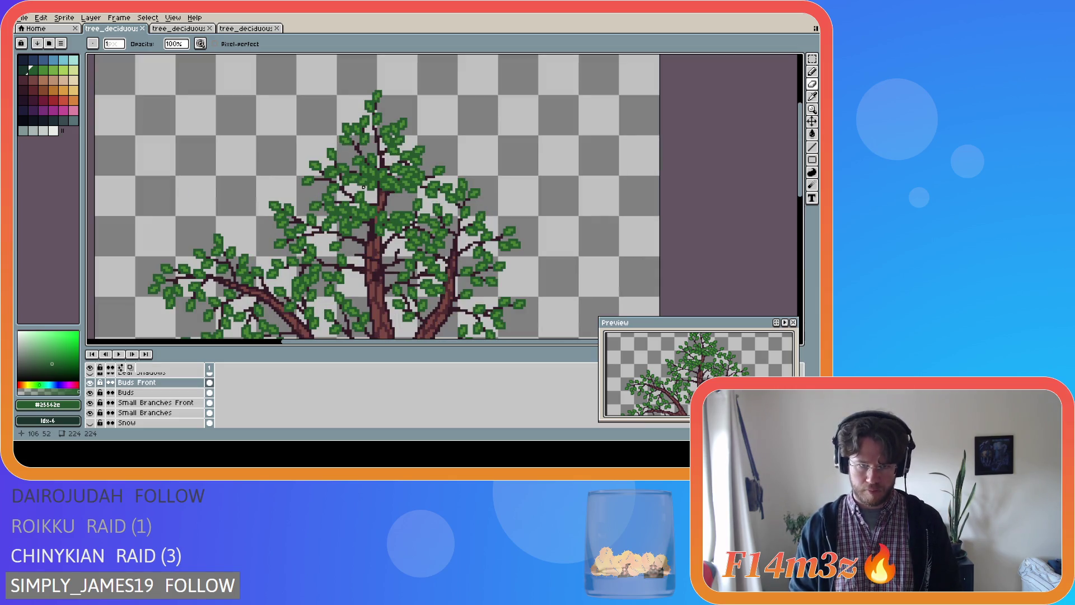
scroll(323, 167, "up", 2)
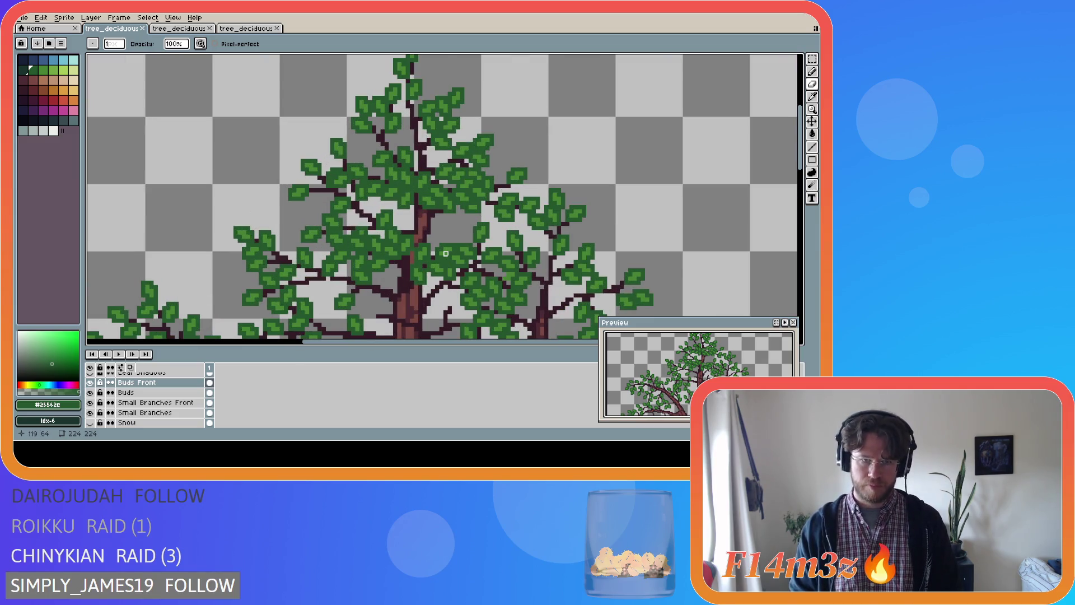
scroll(446, 253, "down", 2)
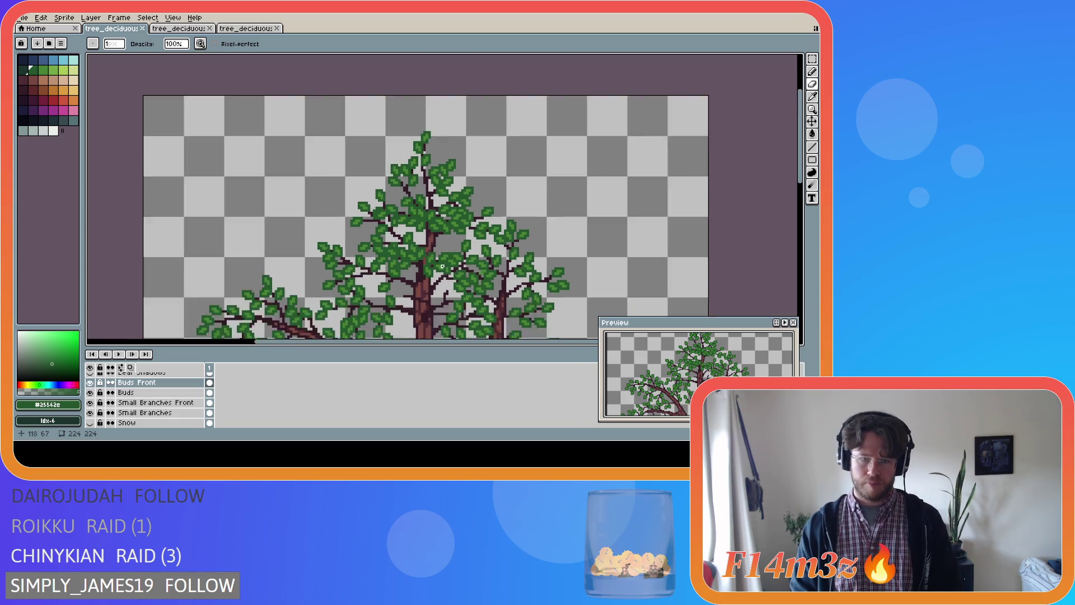
left_click_drag(796, 164, 796, 200)
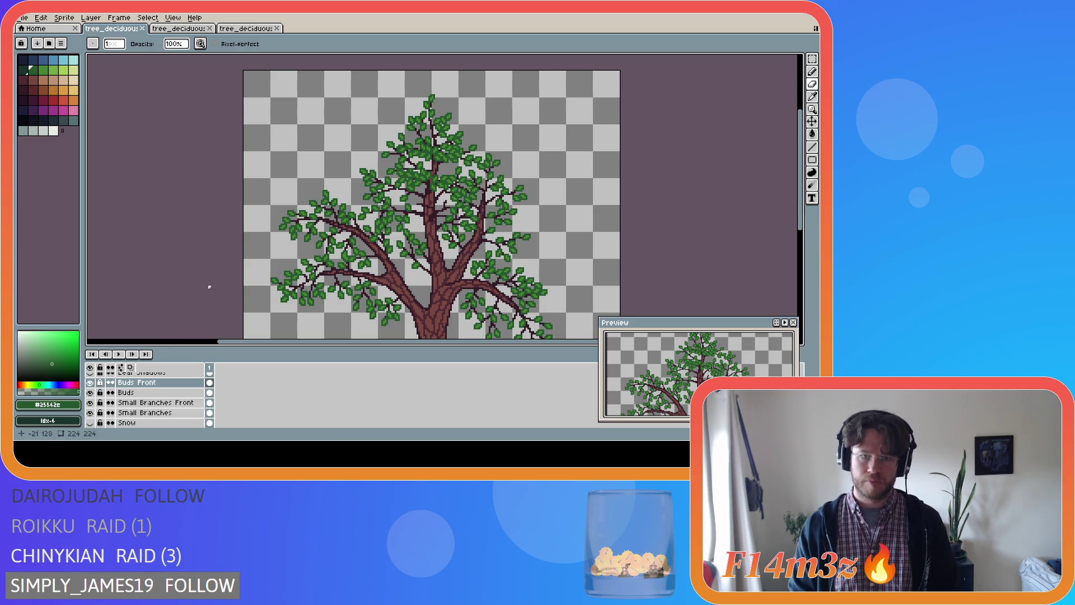
scroll(465, 216, "up", 1)
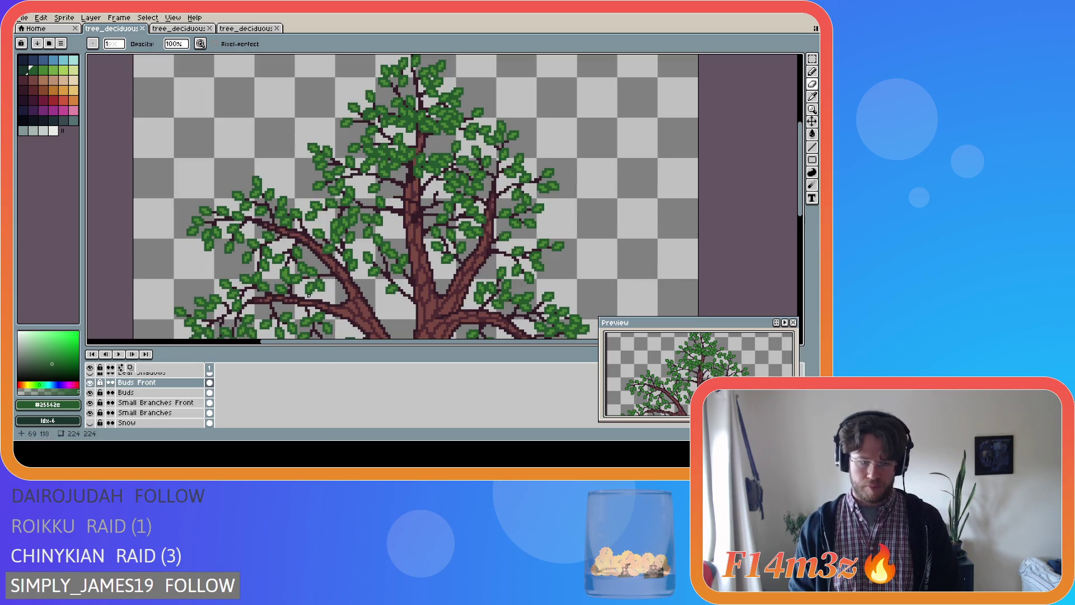
left_click(90, 392)
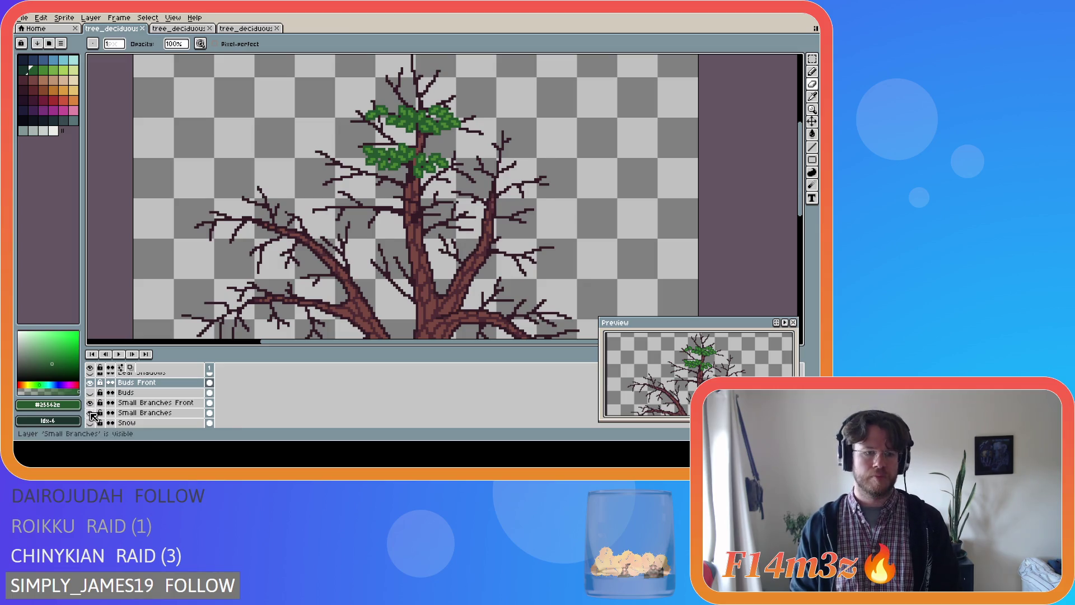
- Hide Small Branches, pick a lighter leaf green, and draw a short green twig left of the trunk
left_click(90, 412)
scroll(427, 180, "up", 1)
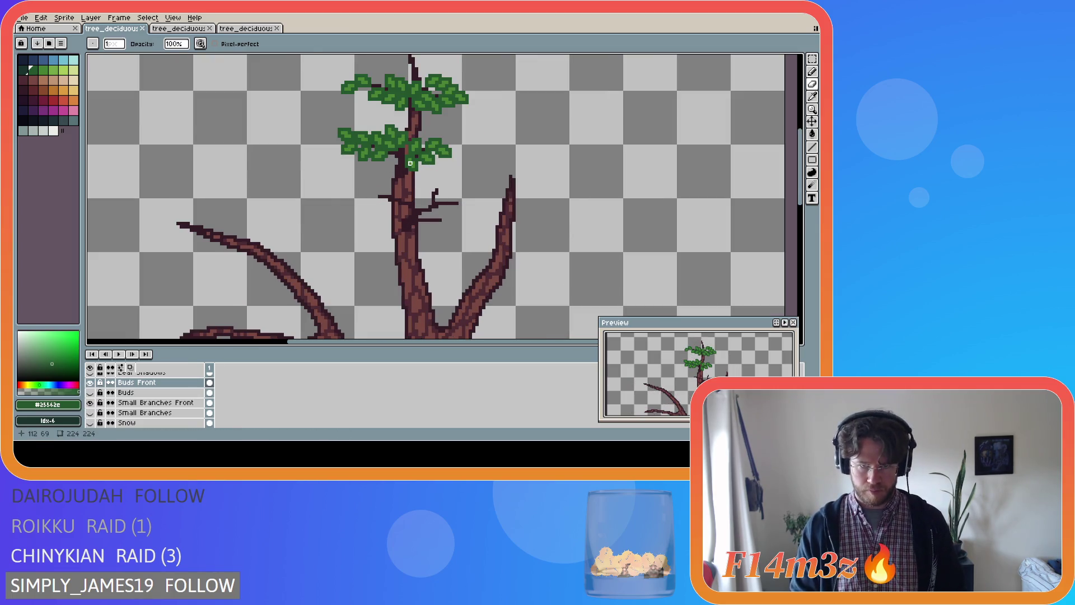
left_click(410, 163, "alt")
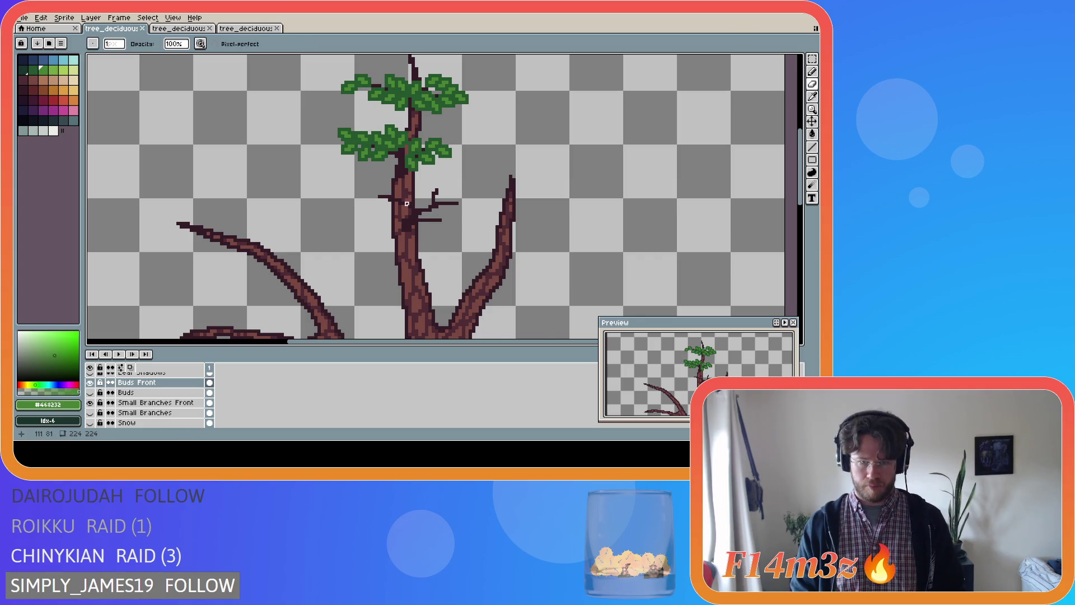
scroll(412, 207, "up", 1)
key("l")
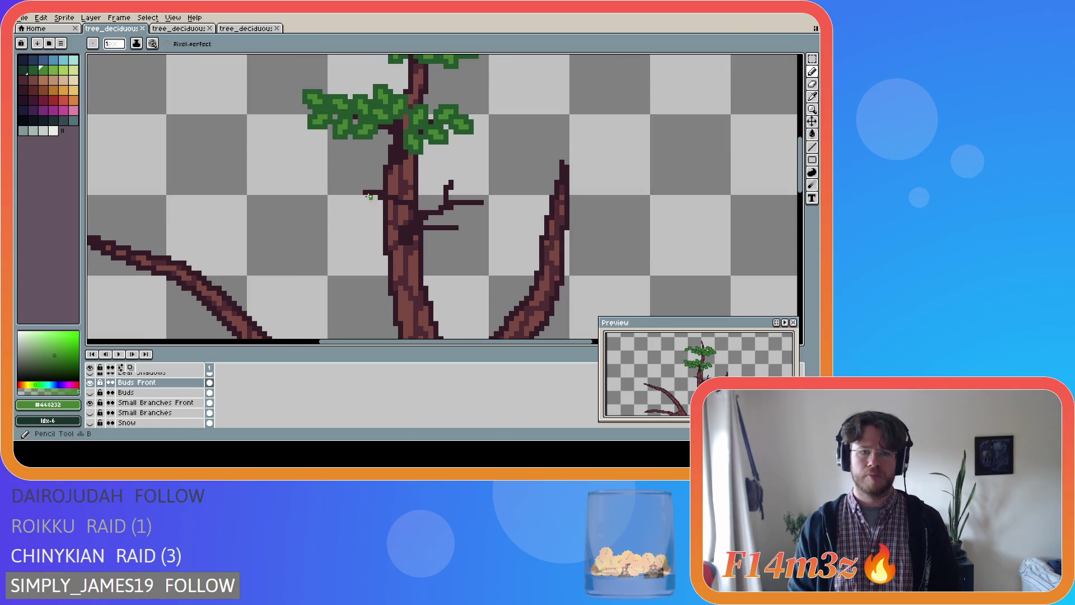
left_click_drag(361, 192, 350, 197)
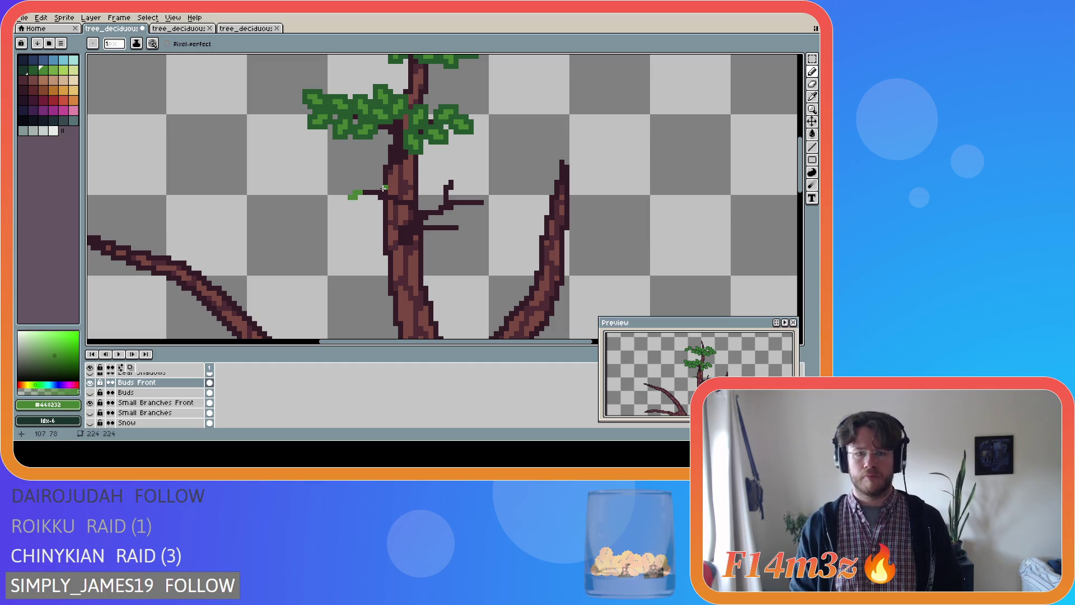
- Paint a small light-green leaf cluster at the left branch tip, toggling the trunk layer to compare
scroll(105, 415, "down", 1)
left_click(90, 423)
left_click(90, 423)
left_click(89, 423)
left_click(89, 422)
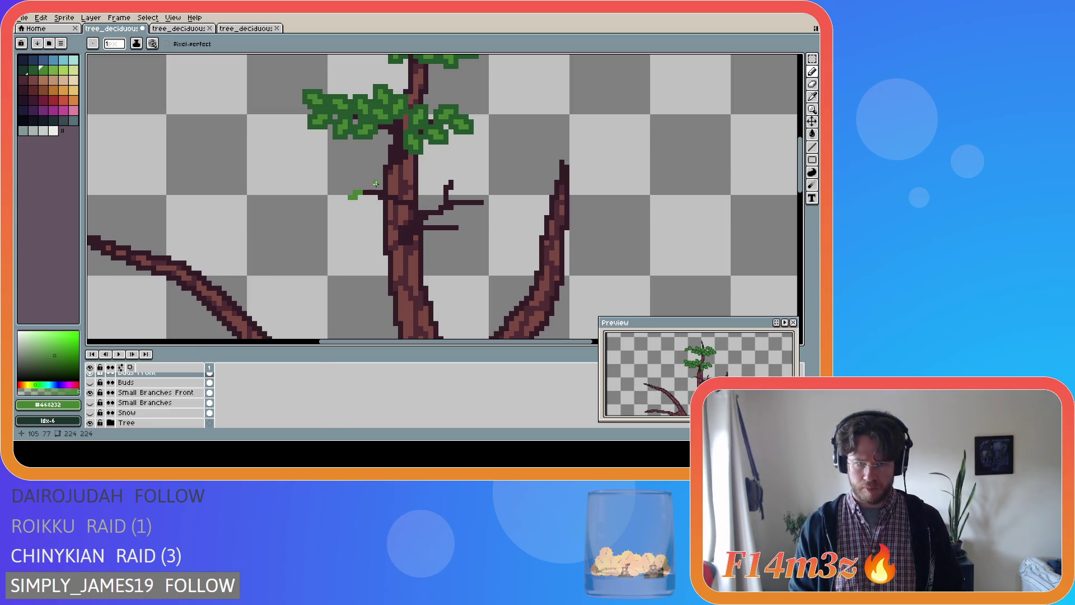
left_click(89, 423)
left_click(89, 423)
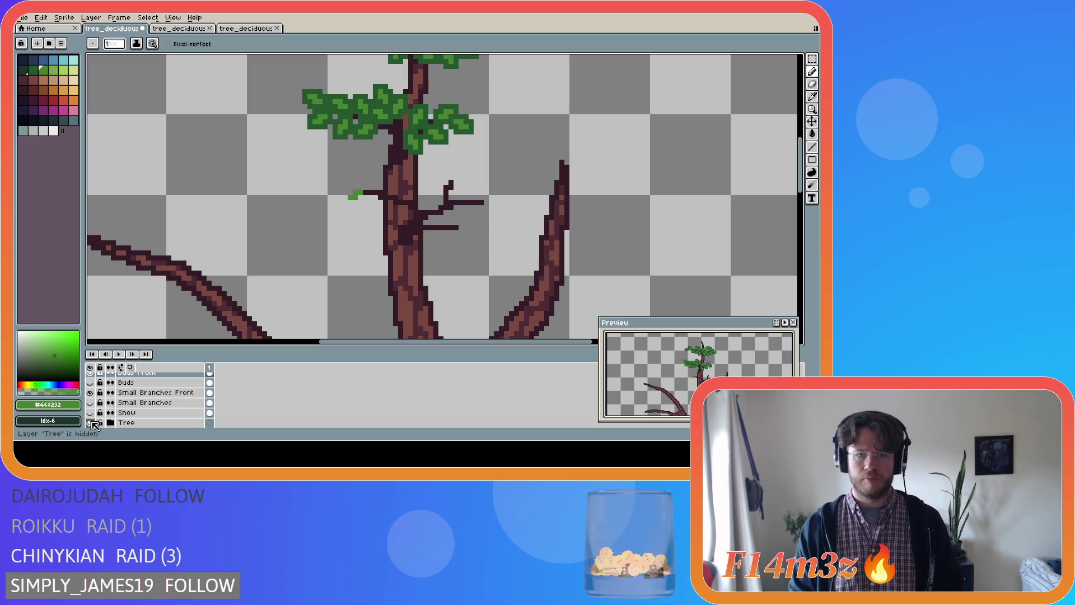
left_click(89, 423)
left_click(90, 423)
left_click(374, 187)
left_click_drag(371, 186, 365, 183)
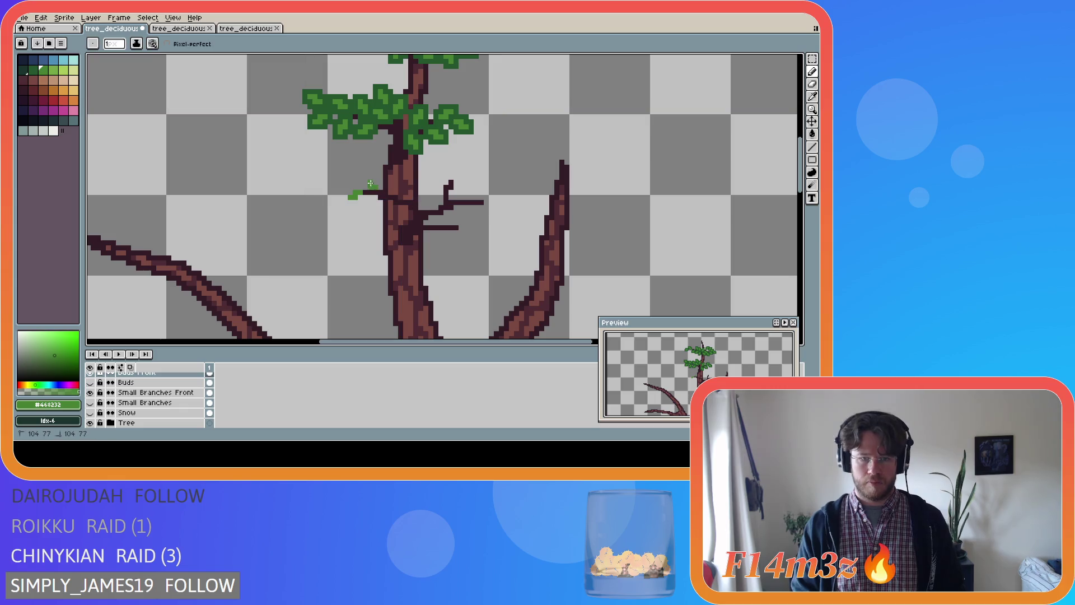
left_click_drag(374, 203, 368, 206)
- Add light-green leaf pixels over the trunk, checking them by toggling the Tree trunk layer
left_click(395, 190)
left_click(391, 185)
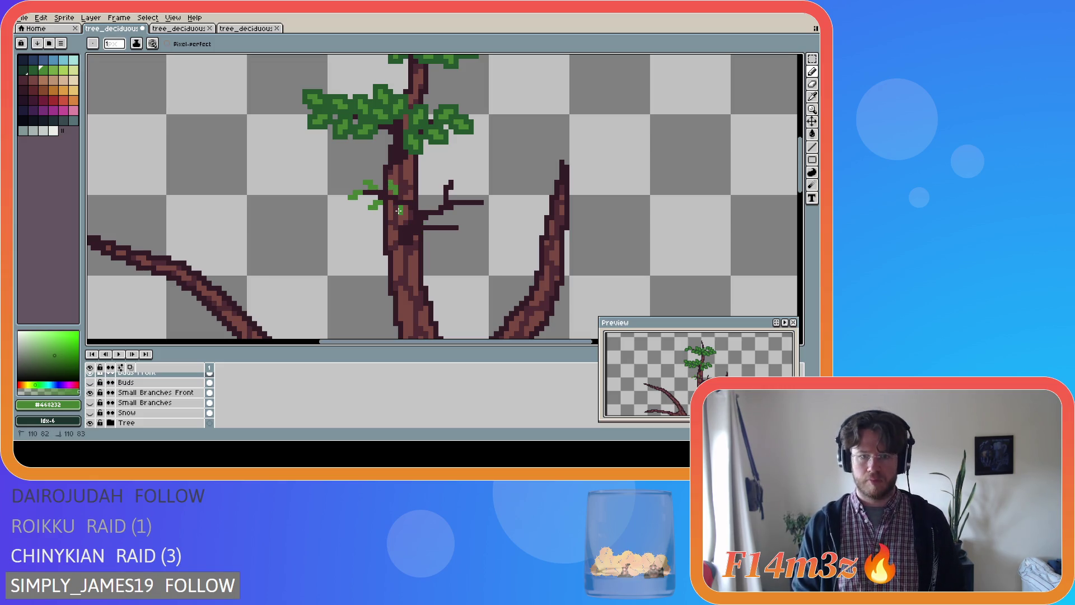
key("ctrl")
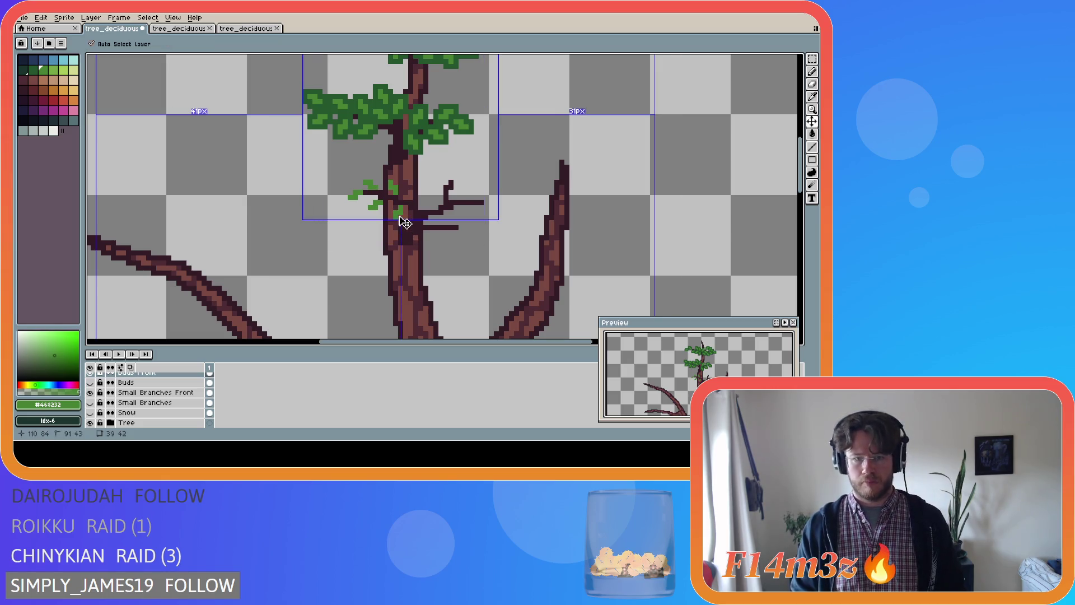
left_click(397, 208)
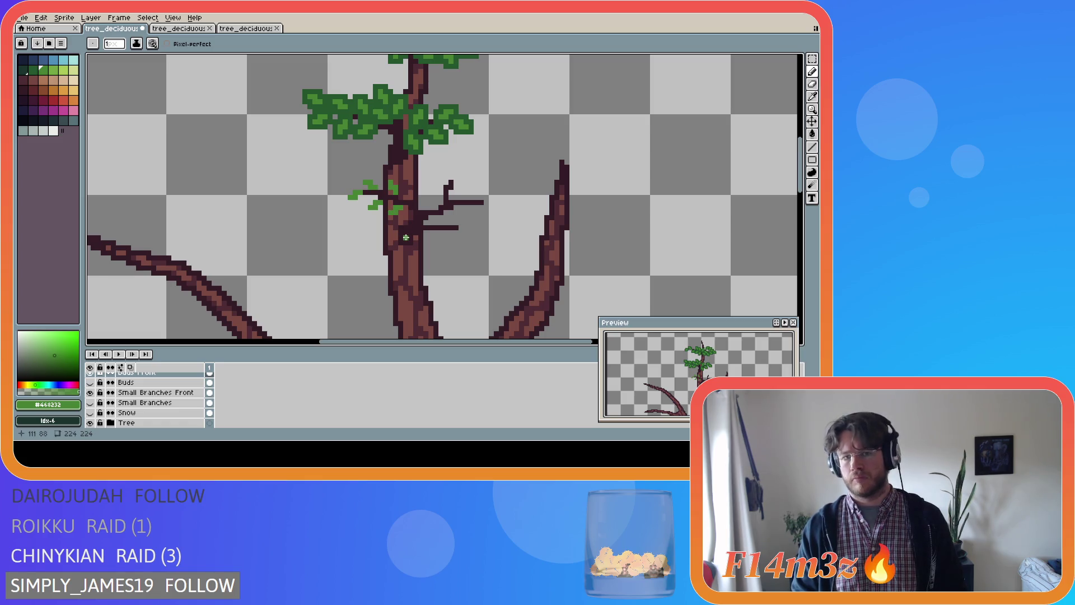
left_click(90, 423)
left_click(90, 424)
left_click(90, 423)
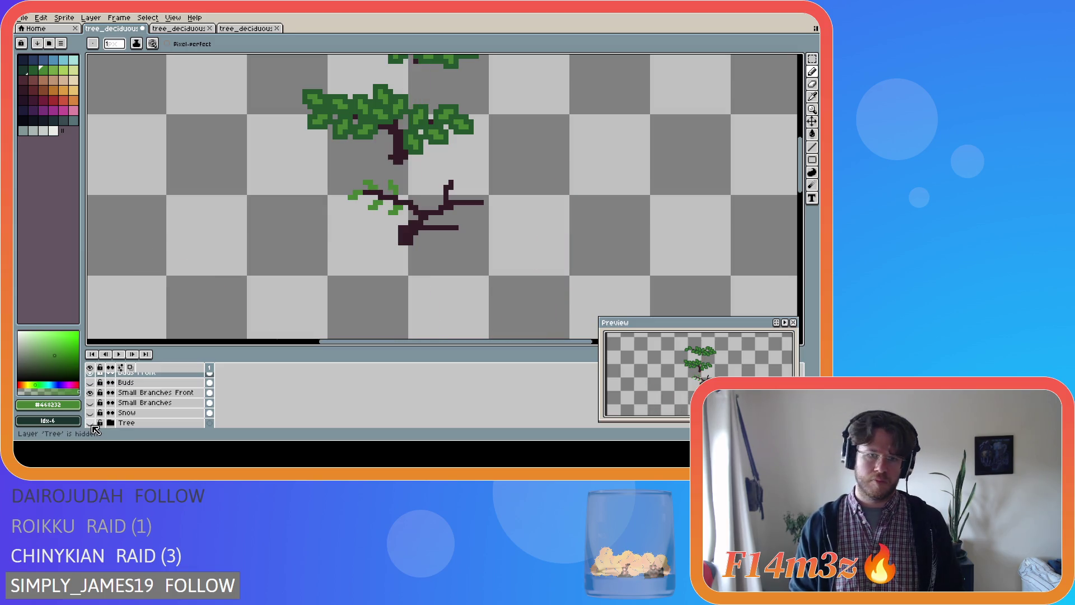
left_click(90, 423)
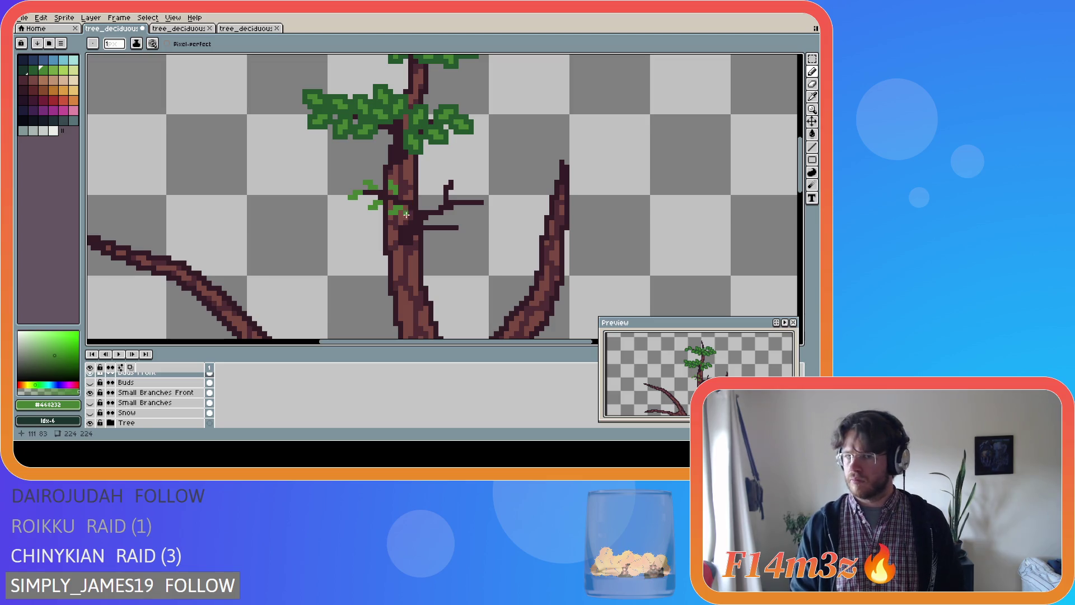
left_click(90, 424)
left_click(90, 423)
left_click(90, 423)
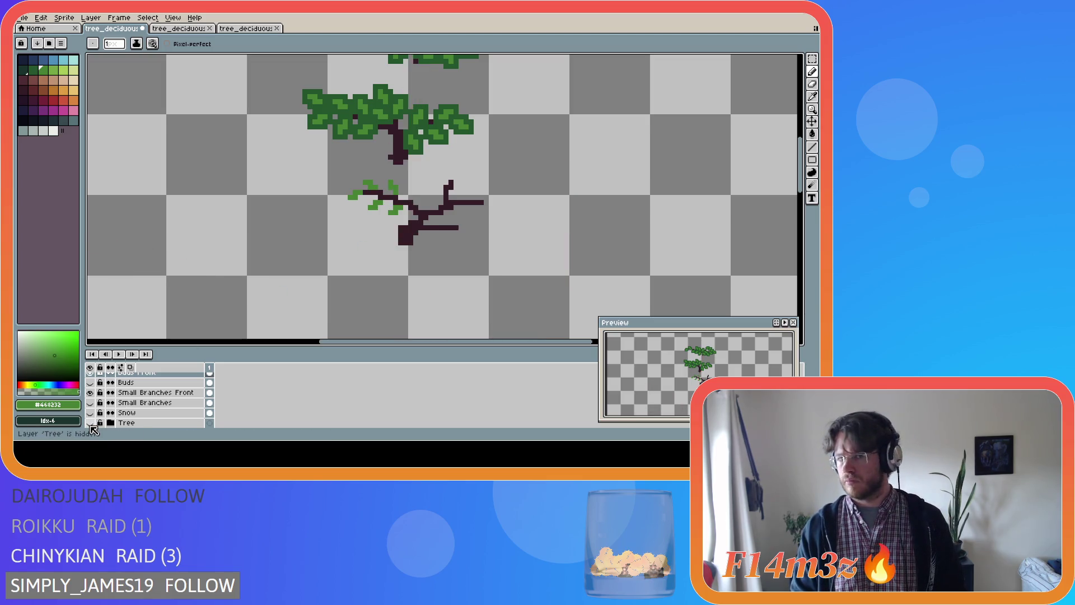
left_click(90, 424)
left_click(90, 424)
left_click(90, 424)
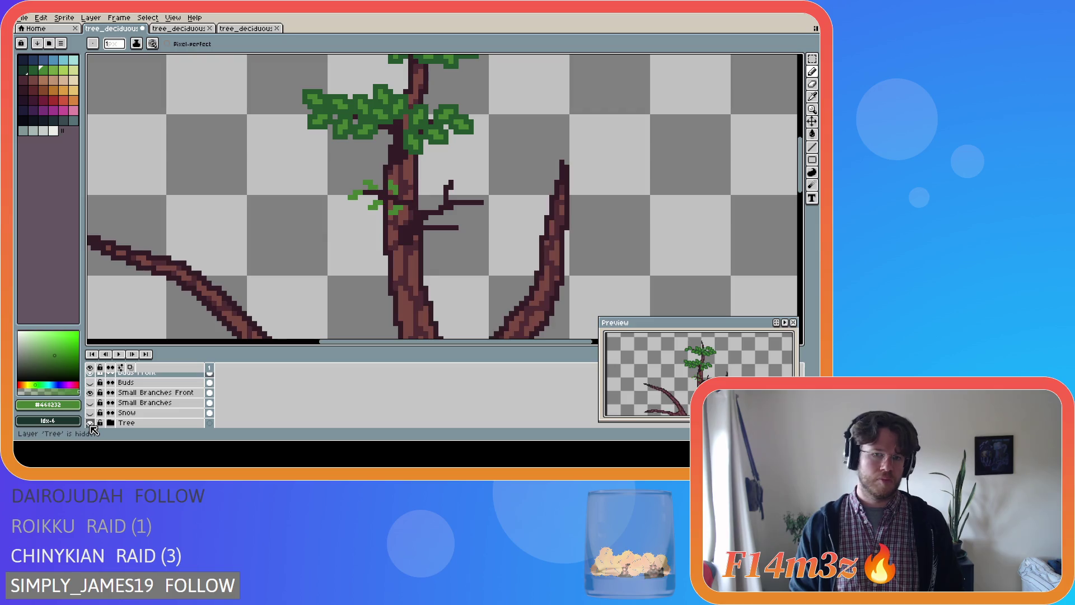
- Dot light-green leaves on the middle branch and along the right twig tips
left_click(407, 195)
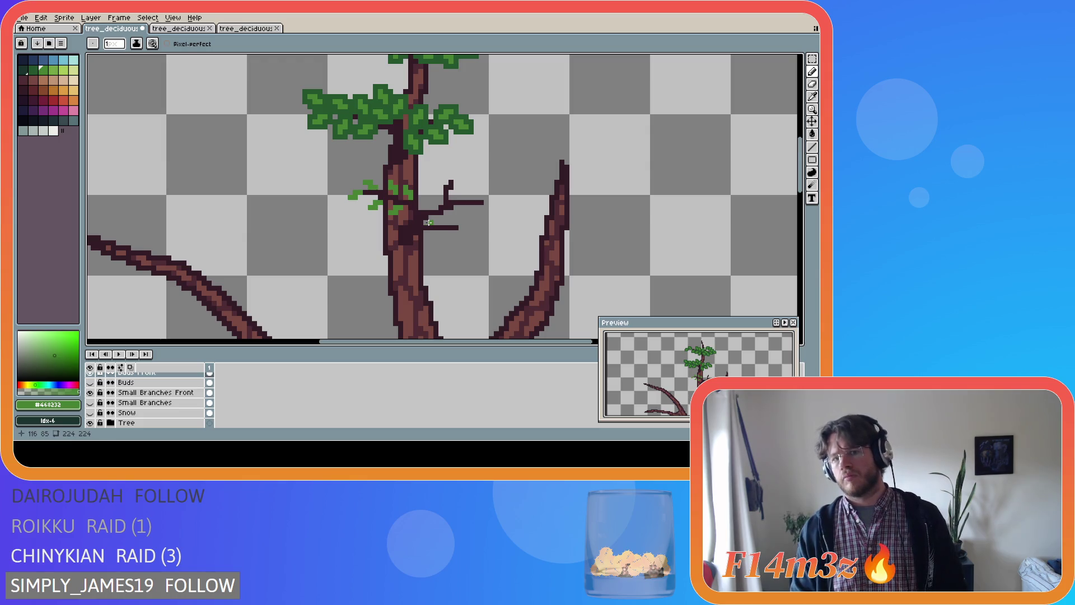
key("ctrl")
left_click(412, 194)
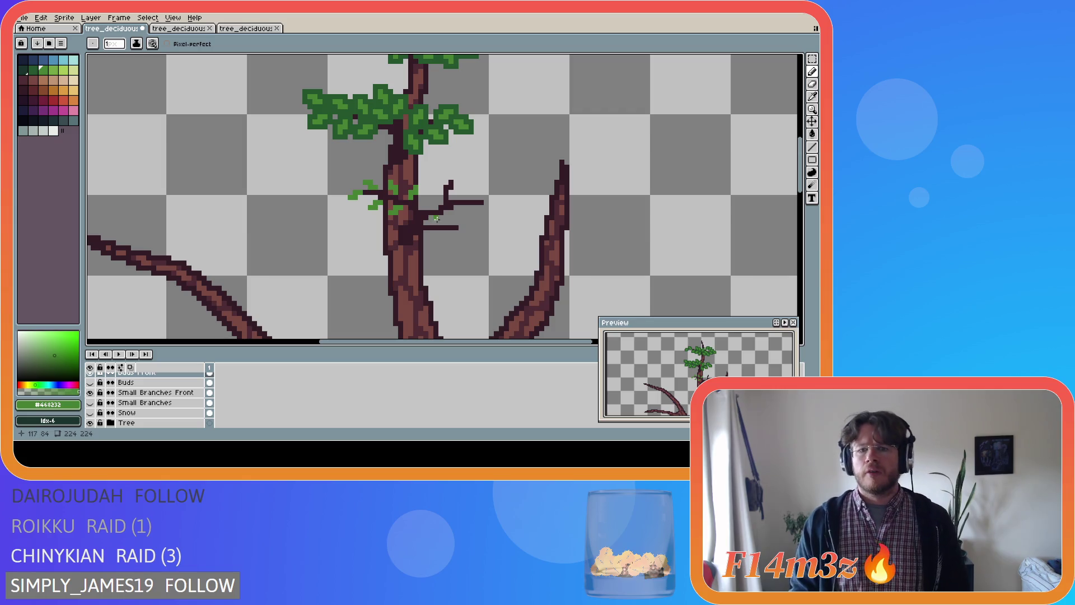
left_click(491, 205)
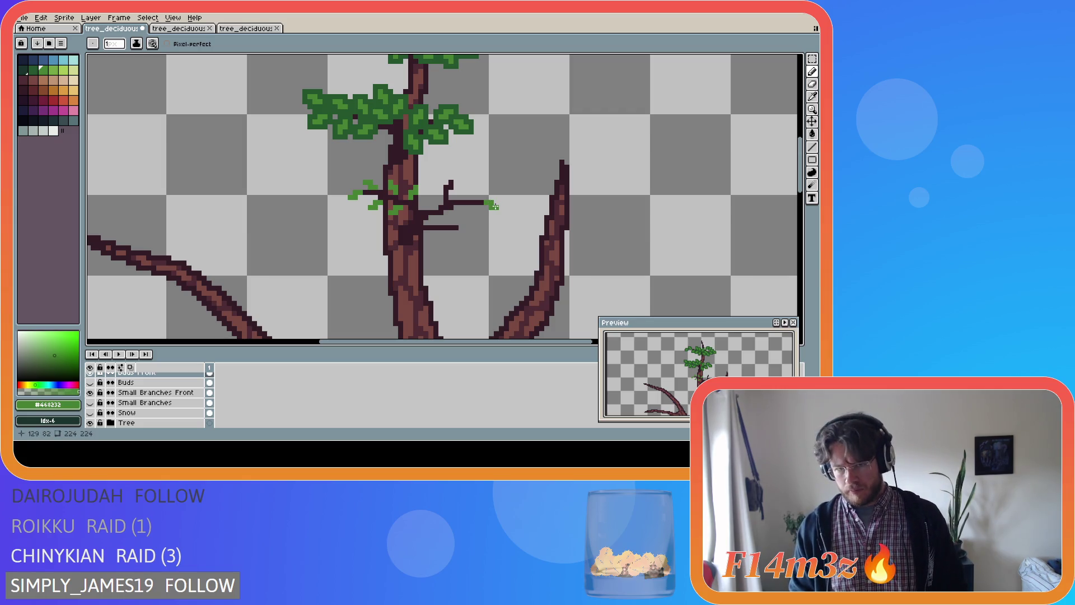
left_click(454, 179)
left_click(457, 178)
left_click(459, 175)
left_click(460, 171)
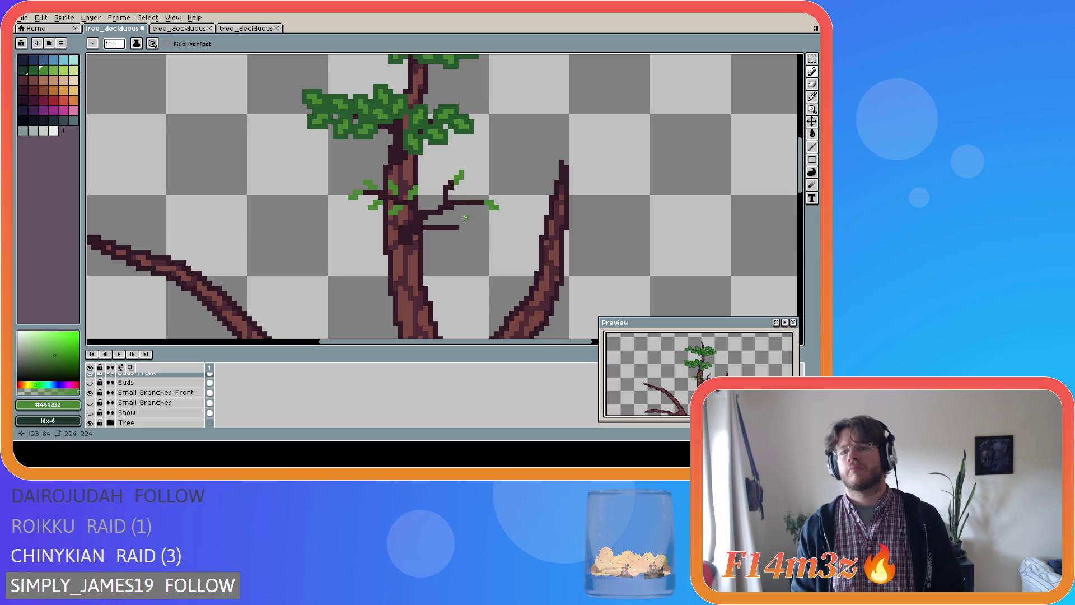
left_click(466, 208)
left_click_drag(469, 208, 467, 213)
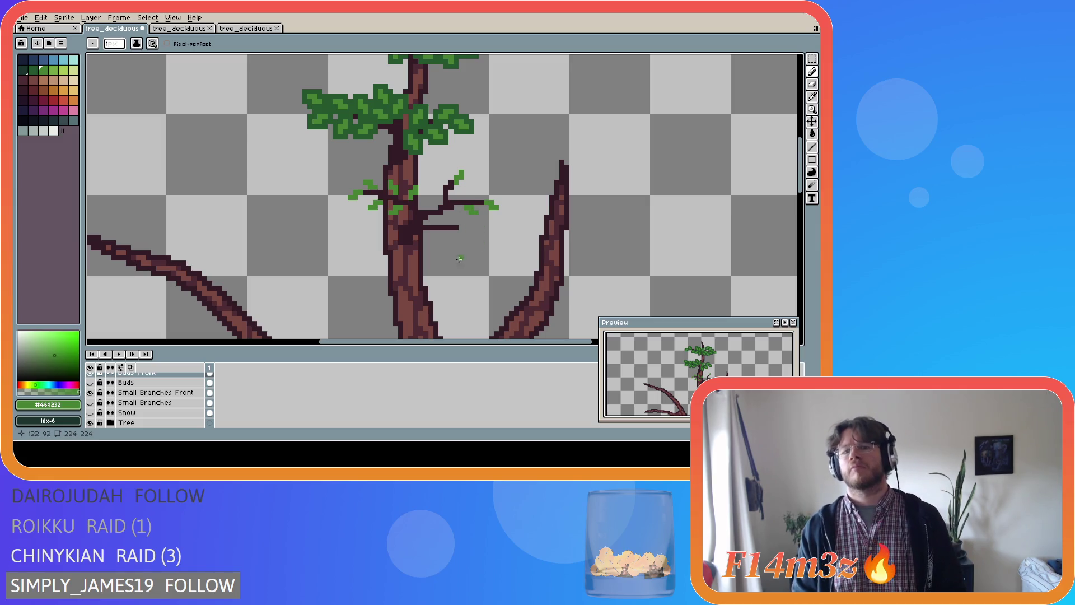
- Add light-green leaves on the upper twig tip, the lower twig's tip, and the middle branch
left_click(472, 197)
left_click_drag(472, 197, 479, 194)
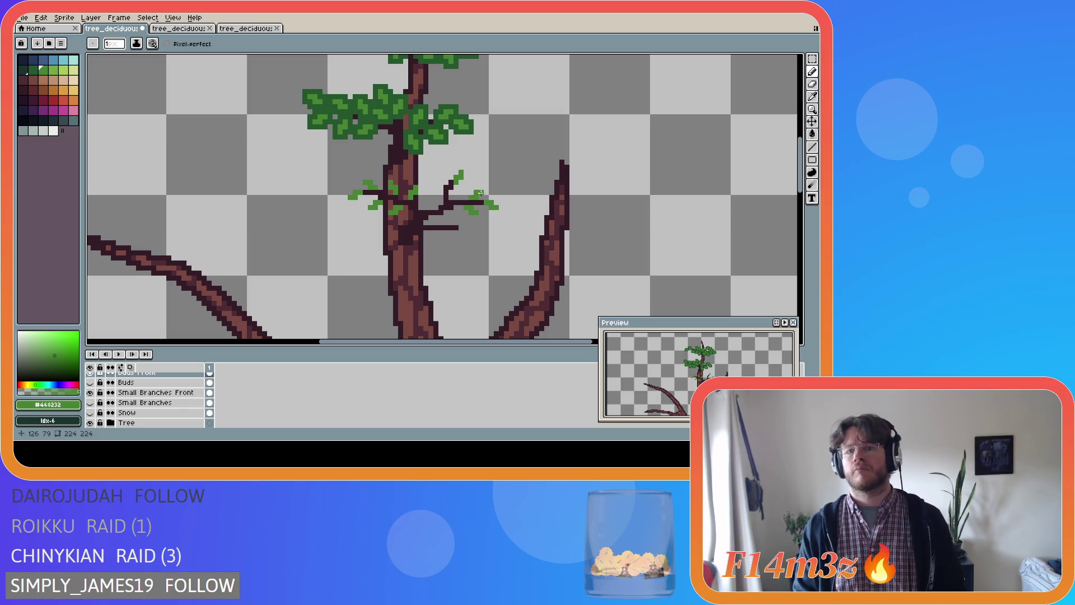
key("ctrl")
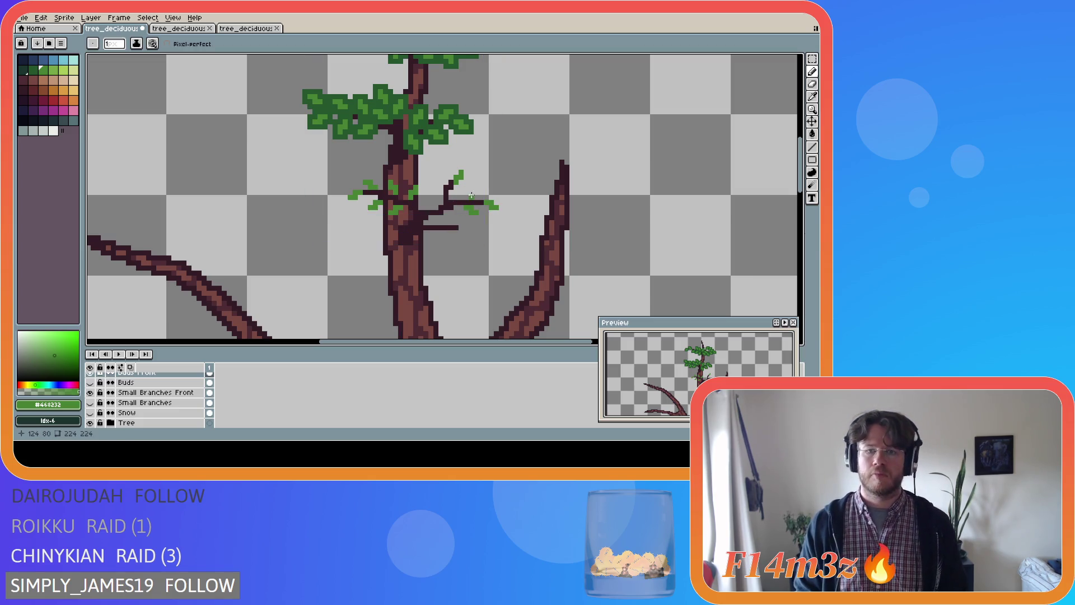
left_click_drag(472, 192, 476, 187)
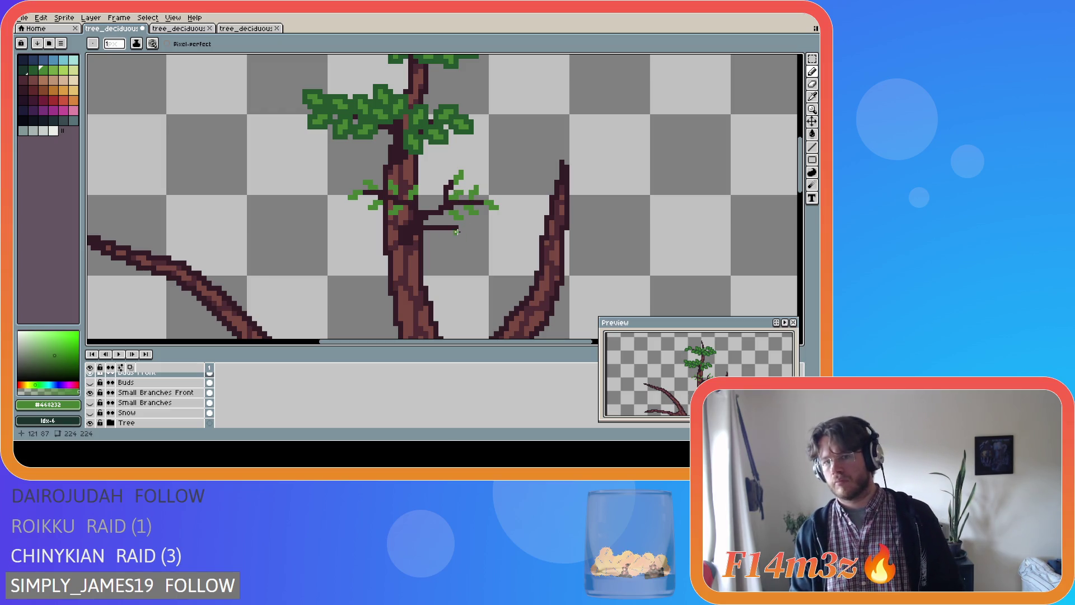
left_click_drag(460, 229, 470, 232)
left_click(467, 233)
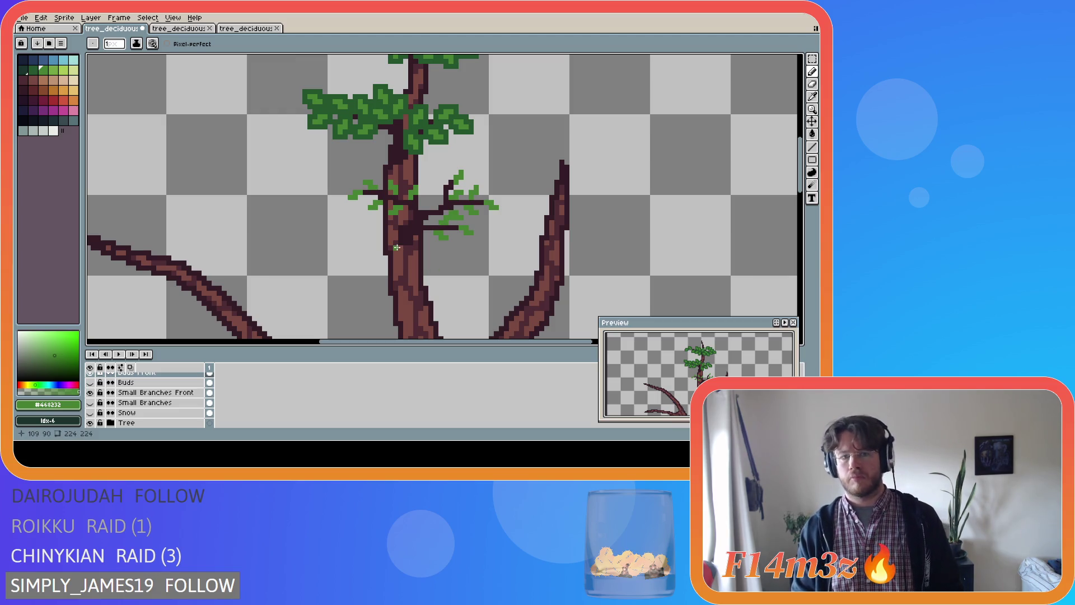
left_click(432, 200)
- Draw a small leaf on the inner twig and eyedrop the darker green from the canopy
key("b")
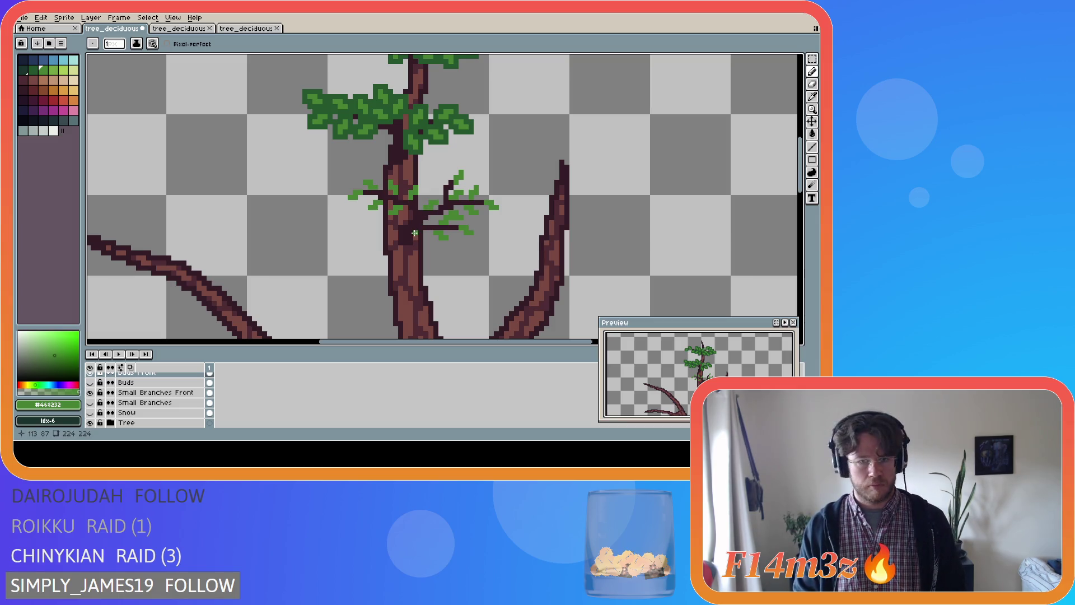
left_click(441, 186)
left_click_drag(440, 186, 437, 177)
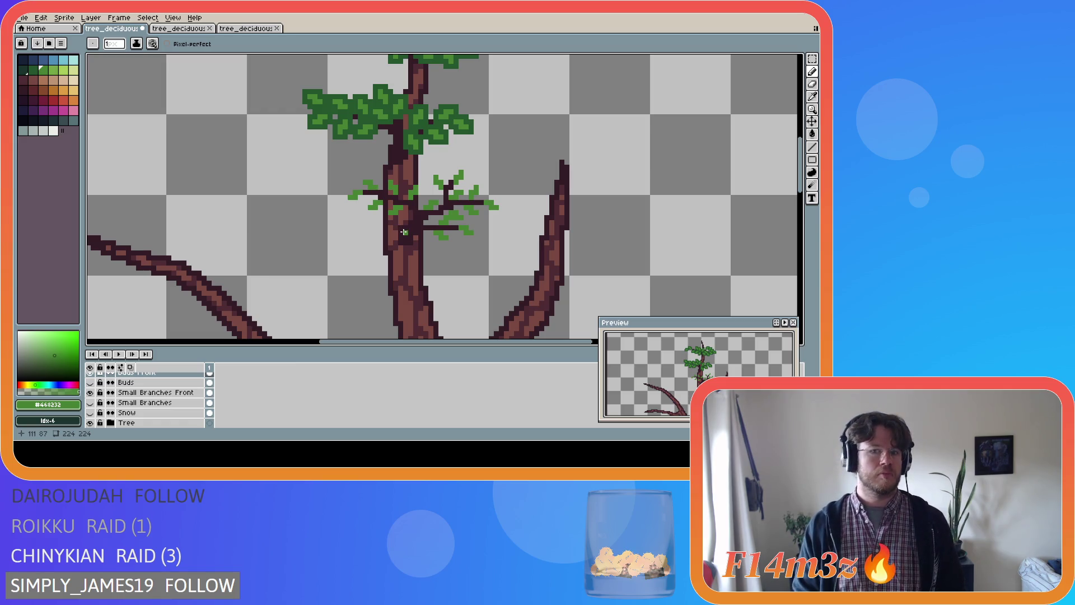
key("e")
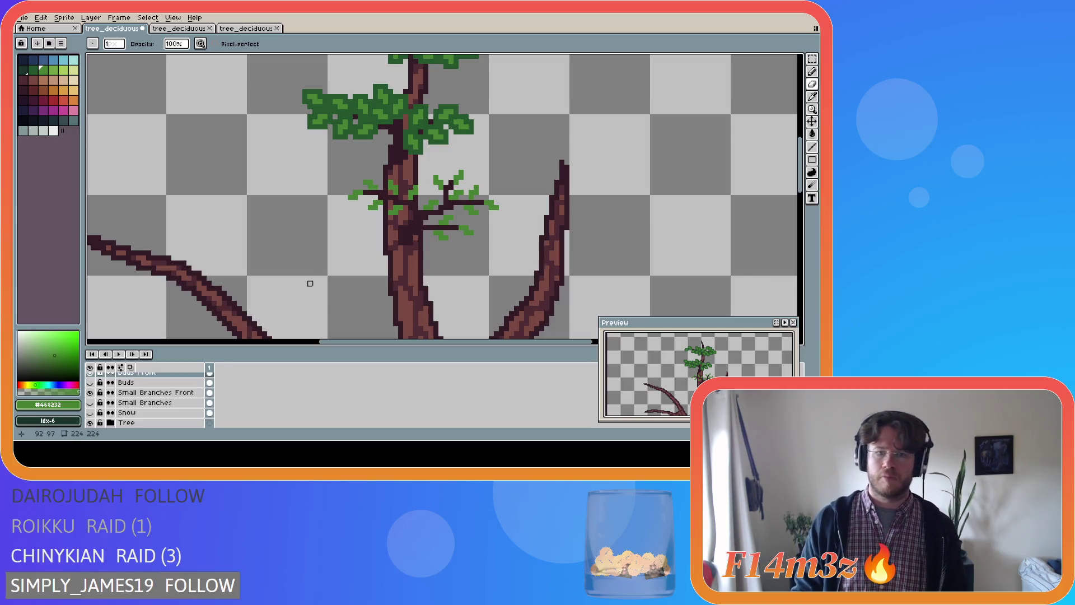
key("i")
left_click(361, 133)
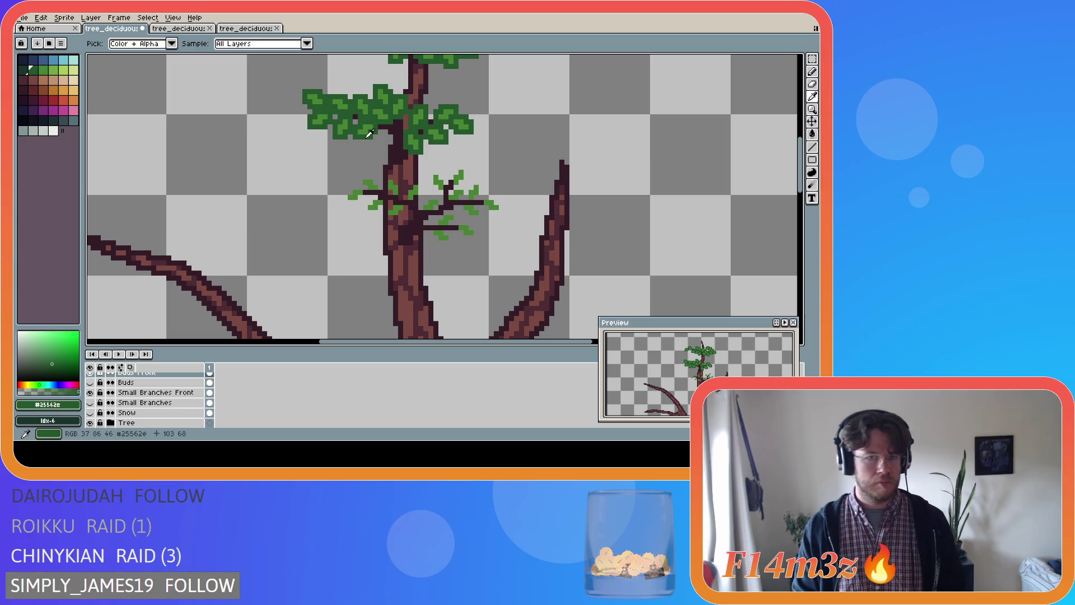
- Paint a dense #25562e leaf cluster over the middle branch's left twigs on Buds Front
key("b")
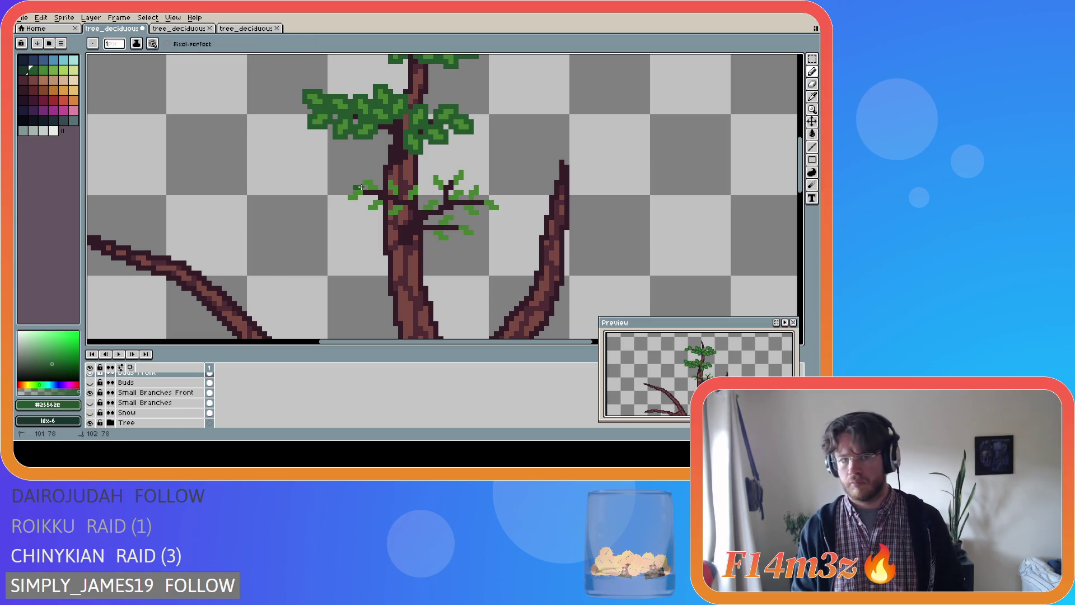
left_click(351, 191)
mouse_move(344, 191)
left_mouse_down()
mouse_move(346, 203)
mouse_move(359, 202)
left_mouse_up()
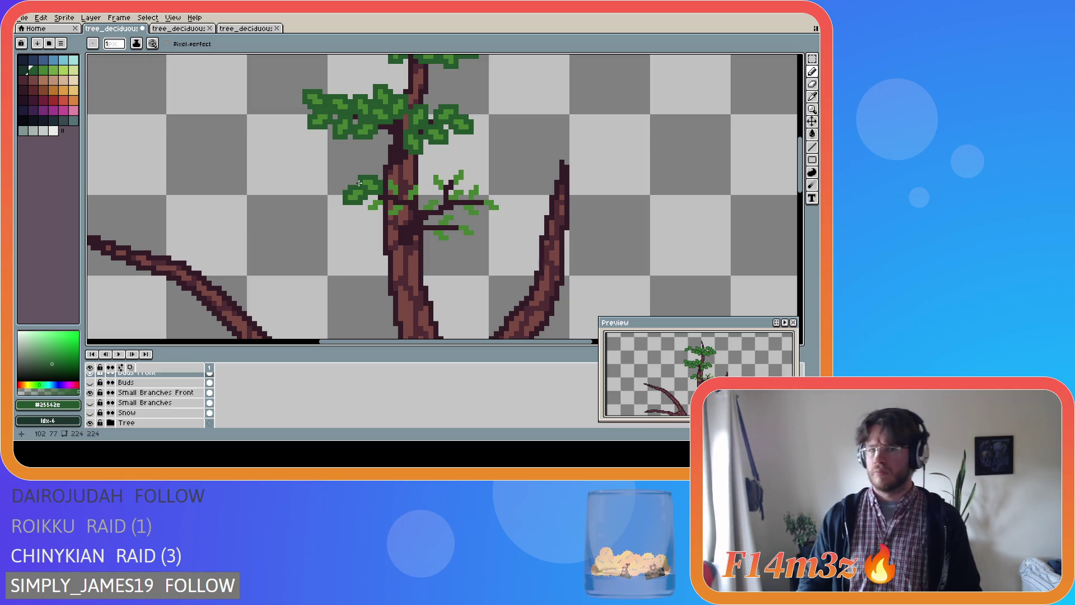
left_click(385, 184)
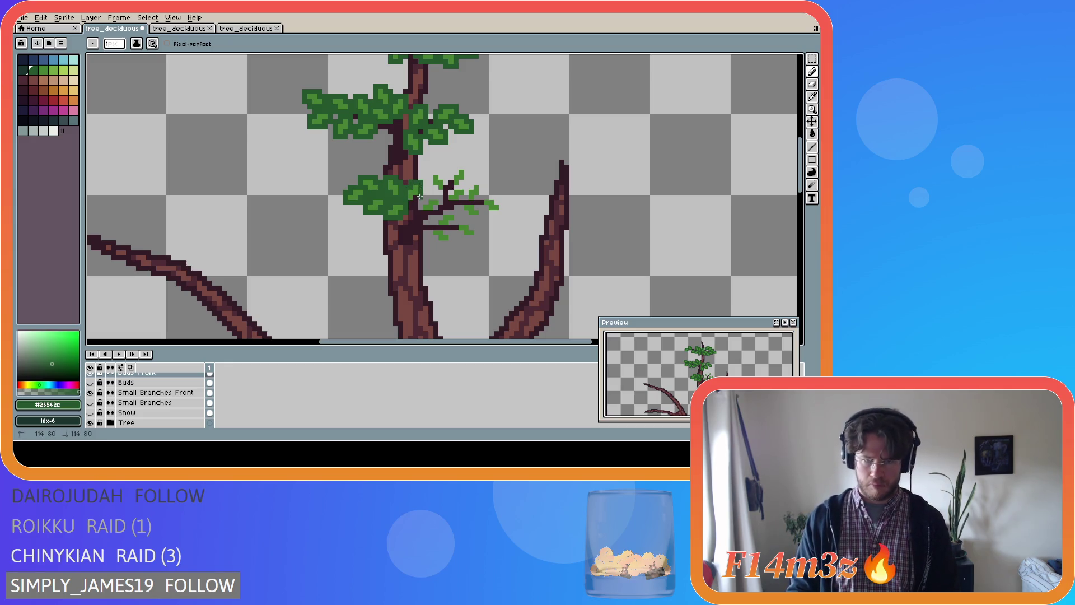
left_click(421, 201)
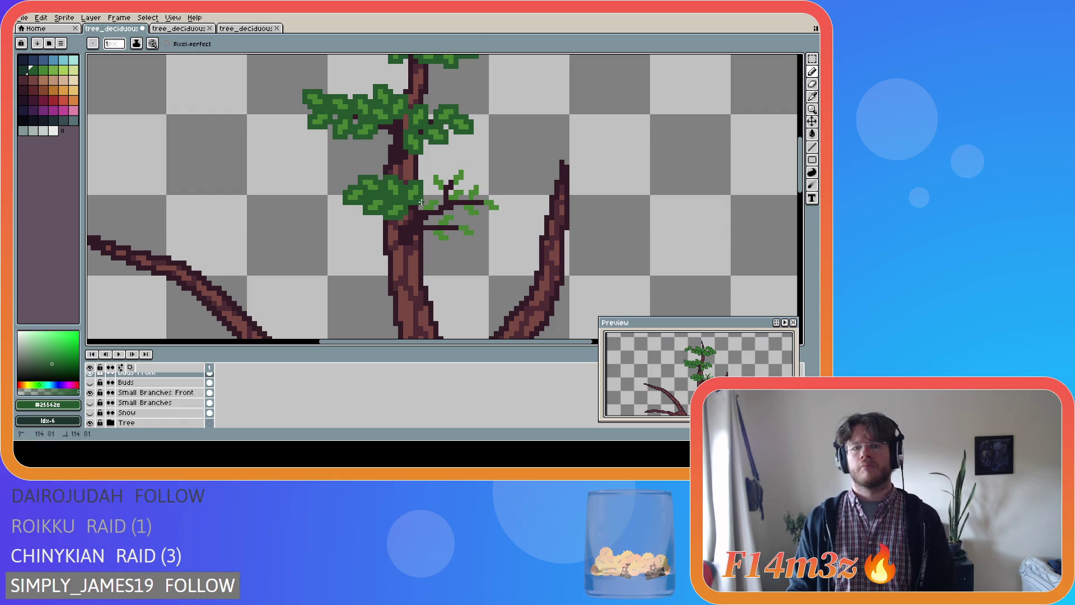
left_click(439, 197)
scroll(240, 379, "up", 1)
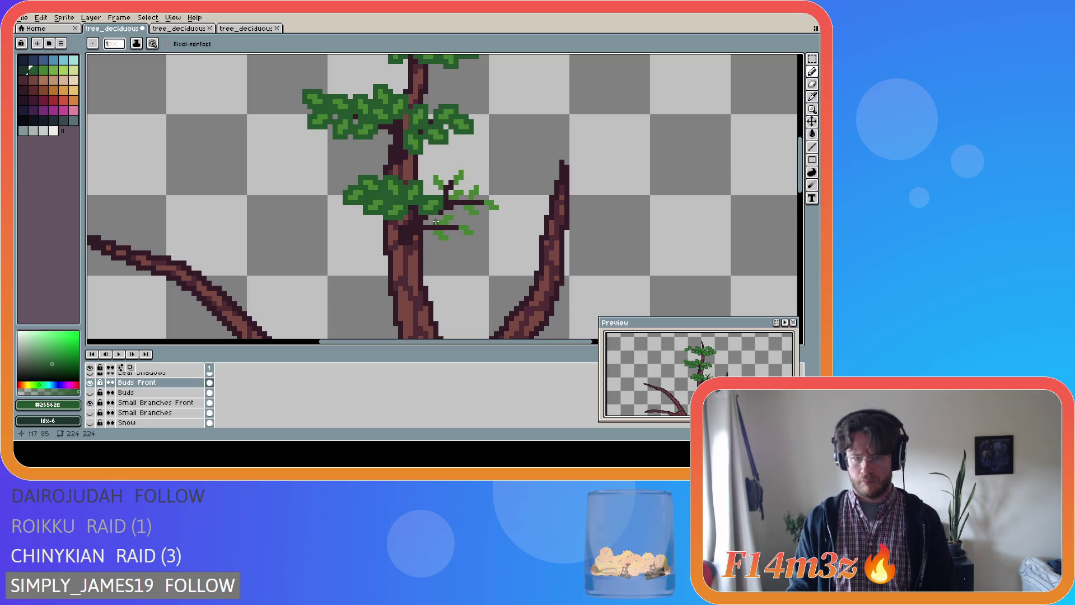
- Paint dark-green leaves over the middle branch's right twigs and save the sprite
mouse_move(454, 212)
left_mouse_down()
mouse_move(450, 226)
mouse_move(436, 226)
left_mouse_up()
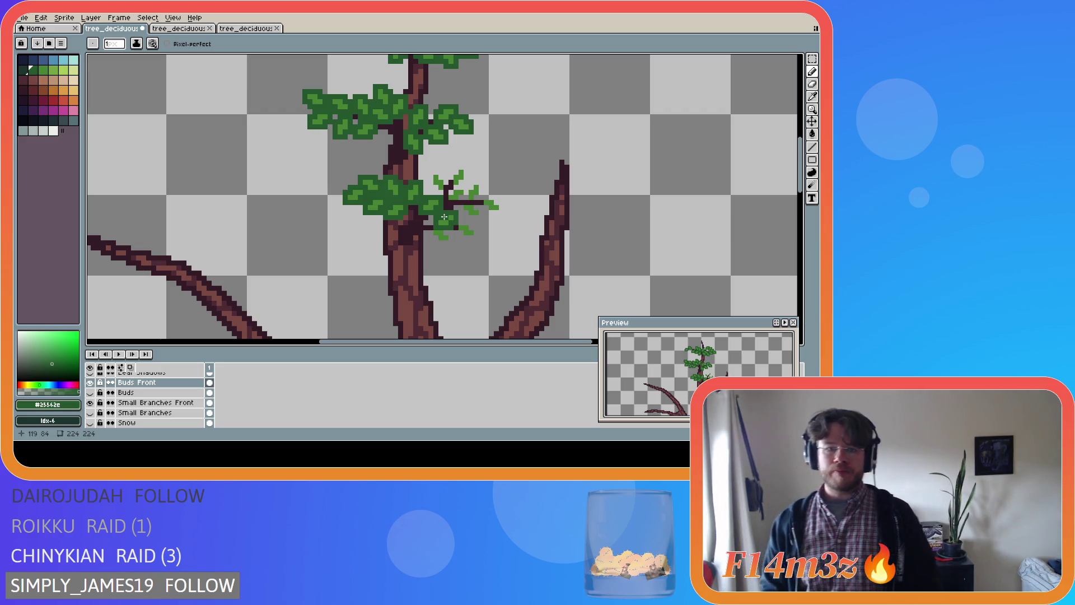
mouse_move(432, 227)
left_mouse_down()
mouse_move(448, 242)
mouse_move(474, 229)
left_mouse_up()
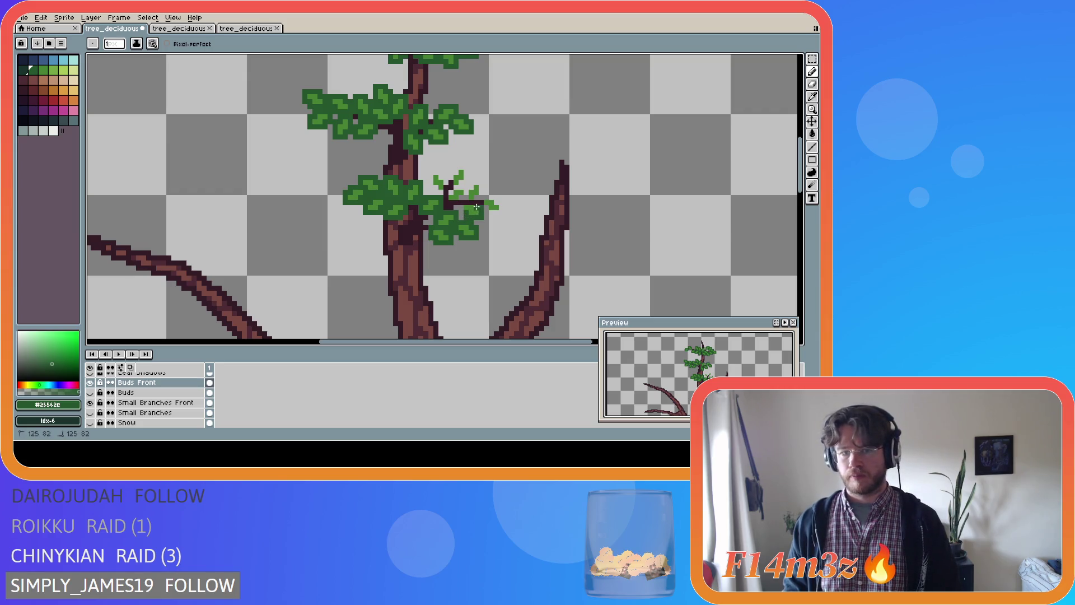
mouse_move(462, 203)
left_mouse_down()
mouse_move(463, 213)
mouse_move(503, 205)
mouse_move(479, 200)
mouse_move(471, 181)
mouse_move(463, 201)
mouse_move(446, 204)
mouse_move(464, 183)
mouse_move(457, 166)
mouse_move(444, 188)
mouse_move(433, 173)
mouse_move(435, 191)
left_mouse_up()
key("ctrl+s")
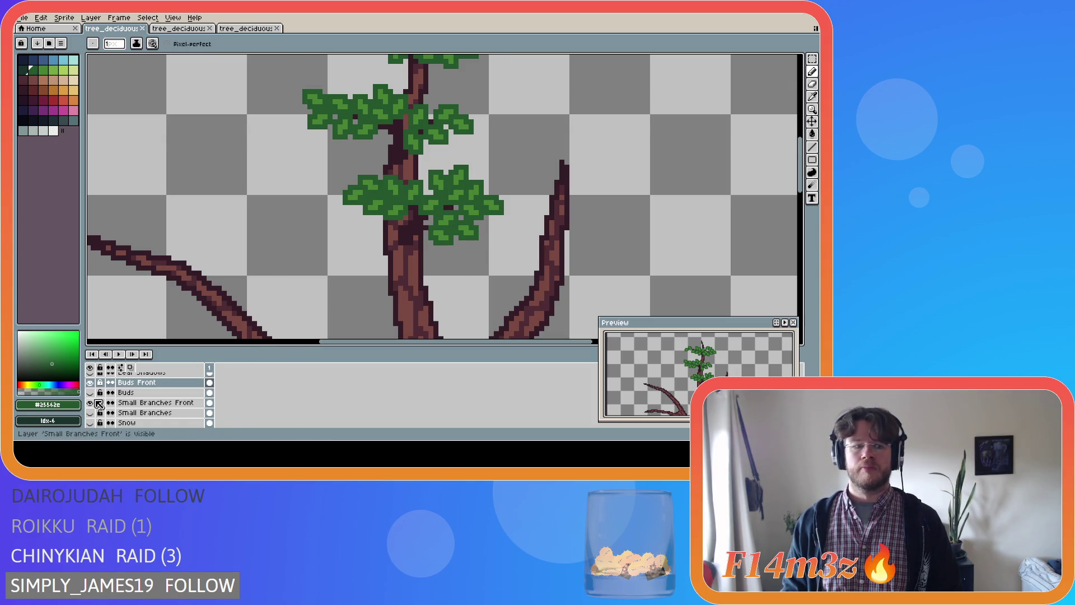
- Show the Buds and Small Branches layers again and zoom out to view the whole tree
left_click(91, 392)
left_click(90, 392)
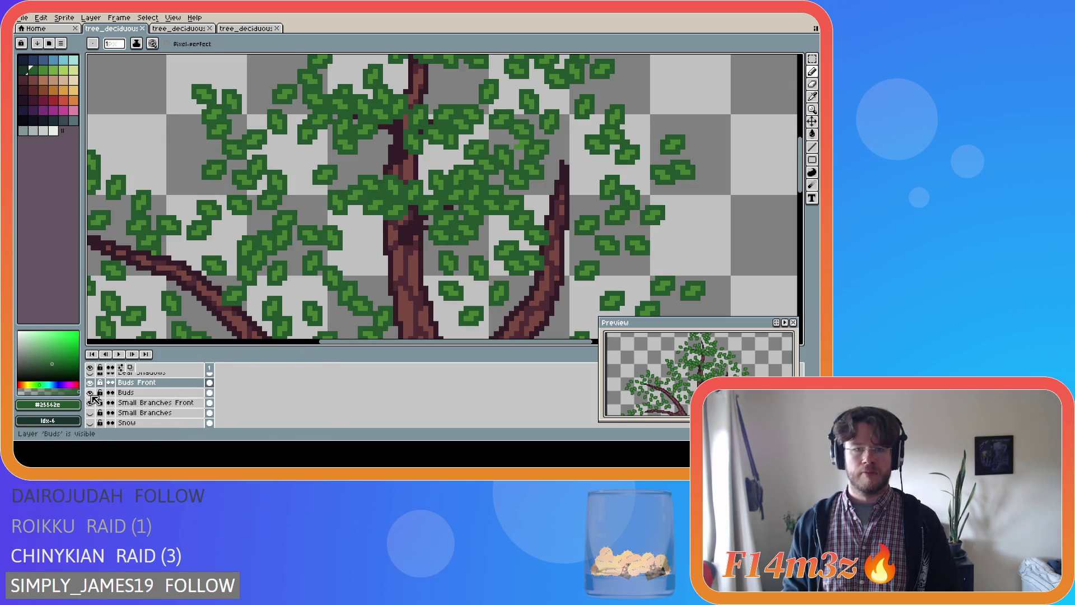
left_click(90, 393)
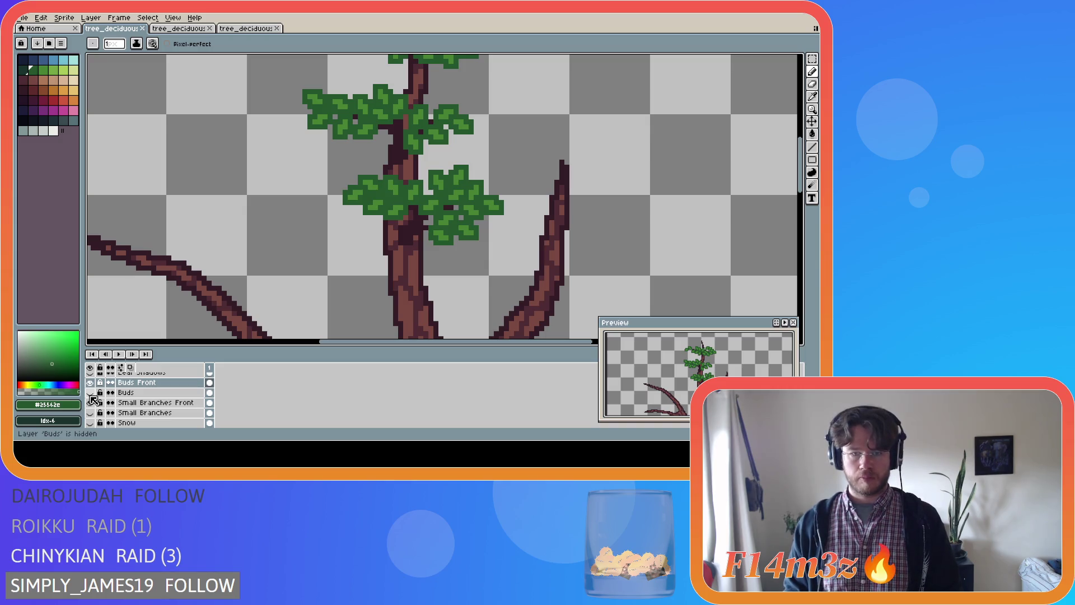
left_click(90, 392)
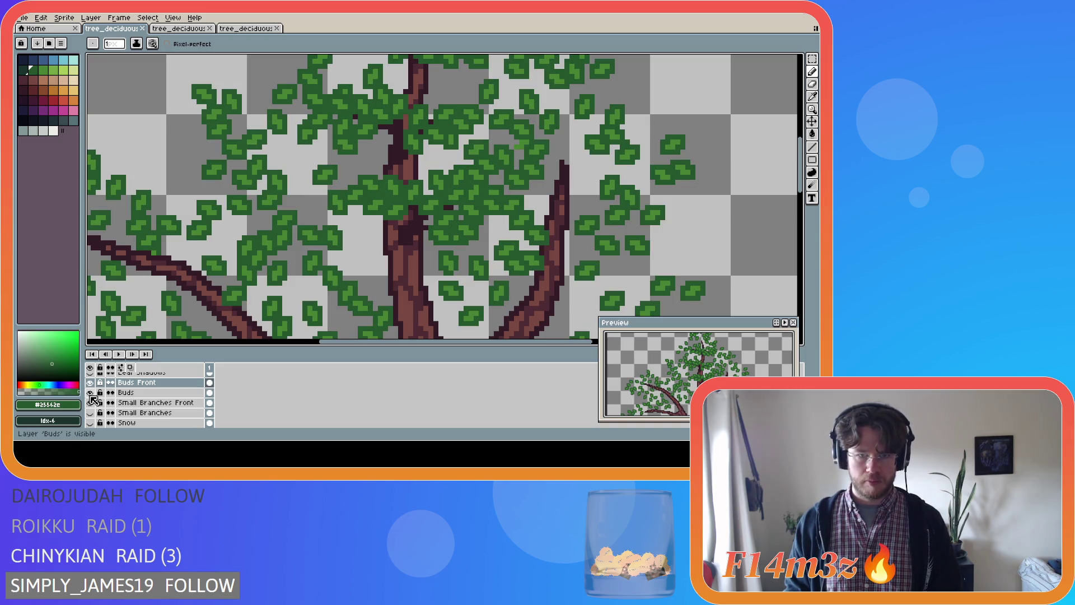
key("minus")
key("minus")
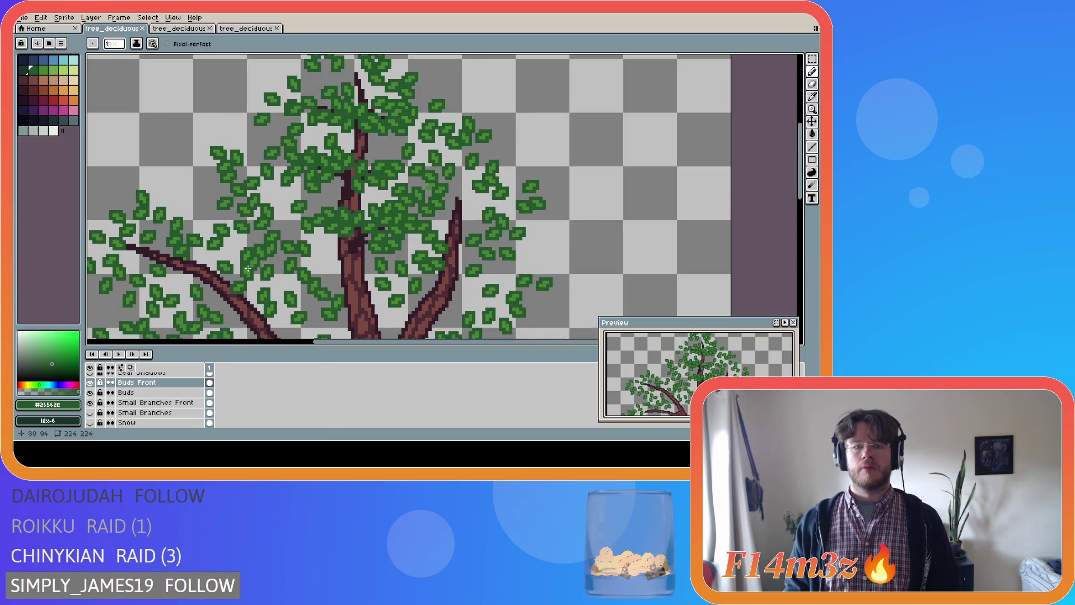
left_click(90, 413)
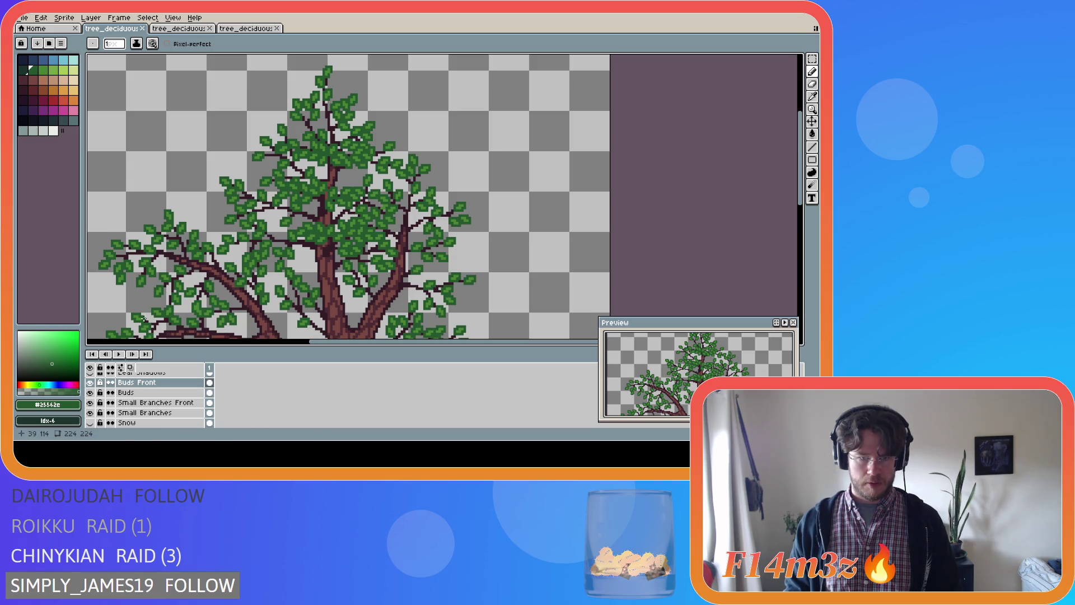
scroll(193, 286, "down", 1)
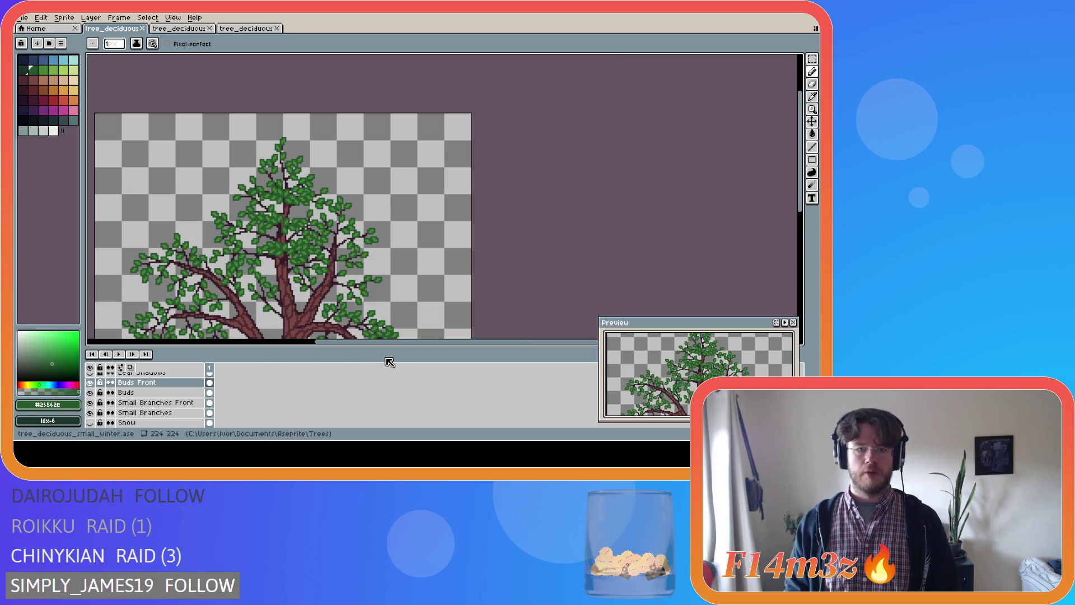
left_click_drag(394, 347, 343, 343)
left_click_drag(801, 212, 802, 231)
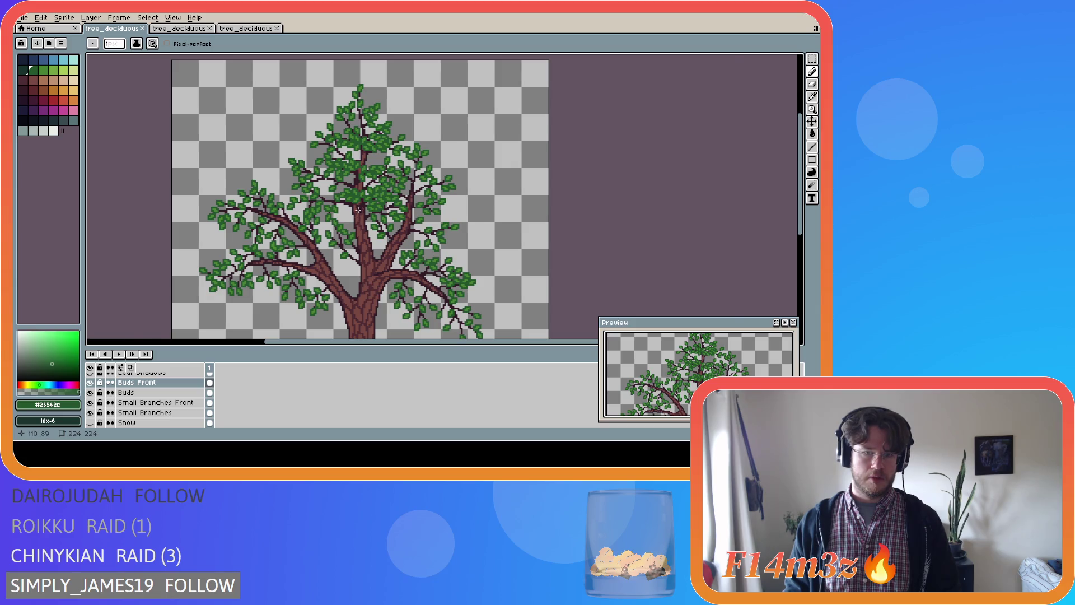
scroll(358, 211, "up", 5)
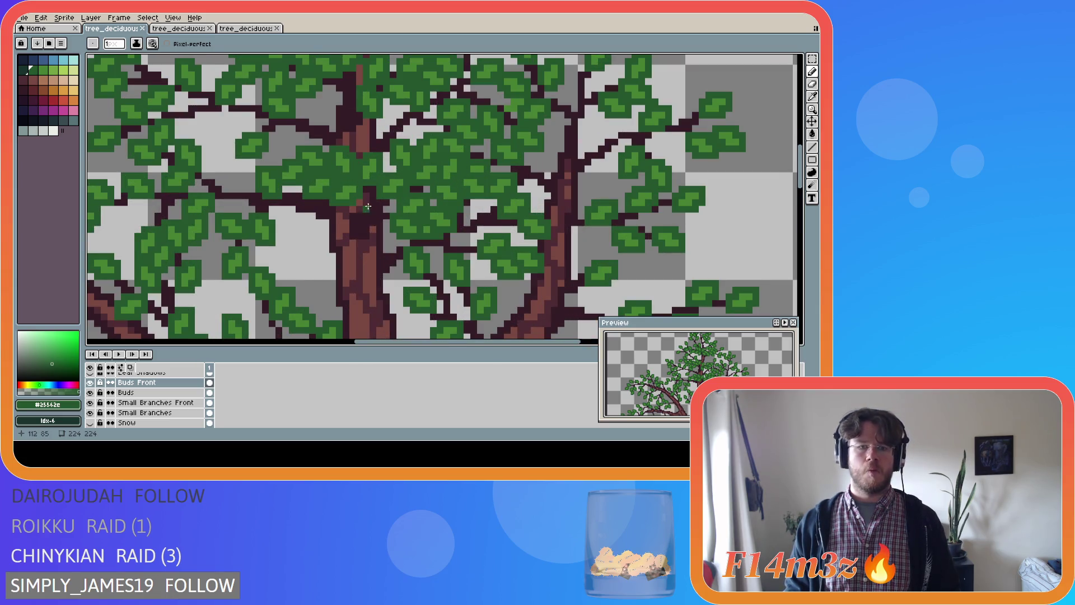
- Undo a stray light-green pixel on the trunk edge and save tree_deciduous_small_winter.ase
left_click(367, 215, "alt")
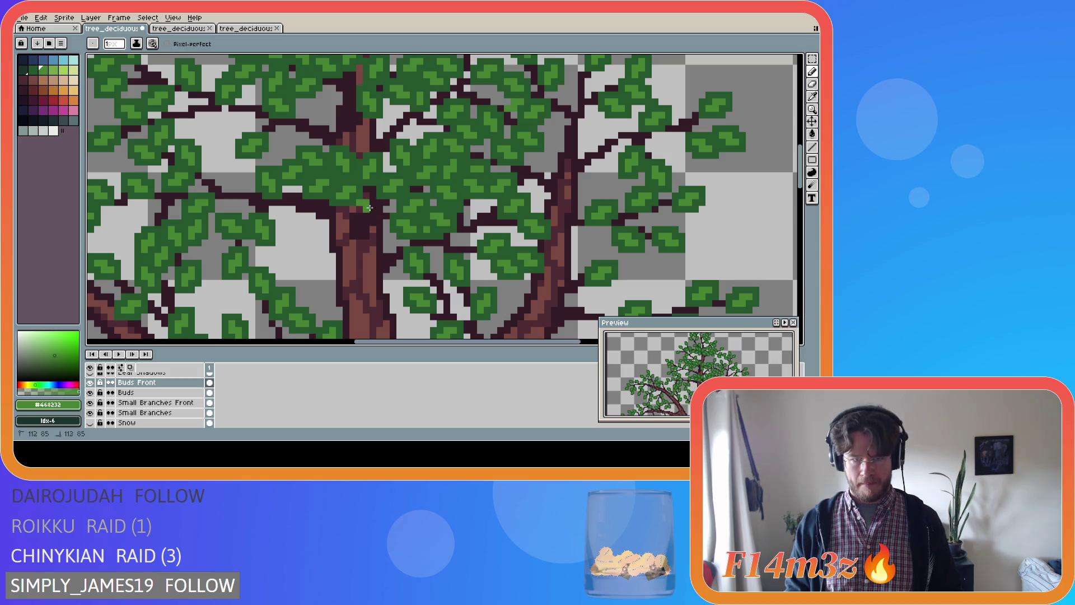
key("ctrl")
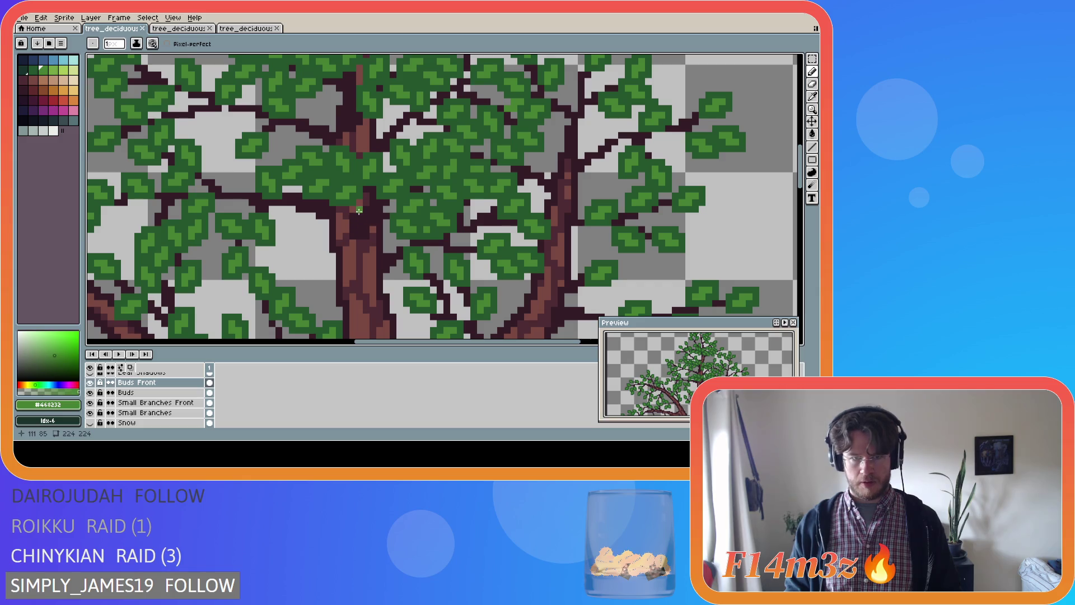
left_click(351, 202)
left_click(346, 209, "alt")
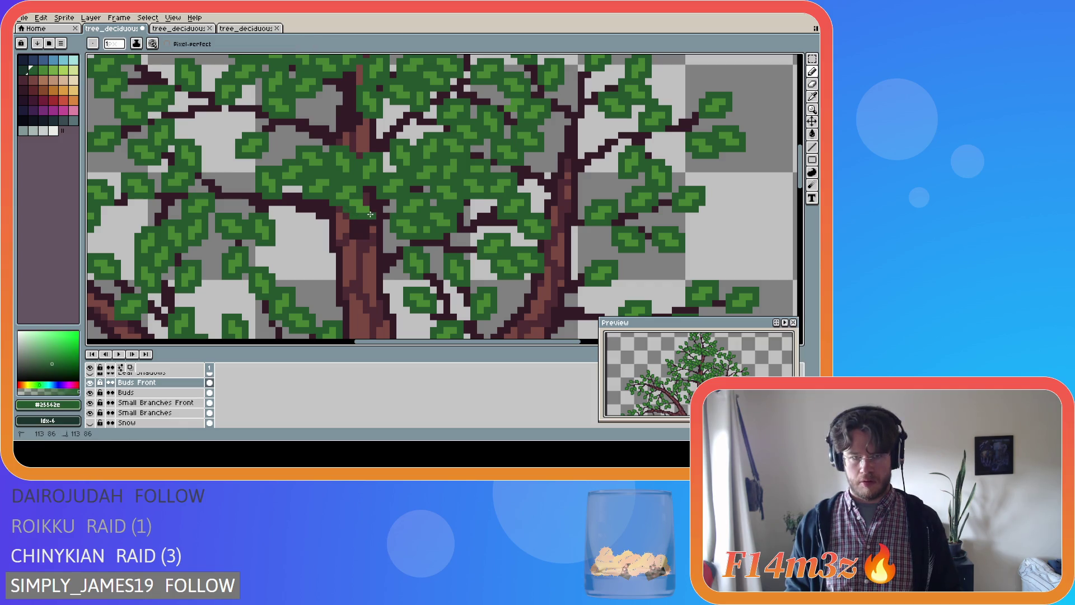
scroll(468, 294, "down", 3)
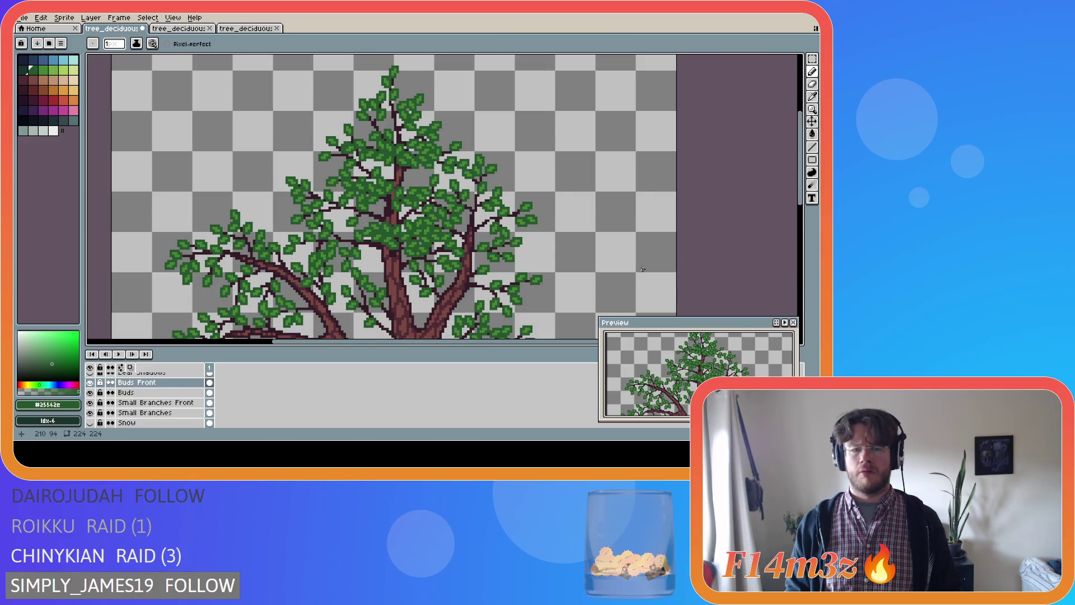
key("ctrl+z")
key("ctrl+s")
scroll(459, 264, "down", 1)
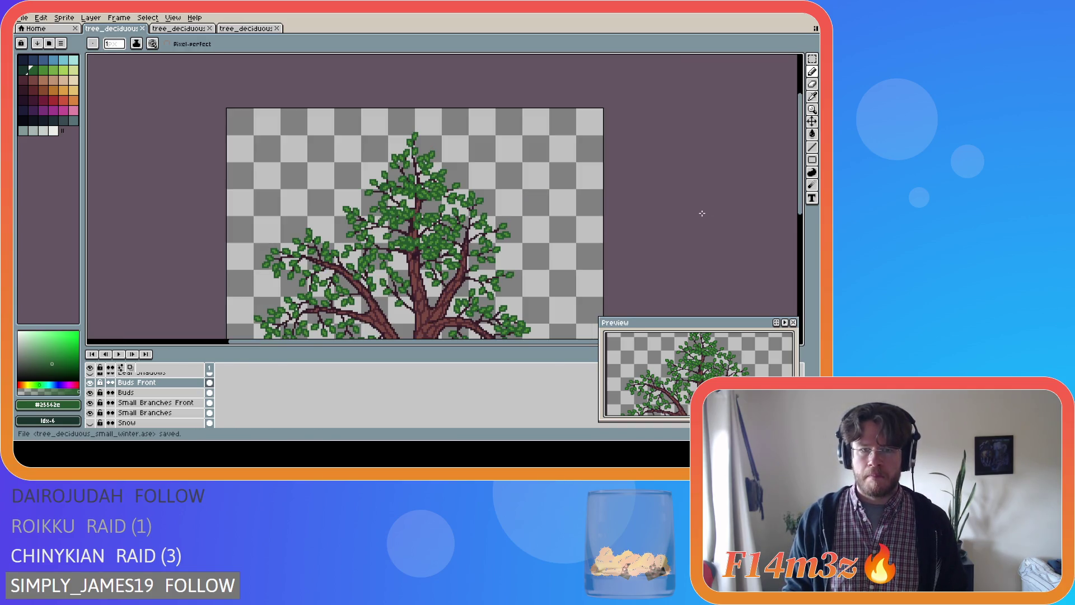
left_click_drag(800, 215, 796, 245)
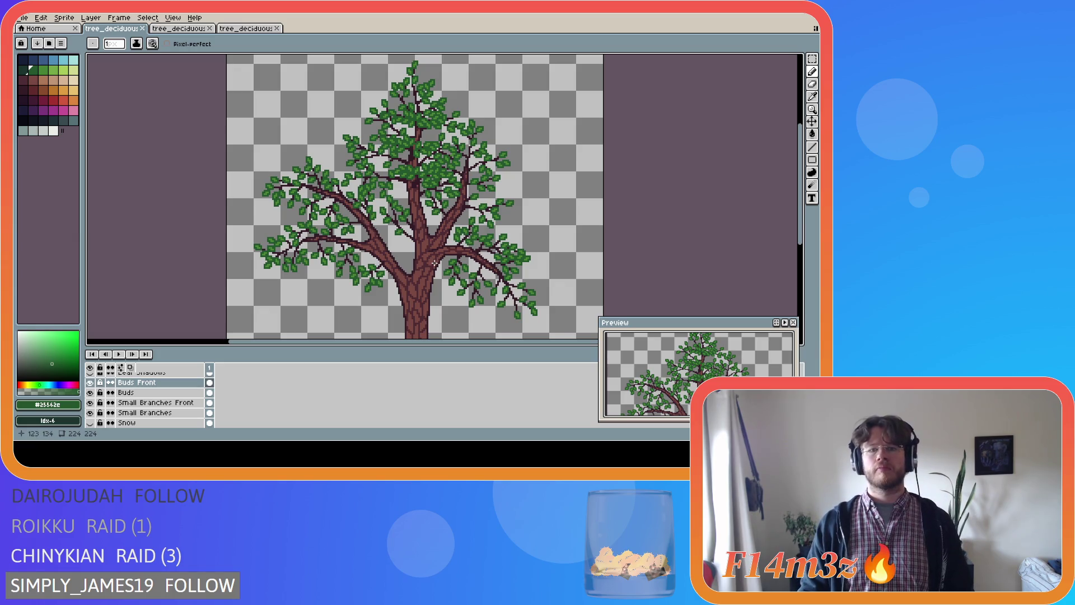
scroll(434, 264, "down", 2)
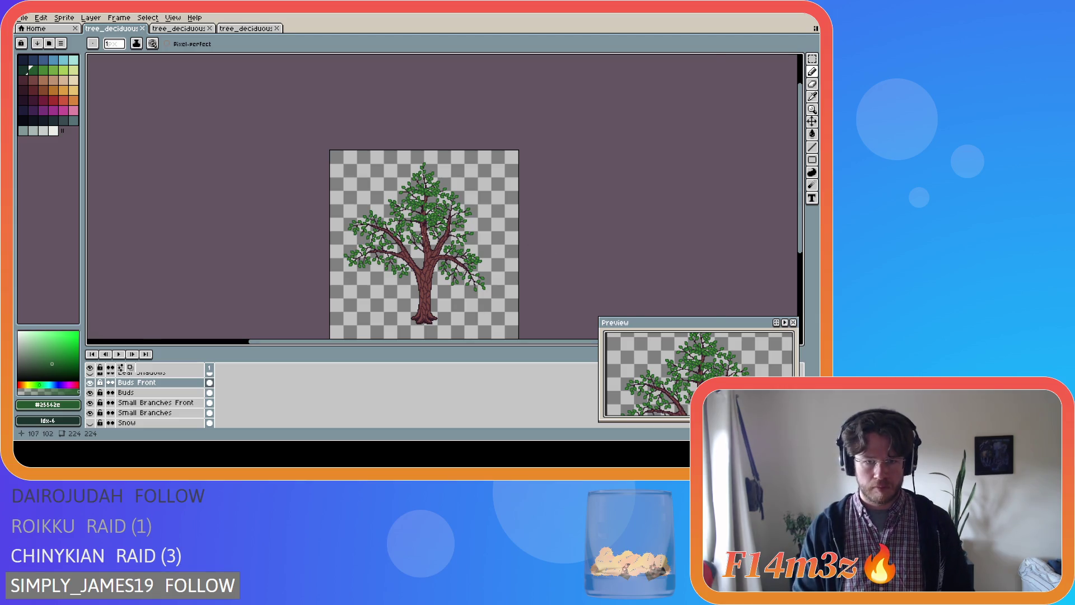
scroll(551, 250, "up", 3)
double_click(89, 383)
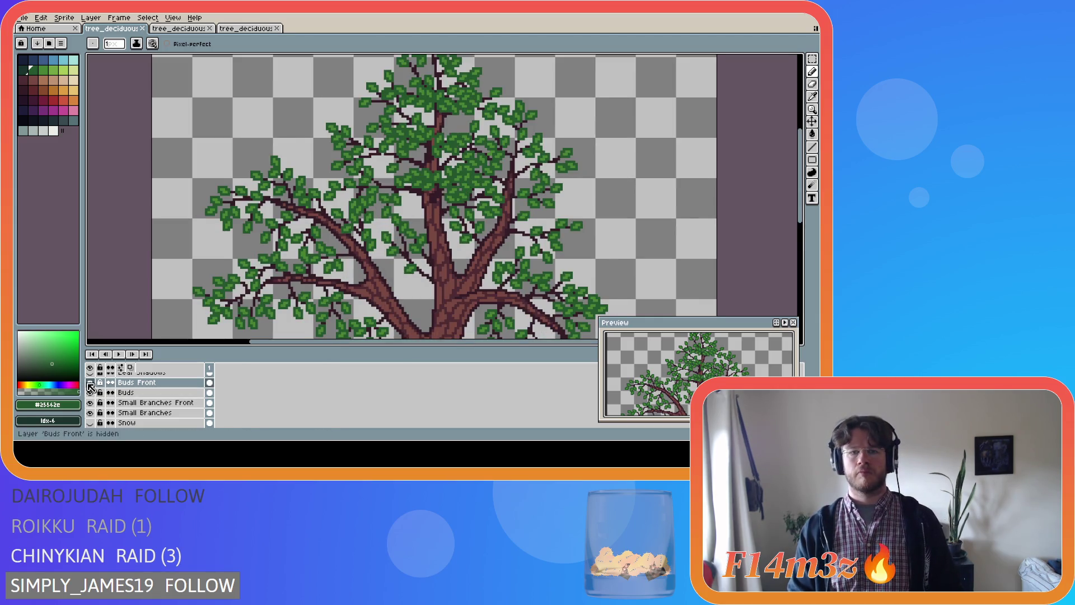
double_click(89, 383)
left_click(89, 383)
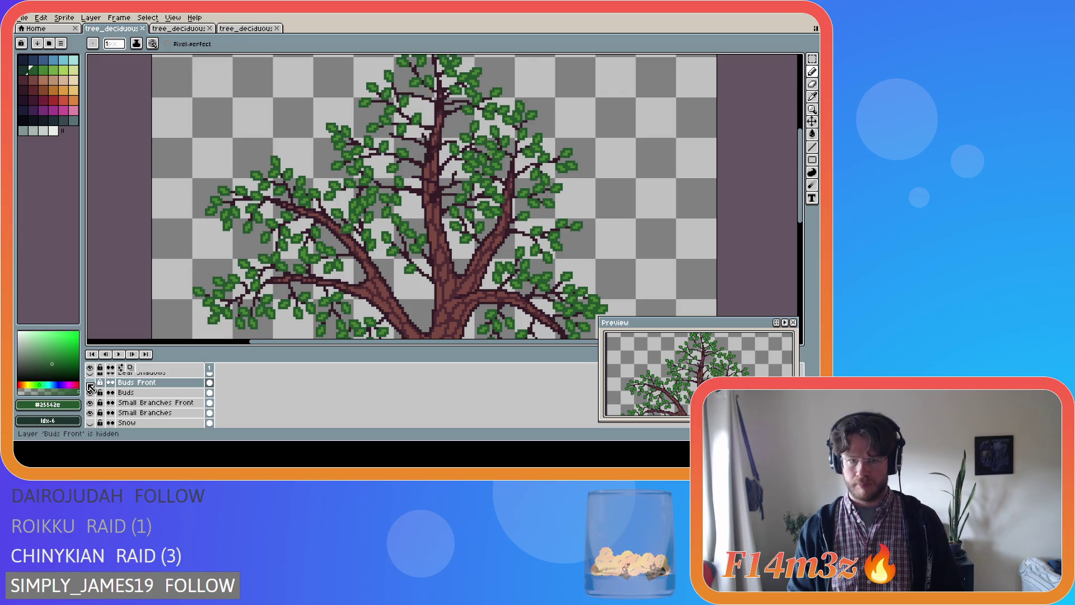
left_click(89, 383)
left_click(89, 383)
left_click(89, 384)
left_click(90, 383)
left_click(89, 383)
left_click(89, 383)
left_click(90, 383)
left_click(90, 383)
left_click(90, 383)
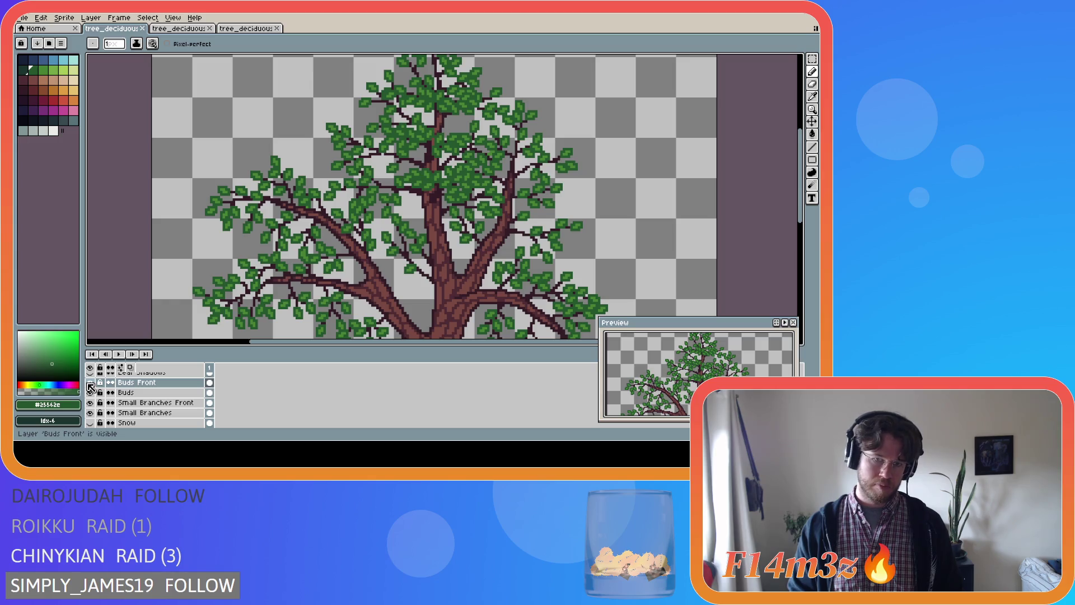
left_click(89, 383)
left_click(90, 383)
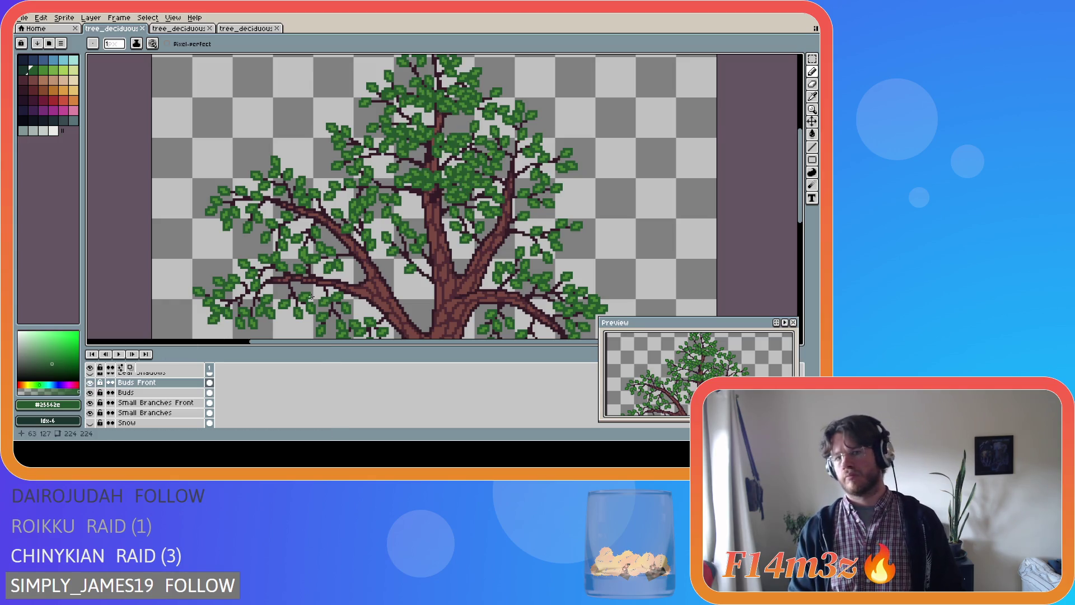
scroll(368, 272, "down", 3)
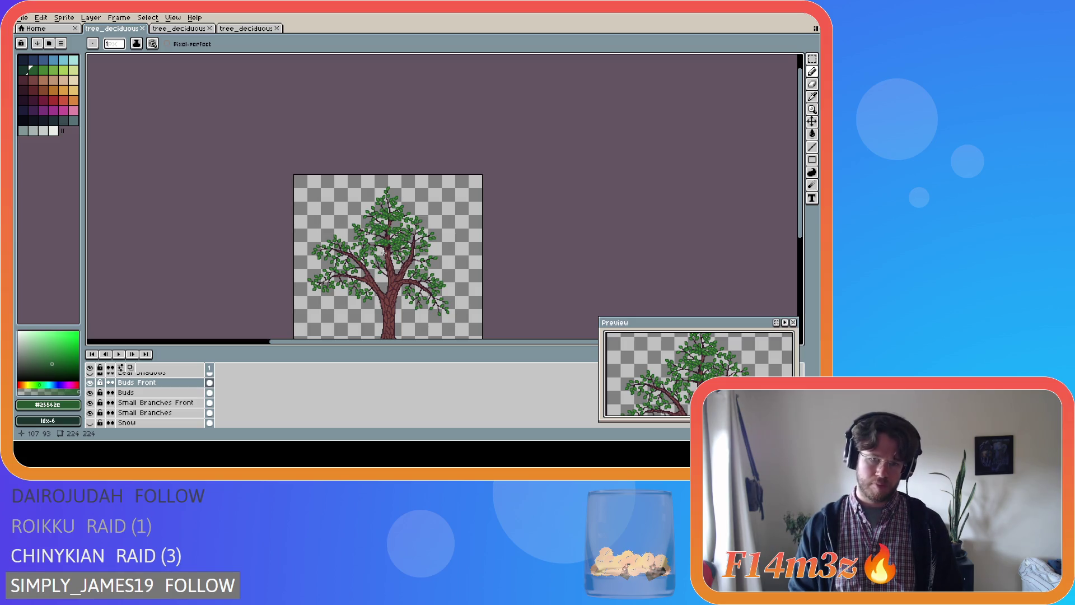
left_click_drag(800, 221, 800, 259)
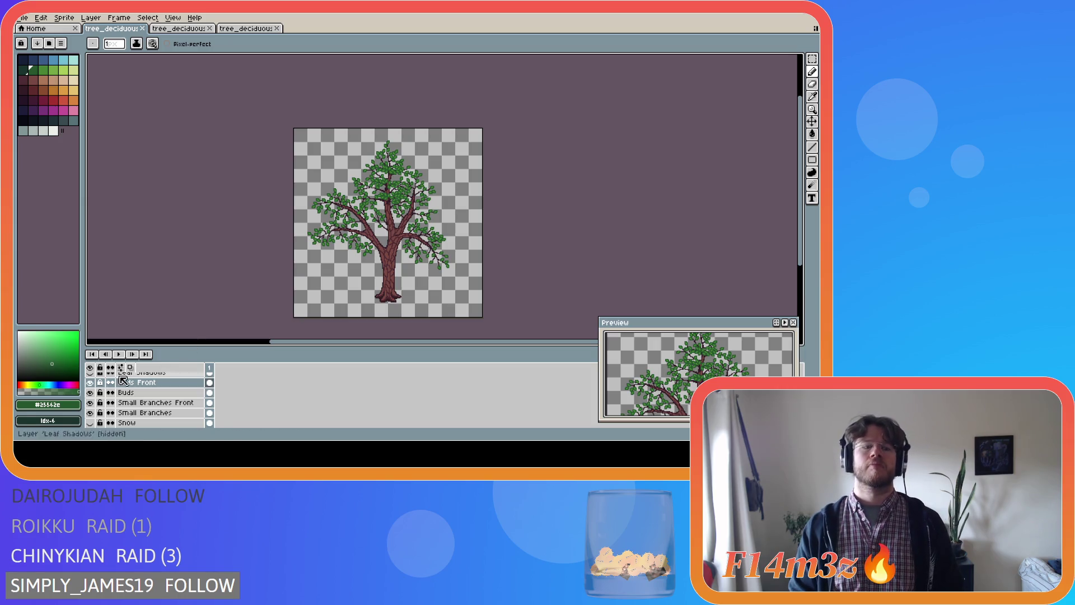
- Hide the Buds and Small Branches layers, sample the dark brown branch colour, and save
left_click(90, 392)
left_click(90, 413)
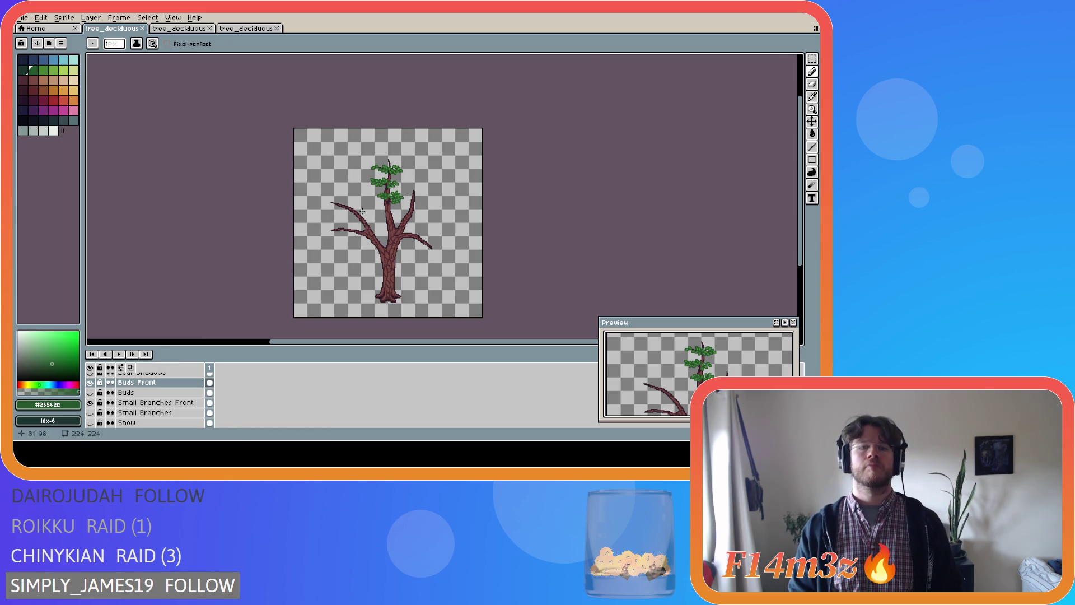
scroll(374, 207, "up", 2)
key("i")
left_click(421, 190)
key("b")
key("ctrl+s")
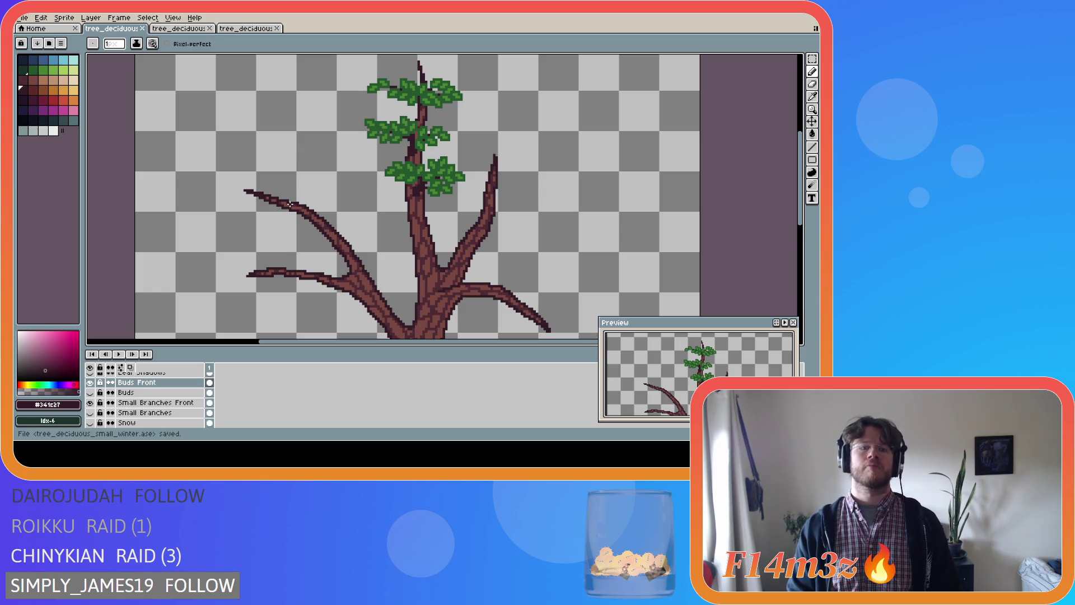
- Compare the tree with and without the Small Branches twigs, leaving them hidden
left_click(90, 413)
left_click(91, 412)
left_click(90, 412)
left_click(91, 413)
left_click(90, 414)
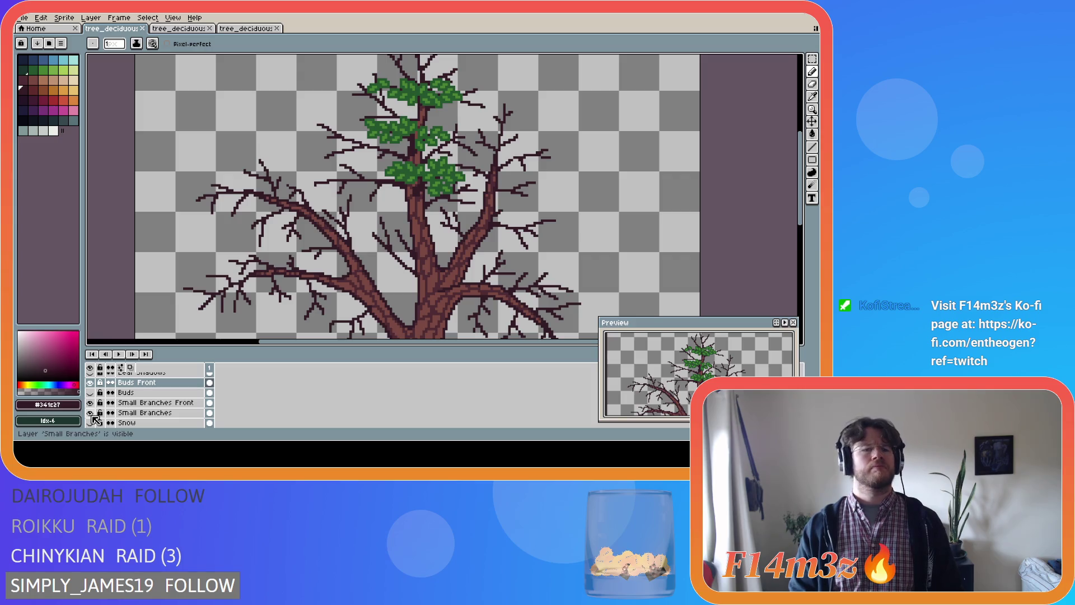
left_click(91, 414)
left_click(90, 414)
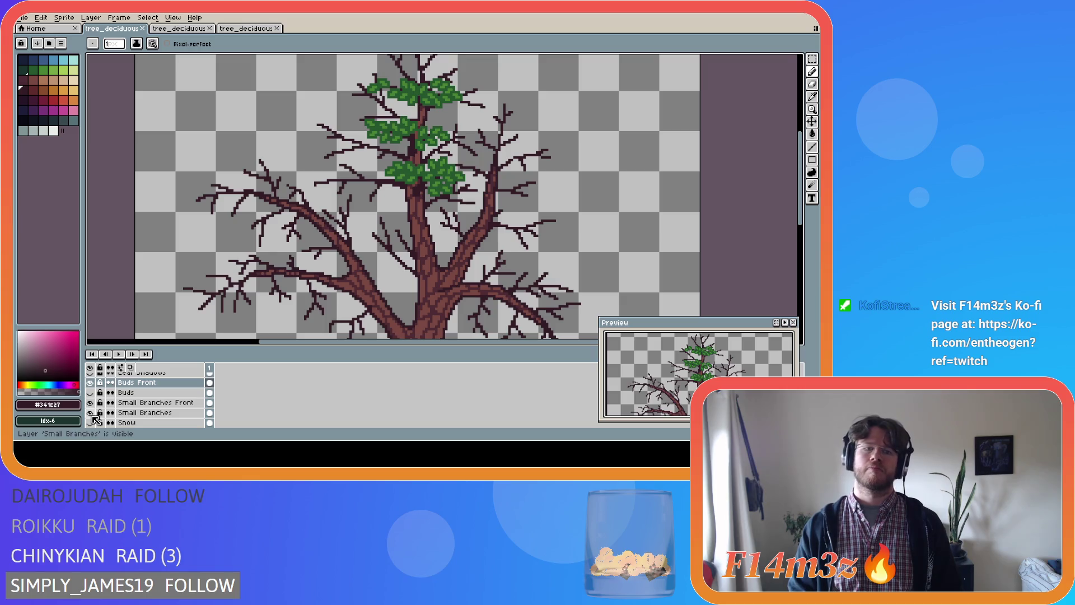
left_click(91, 414)
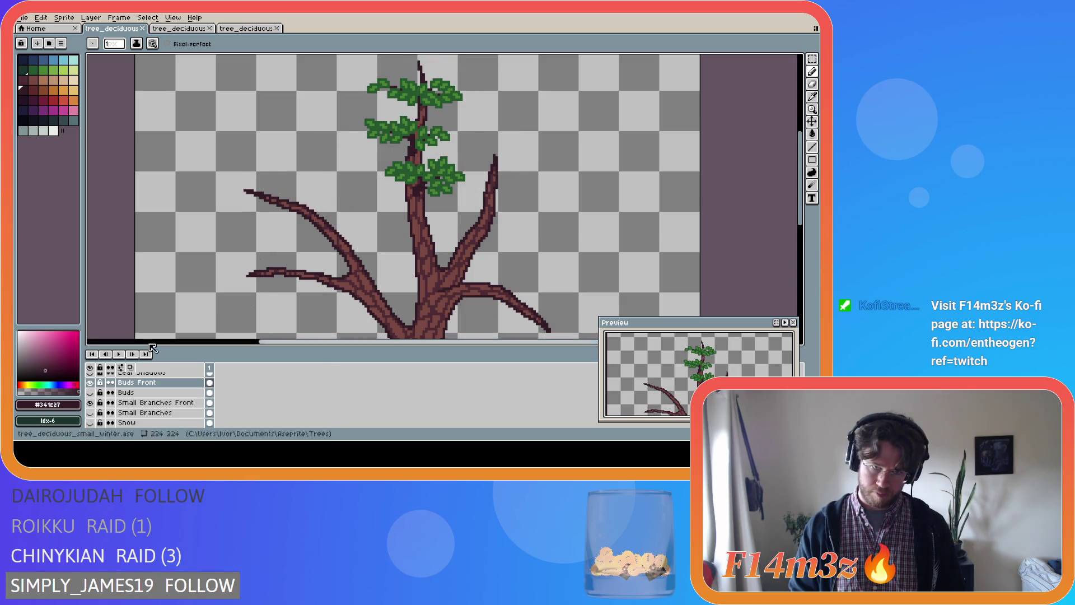
- Sketch brown trial twigs at the left branch tip, then undo them
left_click_drag(293, 207, 268, 194)
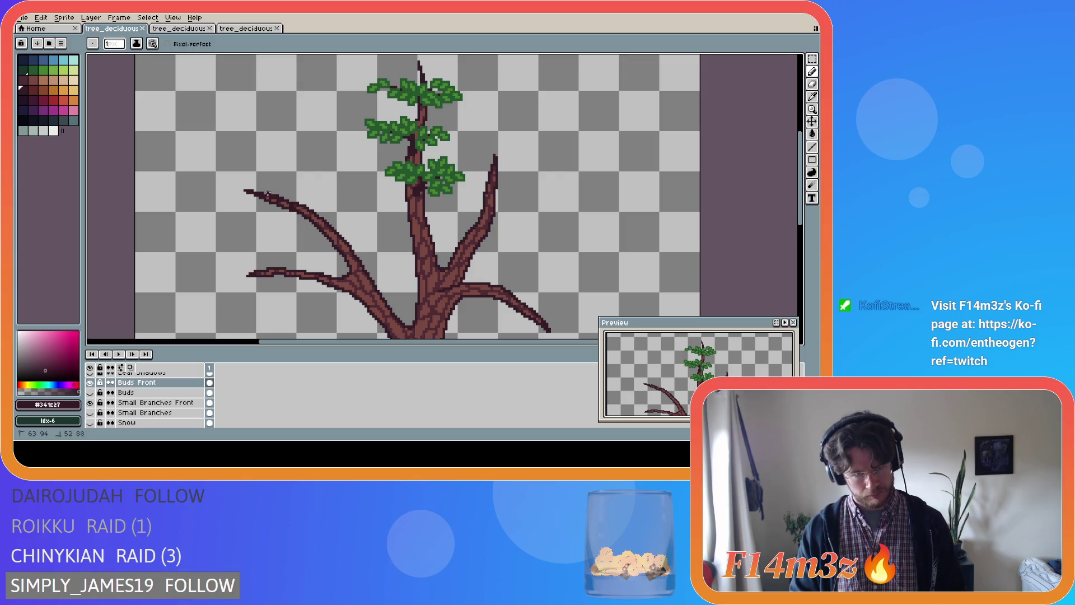
left_click_drag(268, 193, 242, 206)
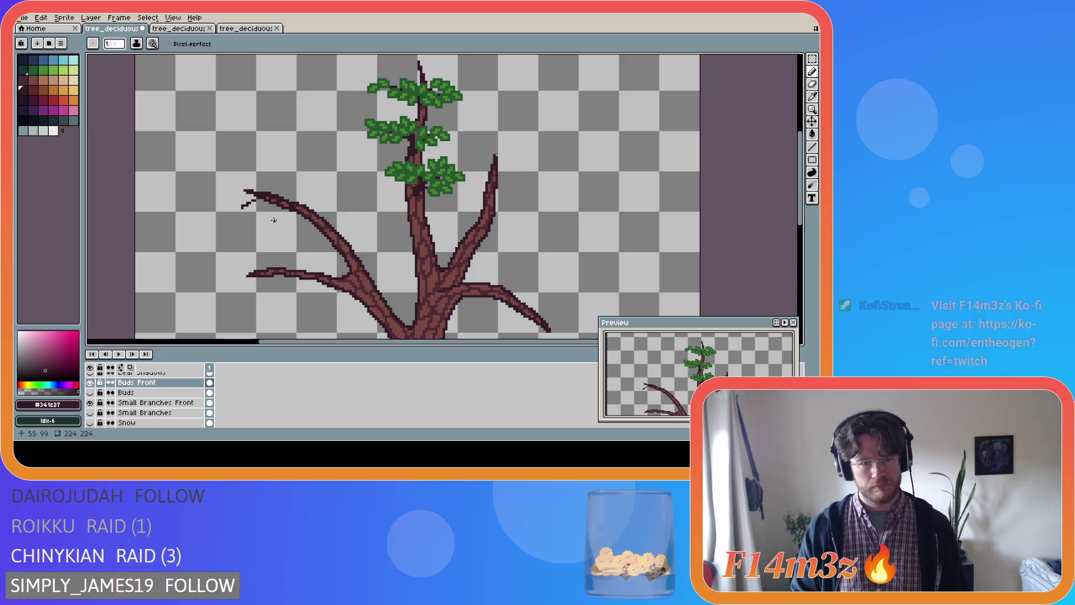
key("ctrl+z")
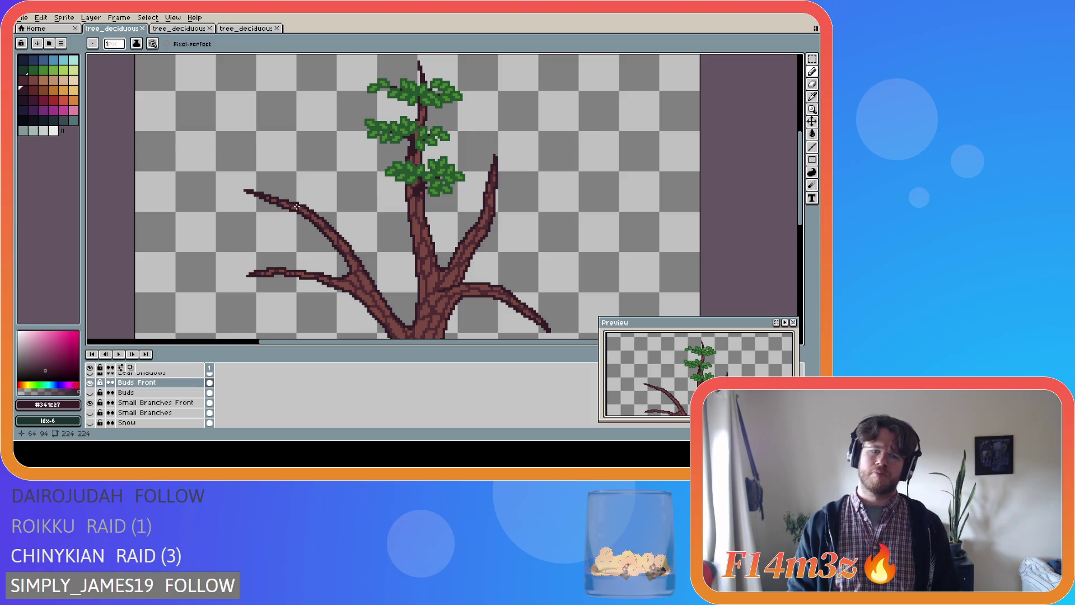
mouse_move(294, 207)
left_mouse_down()
mouse_move(264, 211)
mouse_move(253, 231)
mouse_move(246, 212)
left_mouse_up()
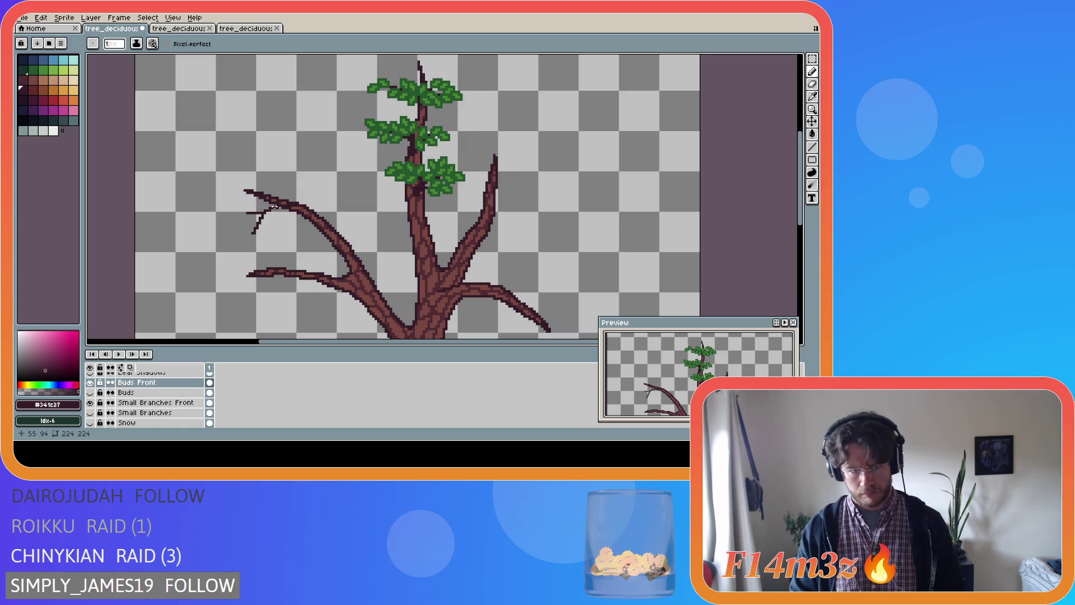
mouse_move(268, 206)
left_mouse_down()
mouse_move(244, 206)
mouse_move(250, 198)
left_mouse_up()
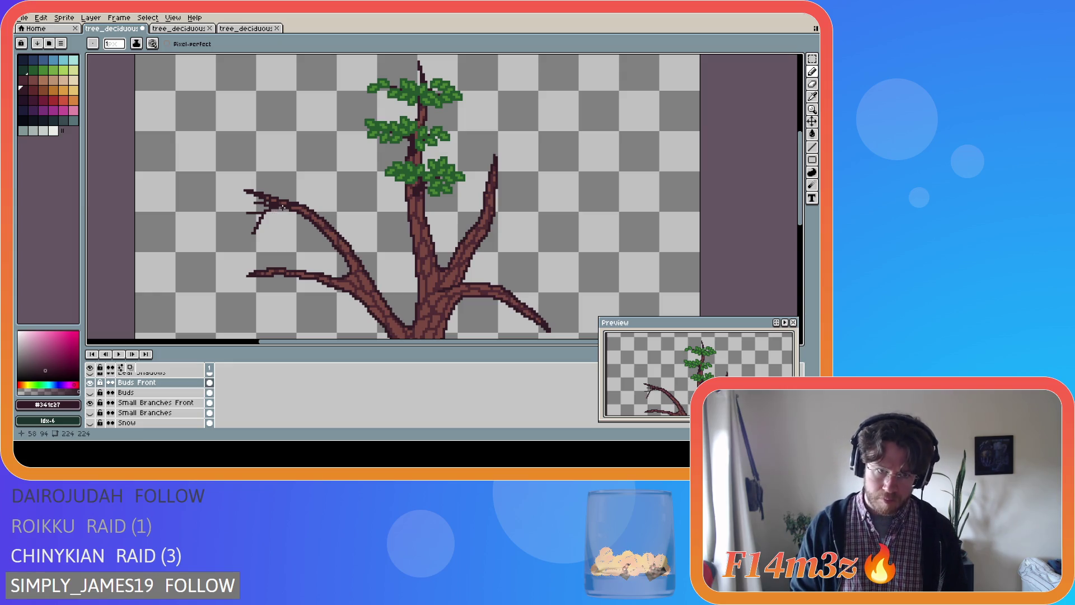
left_click_drag(273, 210, 270, 224)
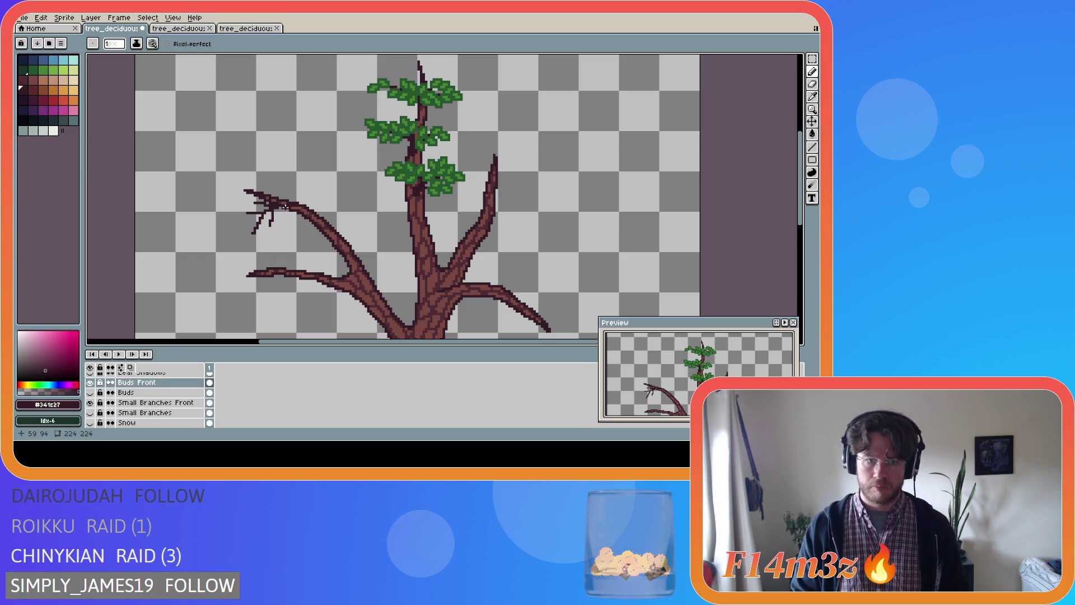
key("ctrl")
key("ctrl")
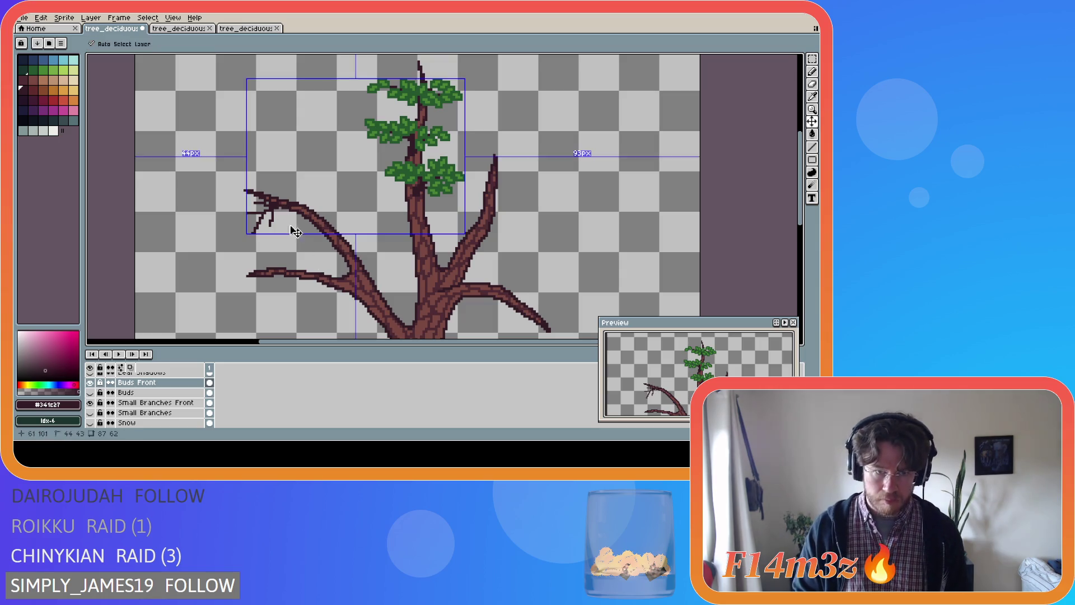
key("ctrl+z")
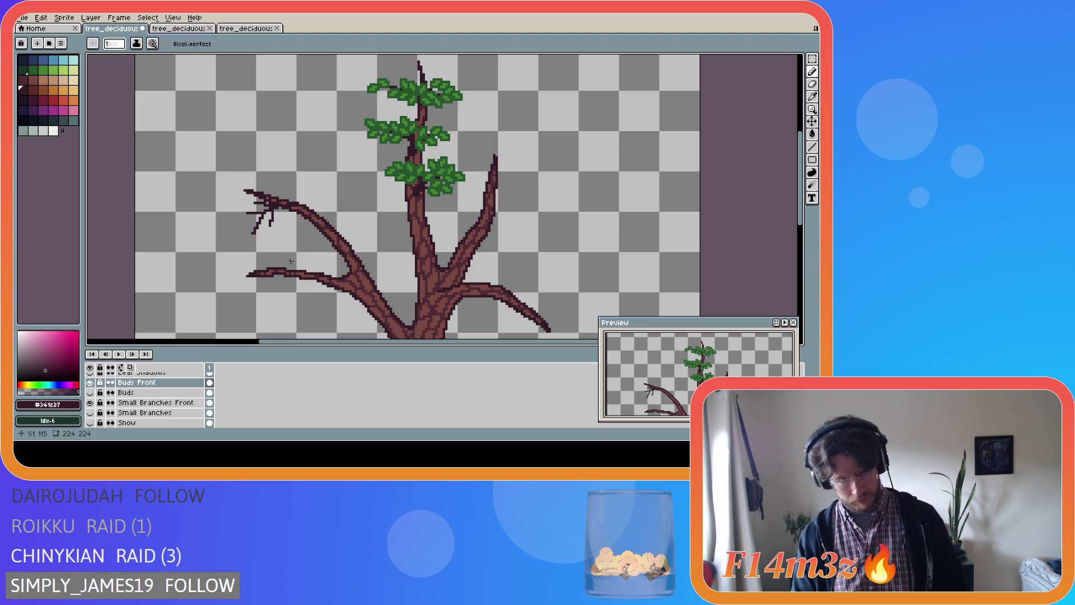
key("ctrl+z")
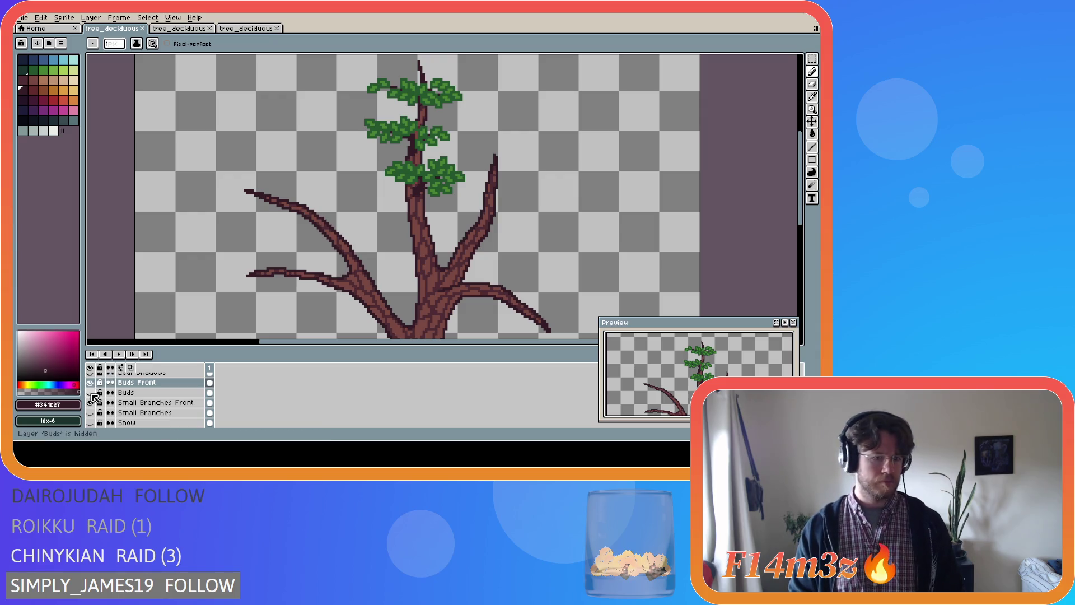
left_click(93, 412)
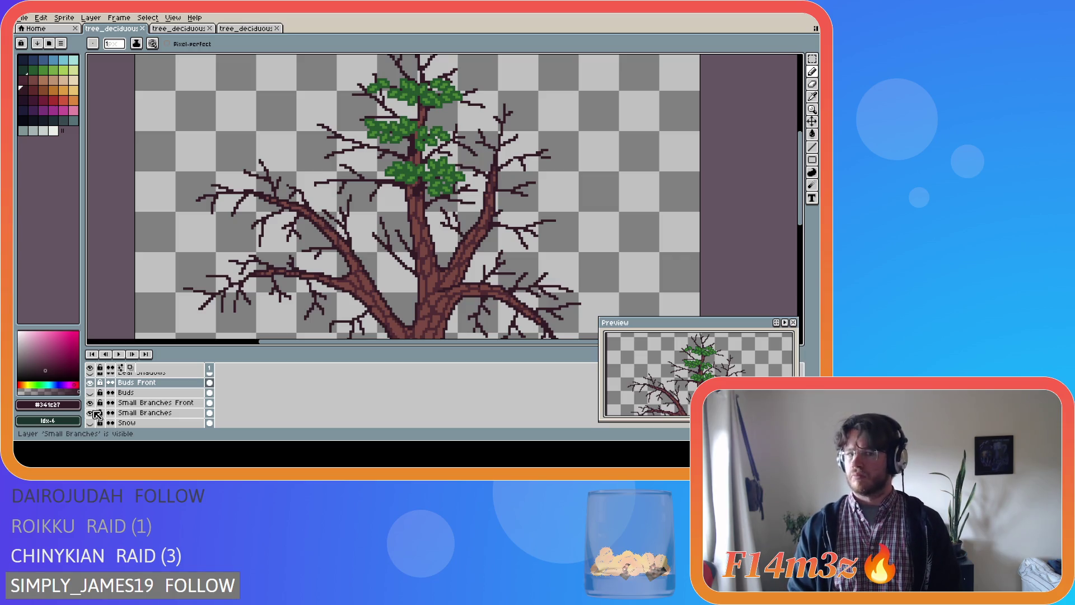
left_click(92, 413)
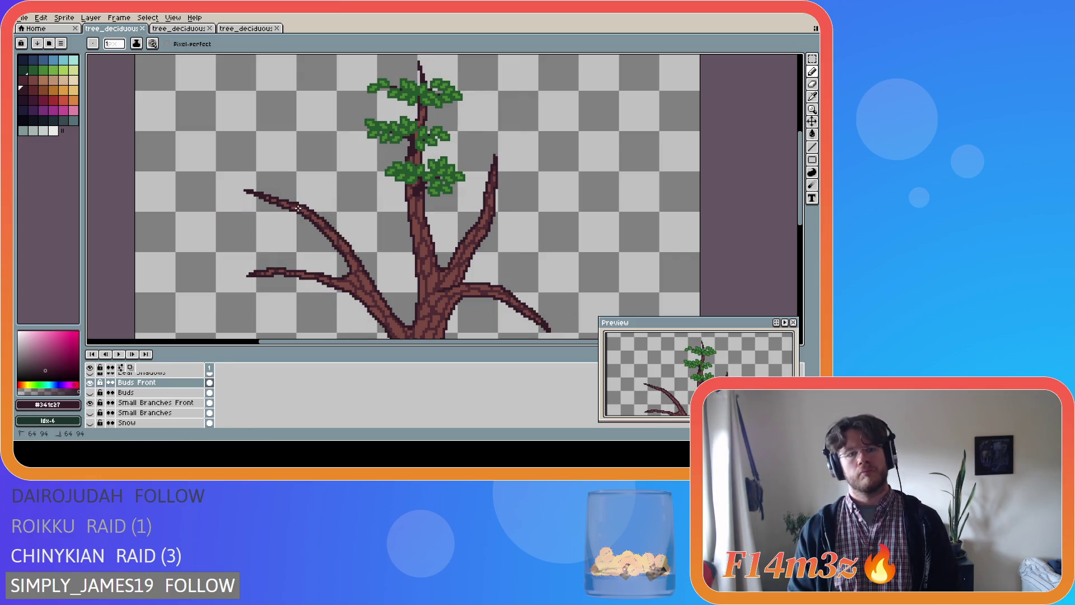
left_click(266, 197)
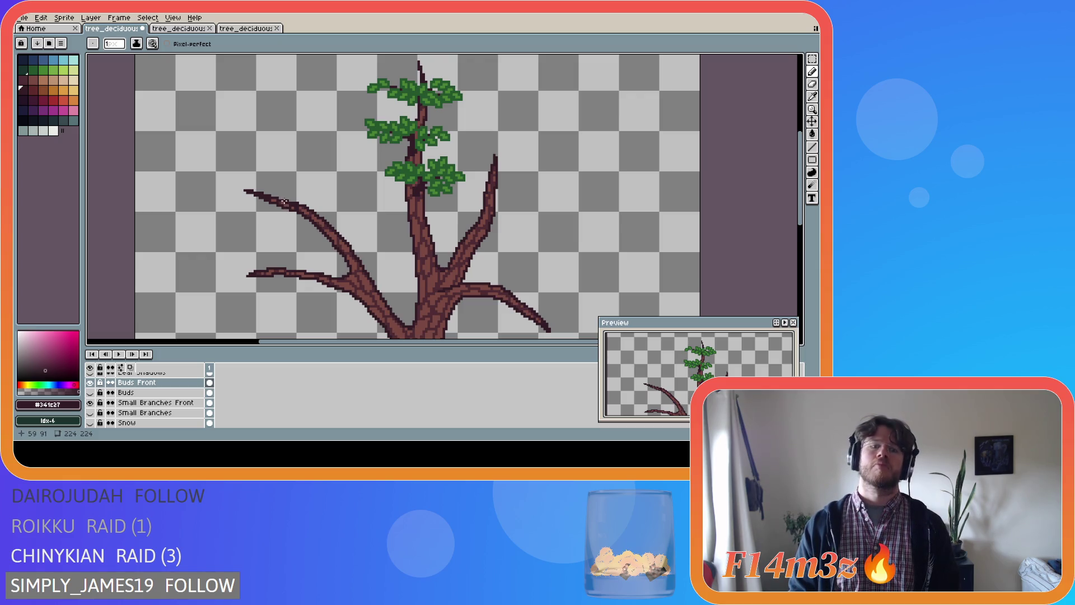
mouse_move(270, 185)
left_mouse_down()
mouse_move(278, 201)
mouse_move(253, 216)
mouse_move(296, 203)
left_mouse_up()
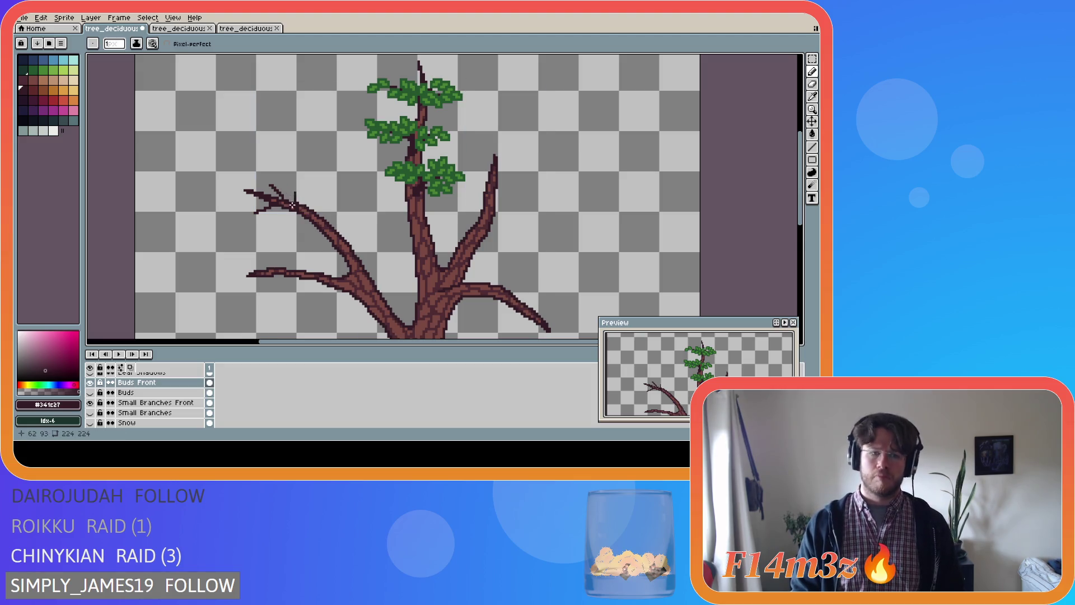
left_click_drag(292, 204, 290, 183)
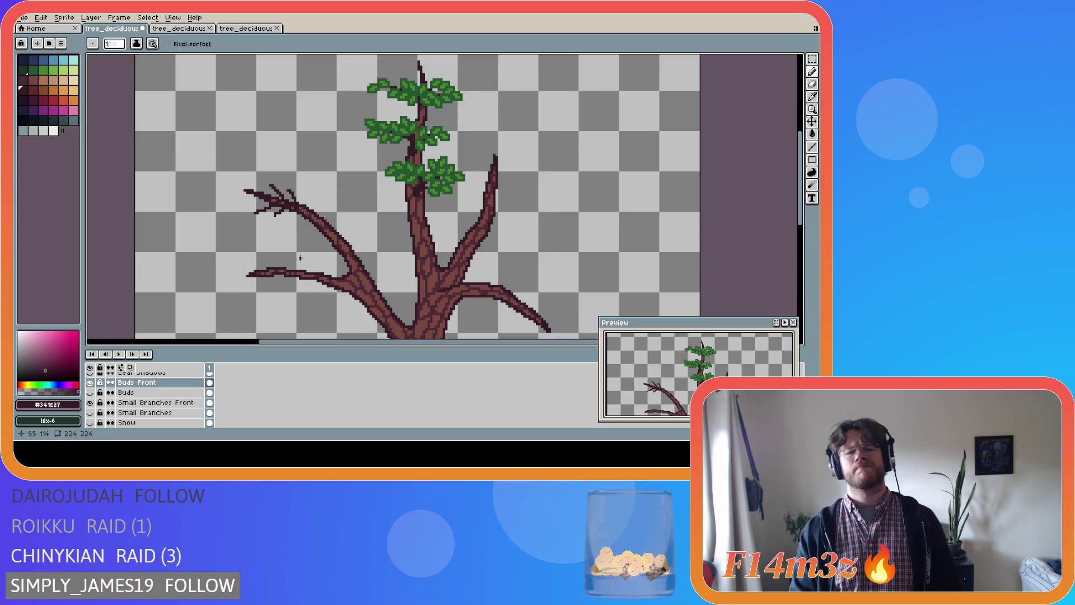
key("ctrl+z")
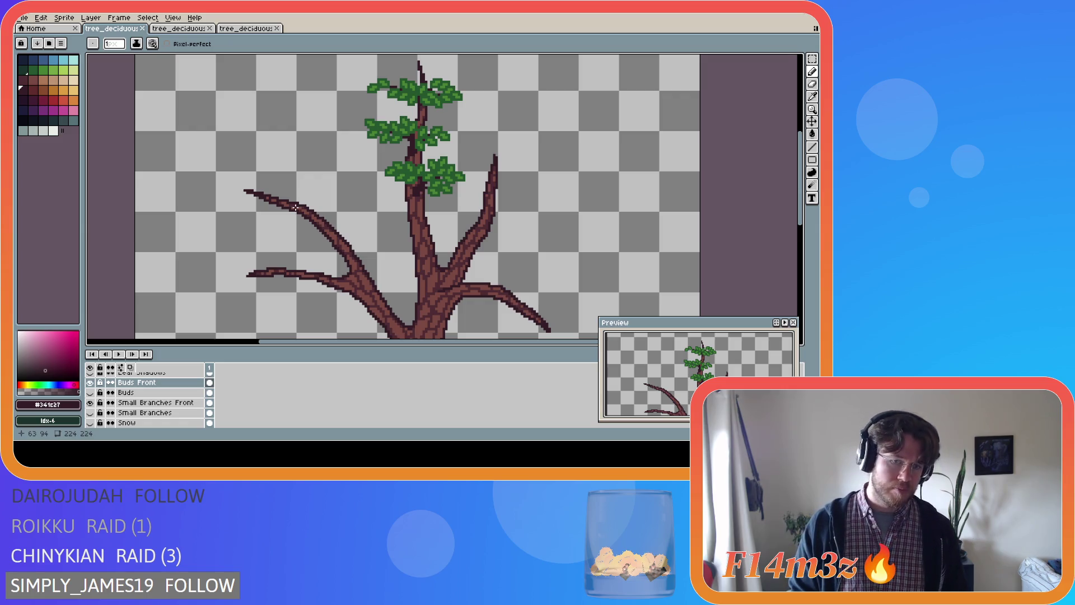
- Draw trial twigs upward from the left branch and undo the newest one
left_click(295, 208)
left_click_drag(277, 187, 277, 187)
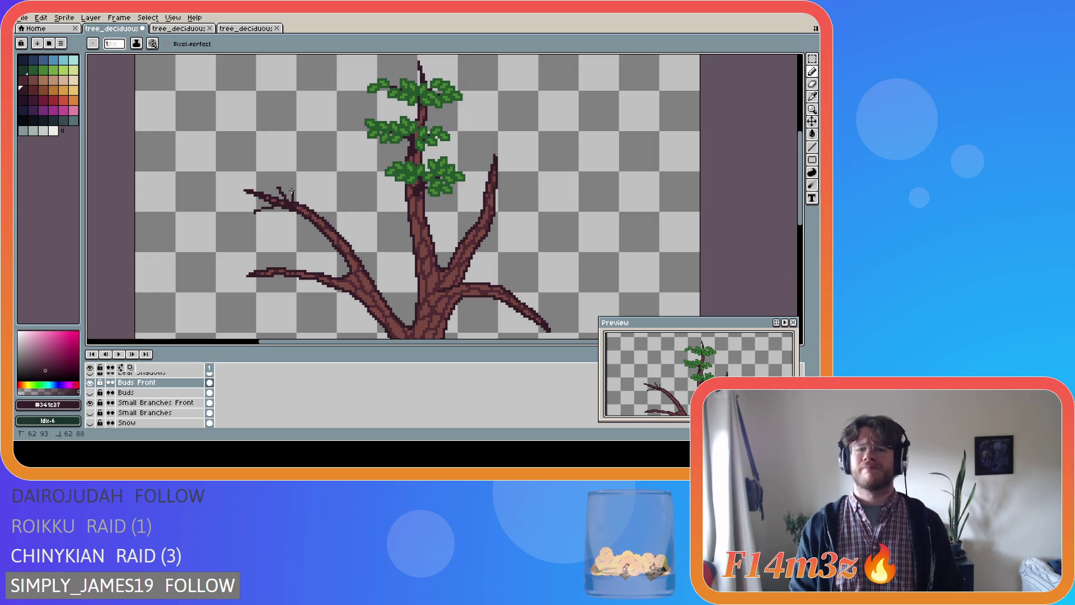
left_click_drag(292, 207, 294, 191)
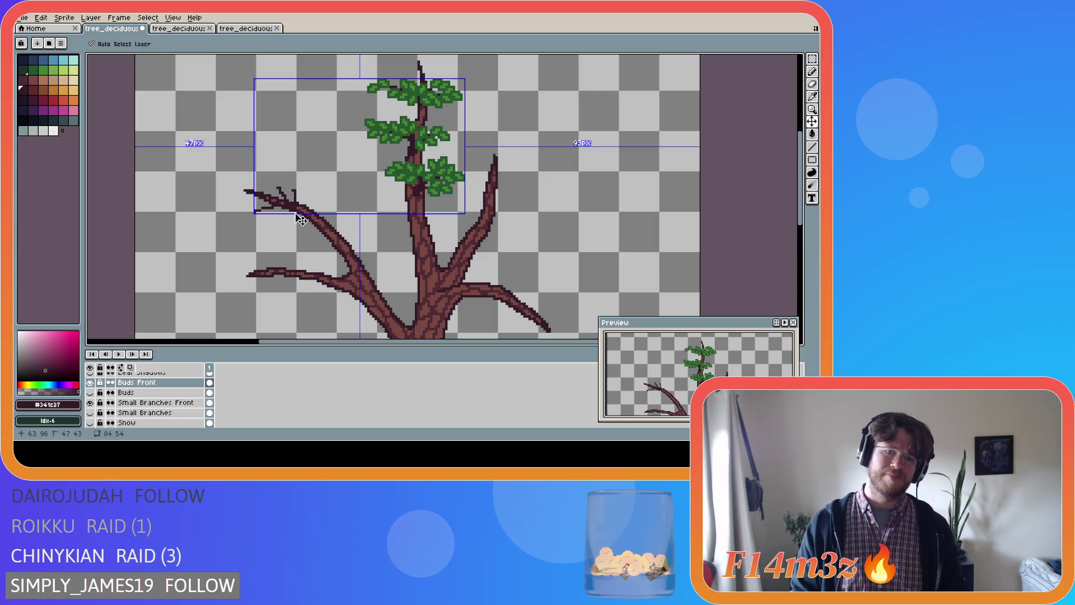
key("ctrl")
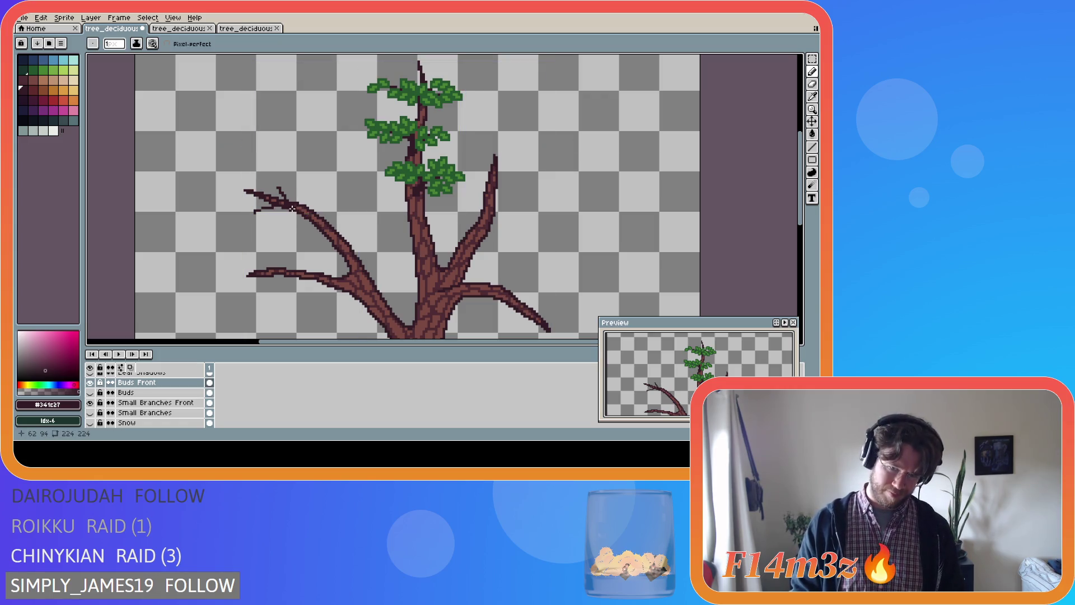
key("ctrl")
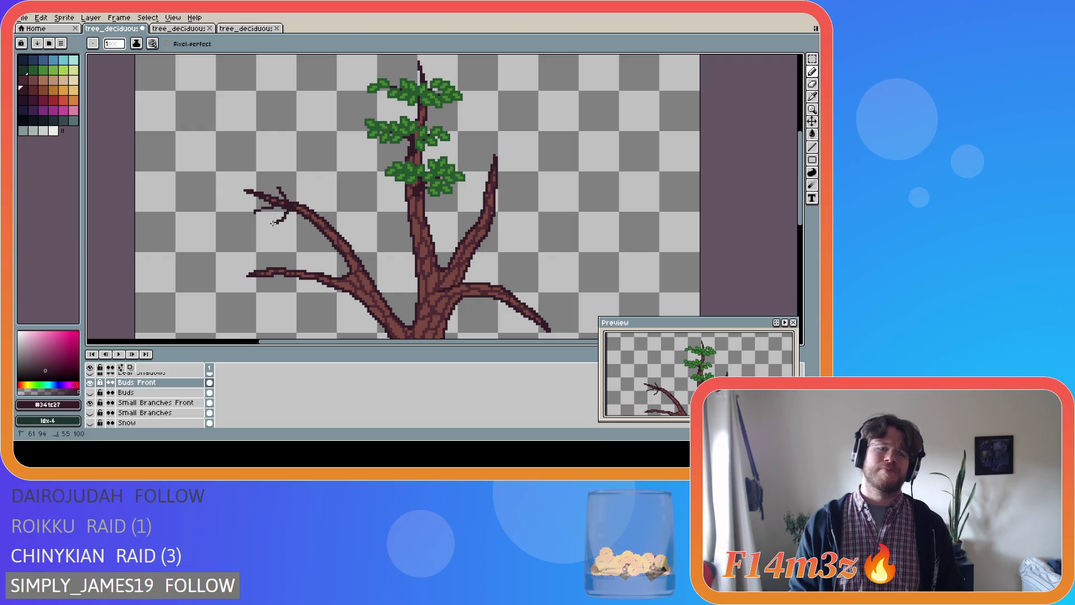
key("ctrl+z")
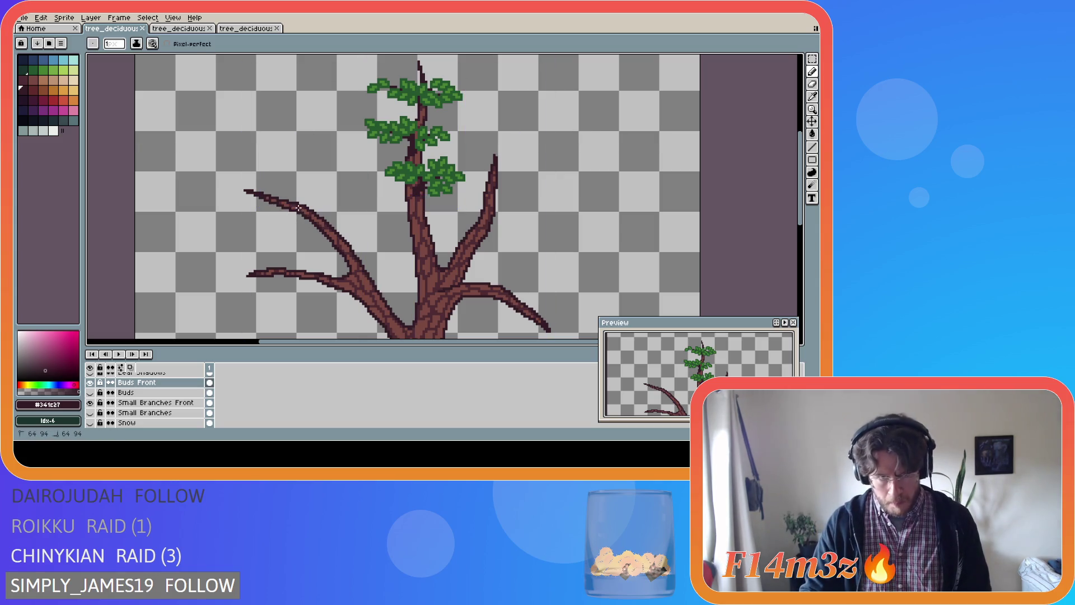
- Extend dark pixels along the left branch tip, save, then undo the trial strokes
left_click(275, 194)
left_click_drag(268, 202, 253, 207)
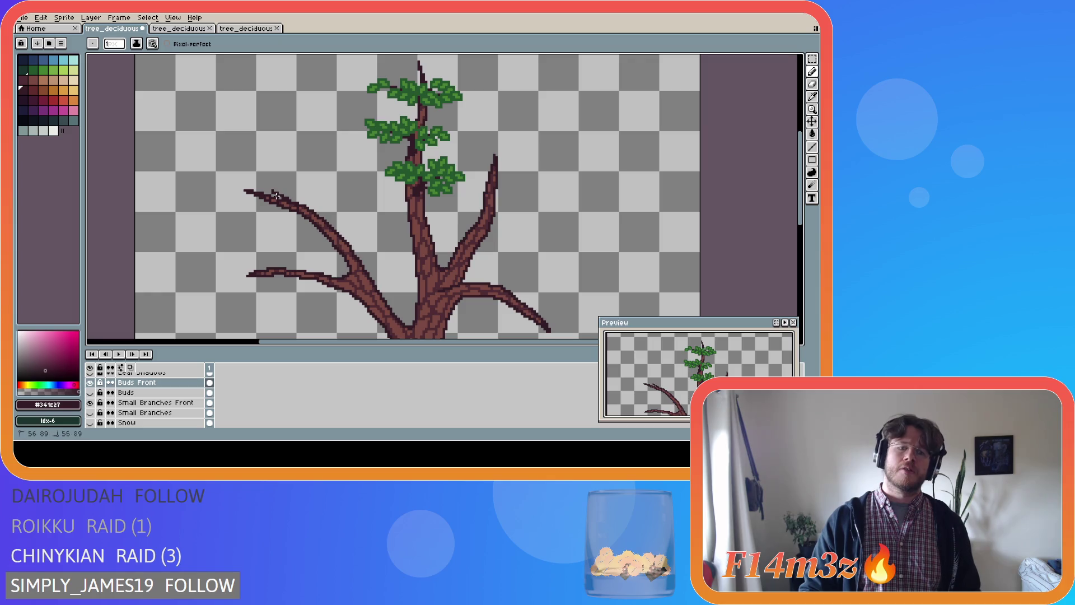
key("ctrl")
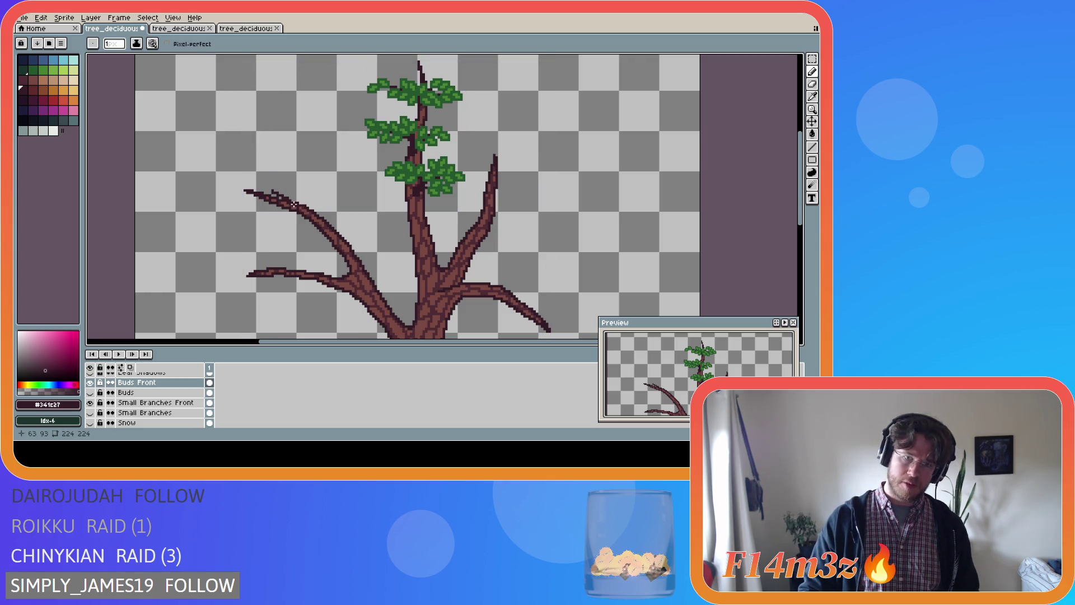
key("ctrl+s")
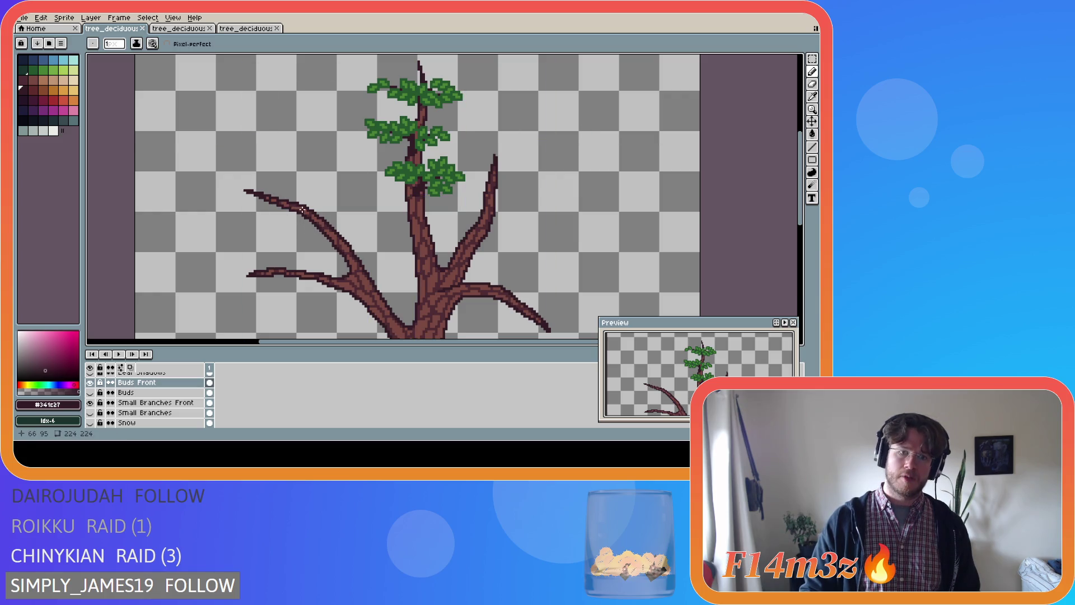
mouse_move(299, 208)
left_mouse_down()
mouse_move(266, 202)
mouse_move(262, 182)
left_mouse_up()
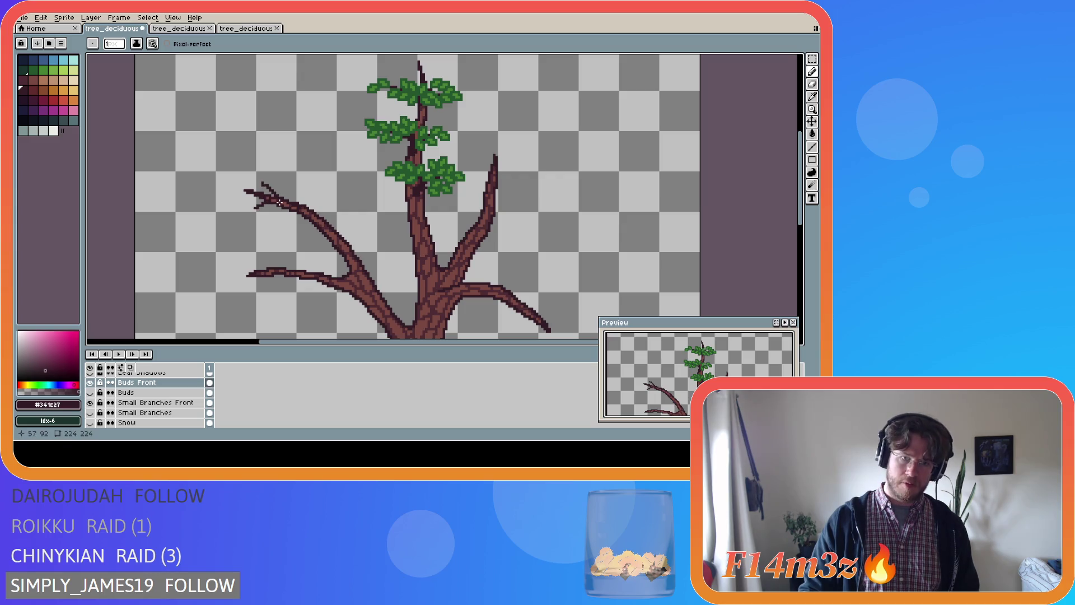
key("ctrl+z")
key("ctrl+z")
key("ctrl+z")
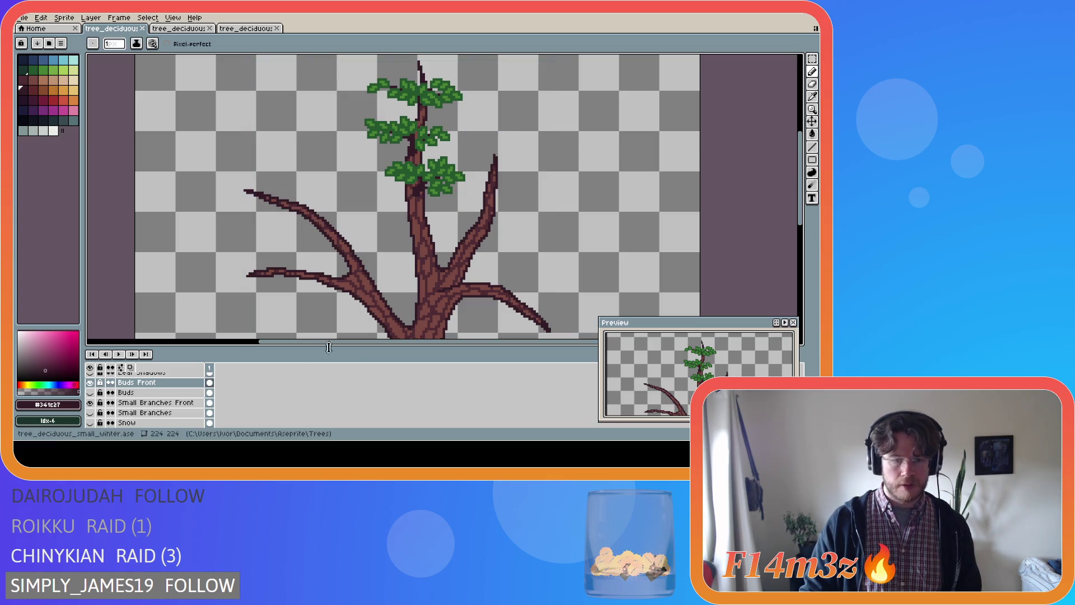
- Unhide the Small Branches twig layer and select Small Branches Front for painting
left_click(95, 414)
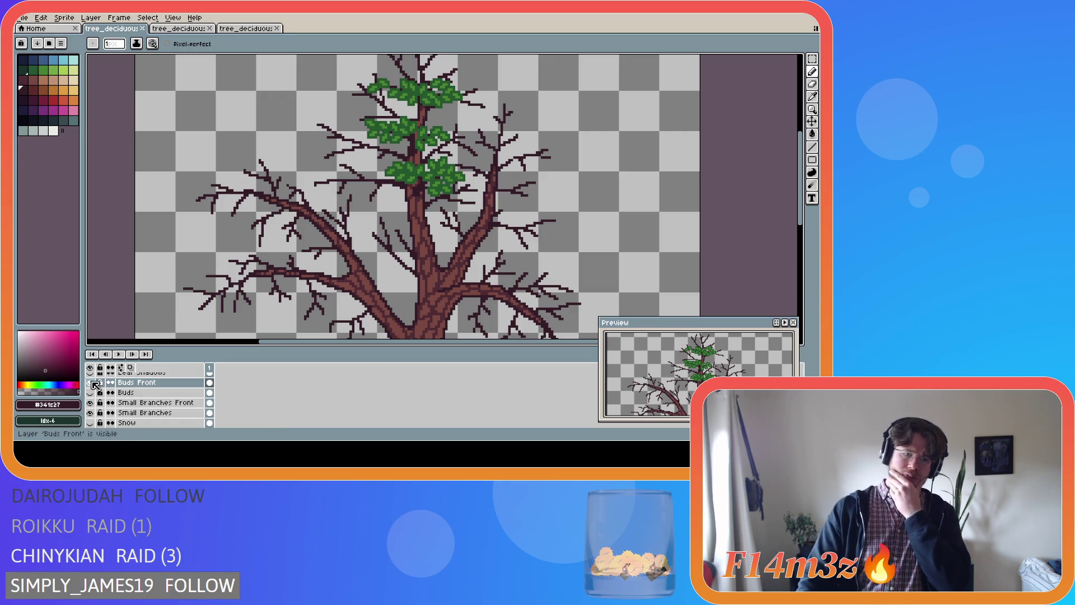
left_click(126, 402)
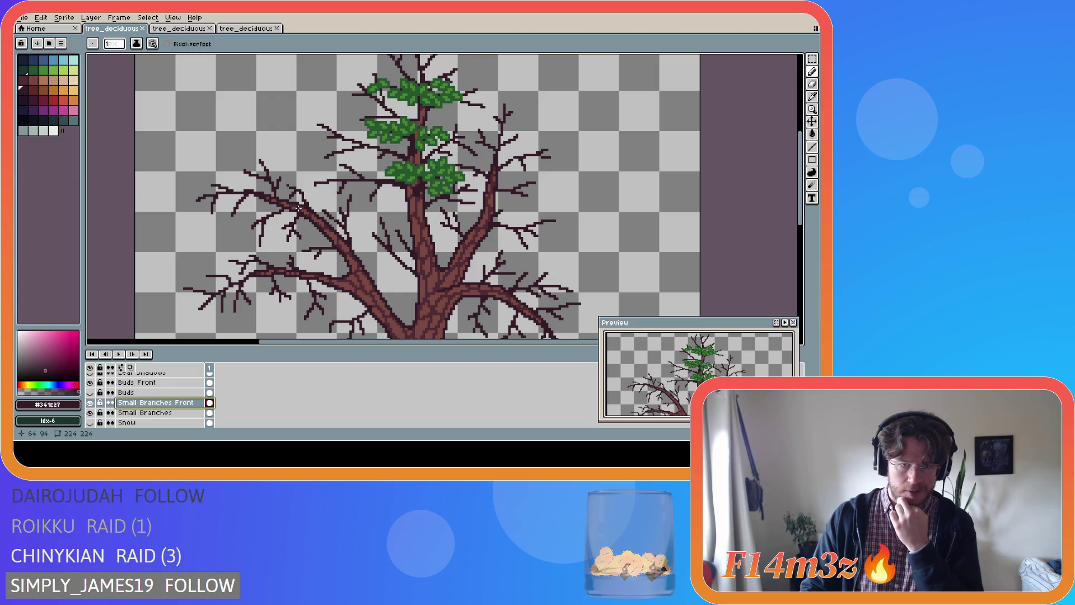
- Draw four dark twig strokes along the left branch on Small Branches Front, saving after each
left_click(301, 208)
mouse_move(296, 207)
left_mouse_down()
mouse_move(281, 175)
mouse_move(300, 231)
left_mouse_up()
key("ctrl+s")
mouse_move(301, 208)
left_mouse_down()
mouse_move(283, 194)
mouse_move(249, 211)
left_mouse_up()
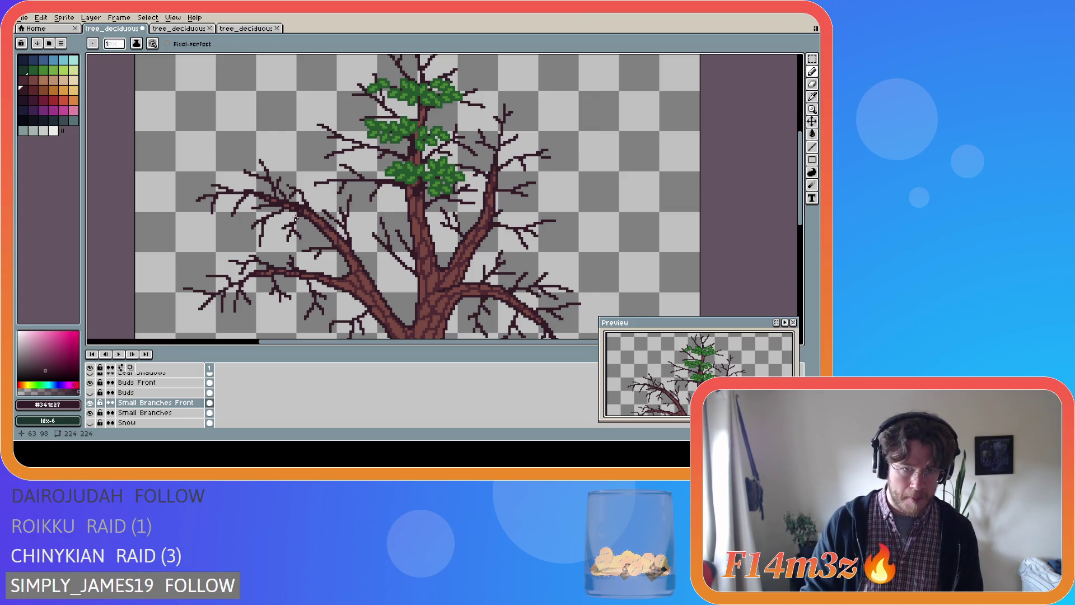
key("ctrl+s")
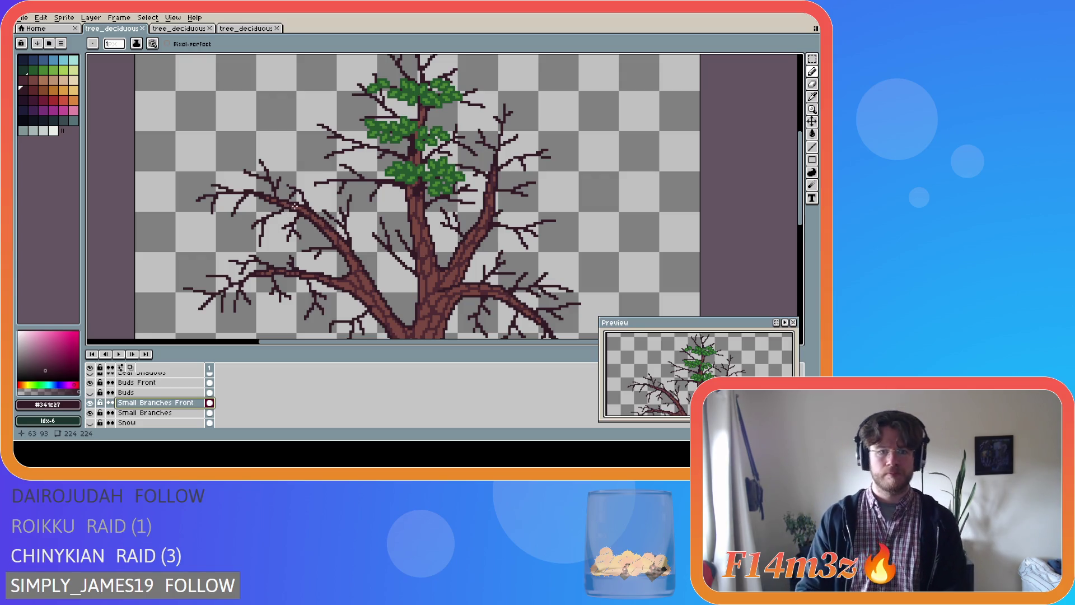
left_click_drag(294, 206, 253, 204)
key("ctrl+s")
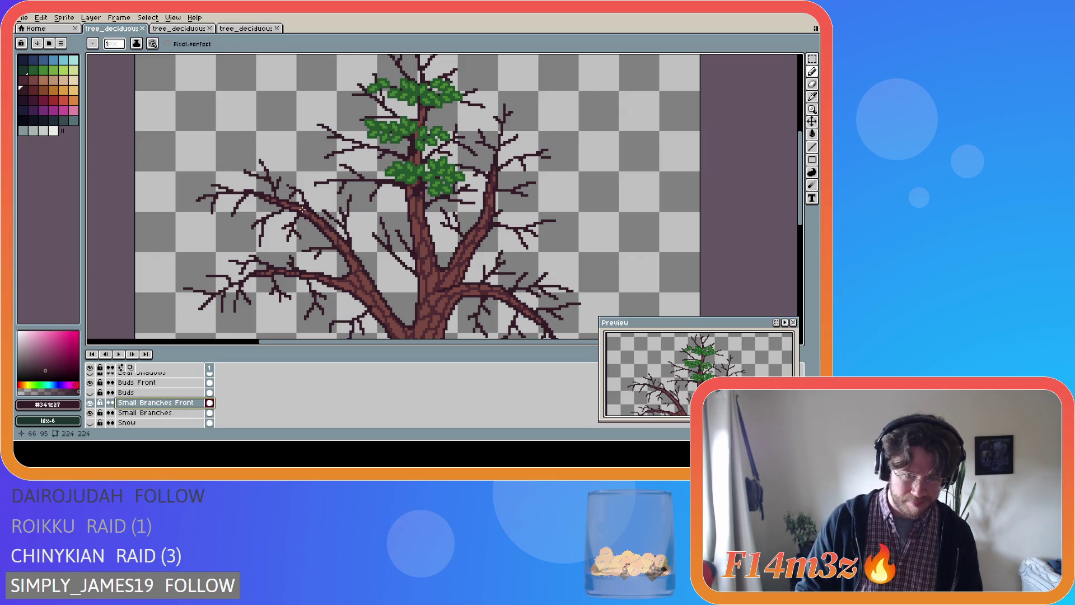
left_click_drag(301, 208, 251, 203)
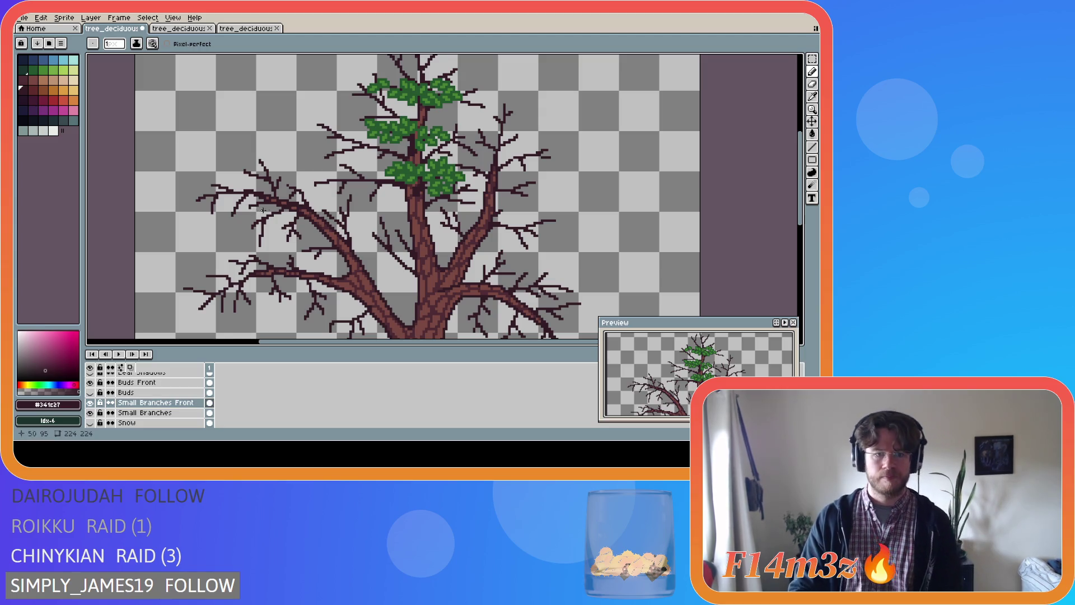
key("ctrl+s")
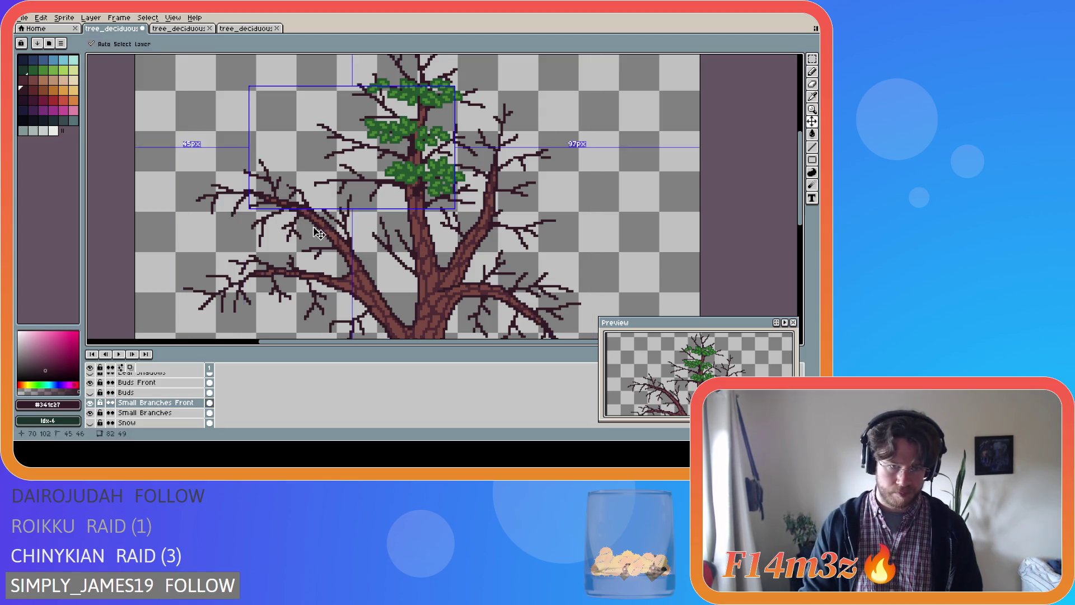
- Add two freehand dark pixel strokes along the left branch, saving the sprite
left_click_drag(299, 207, 237, 213)
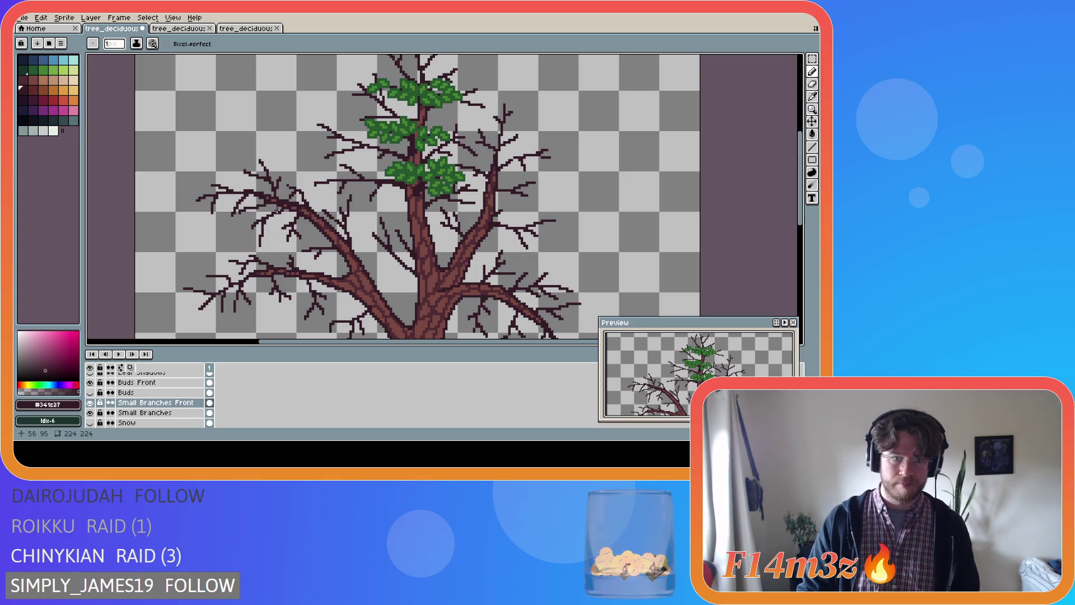
key("ctrl+s")
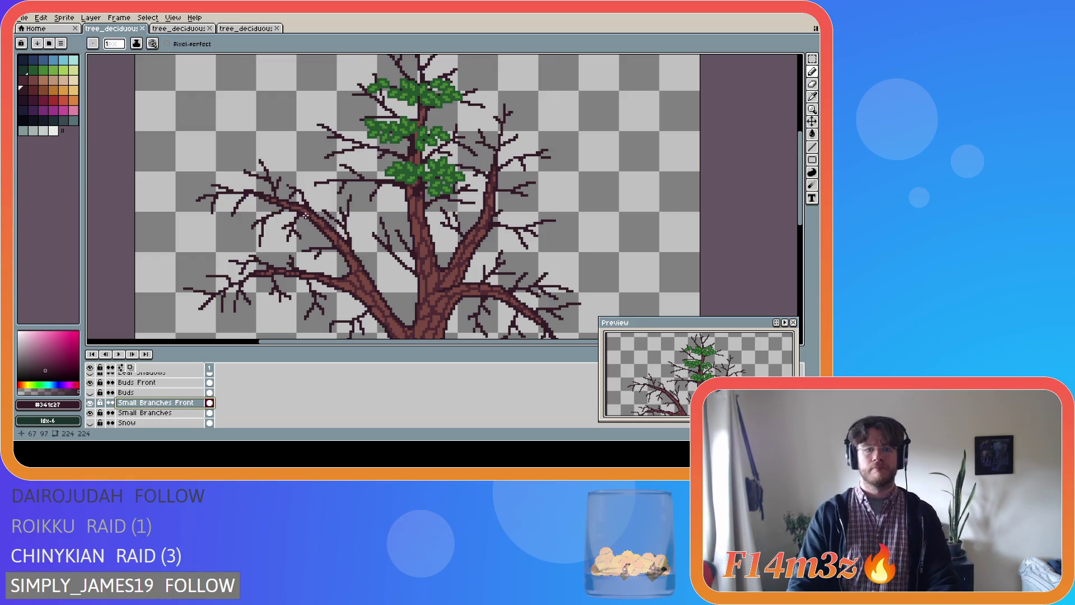
left_click_drag(300, 208, 242, 208)
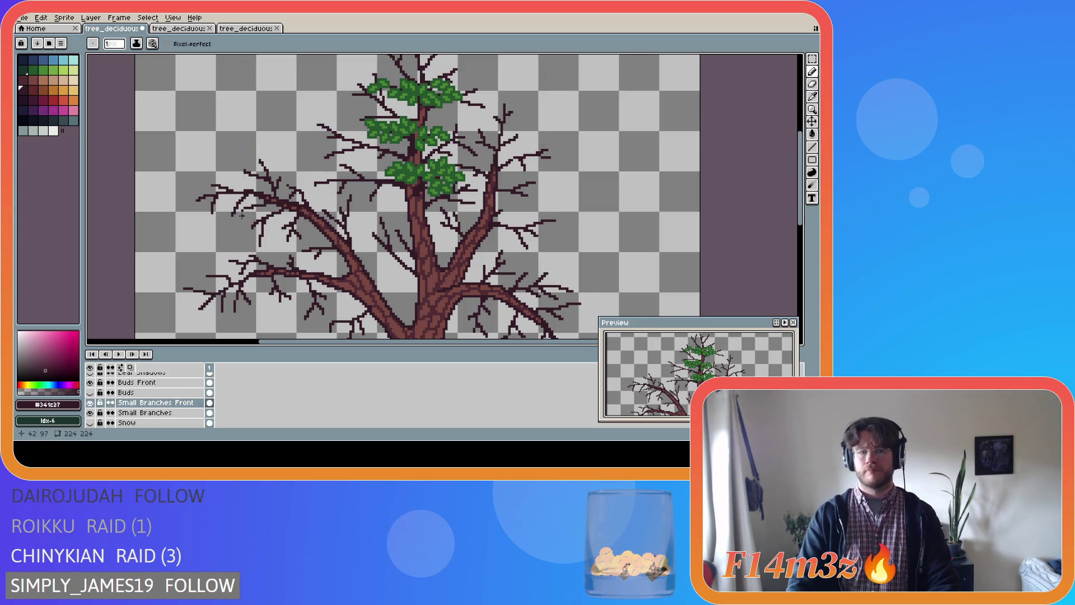
key("b")
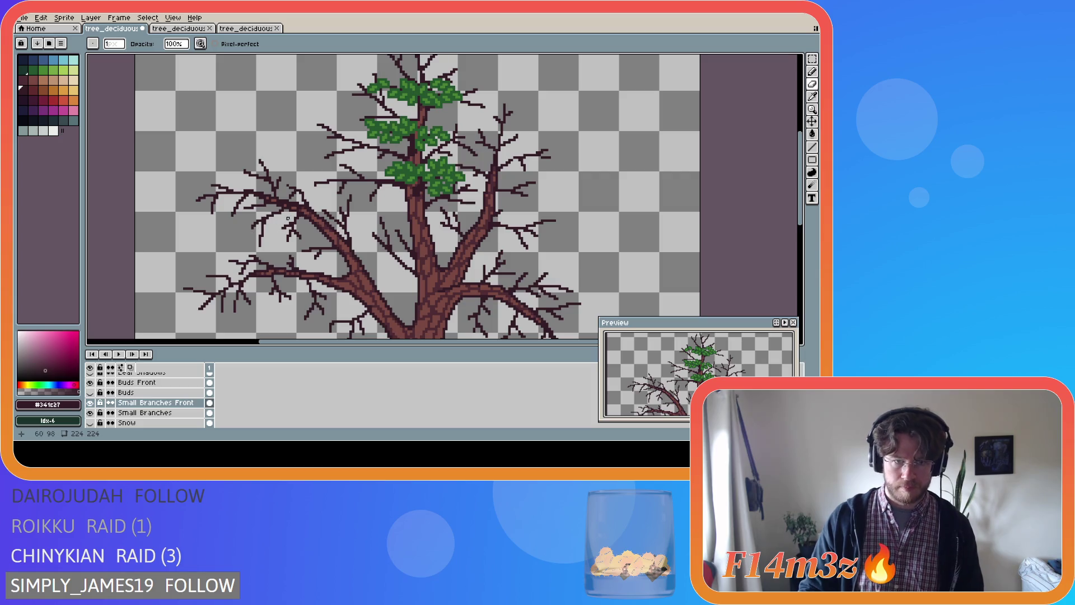
key("ctrl+s")
- Draw a straight dark twig line and a short leftward twig on the left branch, then save
key("l")
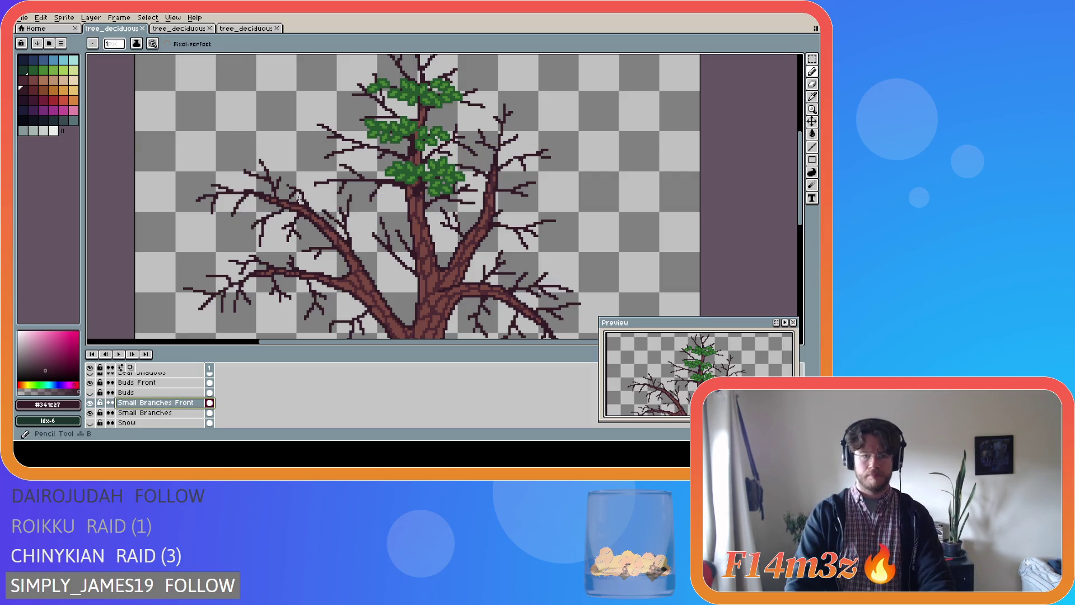
left_click_drag(298, 206, 251, 205)
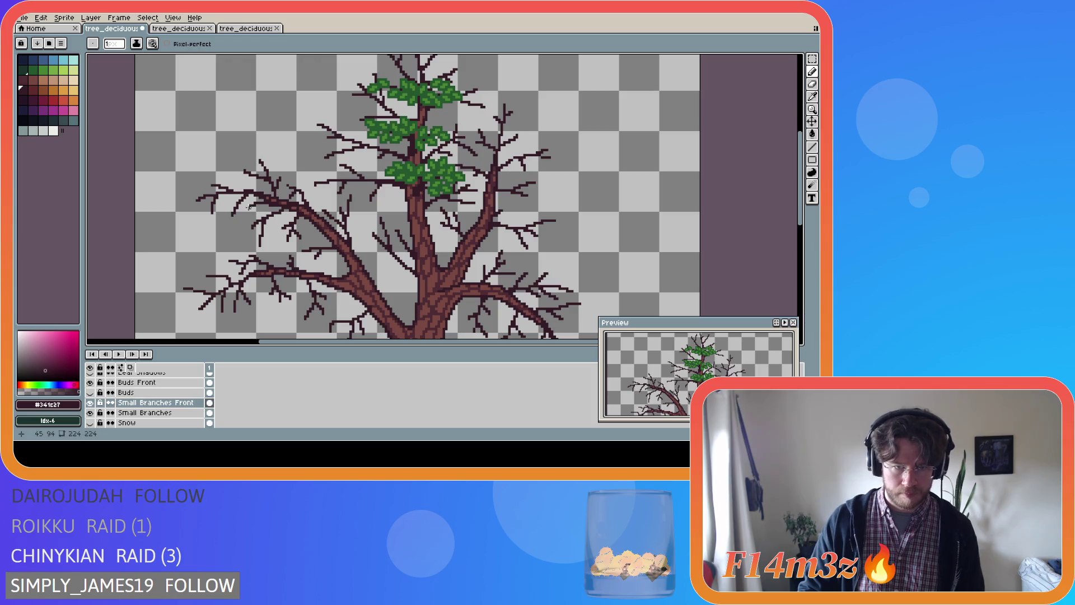
key("ctrl+s")
key("v")
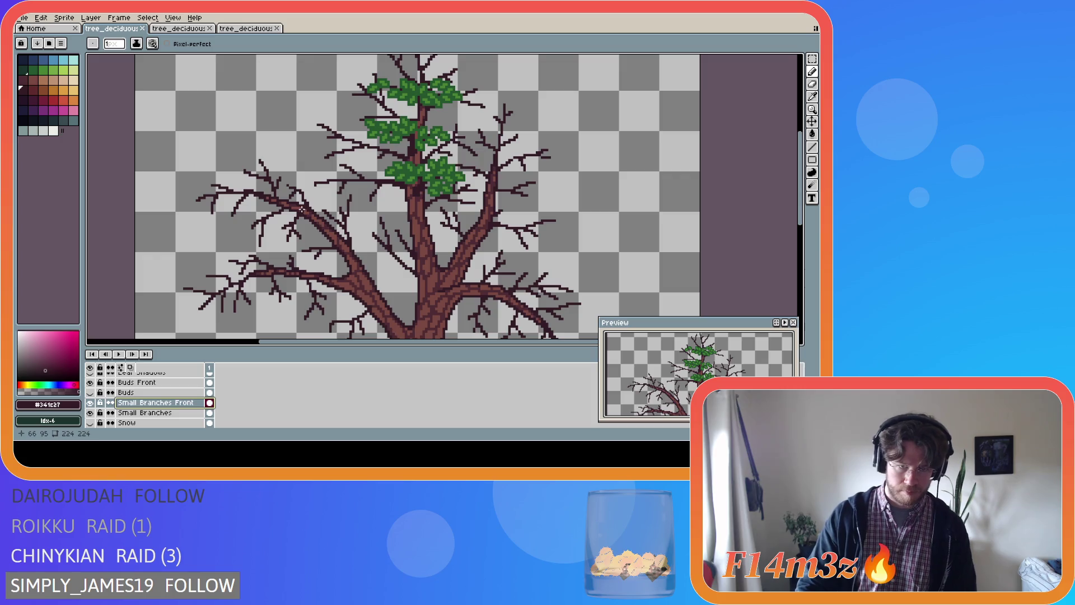
key("b")
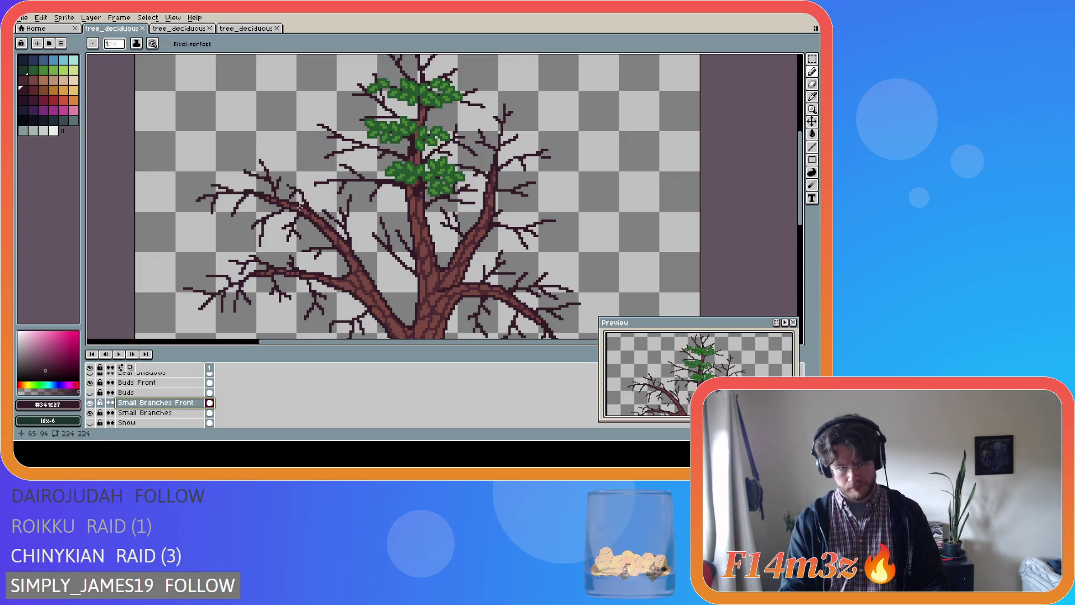
left_click_drag(298, 209, 247, 205)
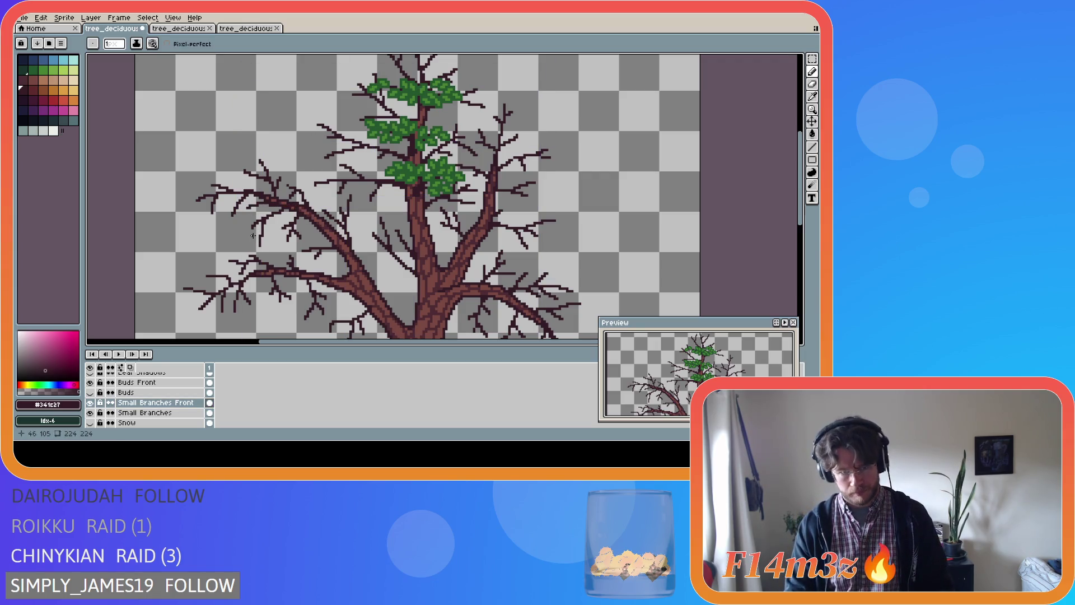
key("ctrl+s")
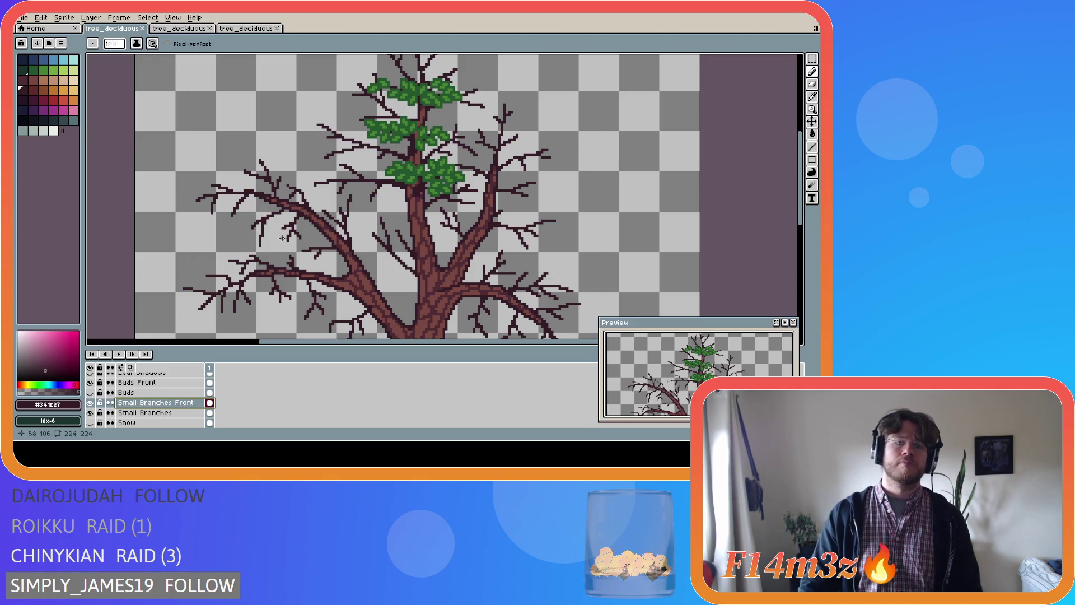
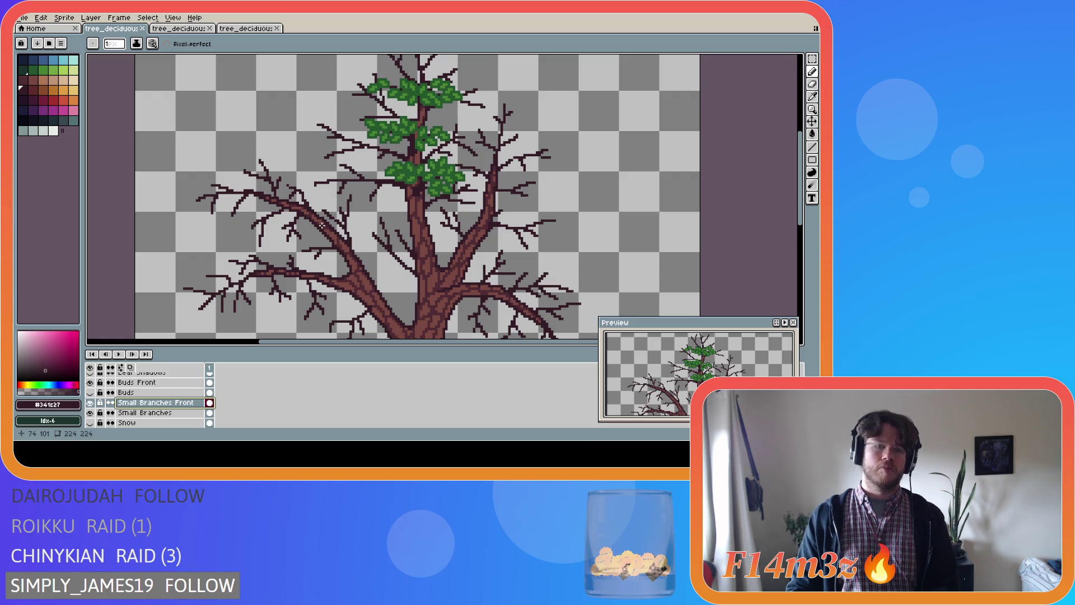
- Zoom out to the whole tree and toggle the Small Branches layer off and on to compare
left_click_drag(322, 225, 277, 215)
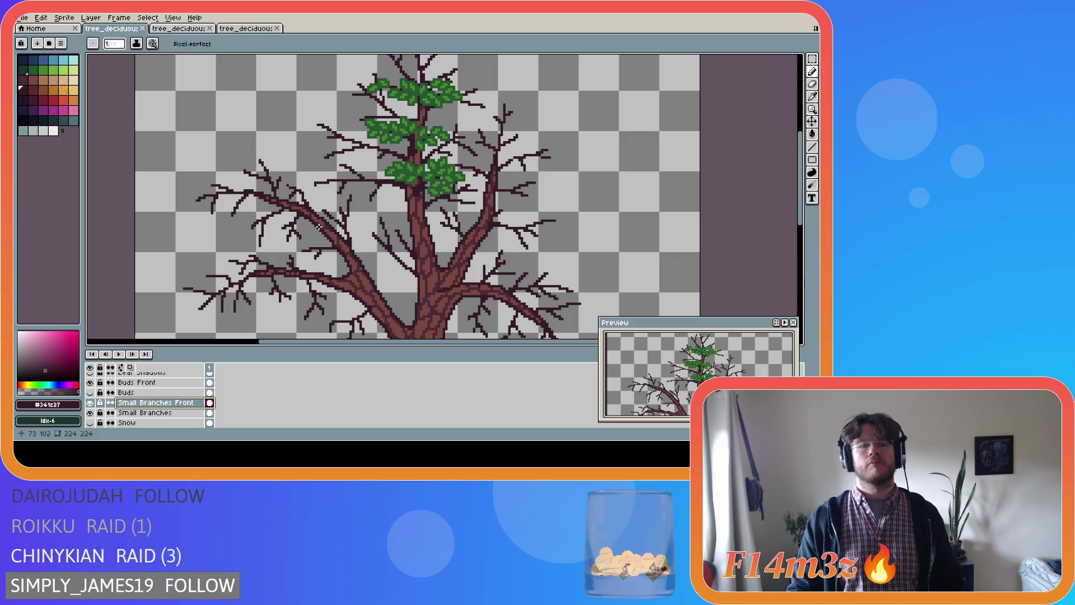
scroll(356, 262, "down", 3)
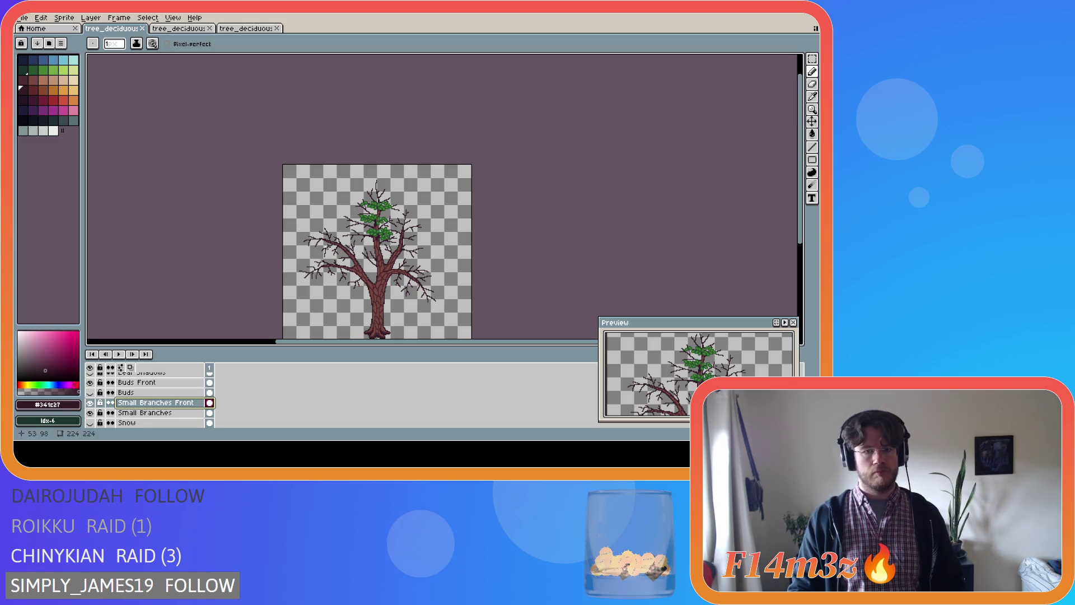
scroll(328, 248, "up", 3)
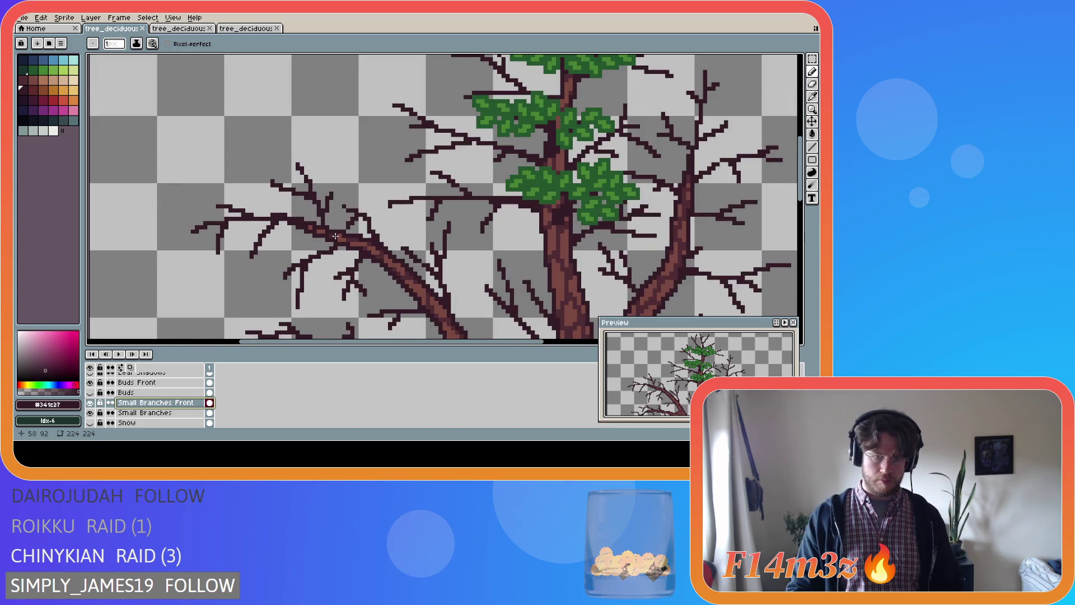
key("v")
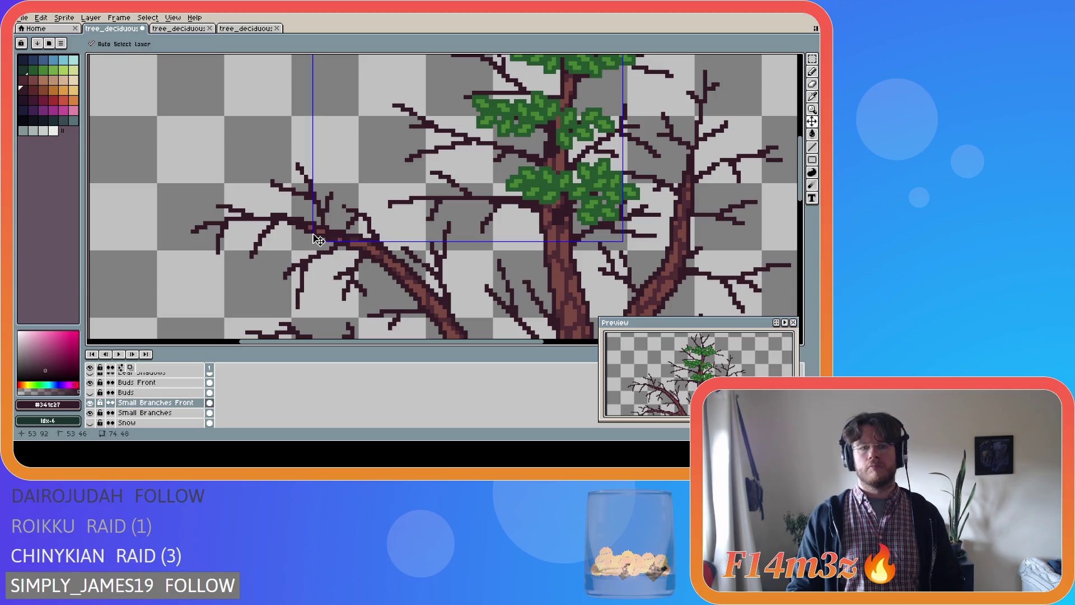
key("b")
scroll(313, 239, "down", 5)
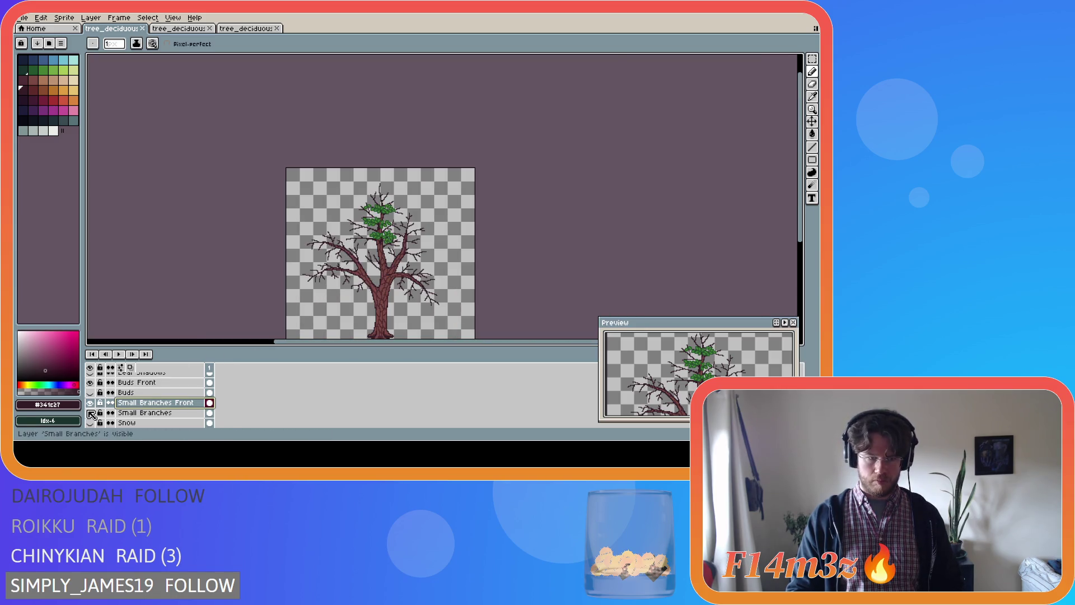
left_click(90, 413)
left_click(90, 414)
left_click(90, 414)
left_click(90, 414)
left_click(91, 414)
left_click(90, 415)
left_click(90, 414)
left_click(90, 414)
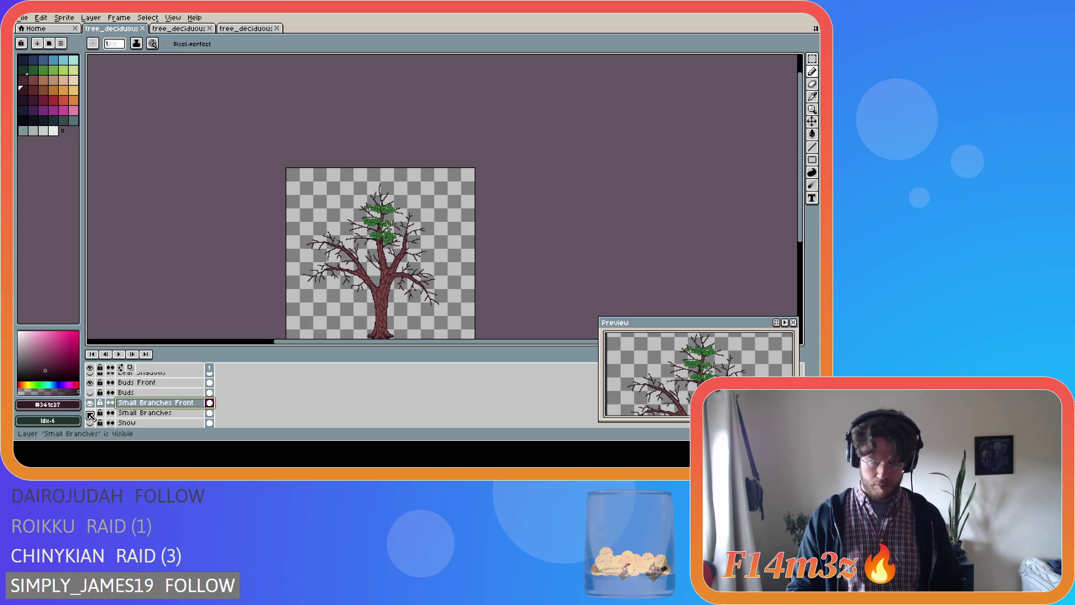
left_click(90, 415)
left_click(90, 414)
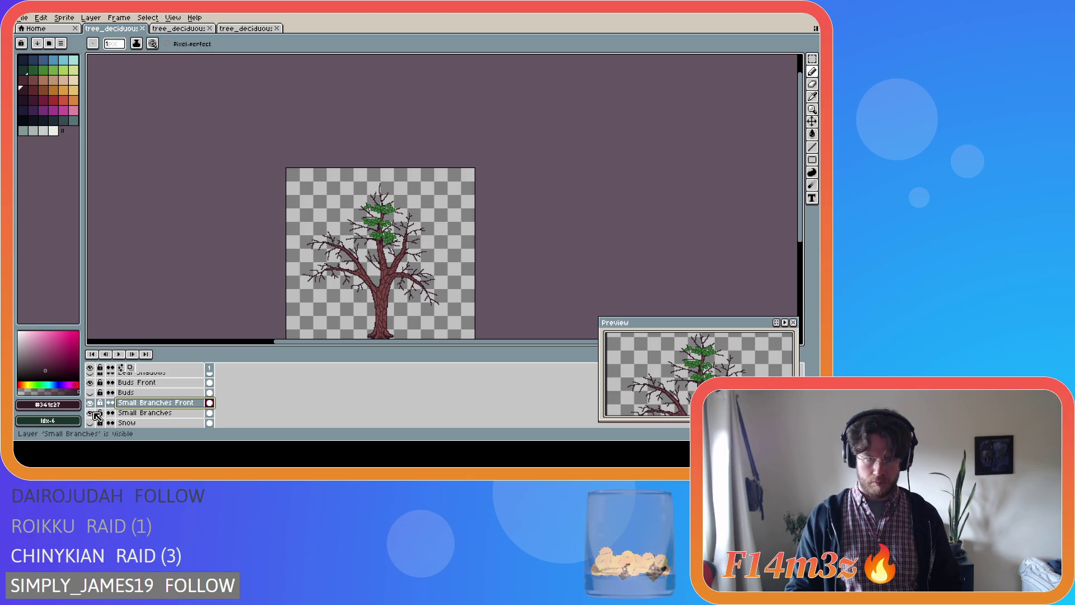
left_click(96, 414)
left_click(96, 415)
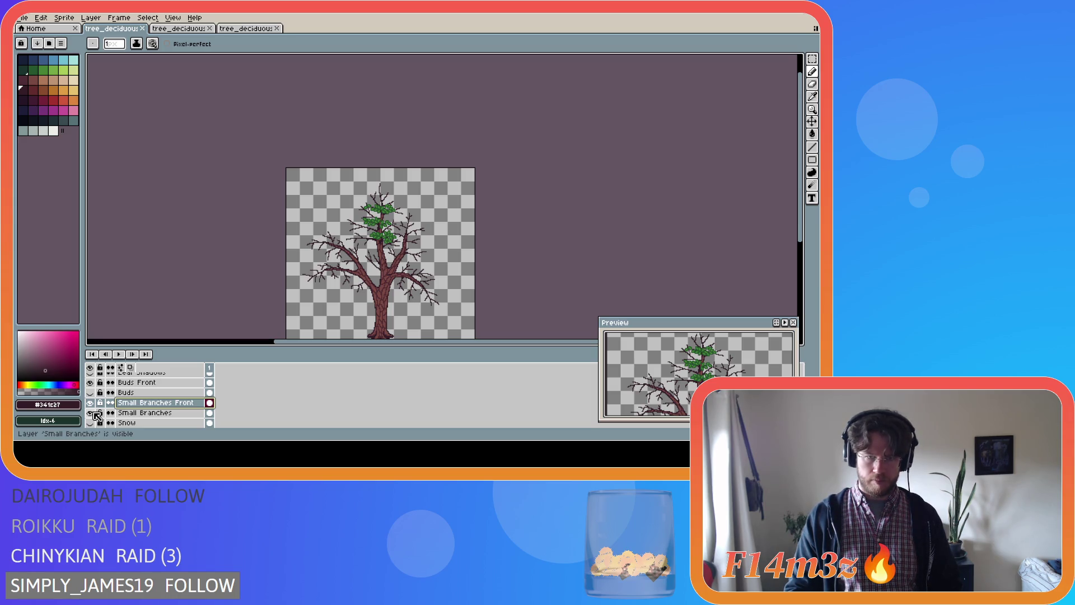
- Undo a stray mark, draw two short twigs up from the left branch, and save
scroll(391, 230, "up", 5)
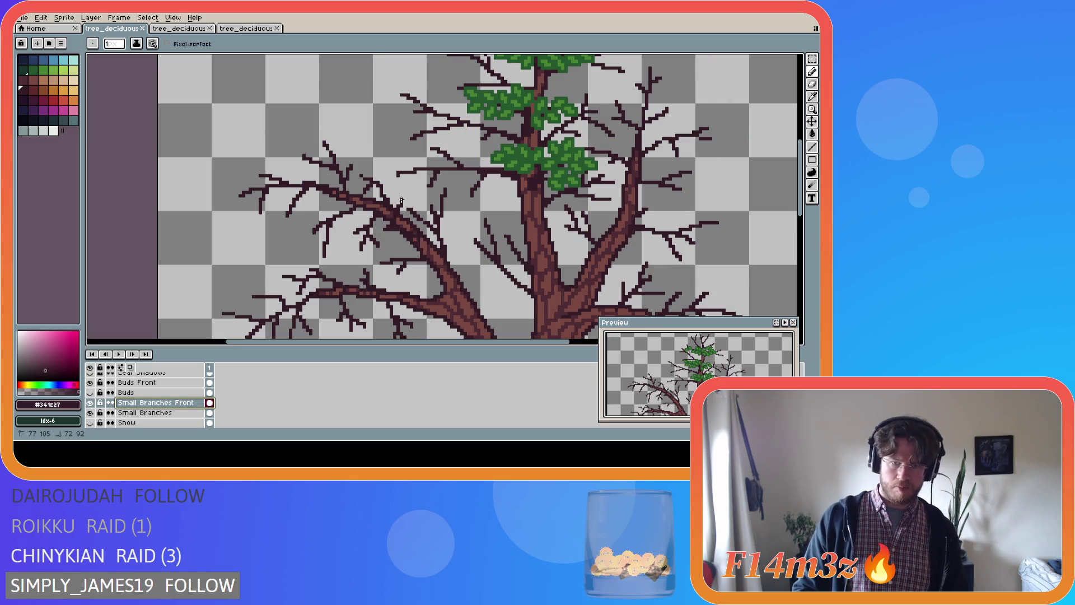
left_click(386, 229)
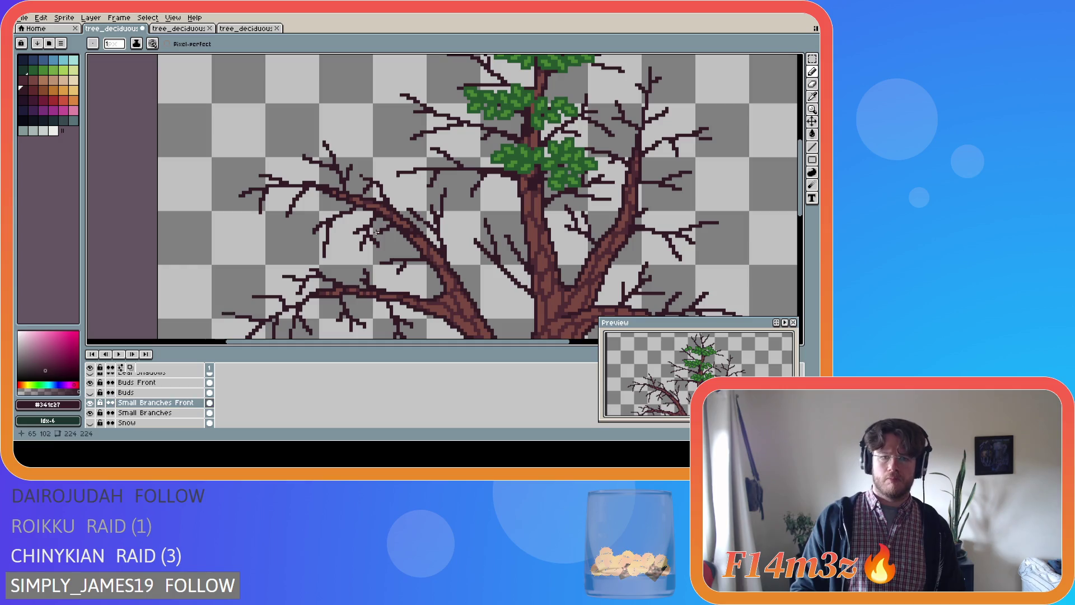
key("ctrl")
key("ctrl+z")
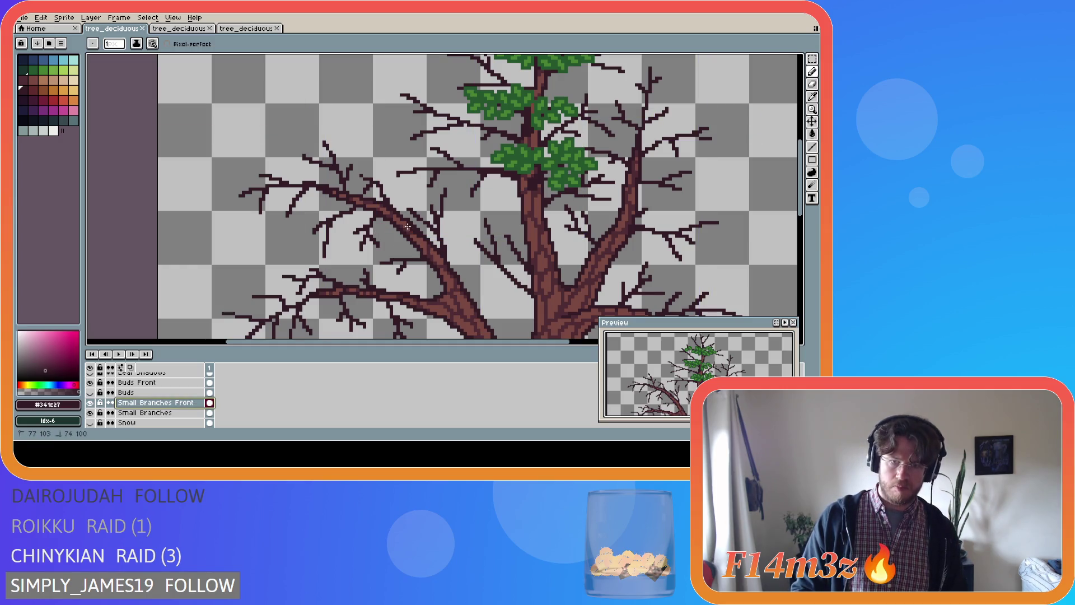
key("ctrl")
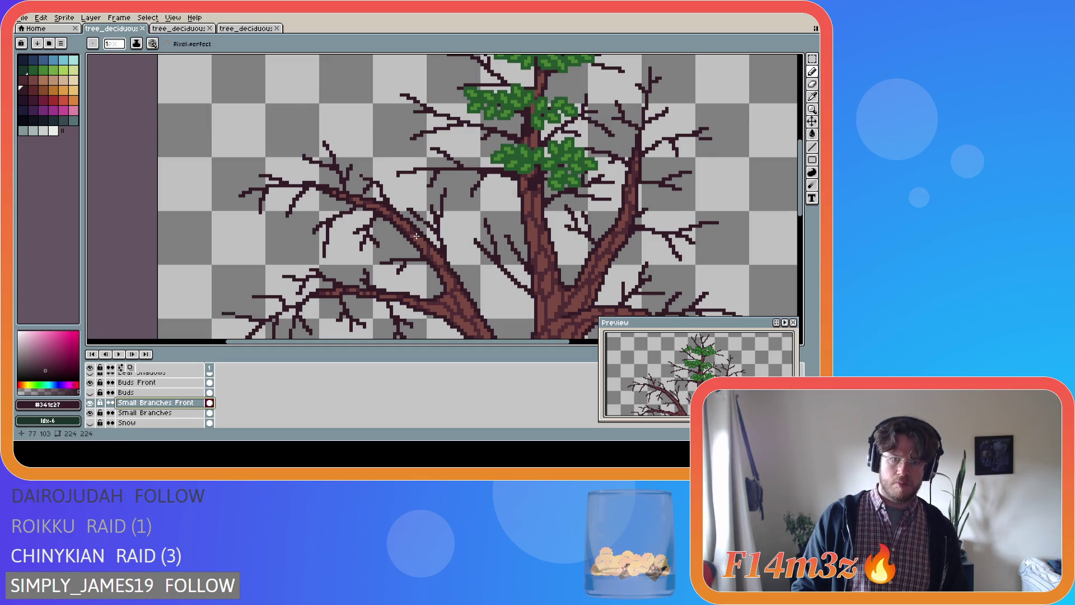
mouse_move(416, 233)
left_mouse_down()
mouse_move(395, 218)
mouse_move(396, 184)
left_mouse_up()
left_click_drag(389, 222, 378, 234)
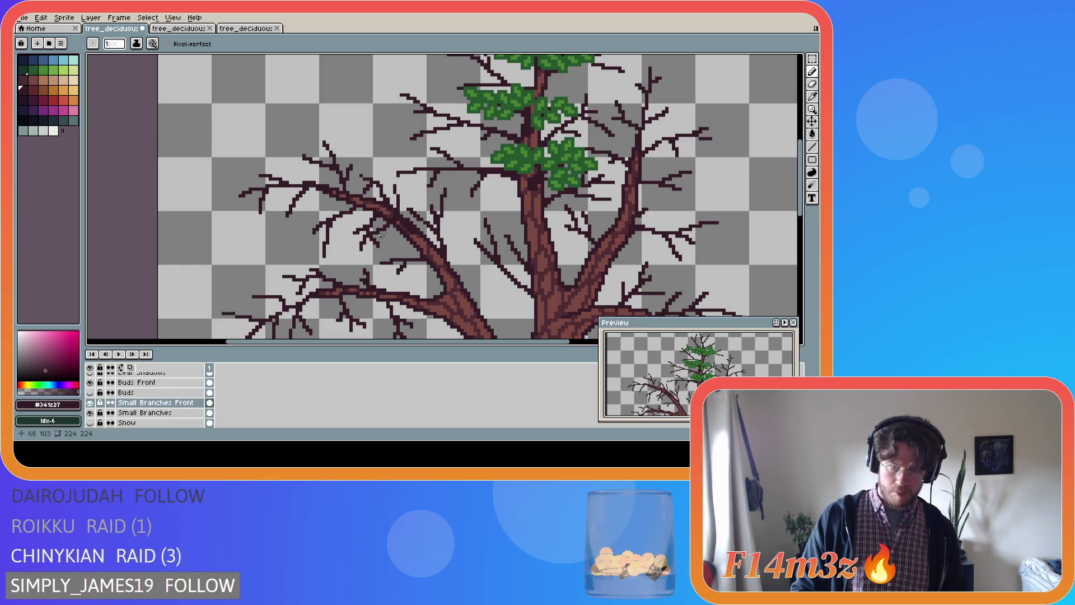
key("ctrl+s")
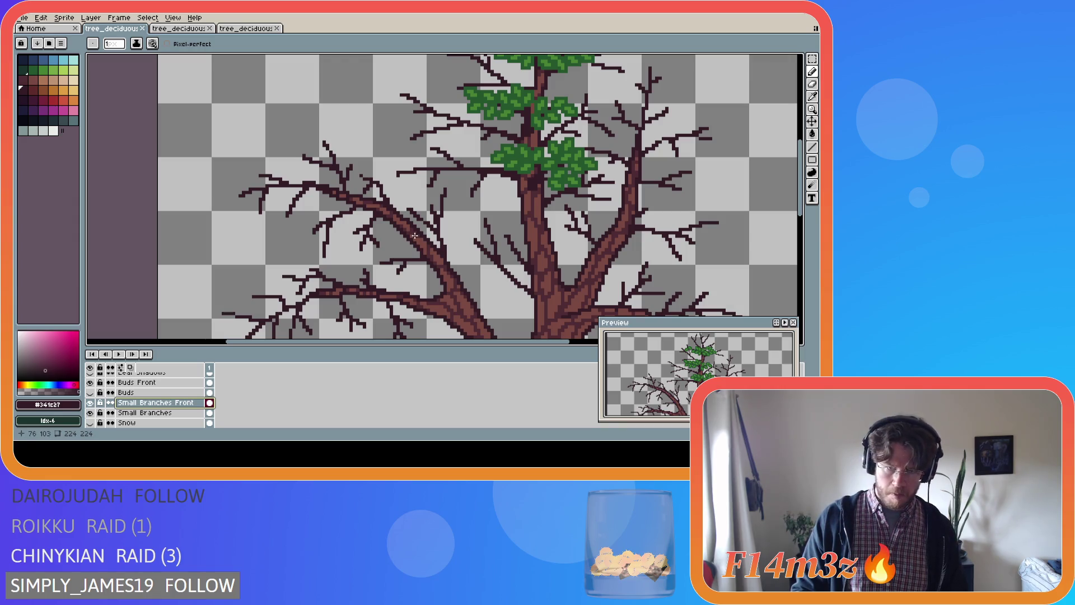
- Add a straight twig and darken a few pixels on the left branch, undoing one stray stroke
left_click(415, 237)
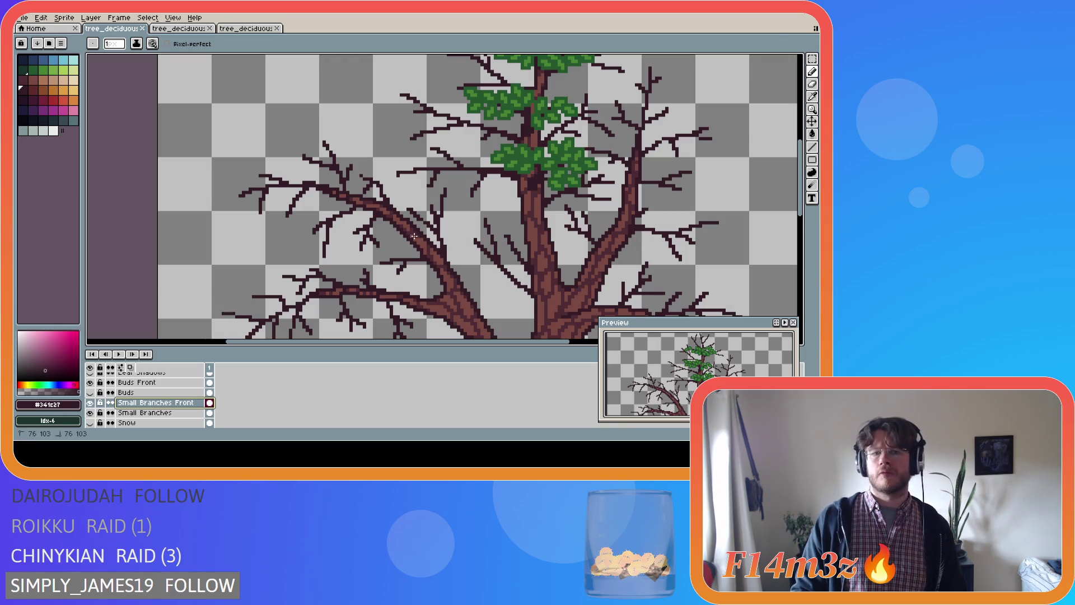
left_click_drag(401, 229, 399, 228)
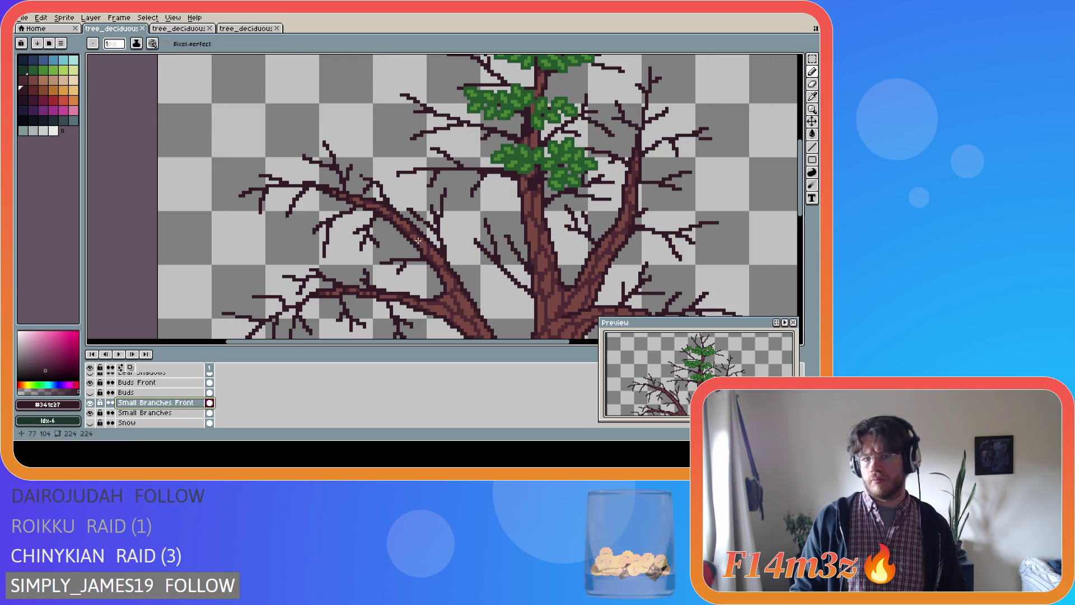
left_click(413, 237)
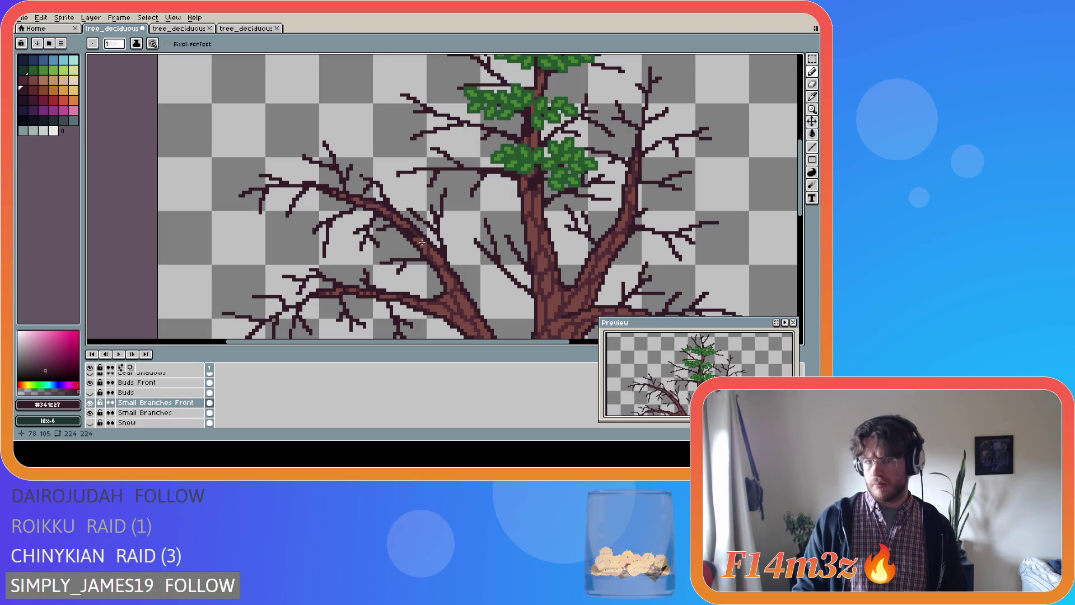
left_click_drag(406, 229, 415, 233)
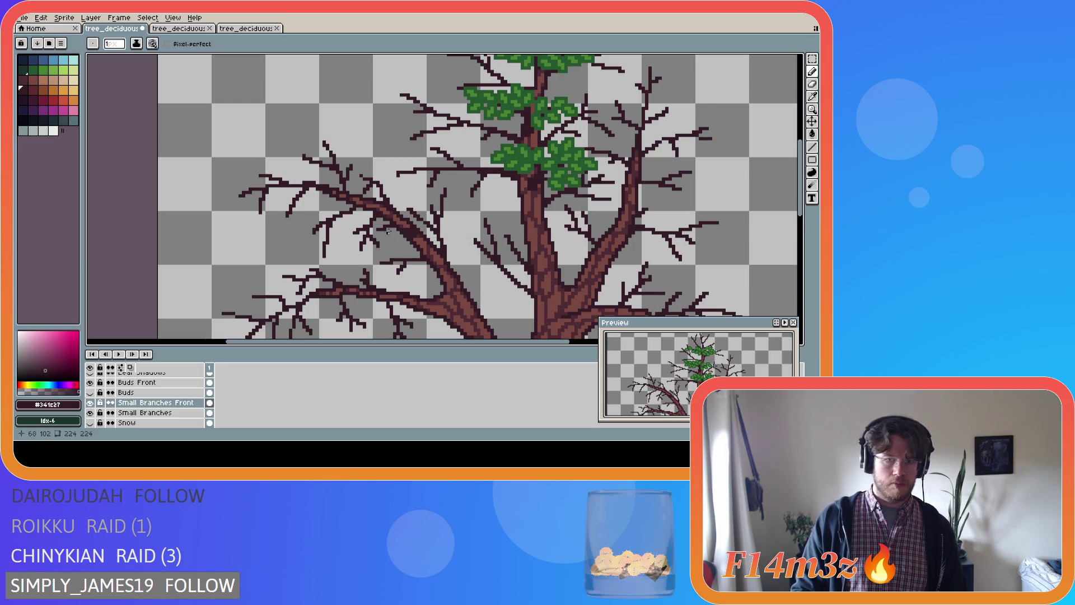
left_click_drag(399, 226, 395, 194)
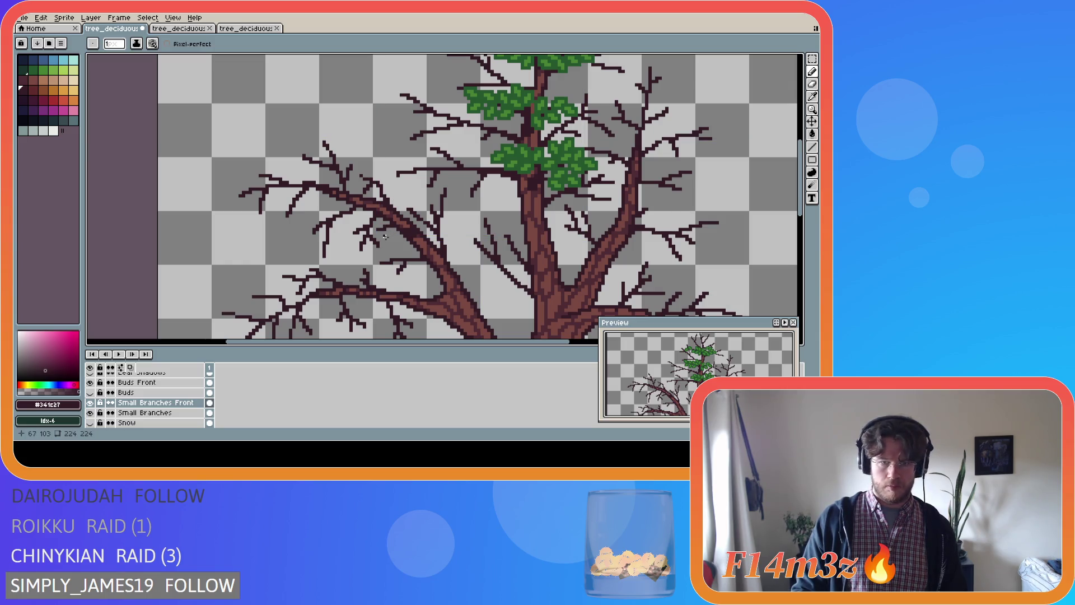
key("ctrl+z")
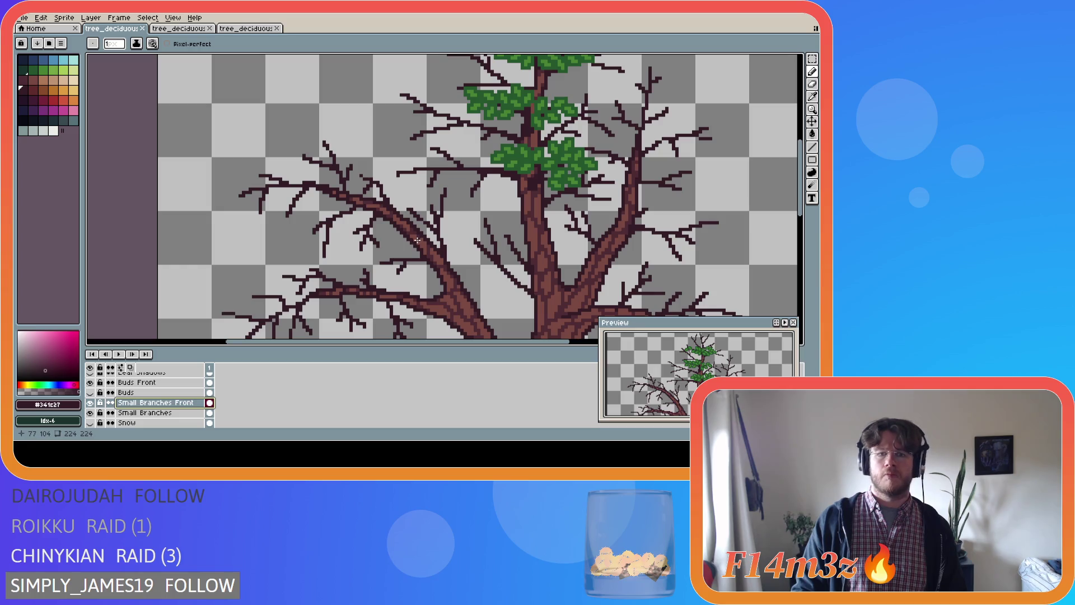
key("ctrl")
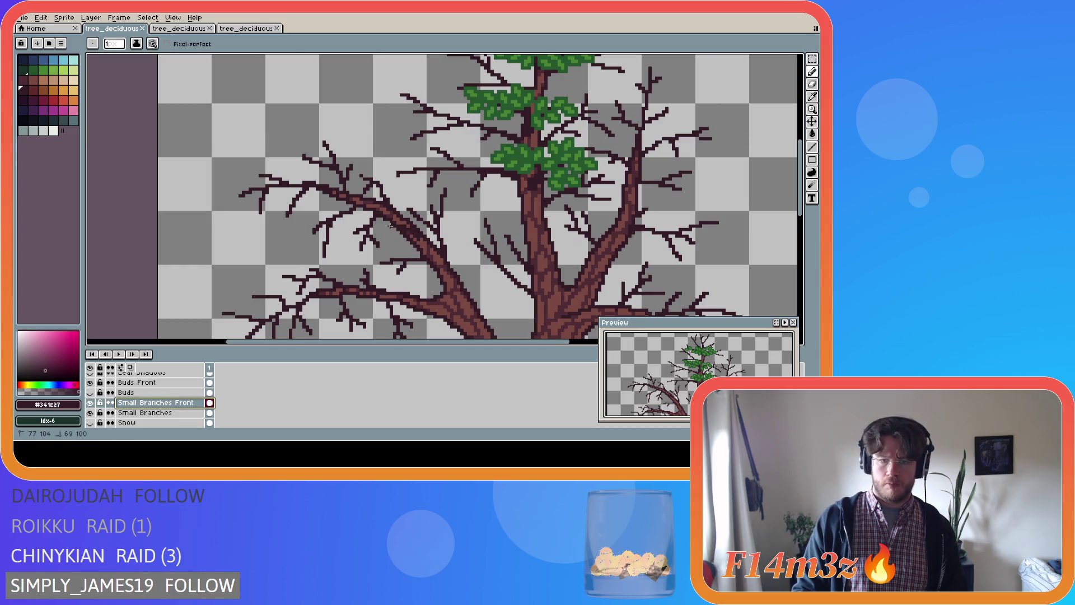
key("ctrl")
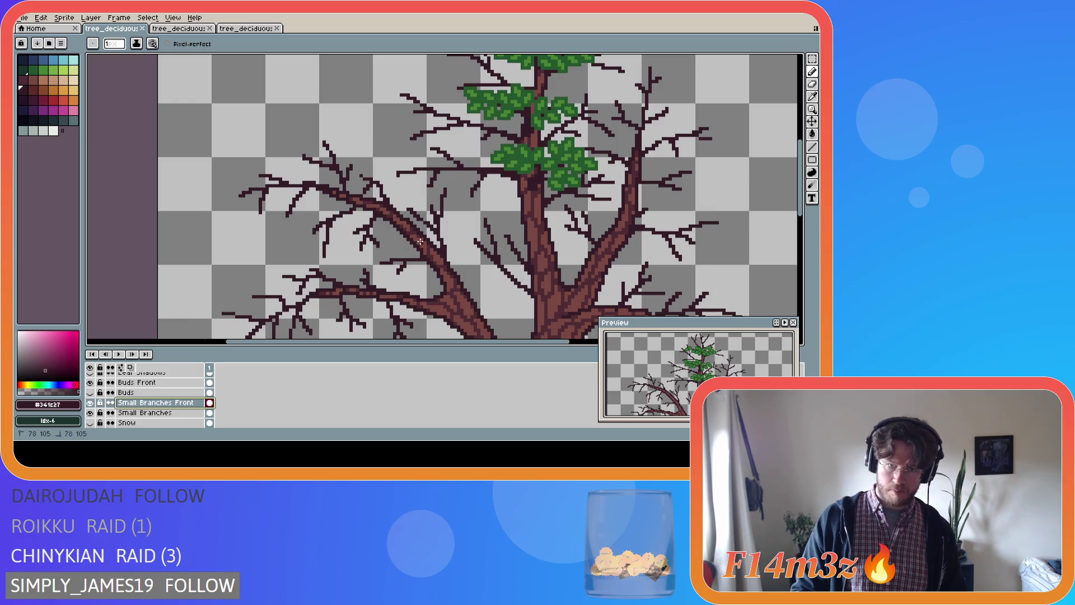
left_click(403, 248)
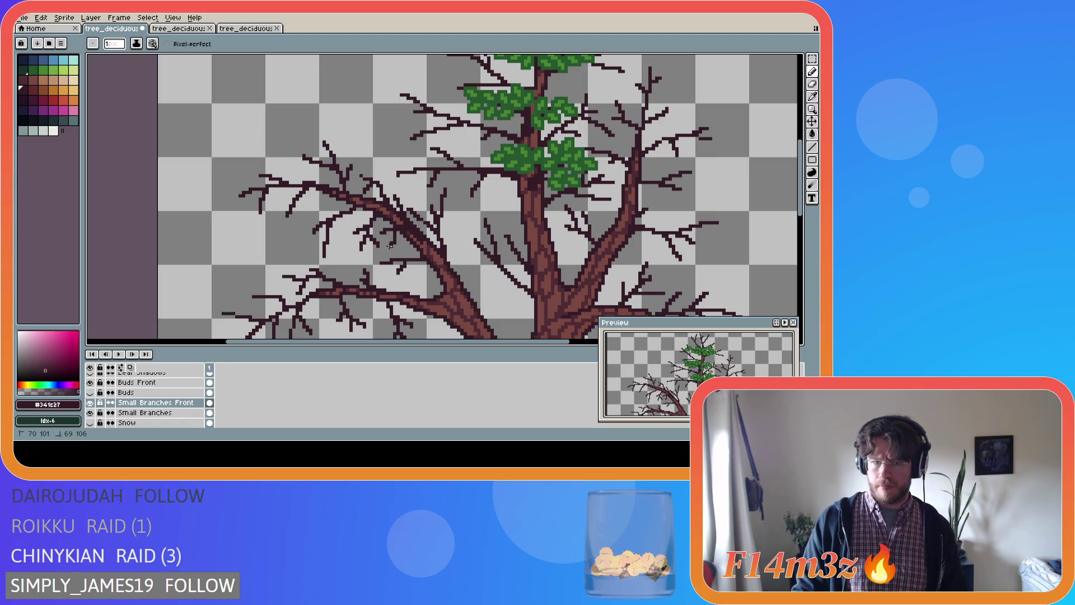
left_click(396, 229)
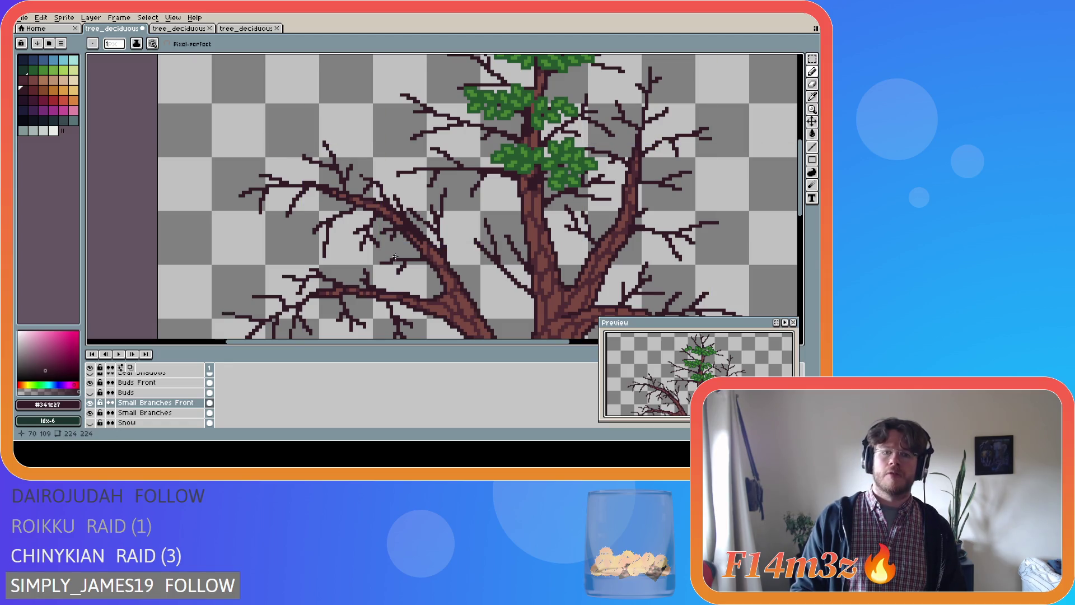
key("ctrl")
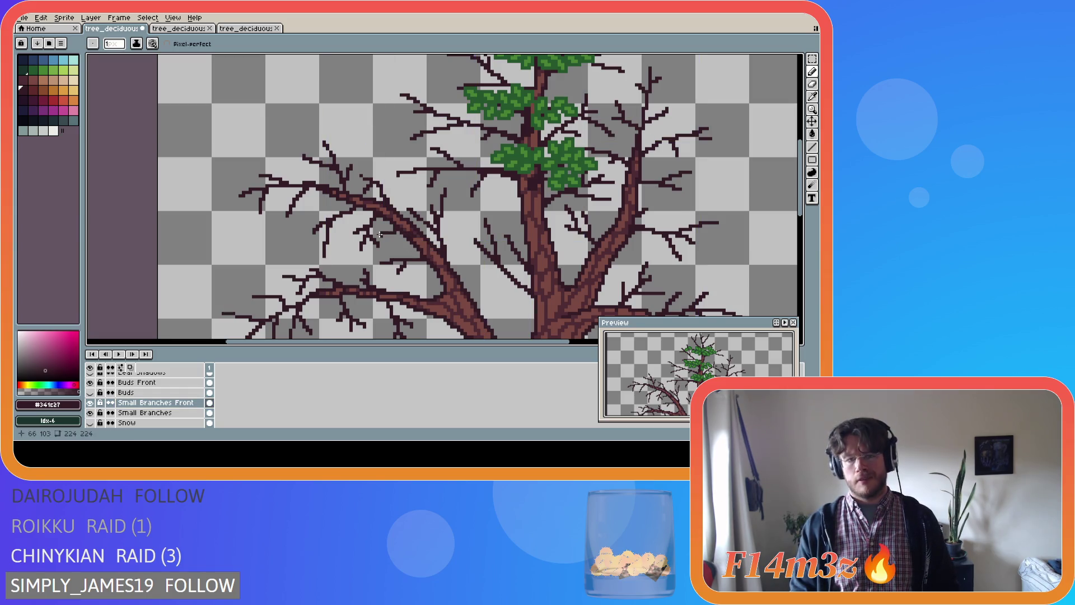
- Place single dark twig pixels on the left branch, saving after each
left_click(382, 230)
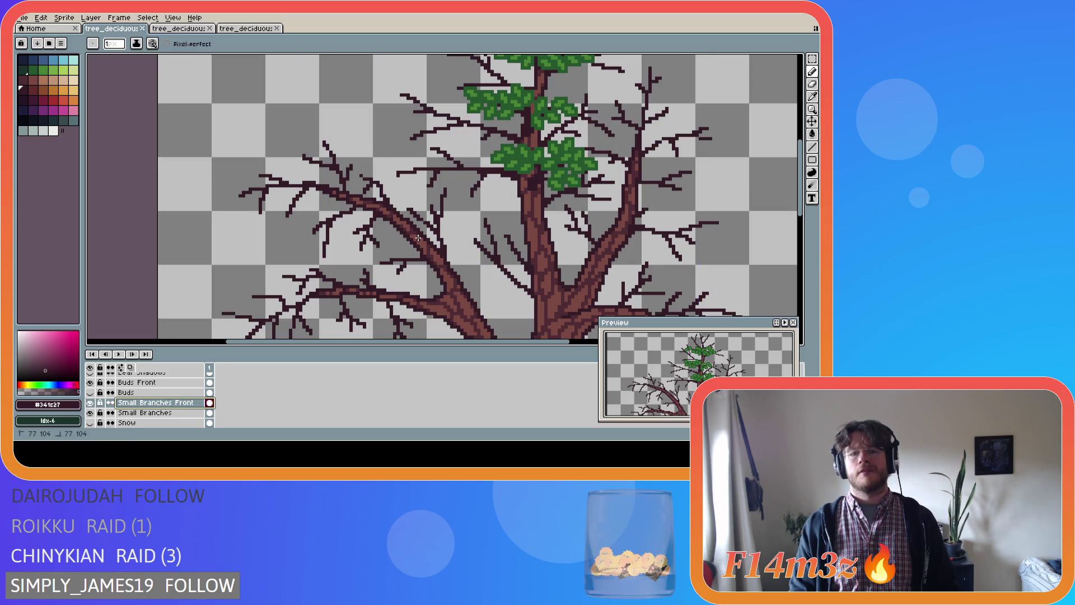
key("ctrl+s")
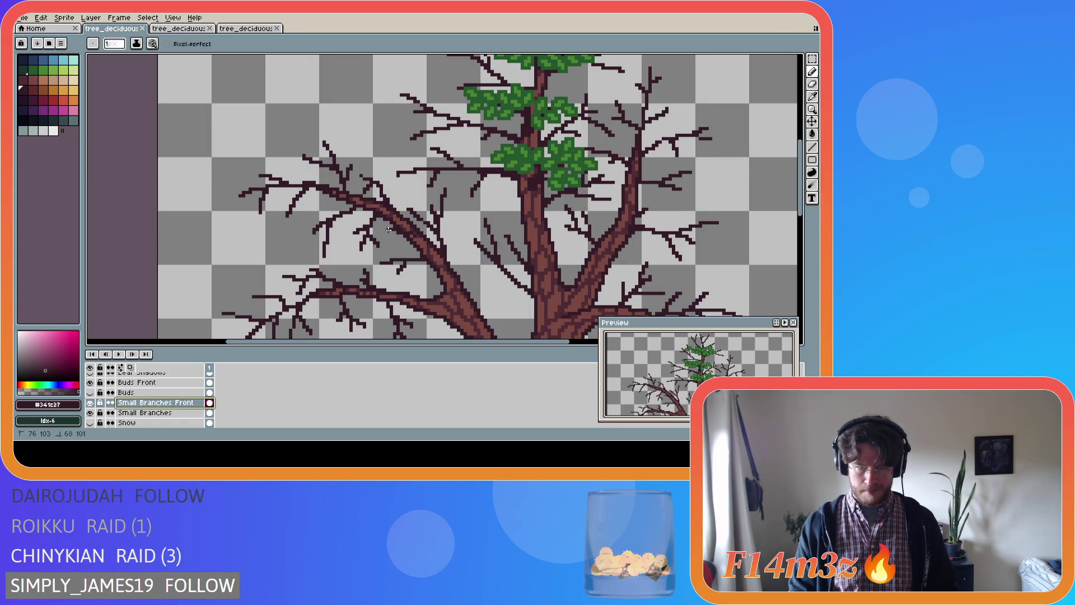
left_click(418, 237, "ctrl")
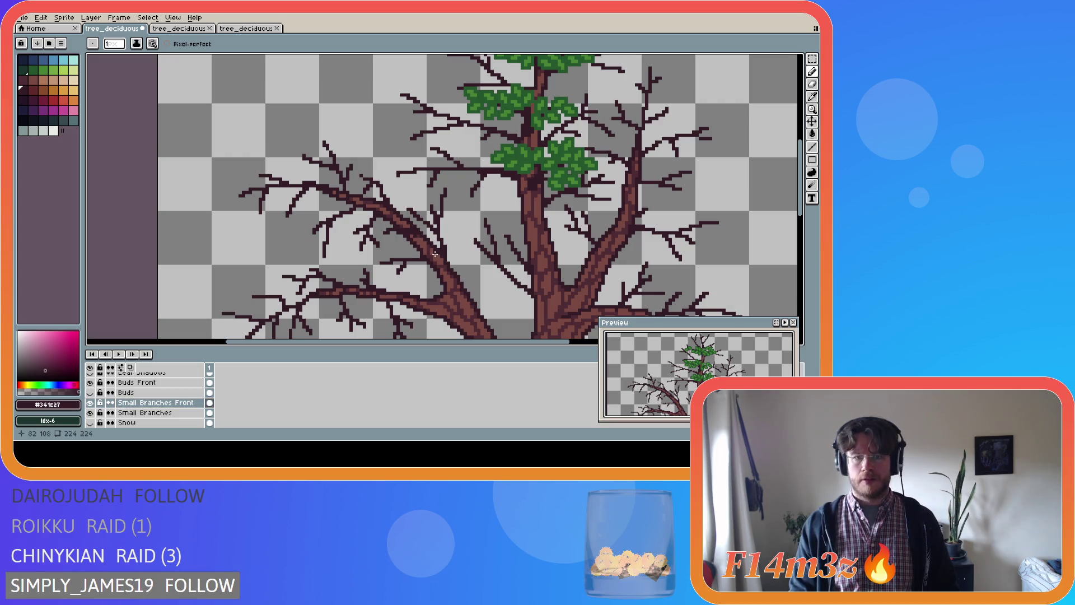
key("ctrl+s")
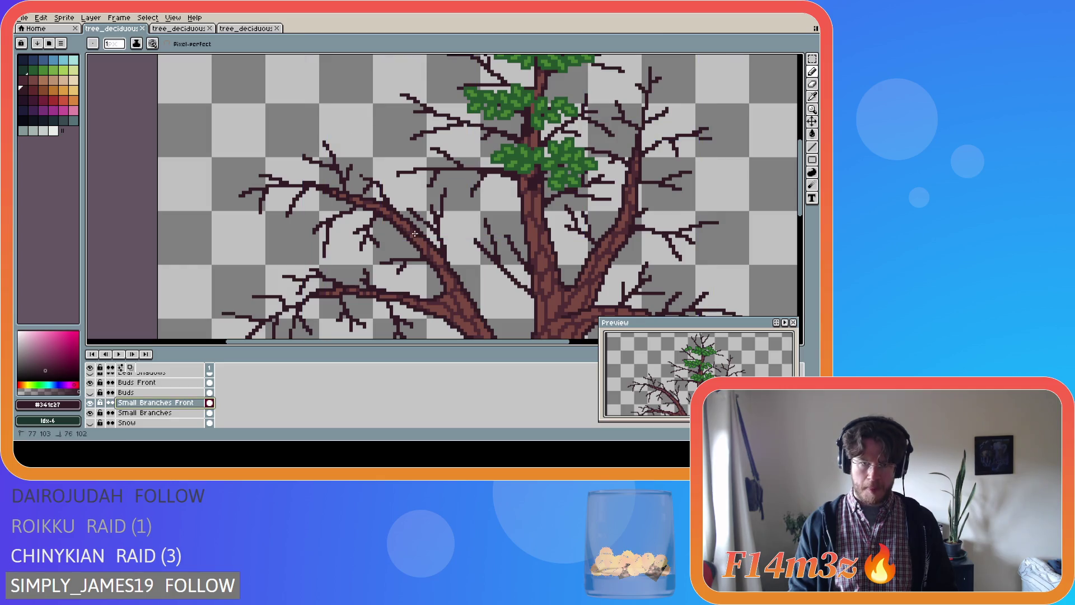
left_click(409, 269)
key("ctrl+s")
- Try more twig pixels on the branch with undo and redo, then zoom out
left_click(392, 234)
key("ctrl+z")
left_click(387, 228)
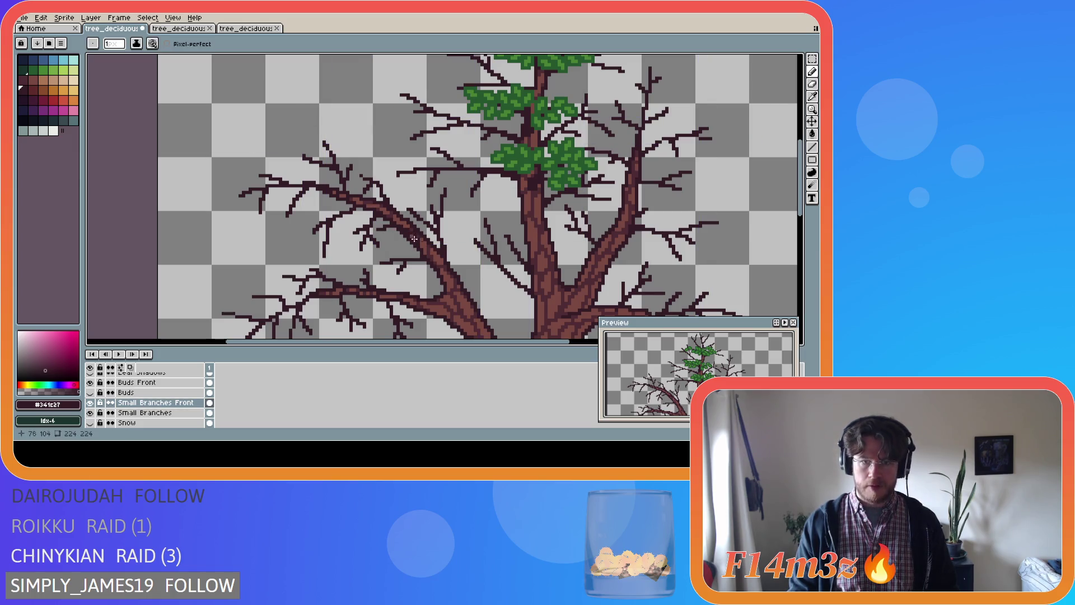
key("ctrl+s")
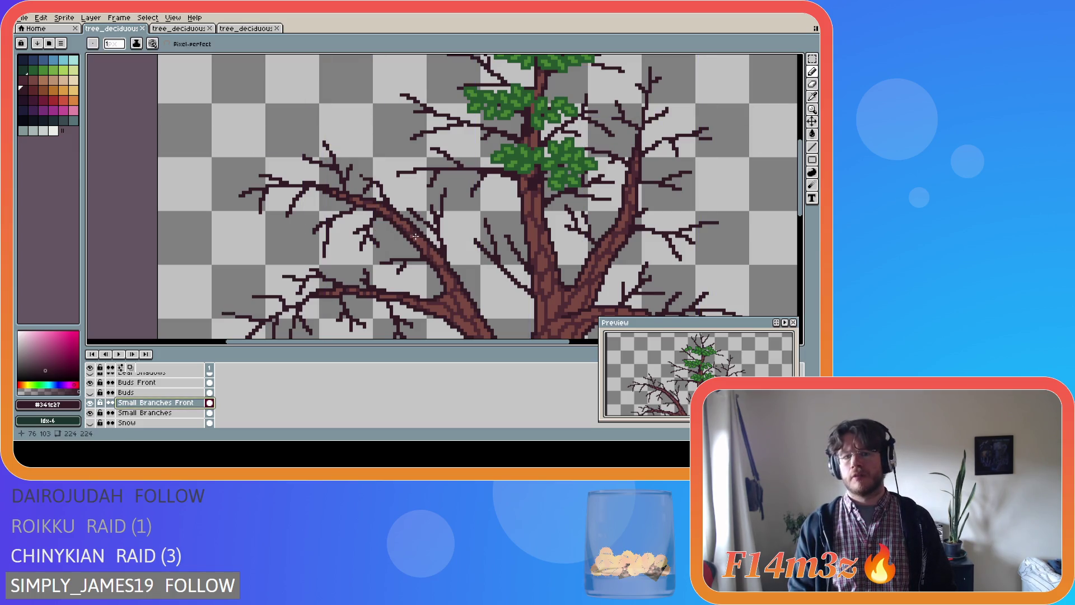
left_click(390, 230)
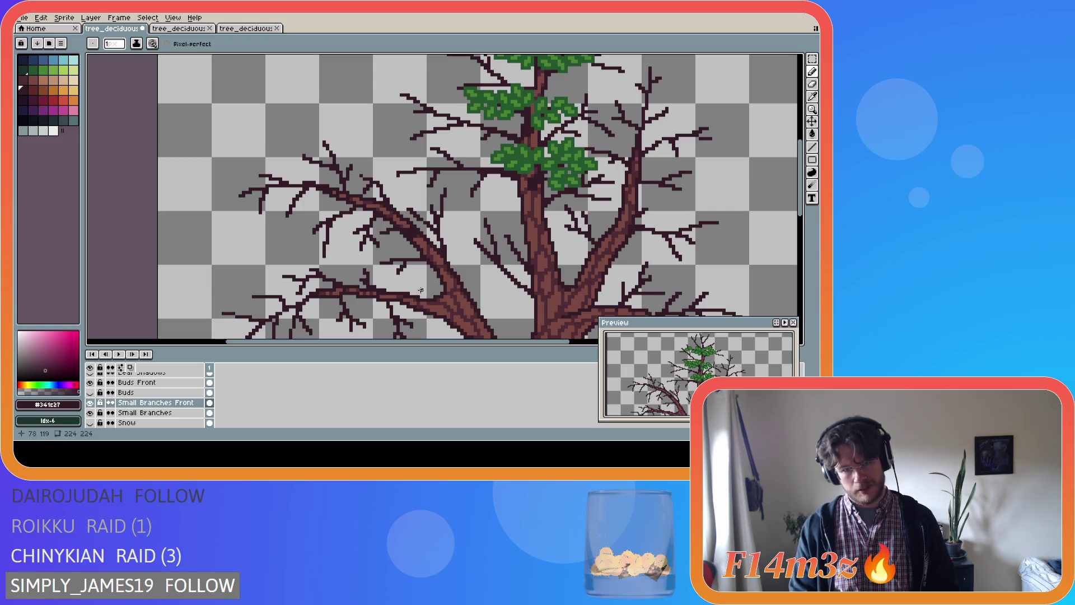
key("ctrl+z")
key("ctrl+y")
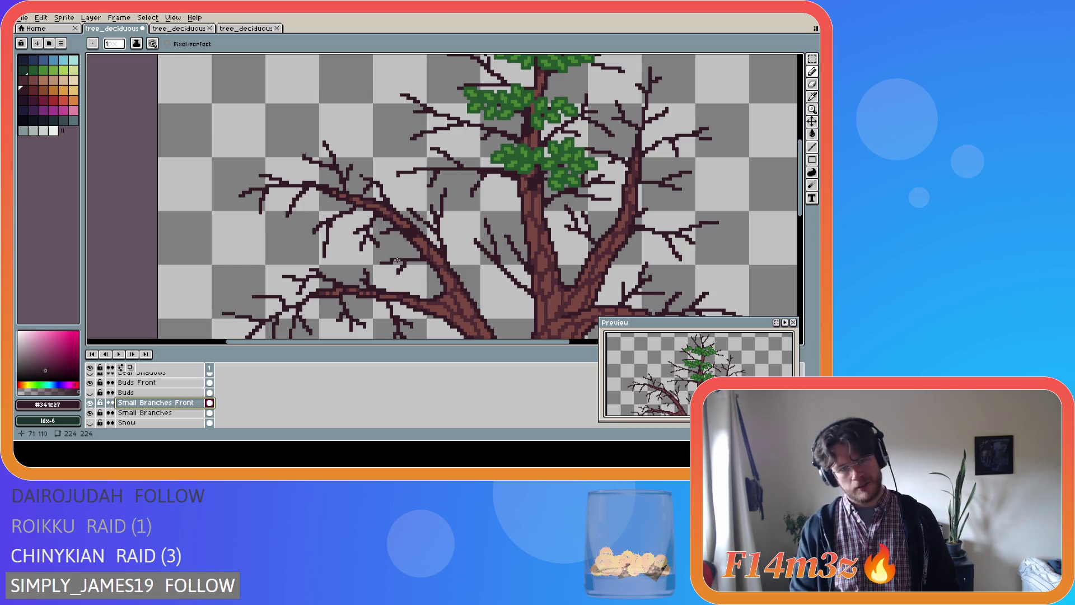
key("ctrl+z")
scroll(464, 288, "down", 2)
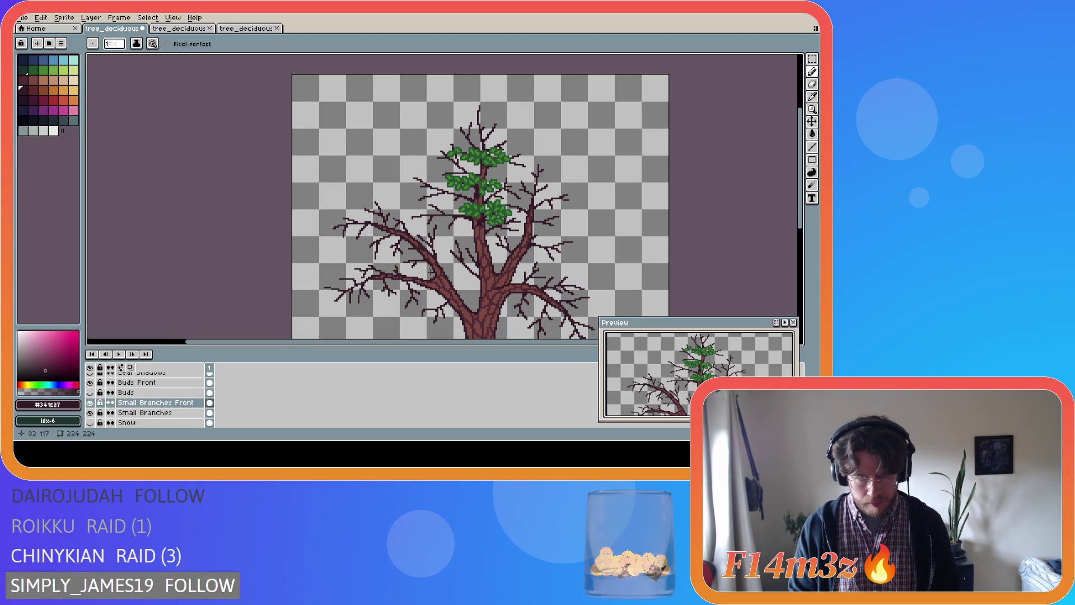
- Draw short twig strokes along the left branch and save the file
mouse_move(423, 249)
left_mouse_down()
mouse_move(432, 263)
mouse_move(411, 247)
mouse_move(421, 247)
mouse_move(401, 250)
left_mouse_up()
left_click(421, 248)
scroll(402, 246, "up", 2)
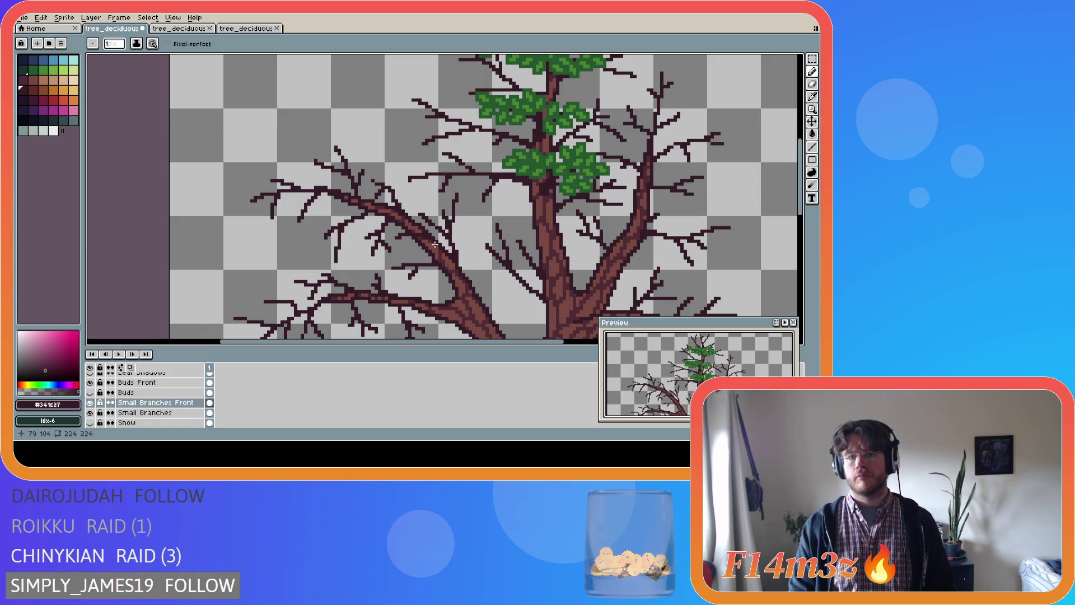
left_click_drag(399, 245, 436, 246)
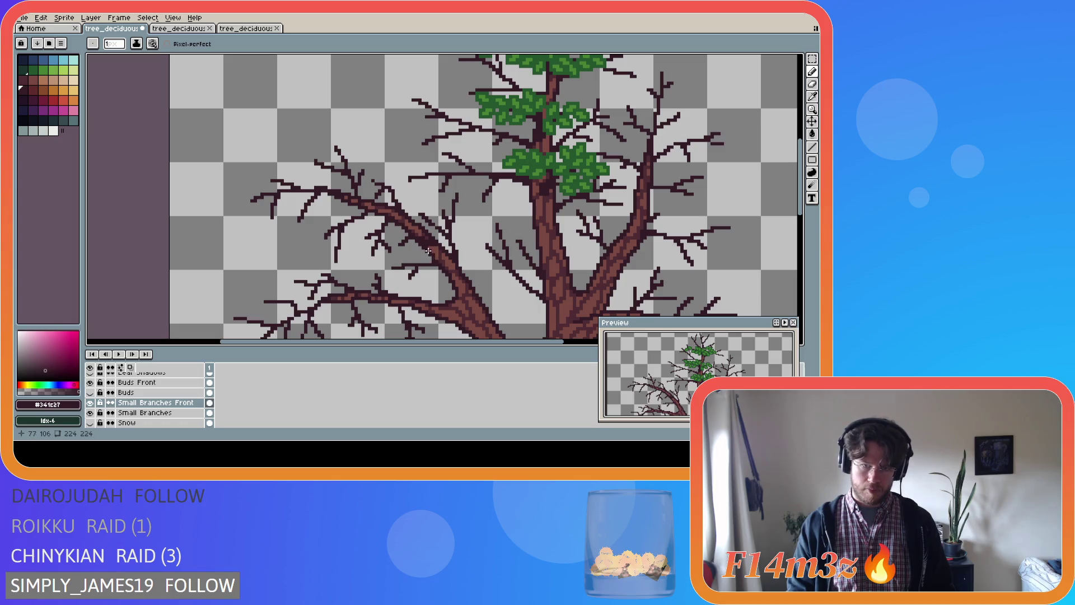
key("ctrl+s")
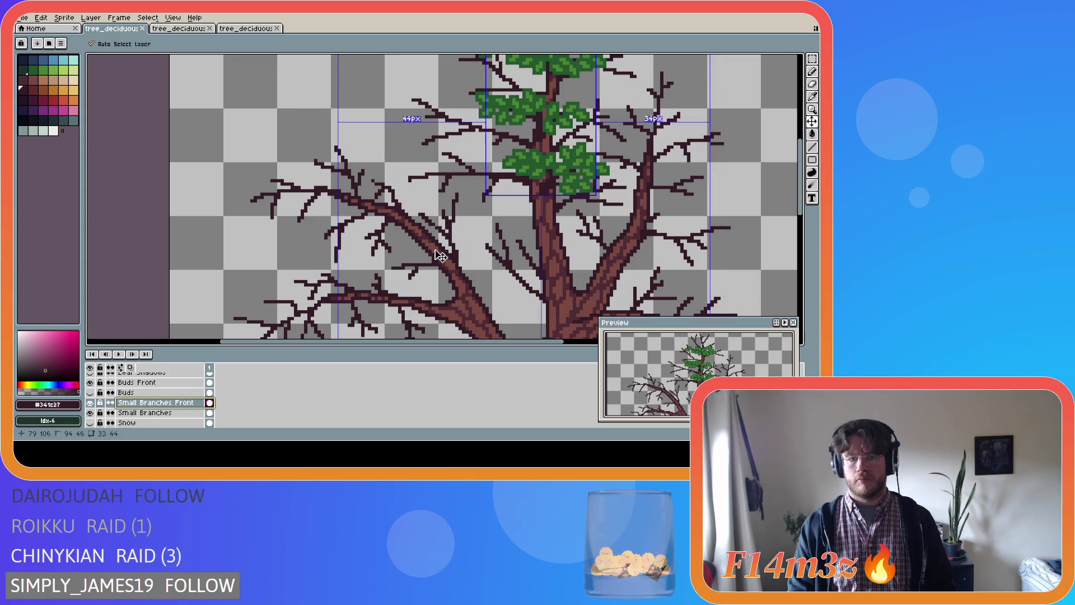
- Add another stroke and small pixel edits on Small Branches Front, clear the selection, and save
left_click_drag(433, 245, 397, 240)
key("ctrl")
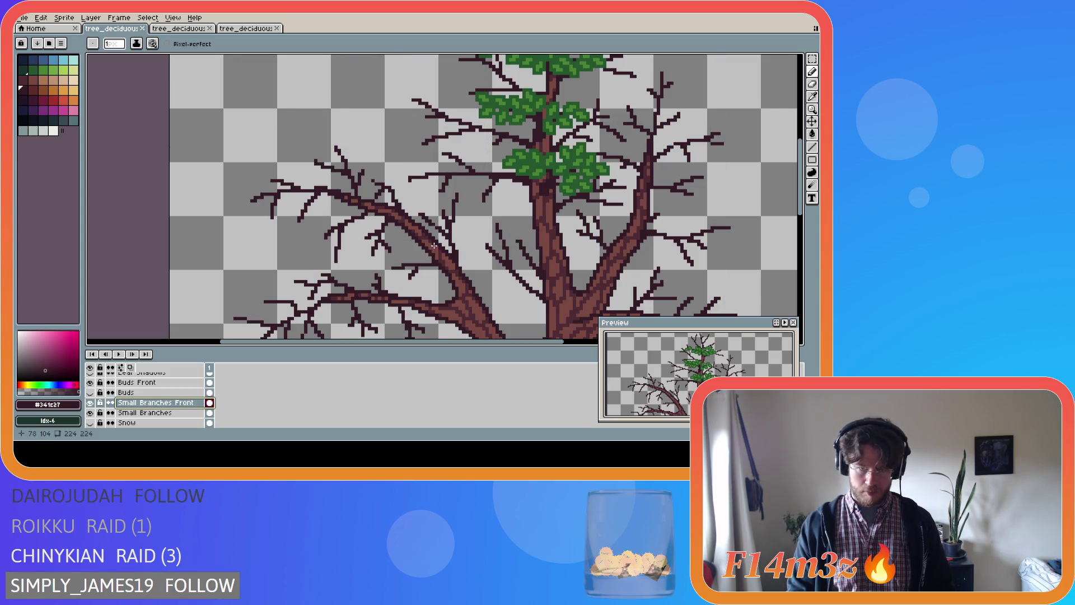
key("ctrl")
left_click(451, 267)
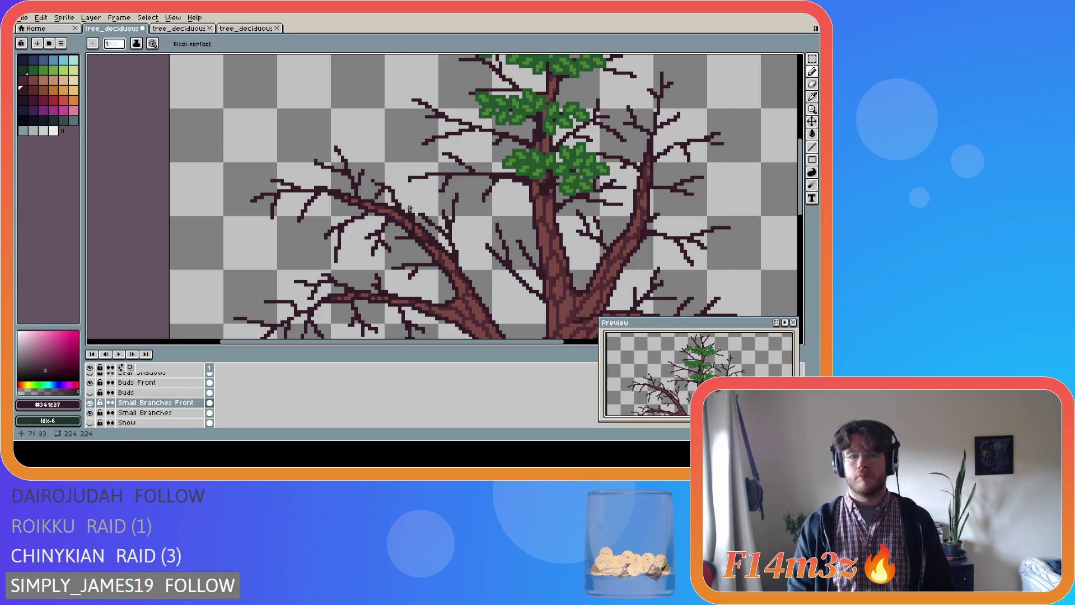
key("ctrl")
left_click(423, 247, "ctrl")
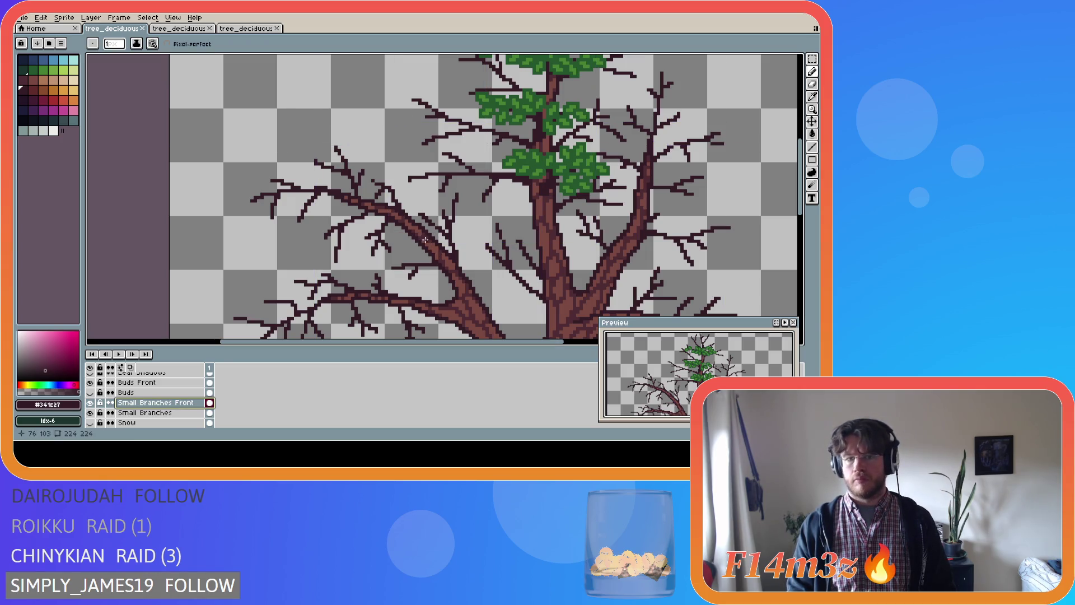
key("ctrl")
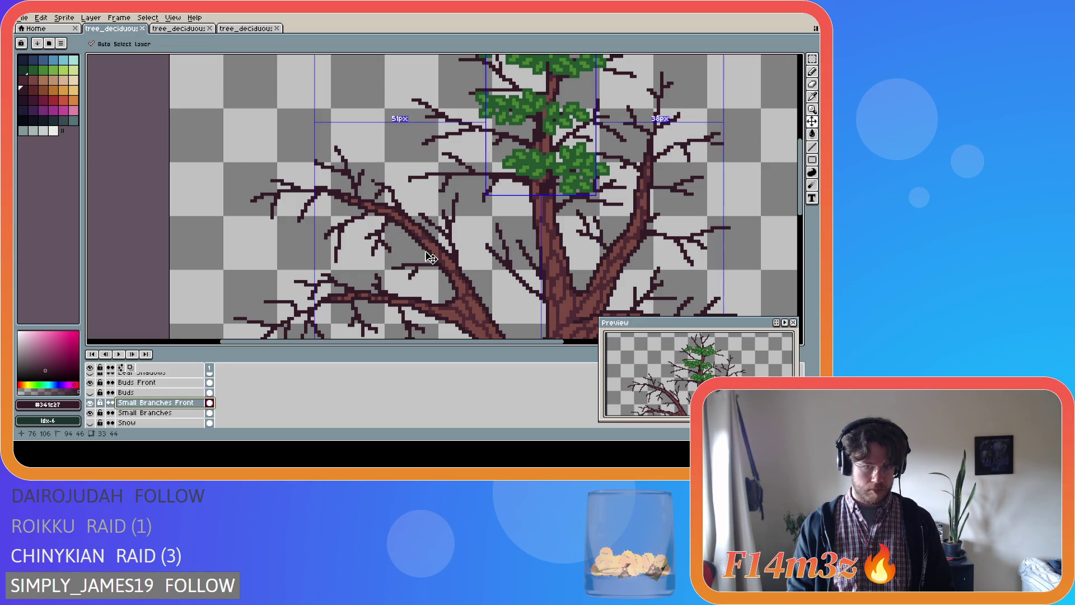
key("ctrl")
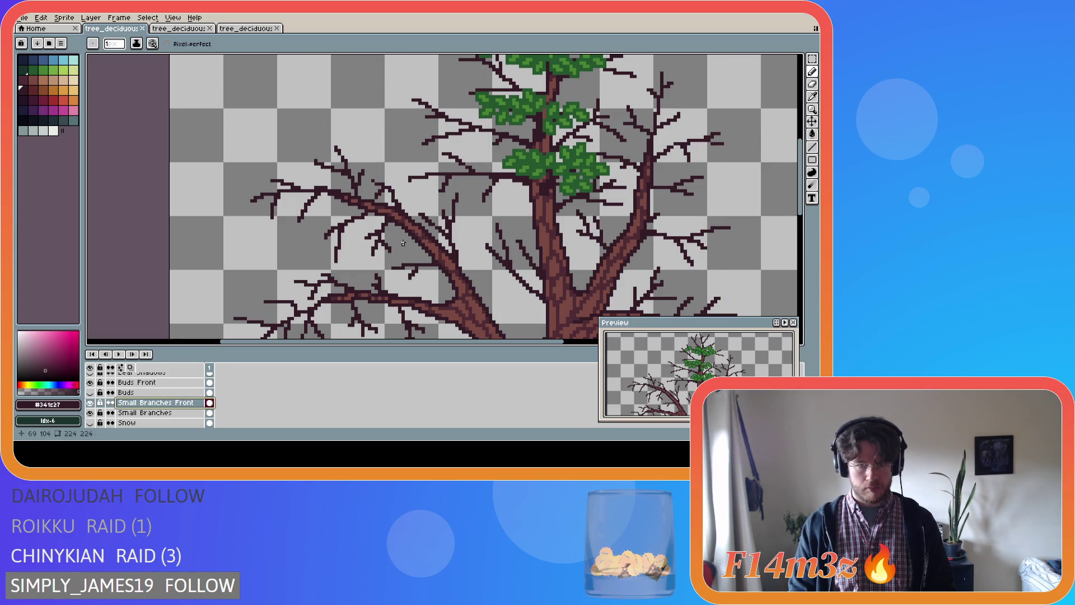
scroll(432, 274, "down", 2)
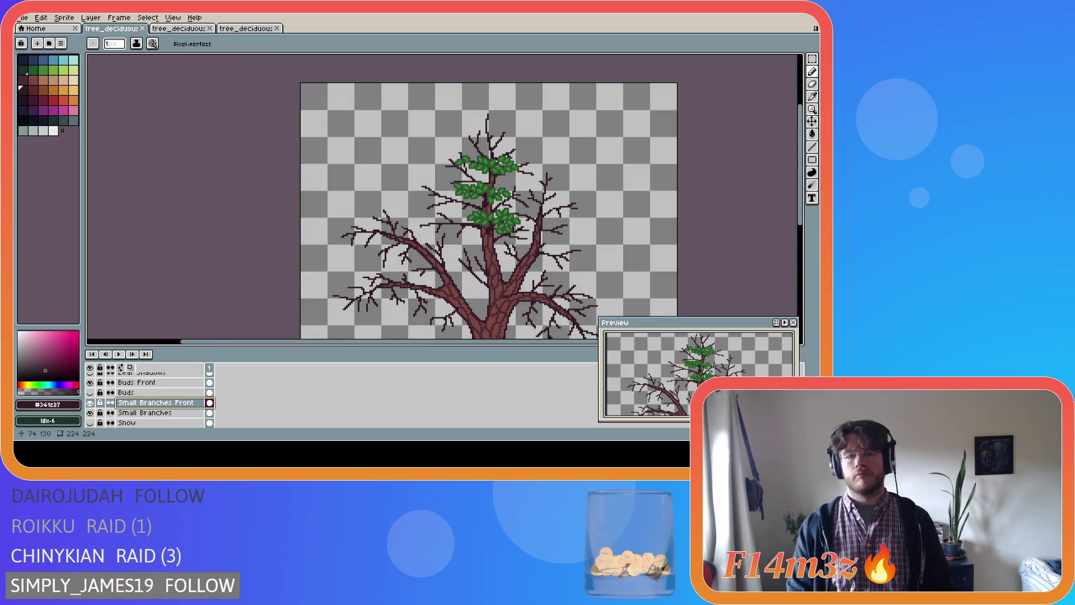
scroll(432, 290, "up", 2)
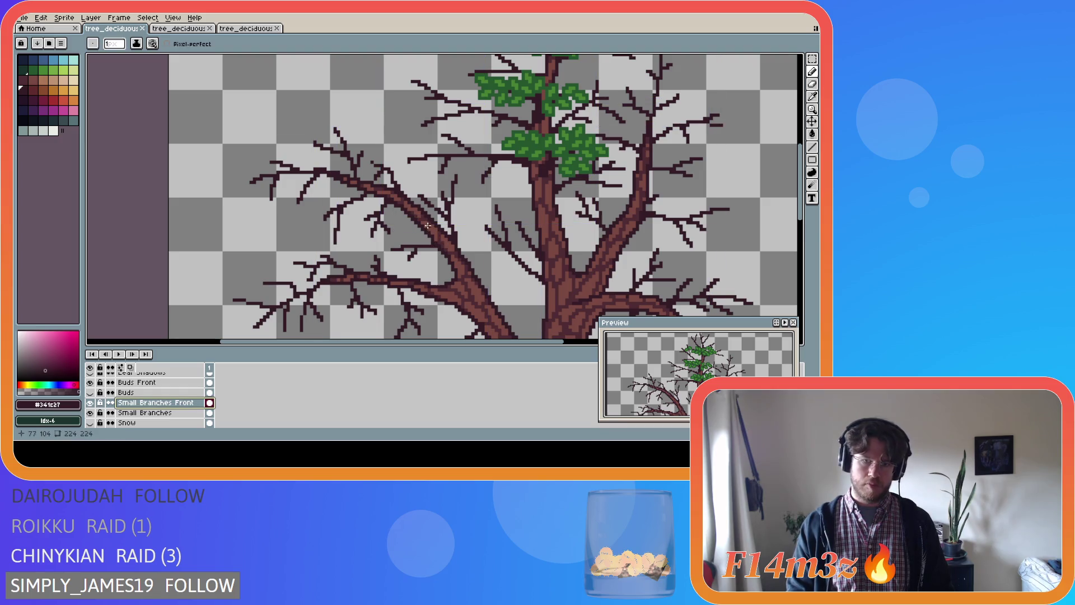
key("ctrl+d")
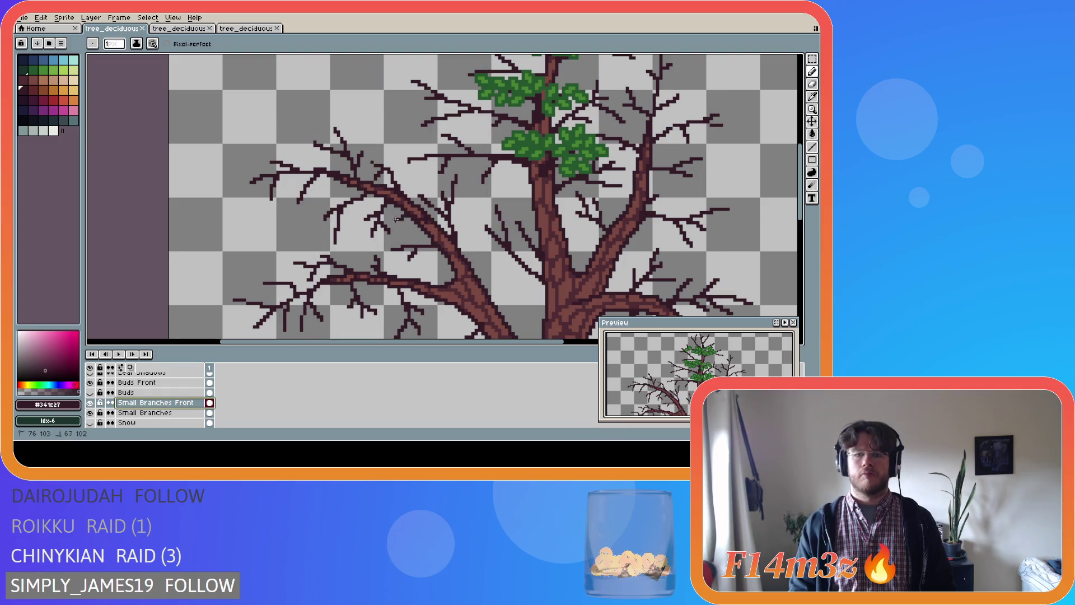
key("ctrl+s")
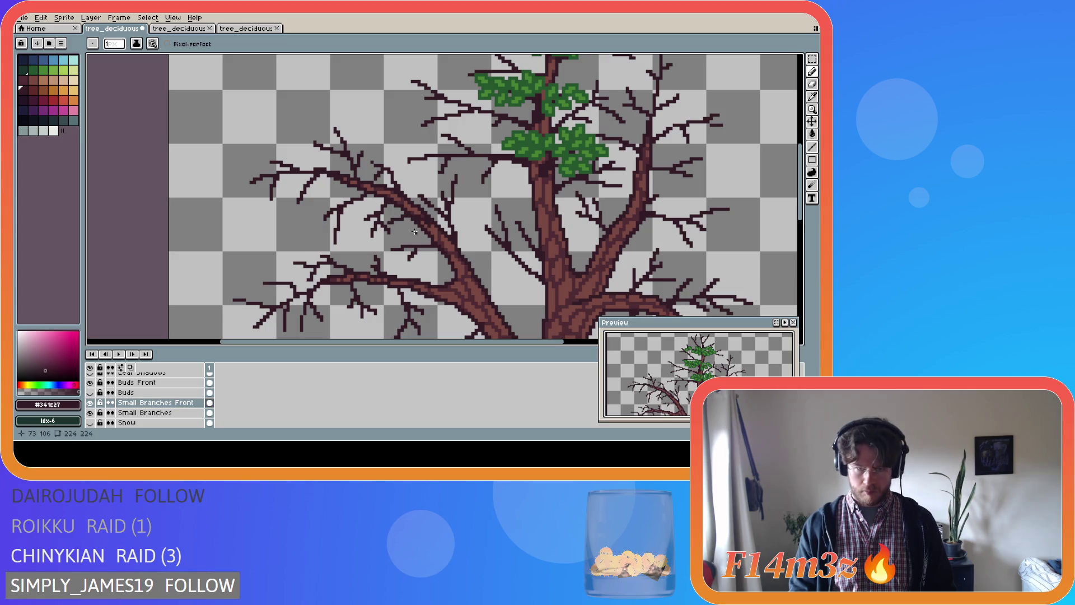
- Add pixels to the left branch, save, and test a few twig pixels with undo
left_click(425, 229)
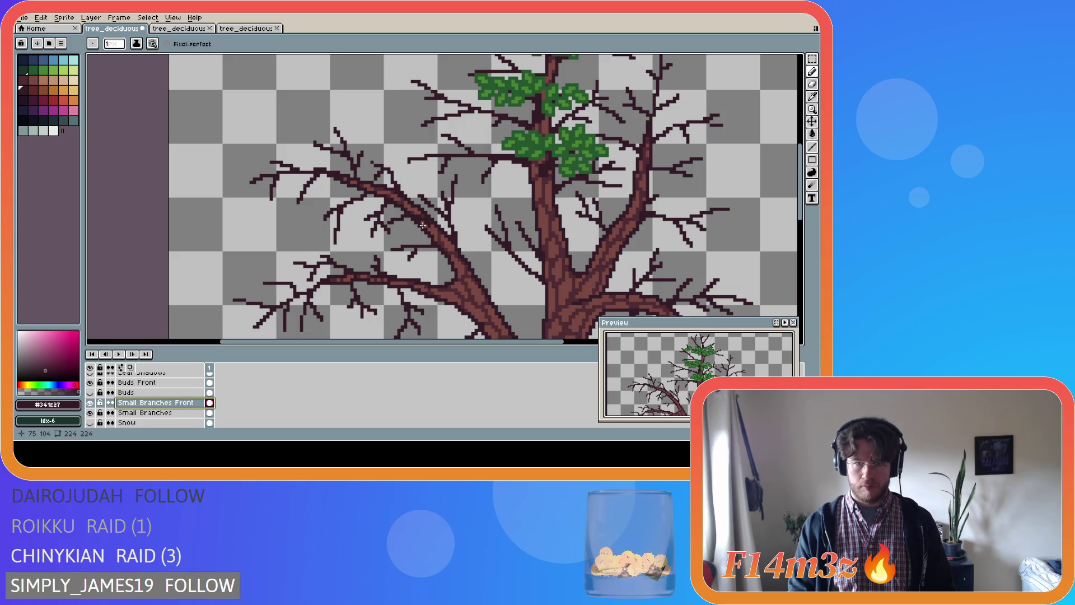
left_click(444, 233)
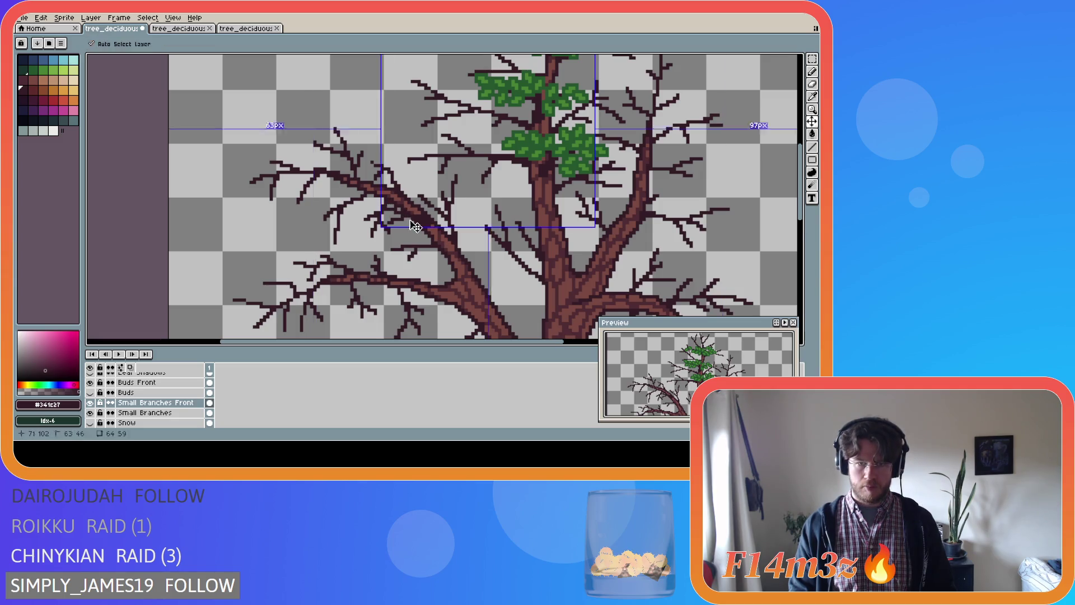
key("ctrl+s")
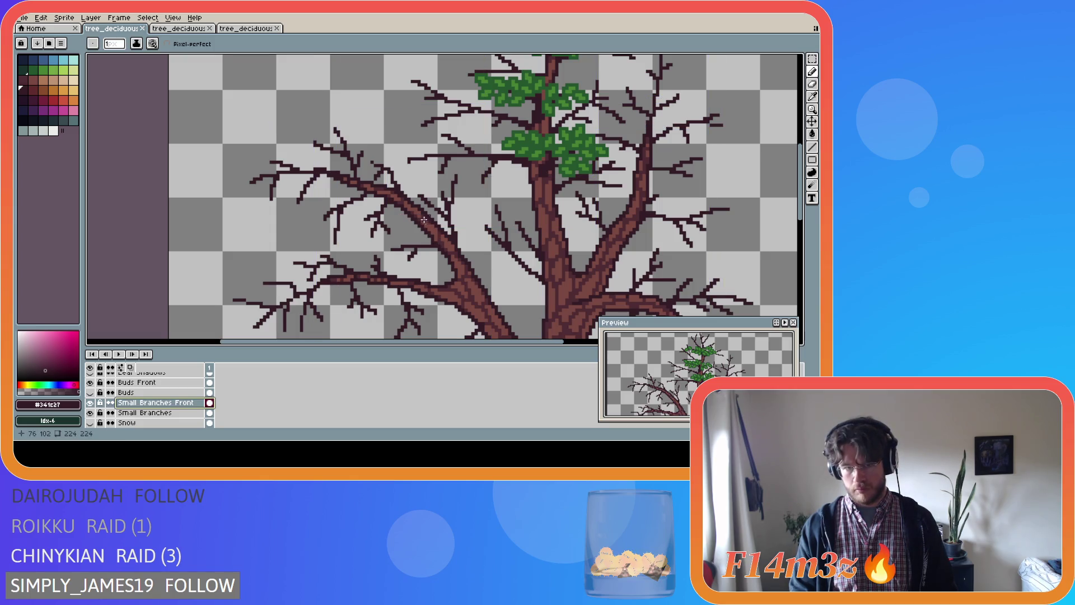
left_click(389, 218)
key("ctrl+z")
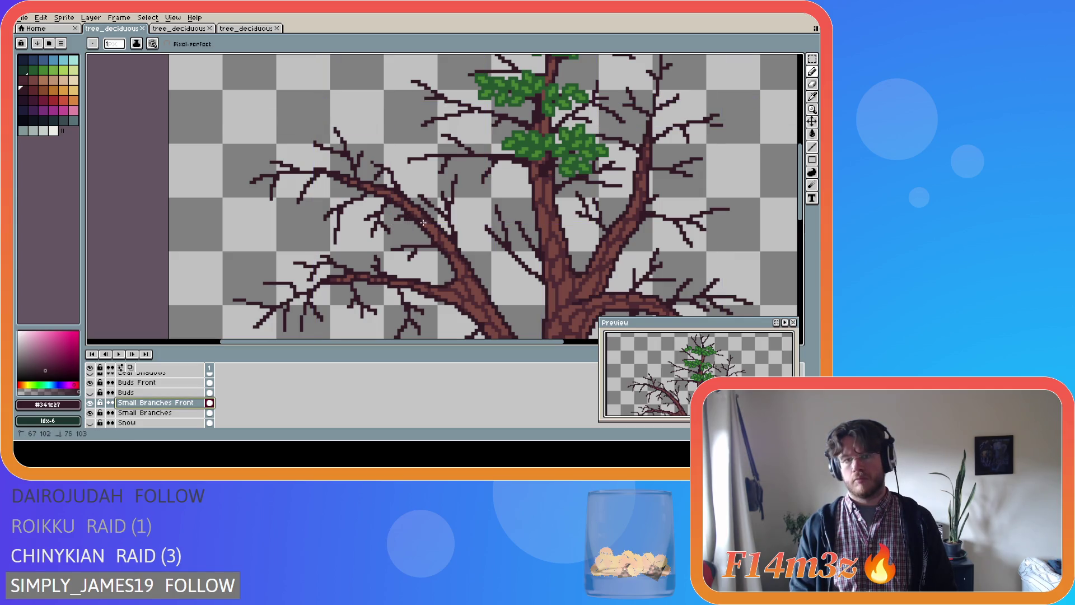
left_click(395, 222)
key("ctrl+z")
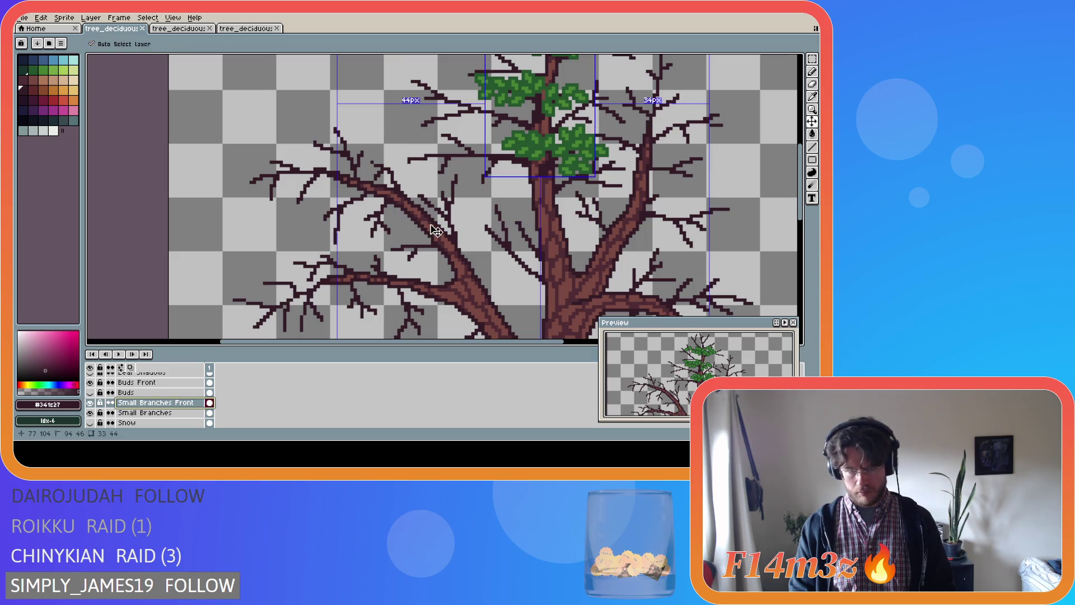
key("ctrl")
key("ctrl")
left_click(391, 219)
- Make final pixel touch-ups on Small Branches Front, save, and zoom out
left_click(424, 231, "ctrl")
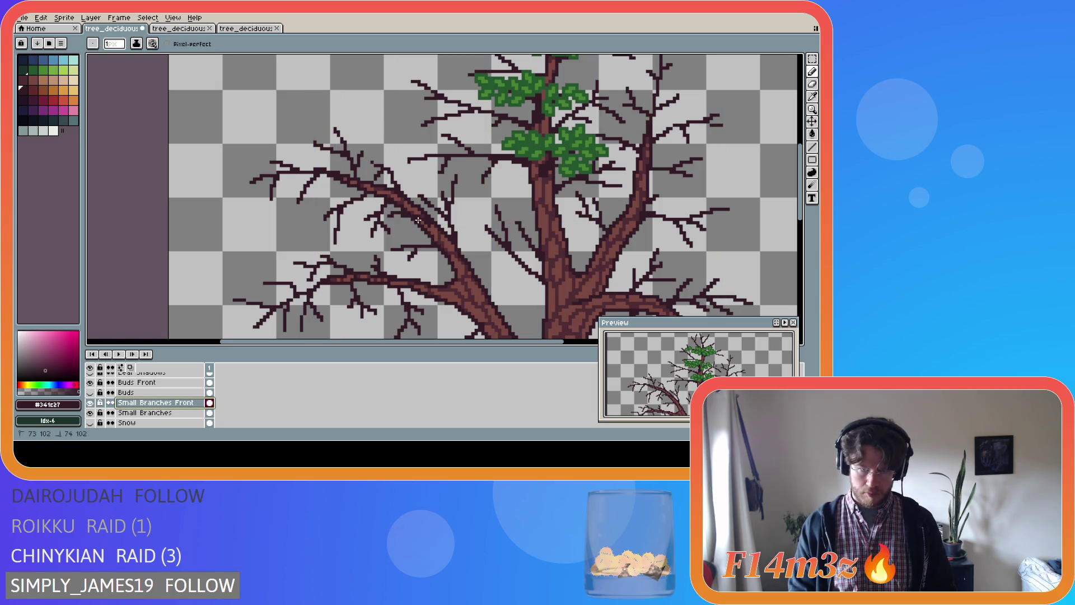
left_click(472, 275)
left_click(442, 252, "ctrl")
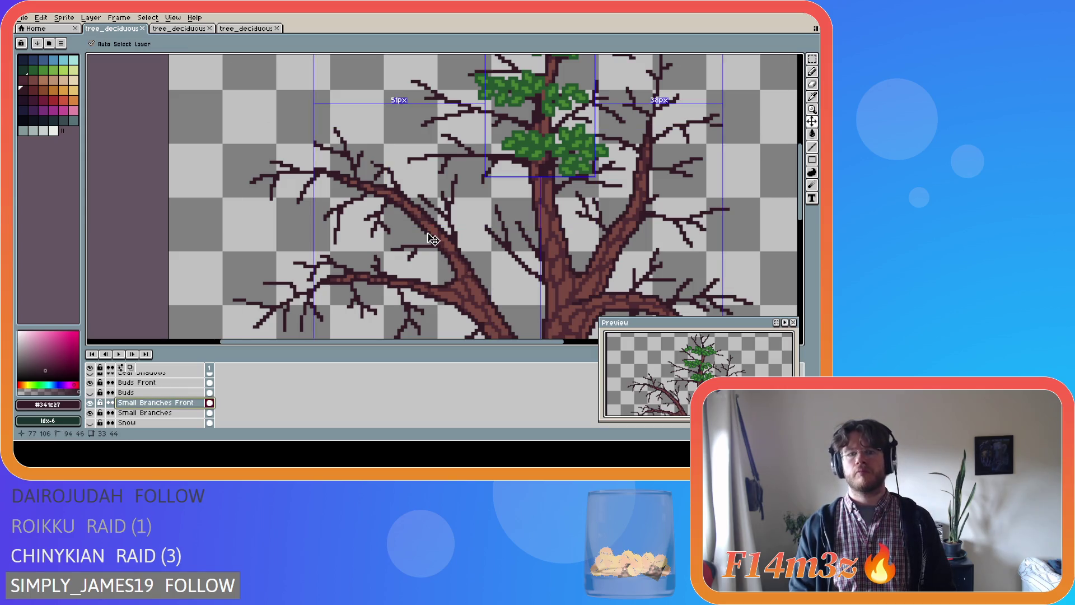
left_click(422, 236)
left_click(423, 236, "ctrl")
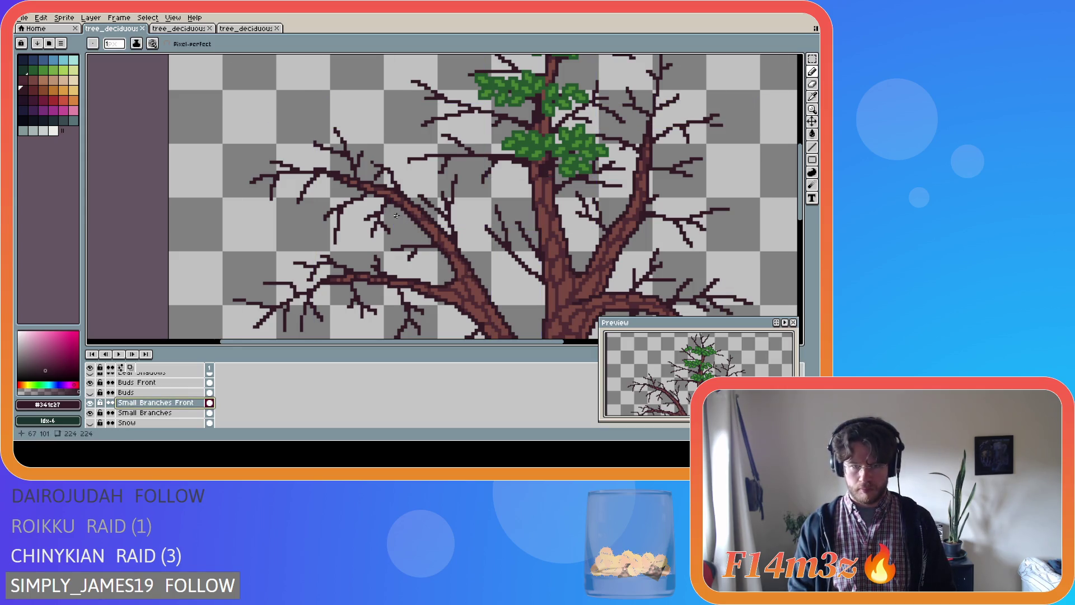
left_click(418, 234)
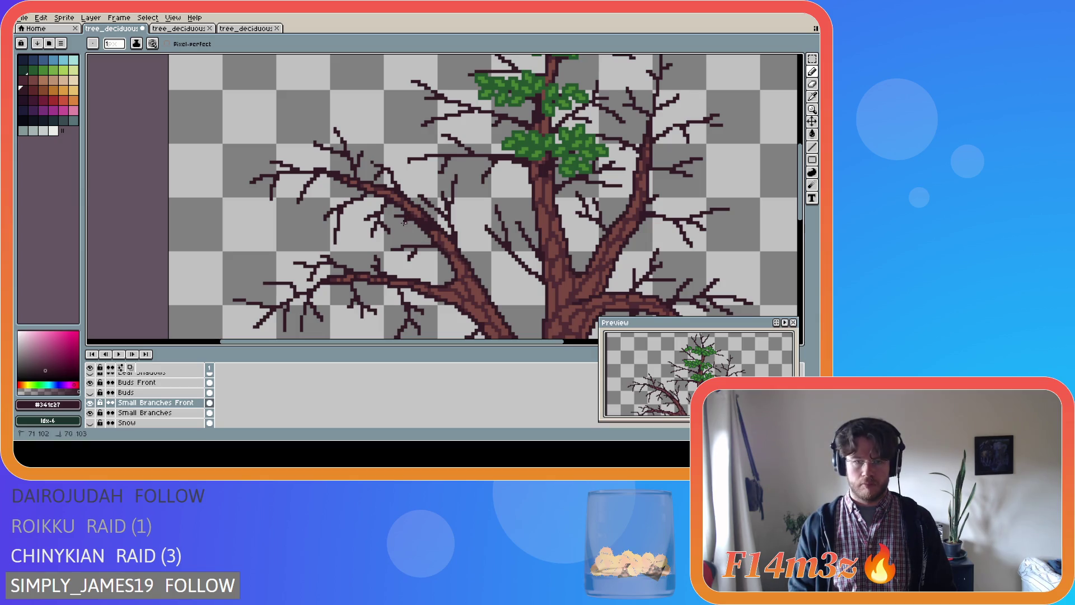
key("ctrl+s")
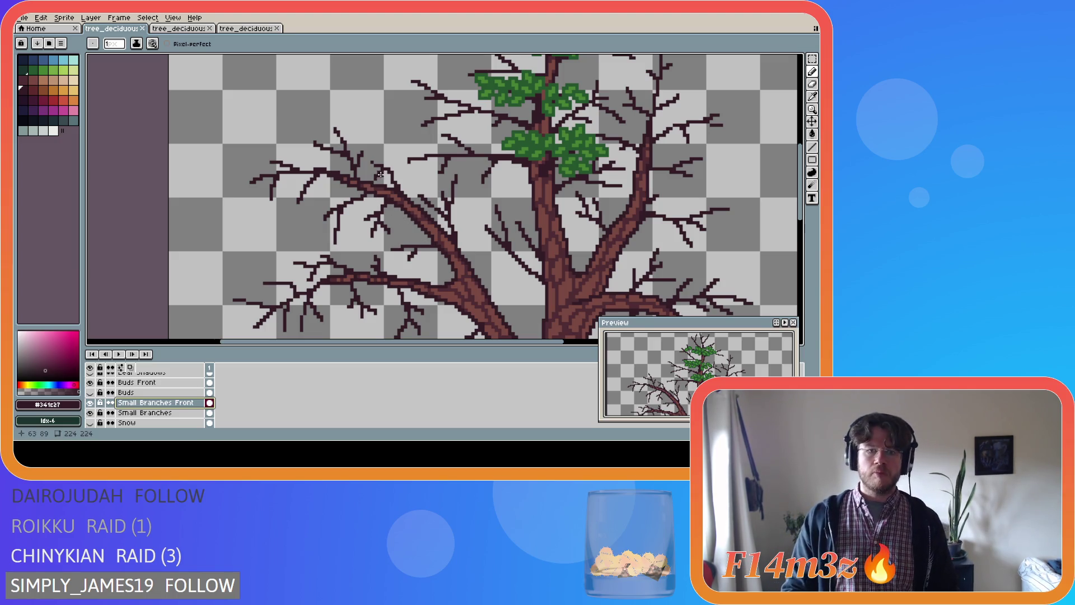
scroll(389, 187, "down", 1)
scroll(390, 188, "up", 2)
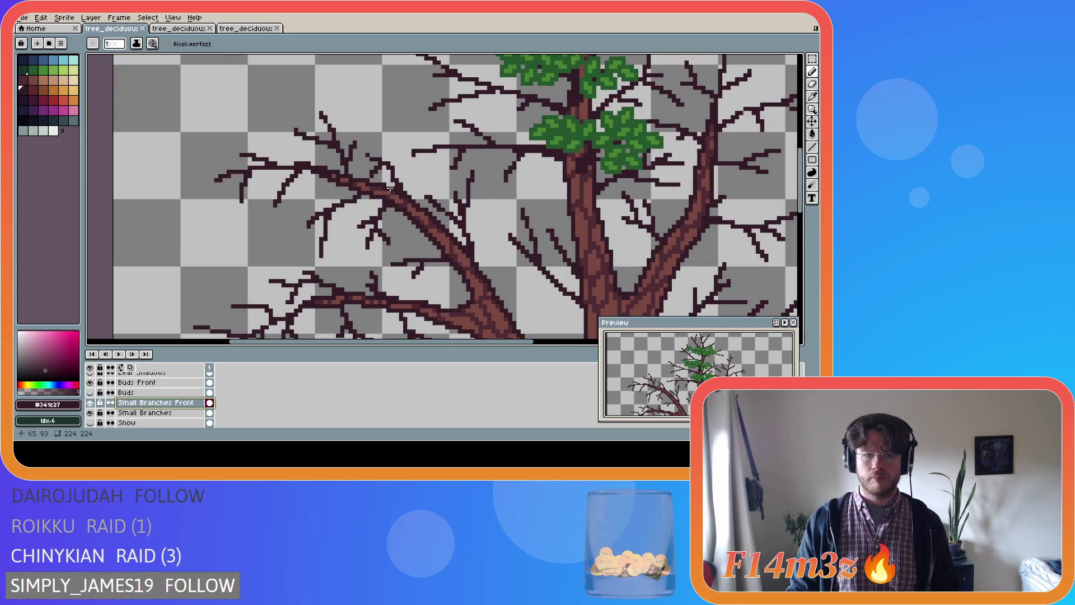
scroll(389, 188, "down", 3)
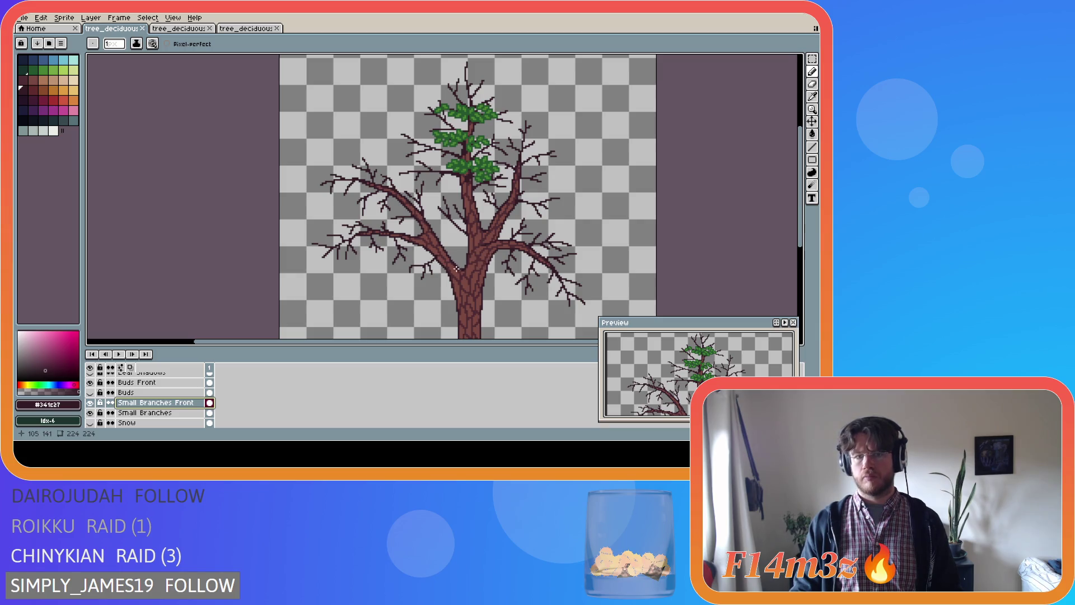
- Compare the tree with and without Small Branches, then show the Buds leaf clusters
left_click(90, 413)
left_click(90, 412)
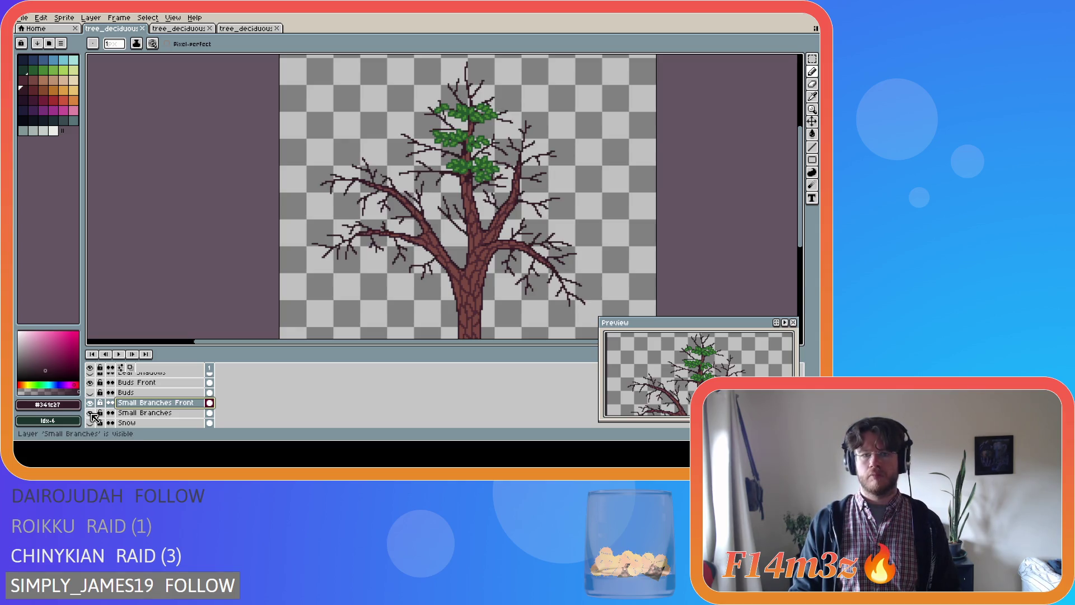
left_click(90, 412)
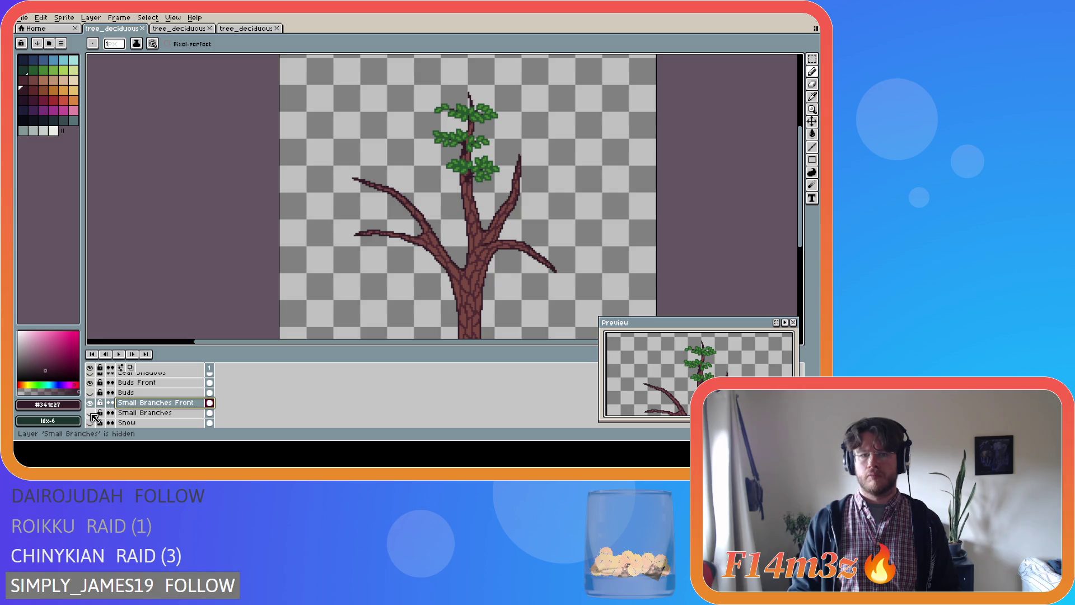
left_click(91, 413)
left_click(90, 412)
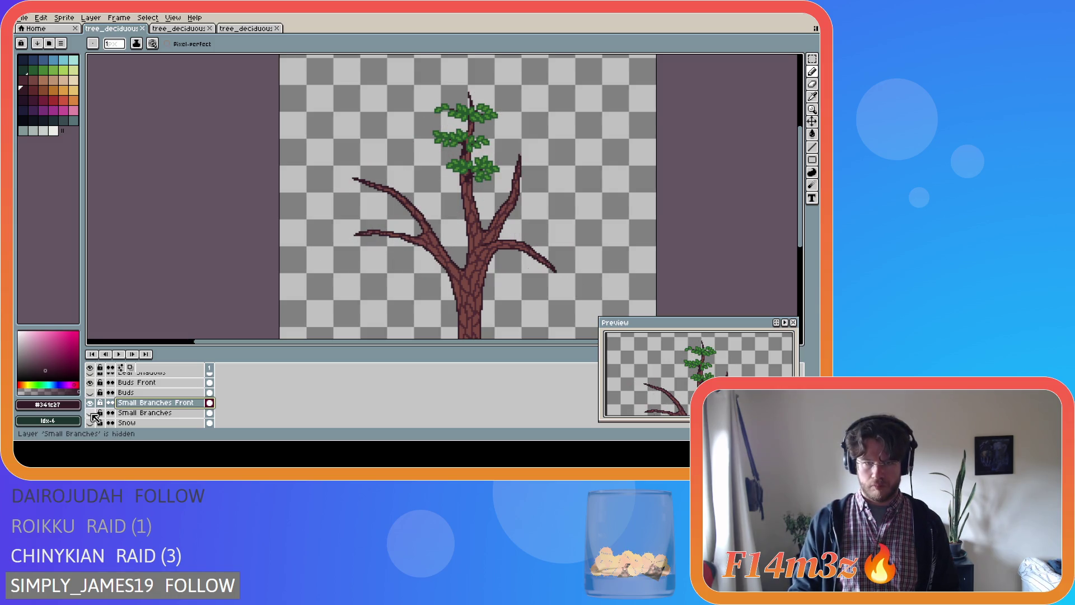
left_click(91, 413)
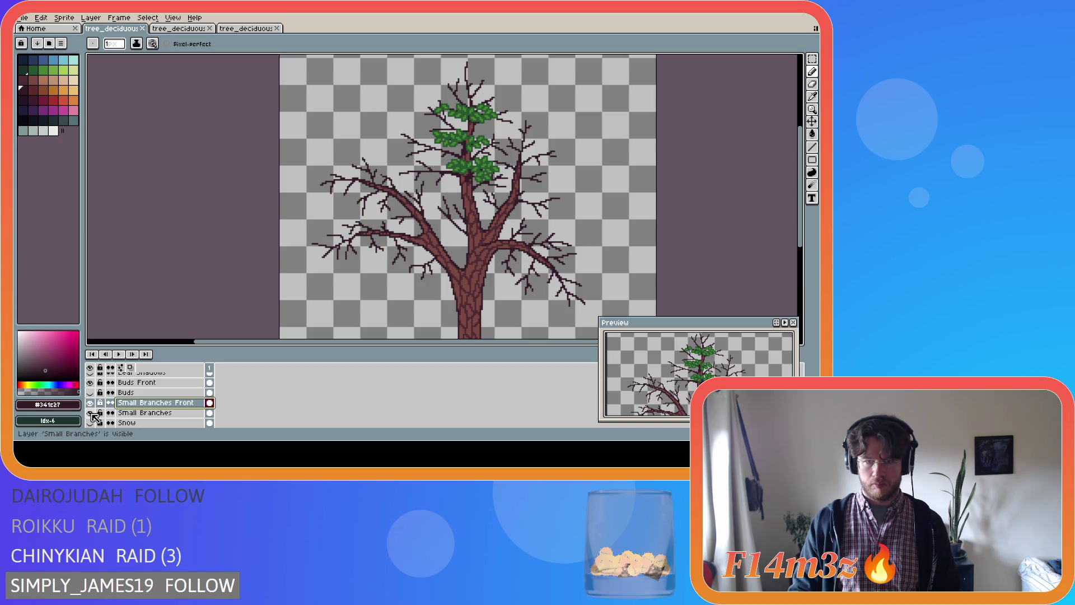
left_click(90, 412)
left_click(90, 412)
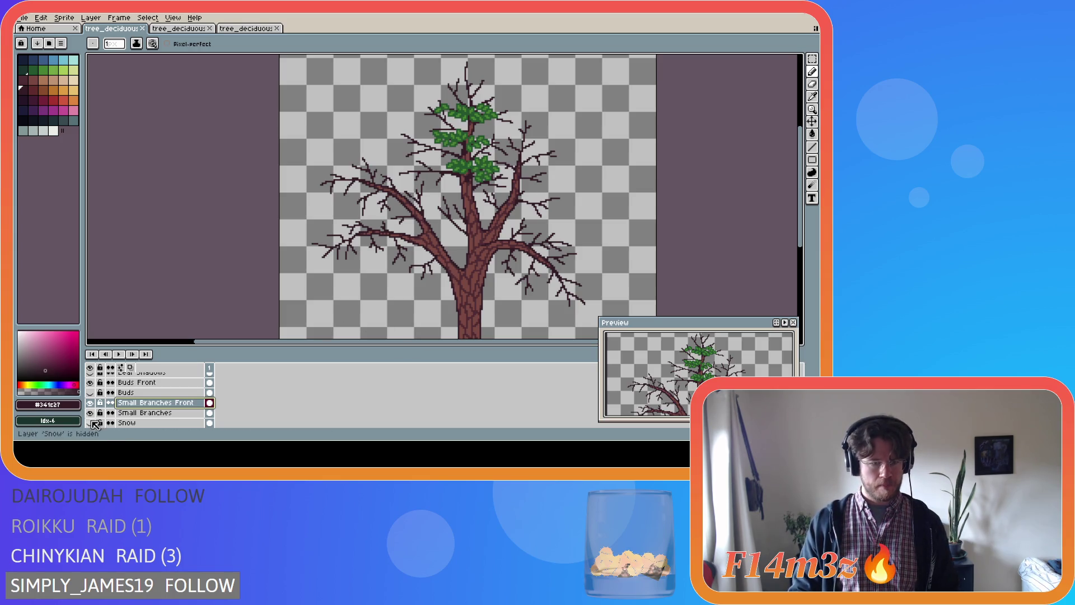
left_click(89, 392)
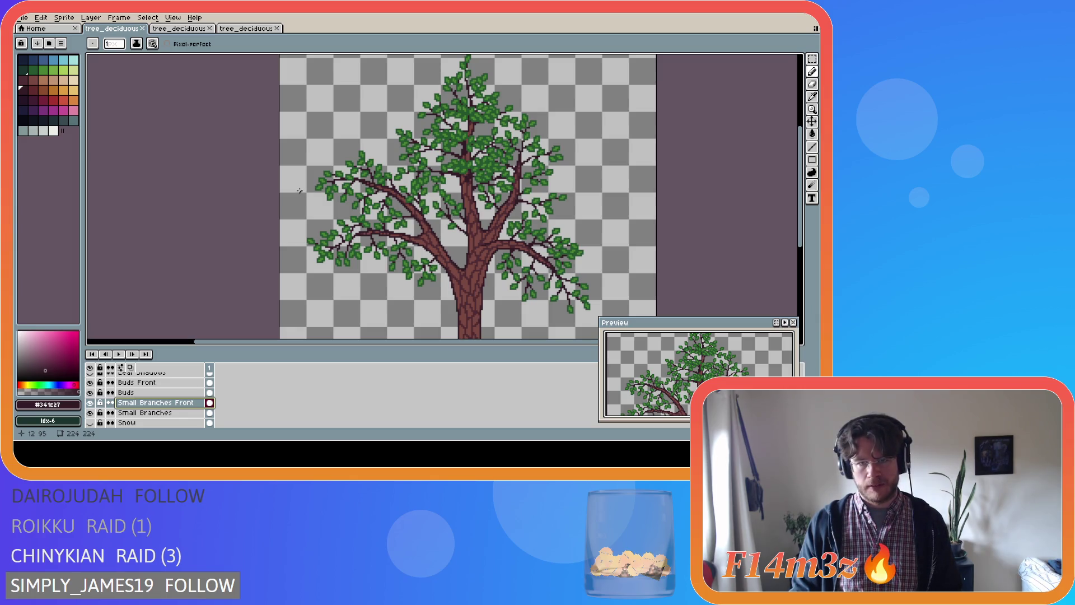
- Hide the Buds Front and Buds layers so only the trunk and twigs remain
scroll(616, 310, "down", 2)
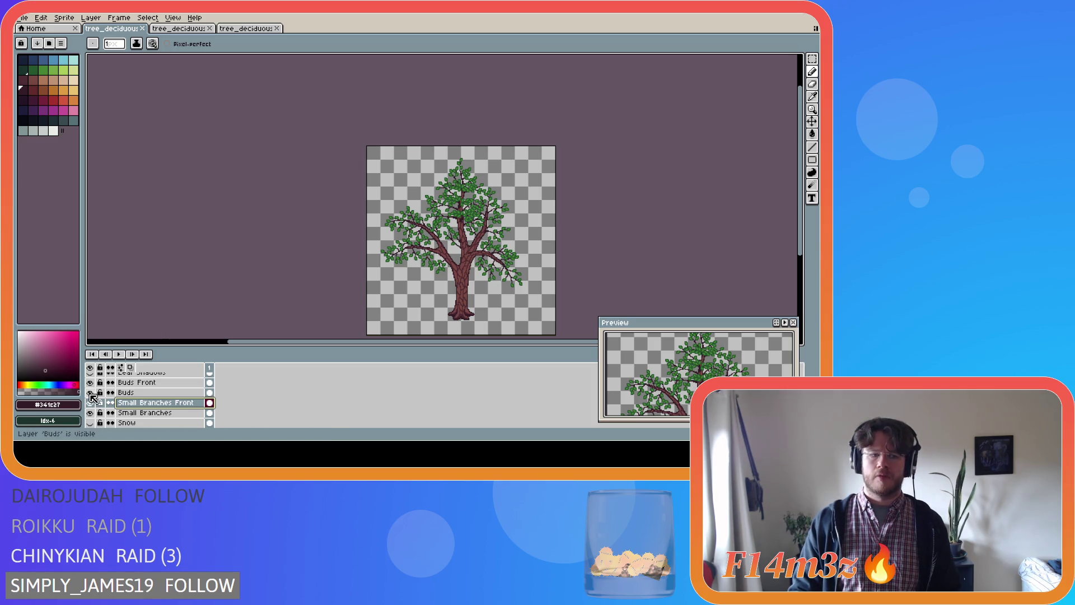
left_click_drag(89, 382, 90, 393)
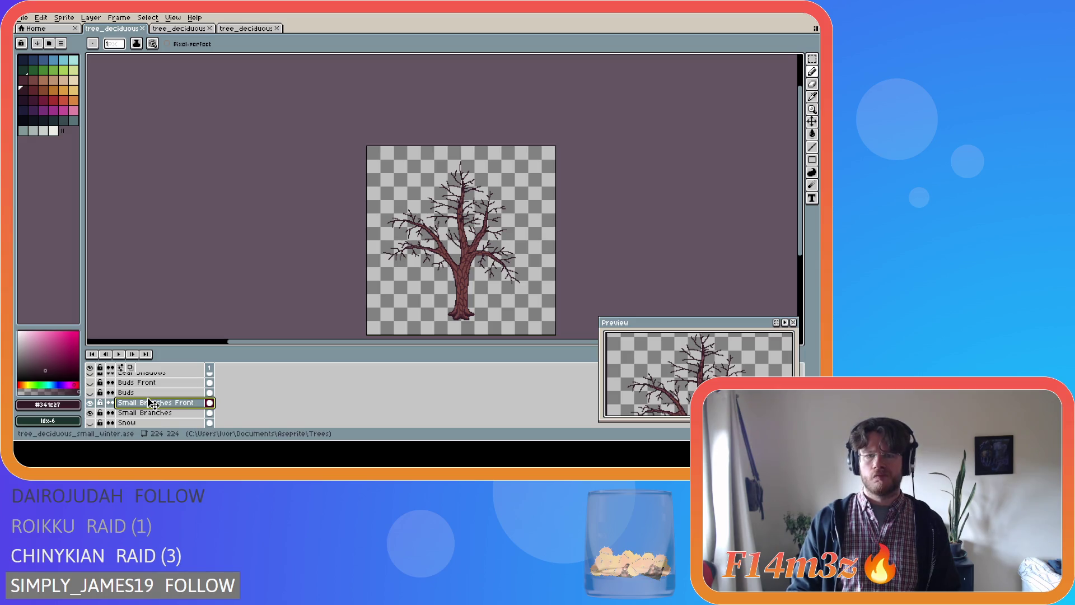
scroll(461, 227, "up", 2)
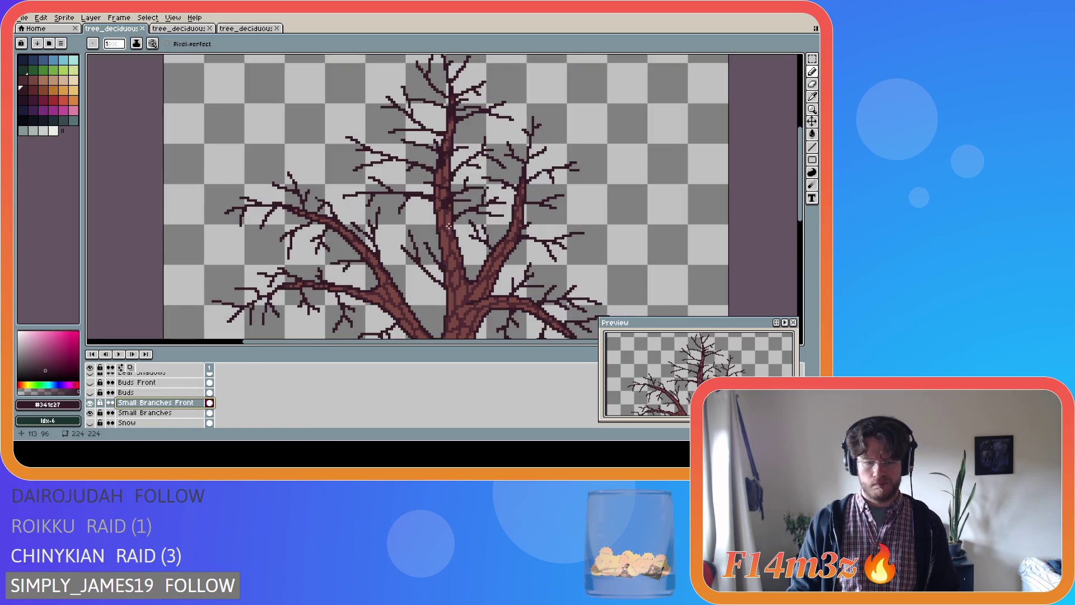
- Select and move a patch of twigs on the upper trunk, then drop the selection
key("m")
mouse_move(391, 132)
left_mouse_down()
mouse_move(456, 178)
mouse_move(496, 181)
left_mouse_up()
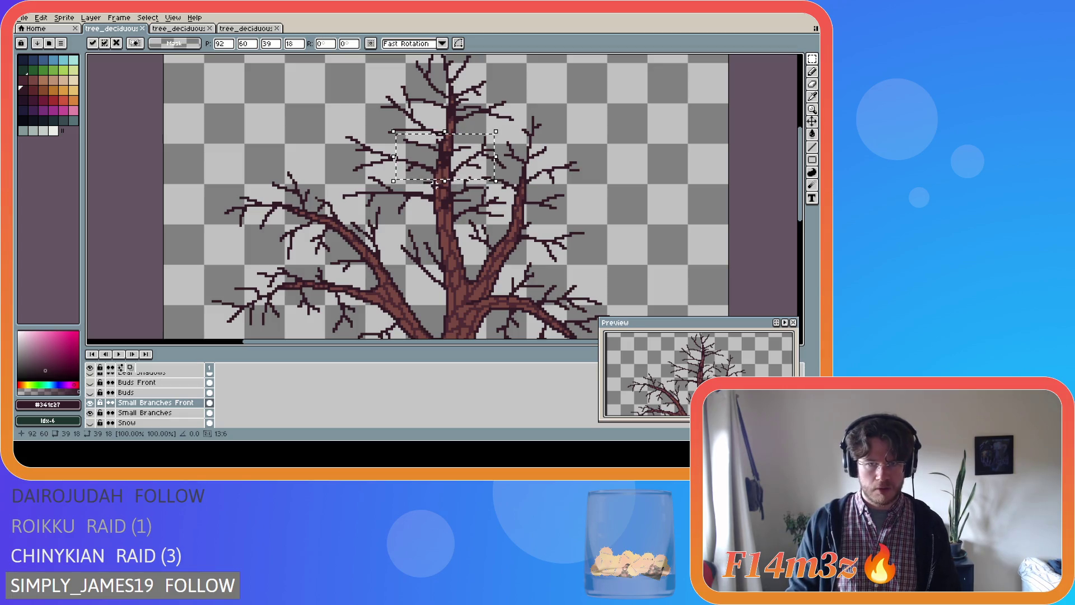
left_click(384, 147)
key("b")
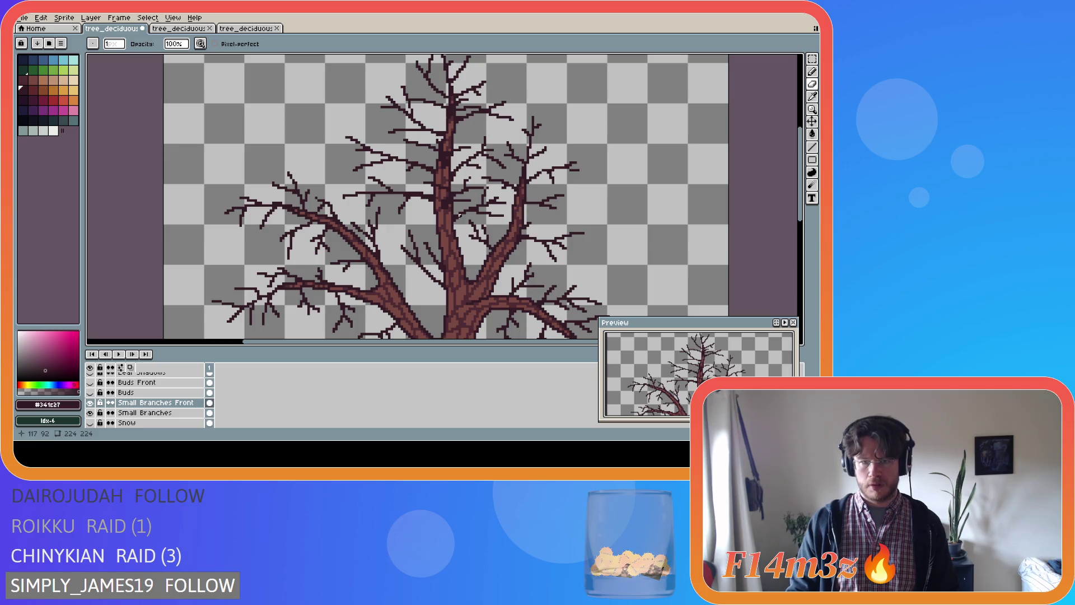
- Show Buds Front and nudge its middle leaf cluster upward
left_click(147, 382)
left_click(89, 382)
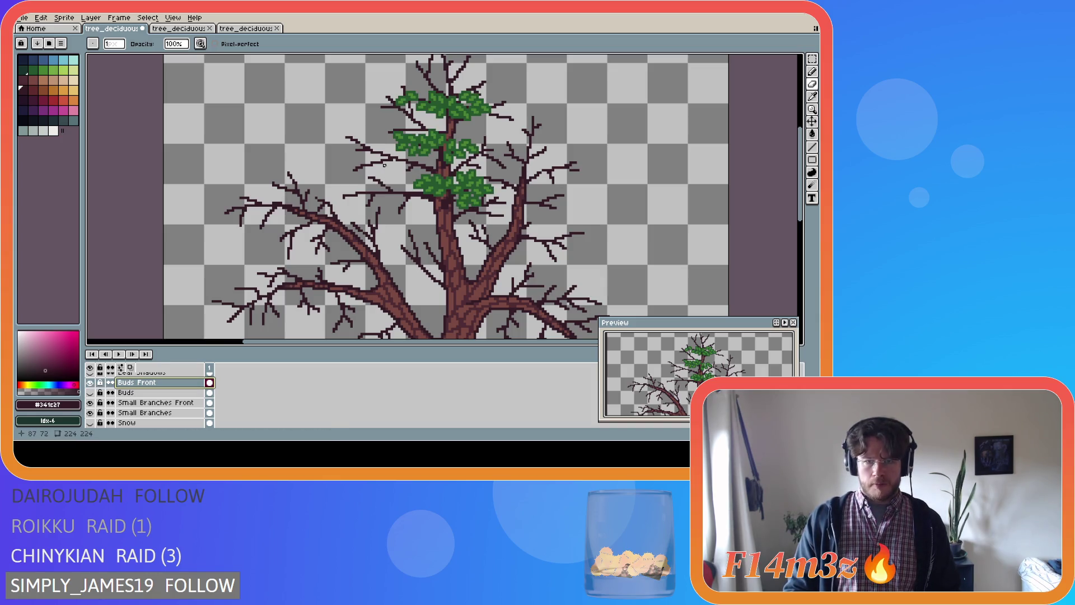
key("m")
left_click_drag(387, 130, 506, 165)
key("Up")
key("Up")
key("ctrl+d")
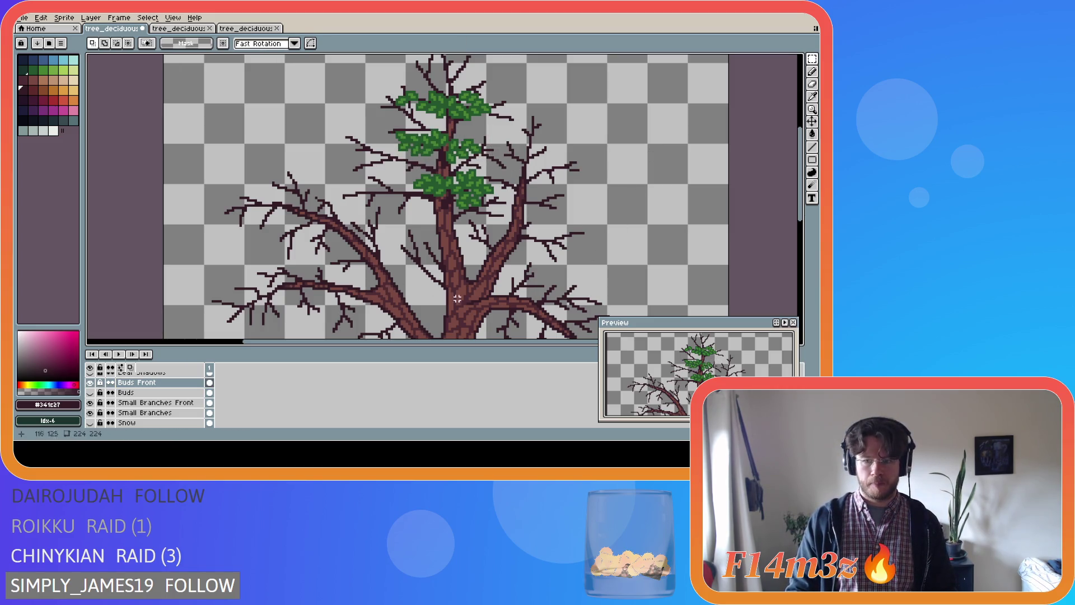
- Hide both leaf layers and both small-branch layers, zoomed in on the trunk
scroll(454, 295, "down", 3)
left_click(91, 393)
left_click(91, 393)
scroll(610, 265, "down", 3)
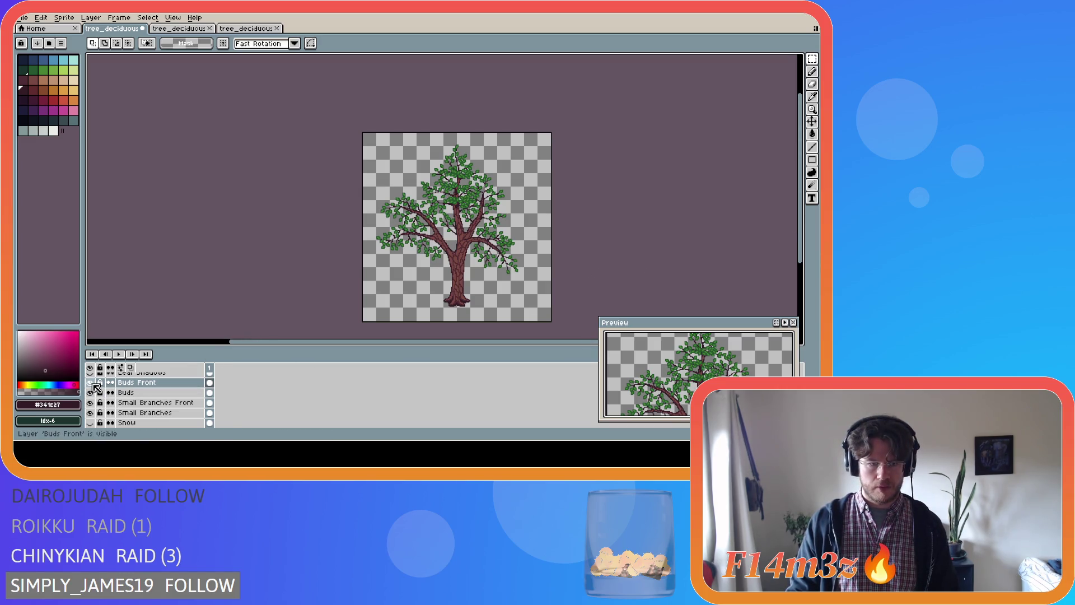
left_click_drag(90, 382, 91, 394)
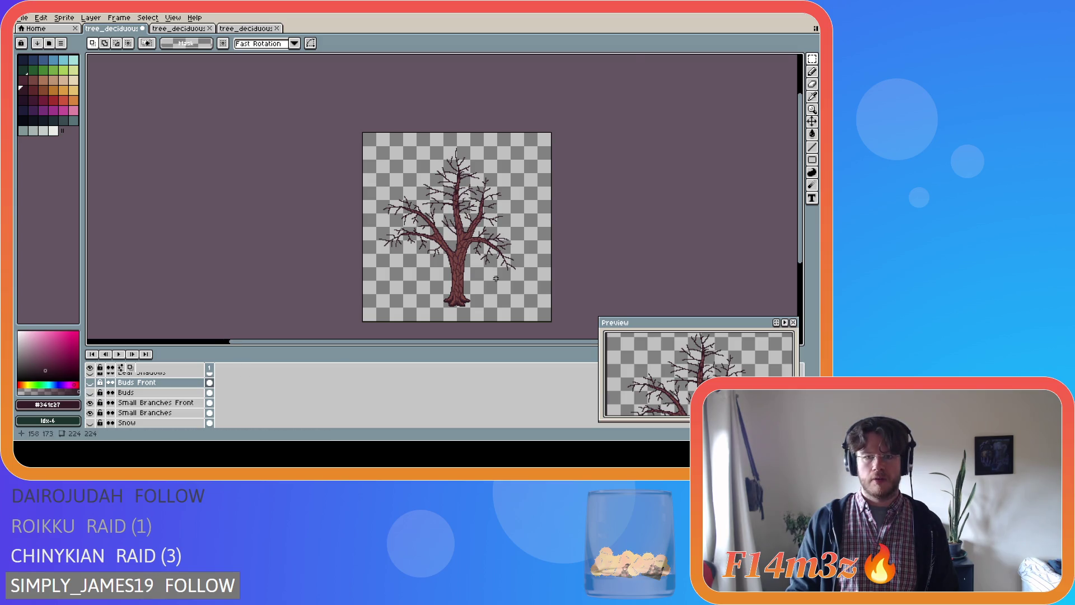
key("plus")
key("plus")
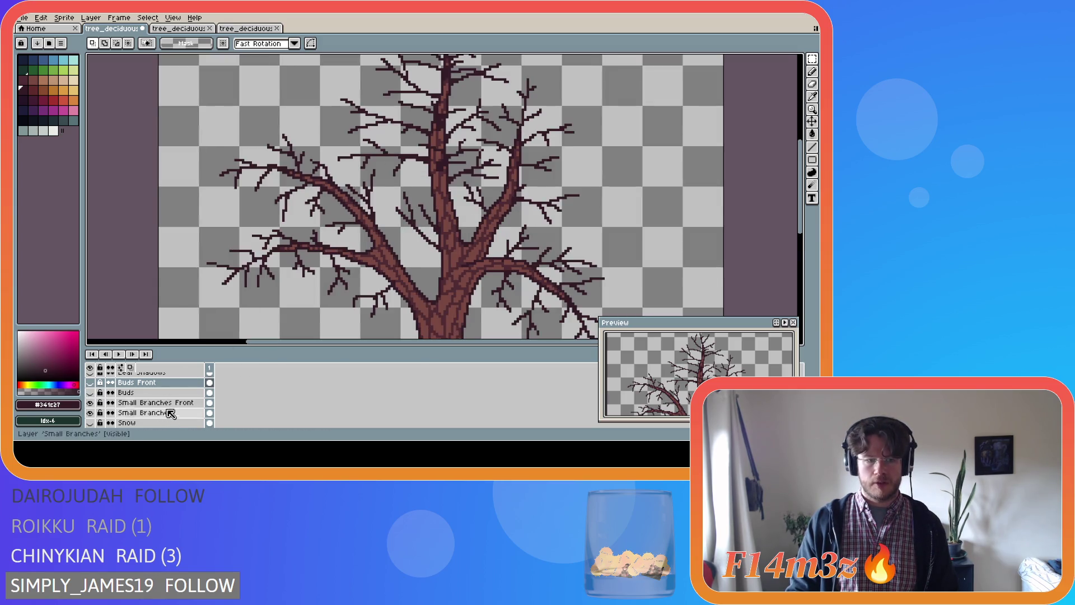
mouse_move(90, 402)
left_mouse_down()
mouse_move(91, 418)
mouse_move(90, 403)
left_mouse_up()
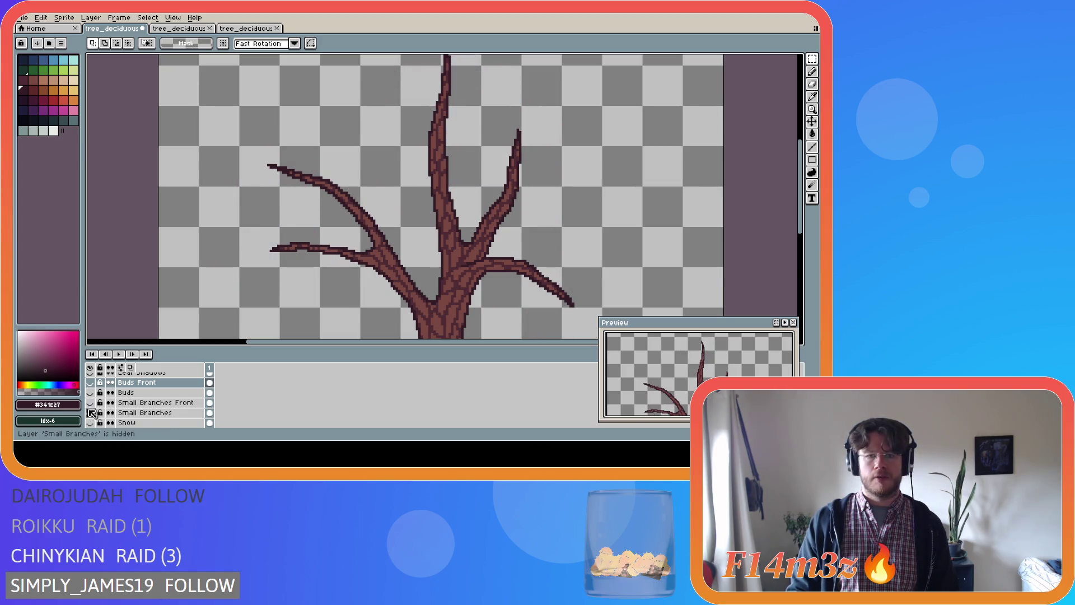
- Show Small Branches Front again and make it the pencil's editing layer
left_click(90, 402)
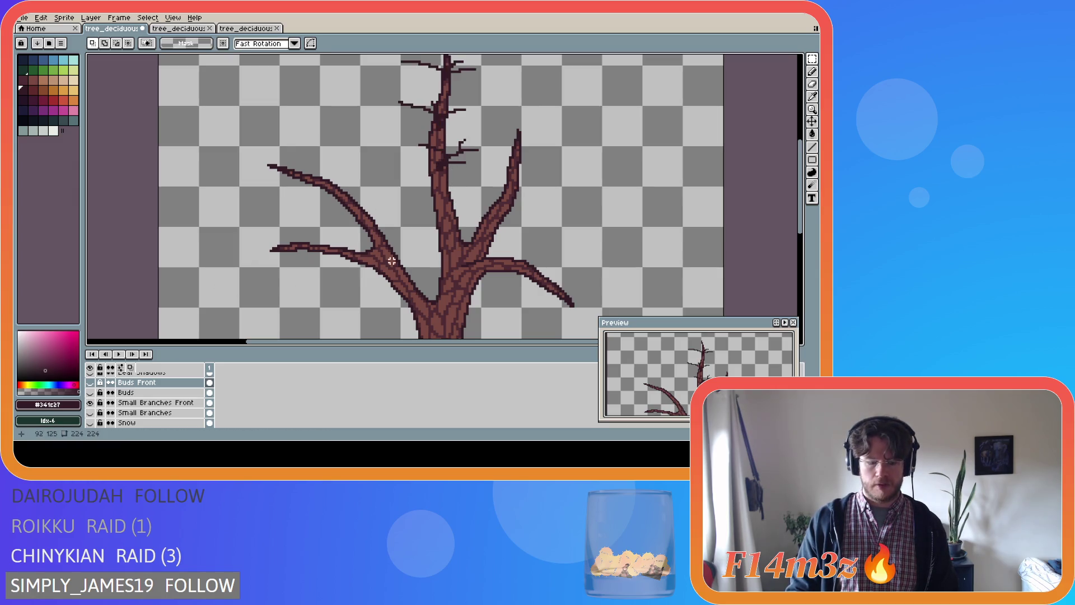
key("b")
left_click(141, 389)
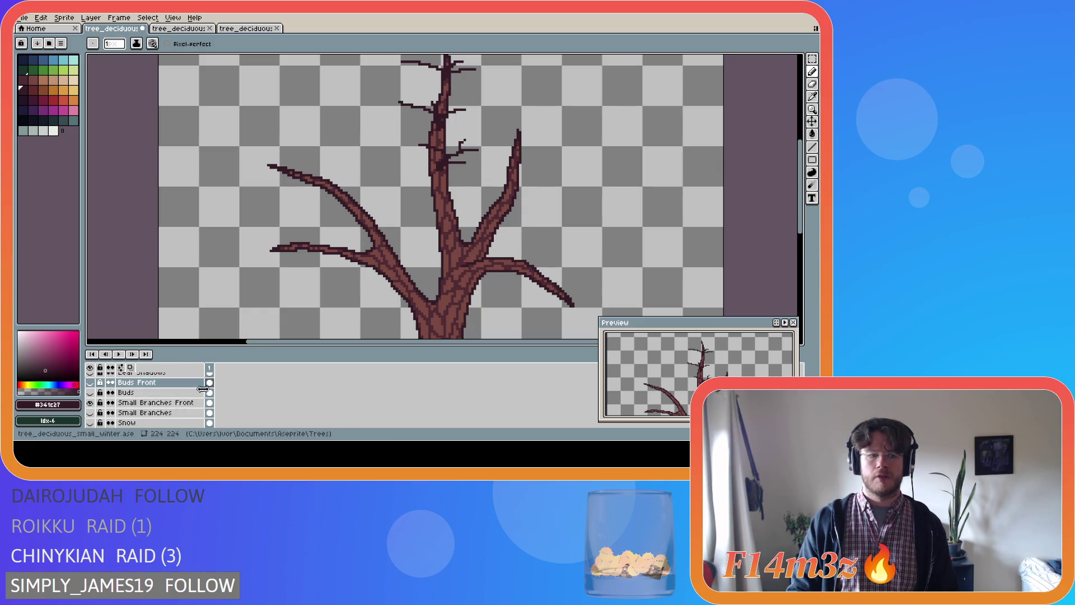
left_click(179, 408)
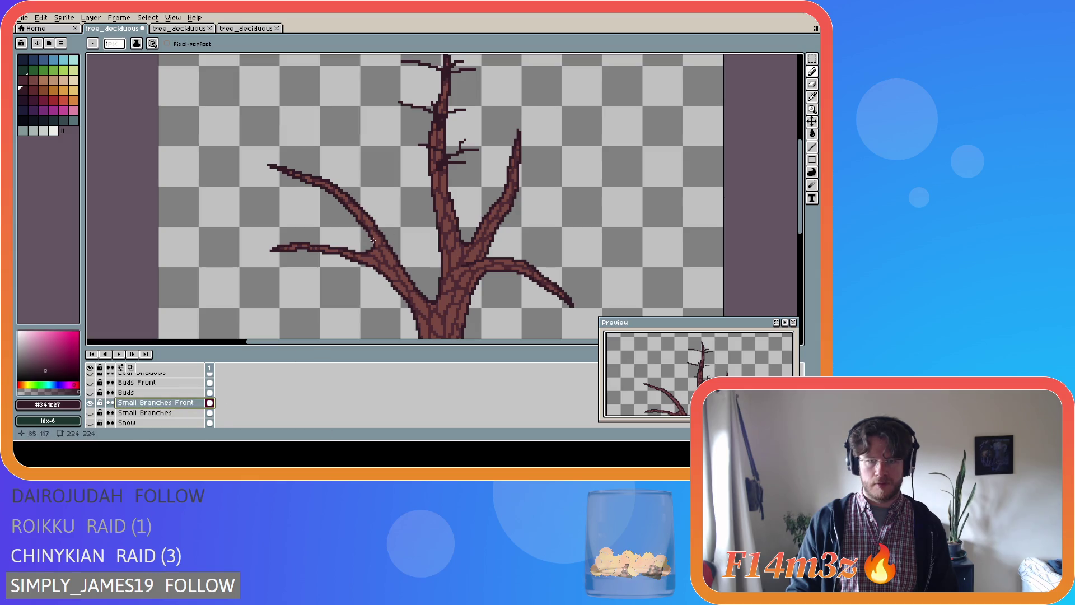
left_click(91, 413)
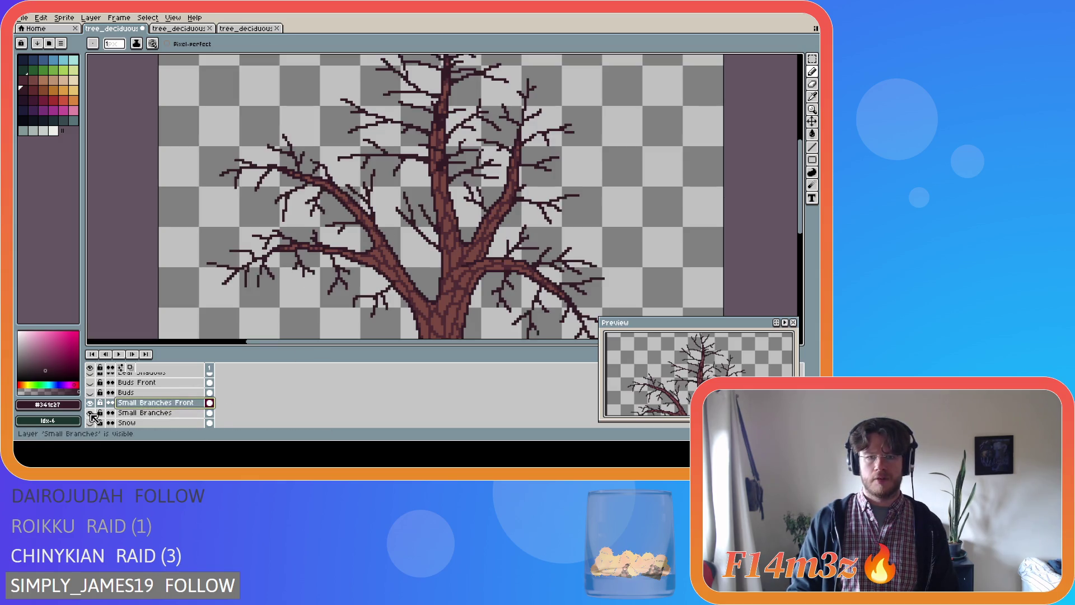
left_click(90, 413)
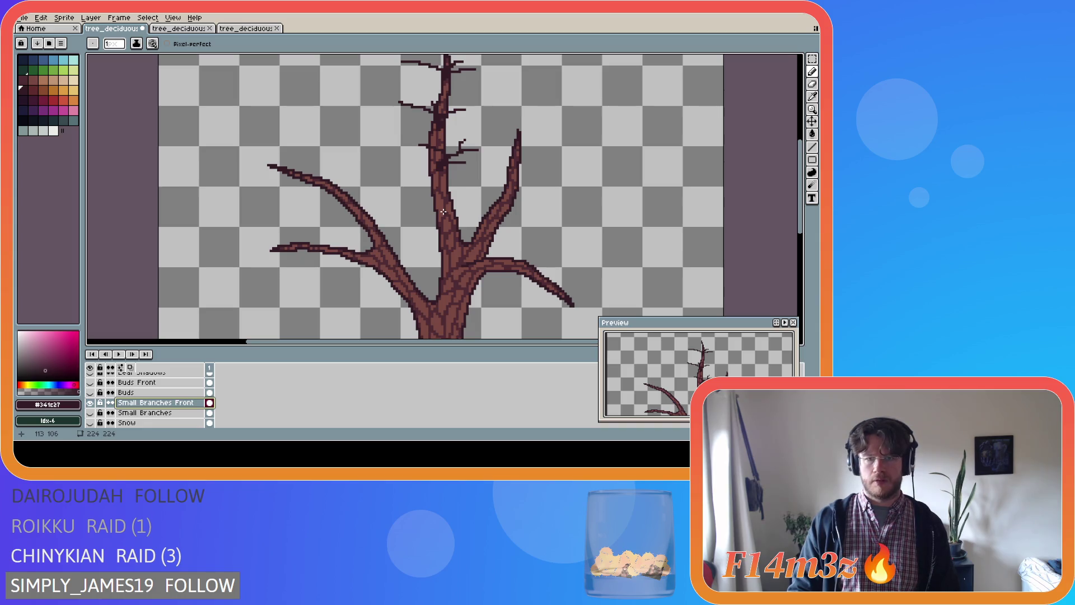
- Draw trial twigs left, up-left and right from the trunk, undoing the last one
mouse_move(444, 210)
left_mouse_down()
mouse_move(420, 199)
mouse_move(394, 205)
left_mouse_up()
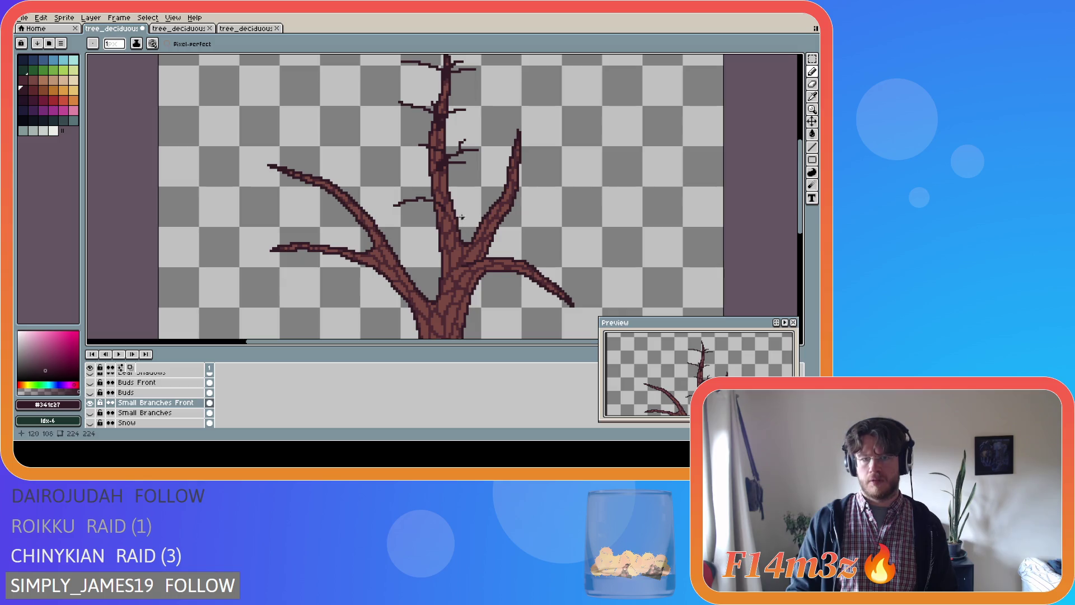
left_click_drag(442, 208, 418, 189)
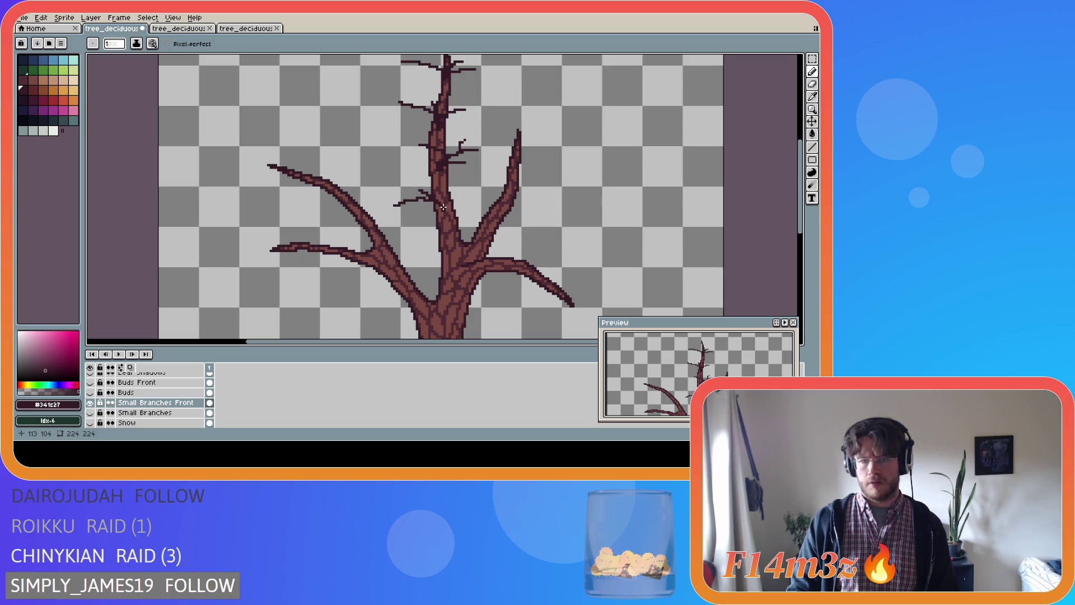
left_click_drag(452, 195, 468, 191)
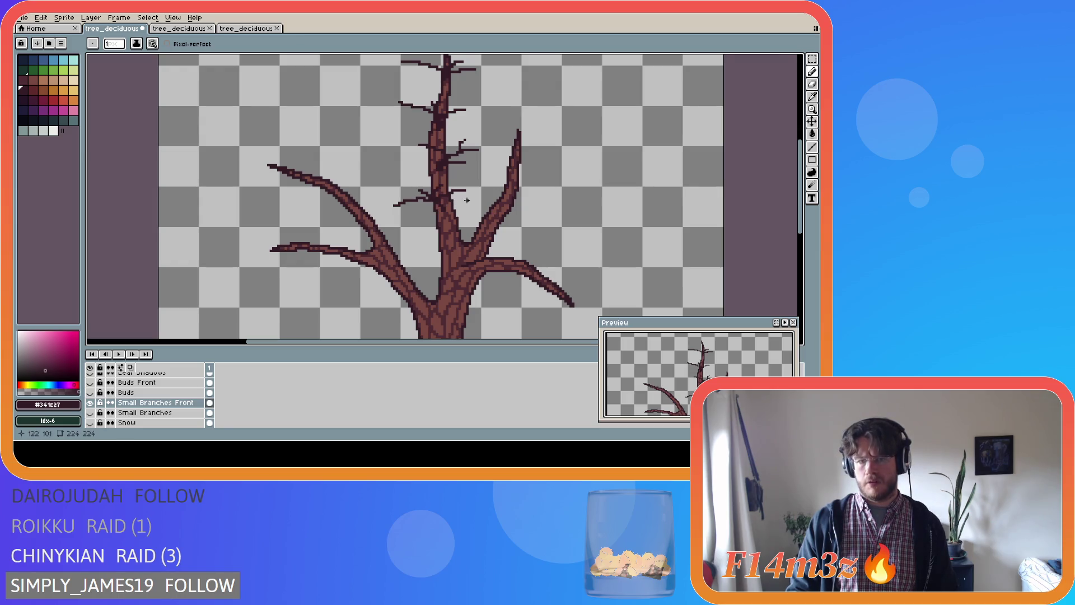
left_click_drag(437, 199, 438, 195)
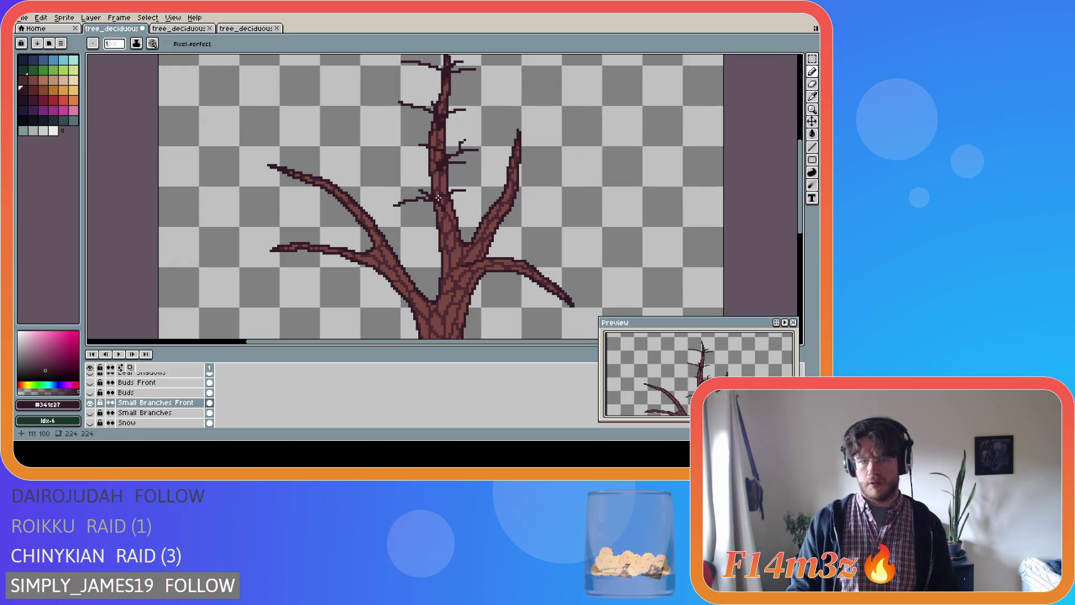
key("ctrl")
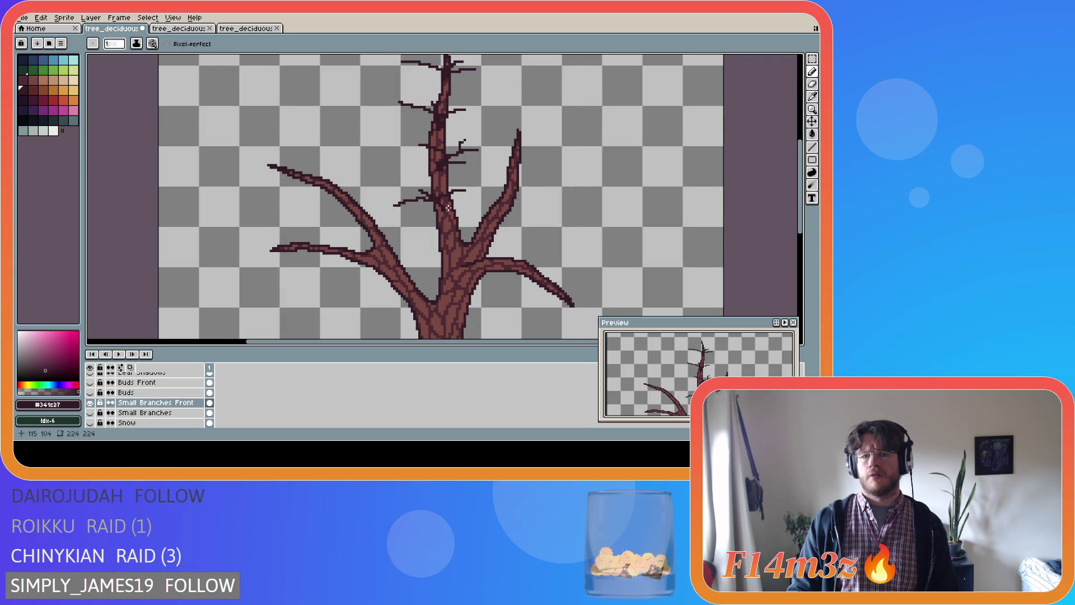
key("ctrl")
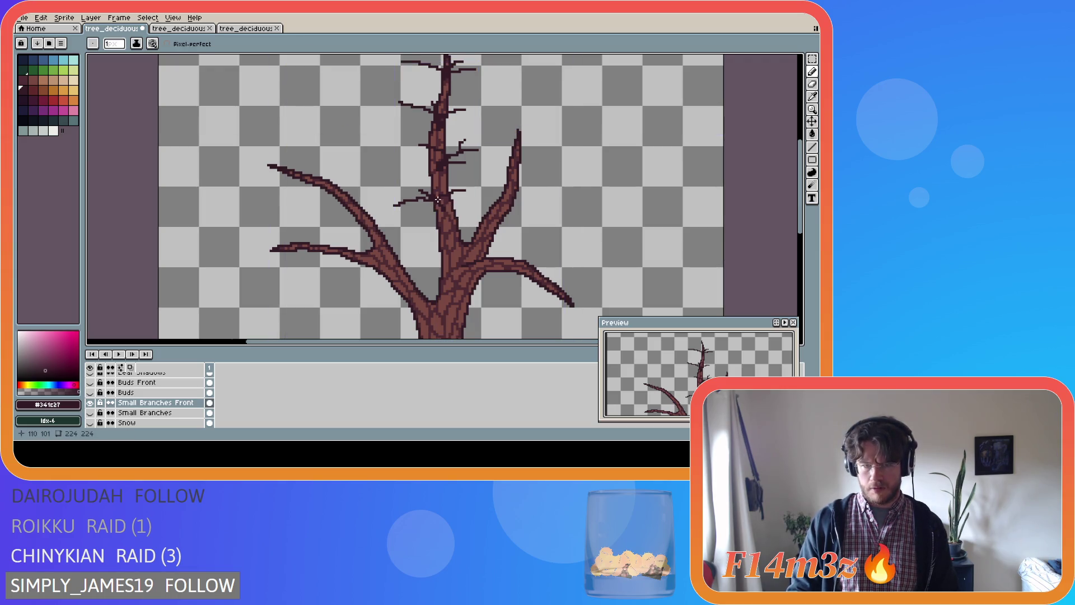
left_click_drag(448, 203, 475, 202)
key("ctrl")
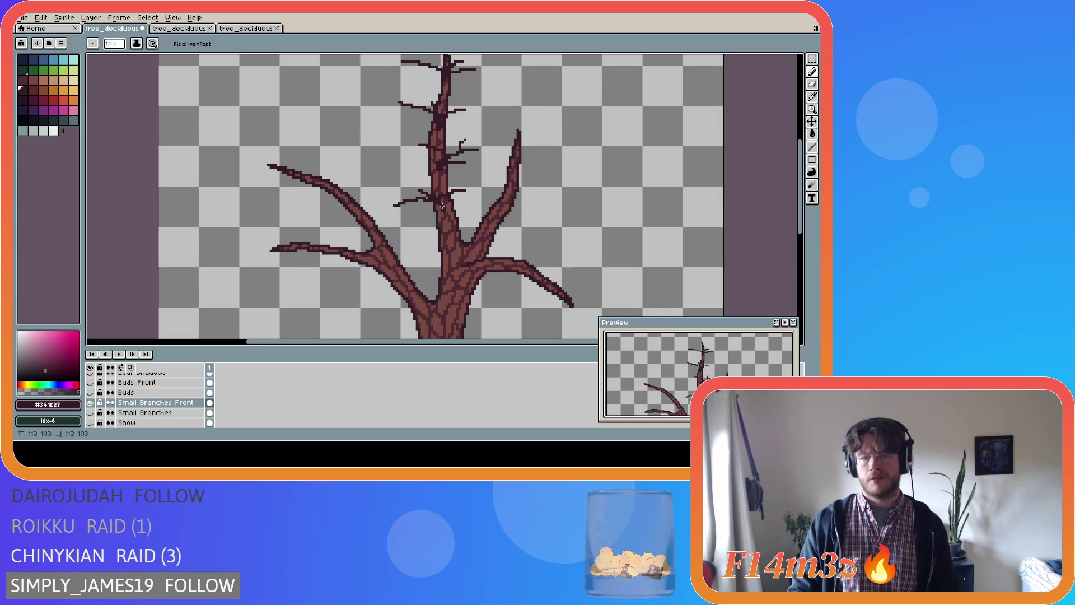
key("ctrl+z")
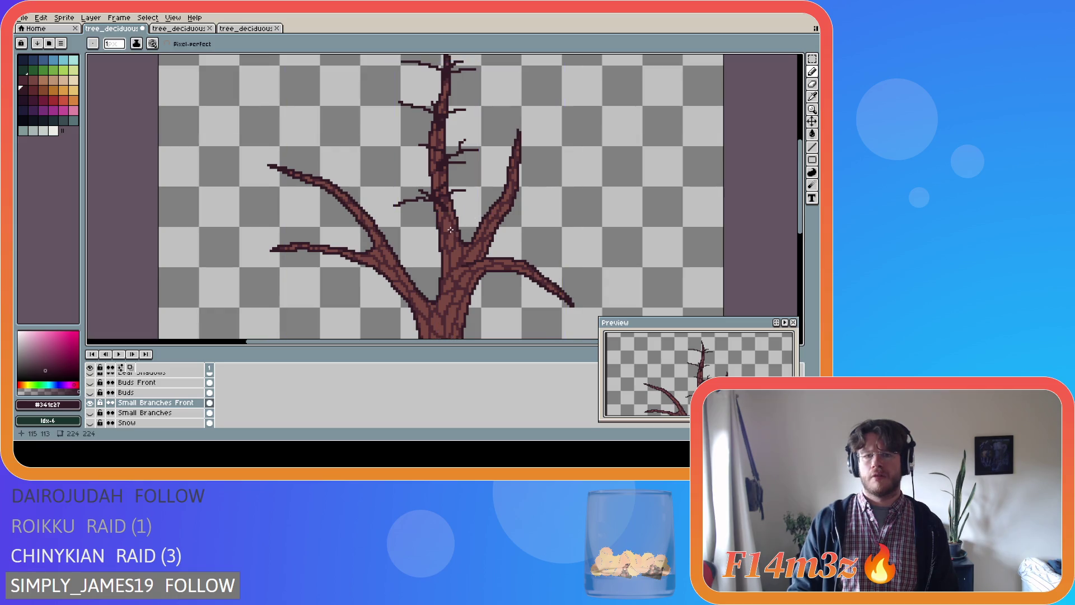
- Undo the last eraser stroke and toggle the front twigs off and on to compare
scroll(444, 221, "up", 2)
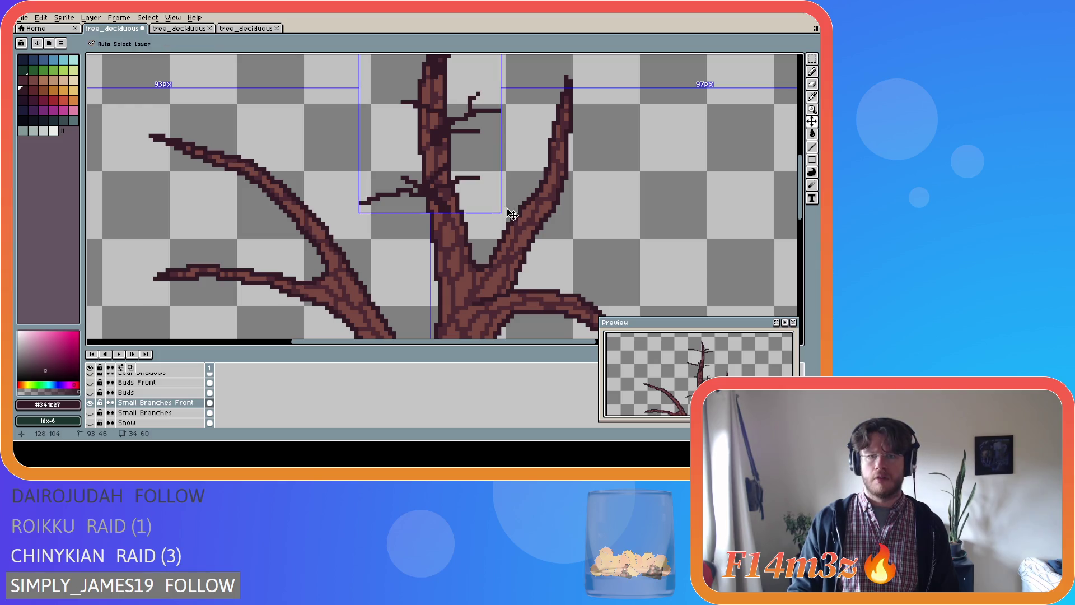
key("ctrl+z")
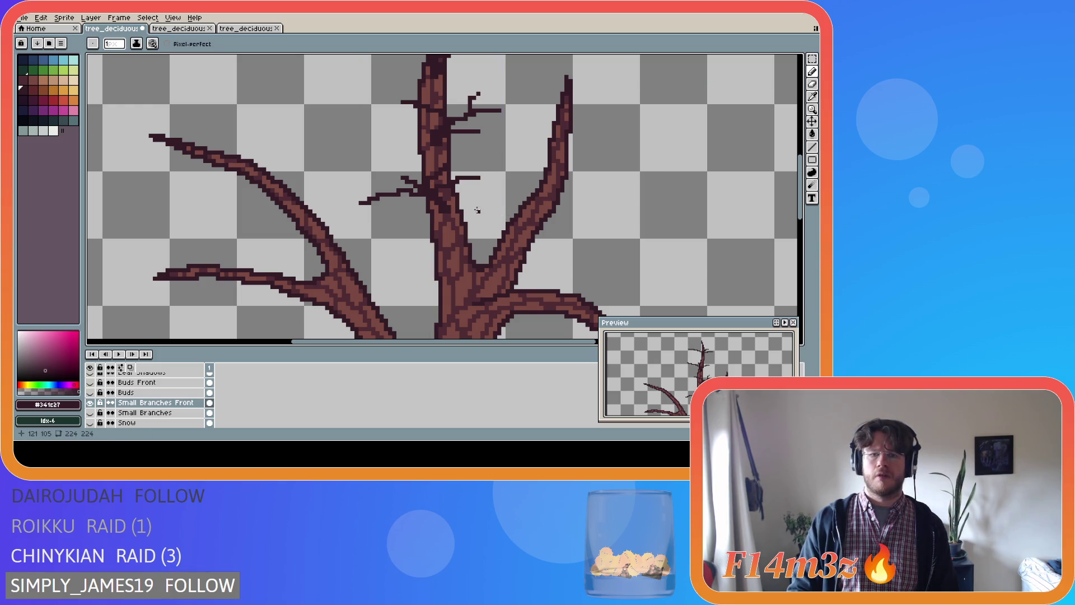
left_click(90, 402)
left_click(90, 402)
left_click(89, 403)
left_click(90, 402)
left_click(89, 403)
left_click(89, 402)
key("e")
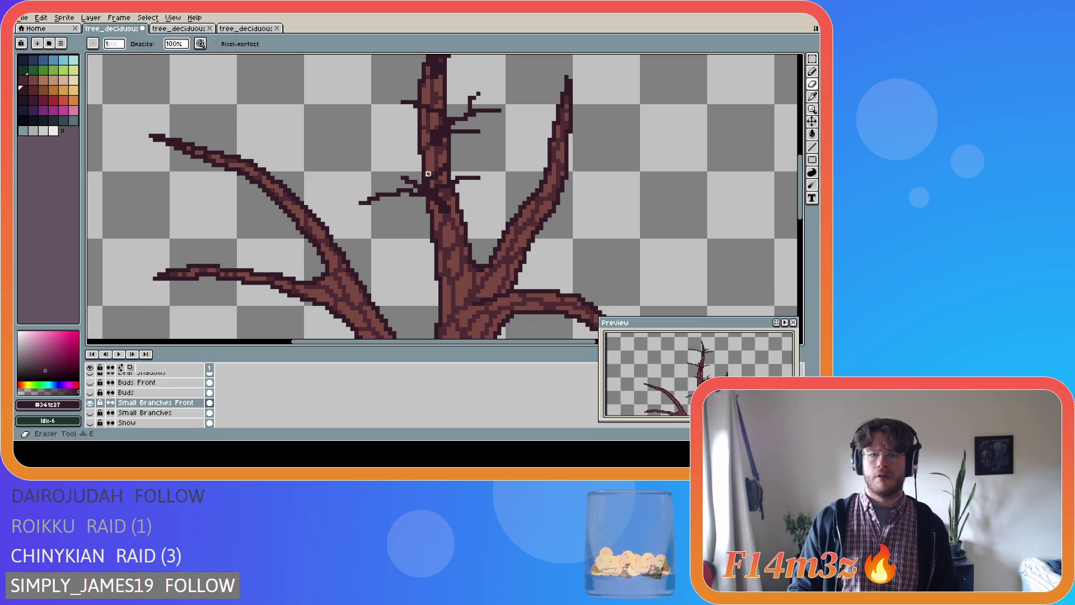
key("b")
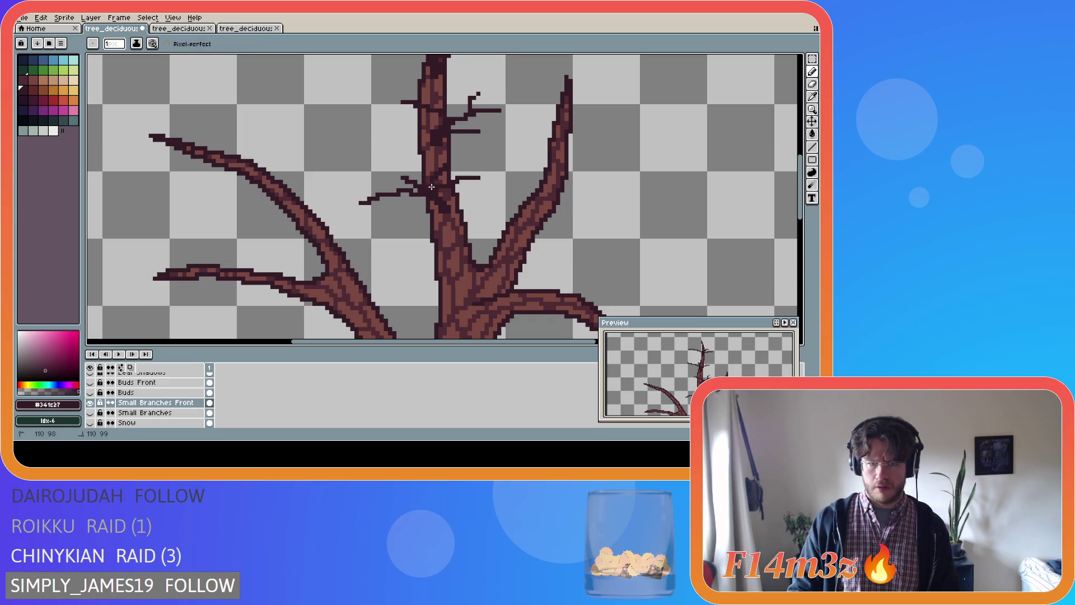
- Hide the Tree layer so only the dark Small Branches Front twigs show on the canvas
scroll(96, 412, "down", 1)
left_click(93, 422)
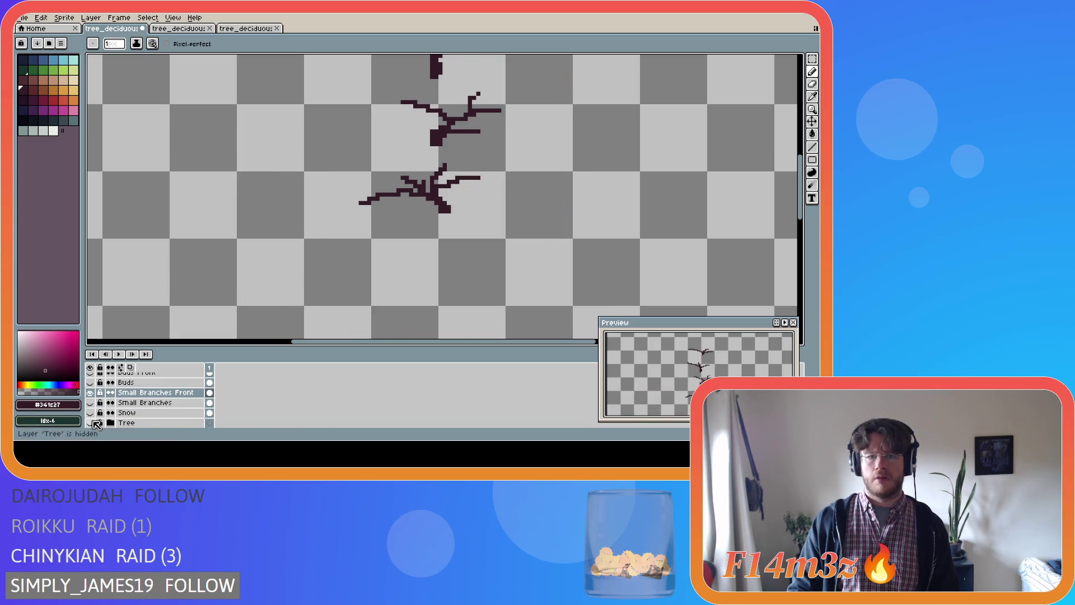
left_click(94, 421)
left_click(93, 421)
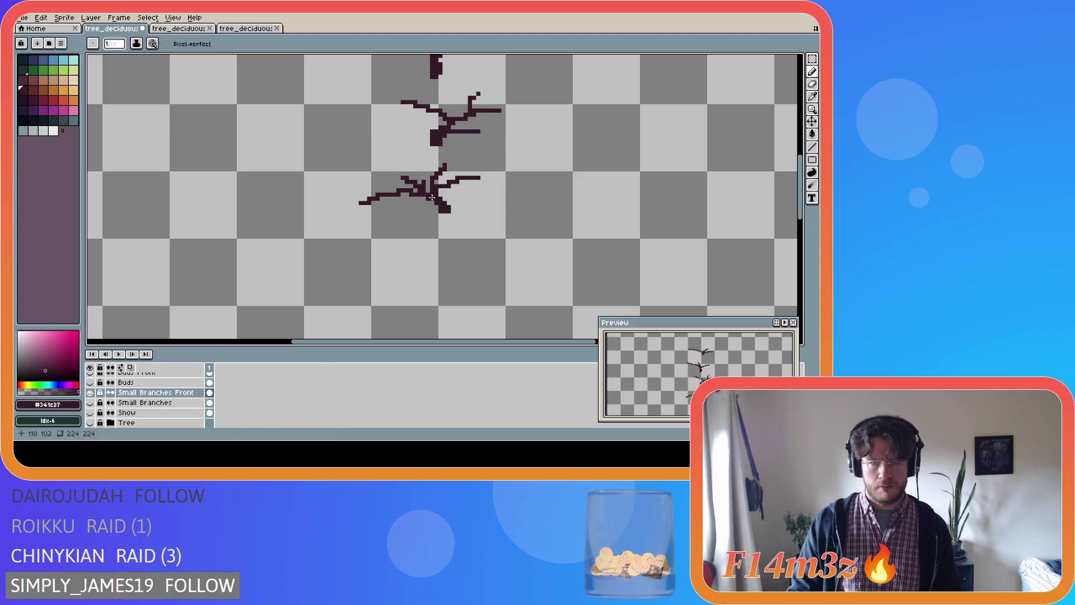
key("e")
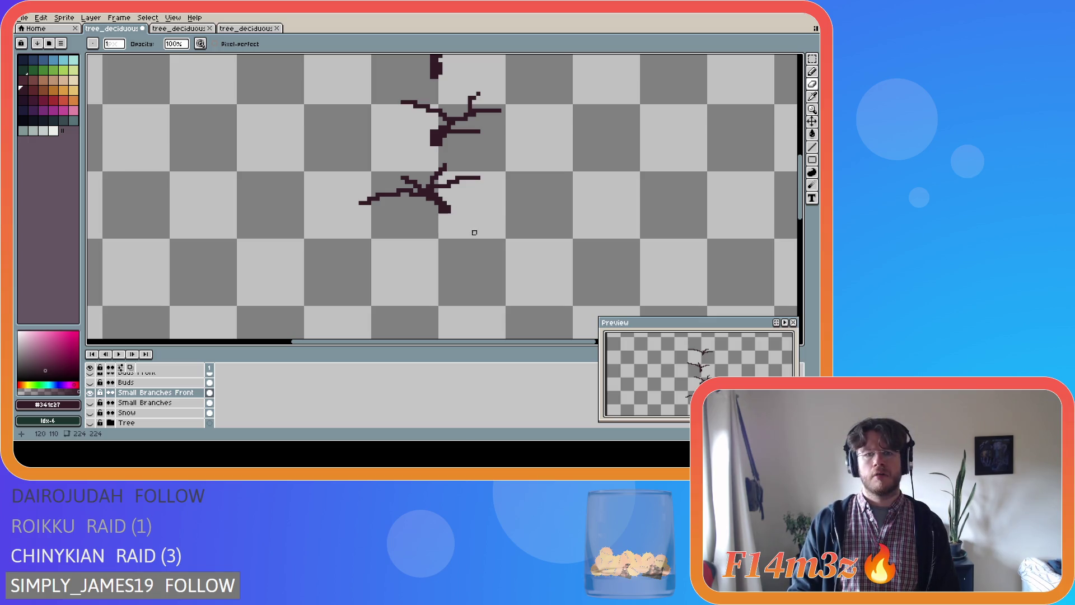
key("v")
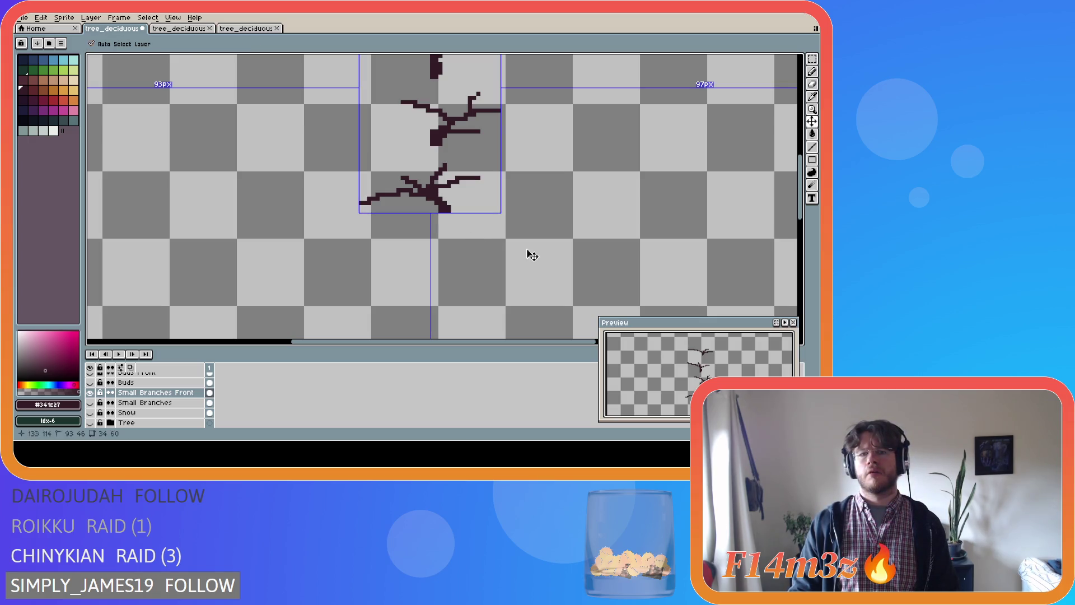
key("e")
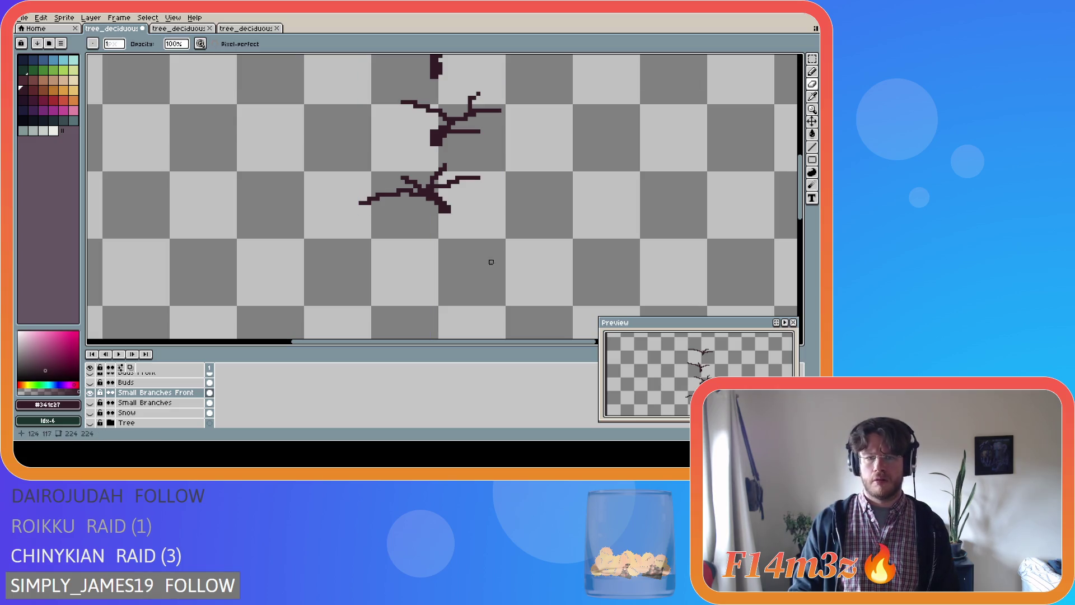
- Show the Tree layer again, try darkening trunk pixels with the pencil, then undo
left_click(90, 422)
scroll(347, 283, "down", 1)
scroll(348, 283, "down", 2)
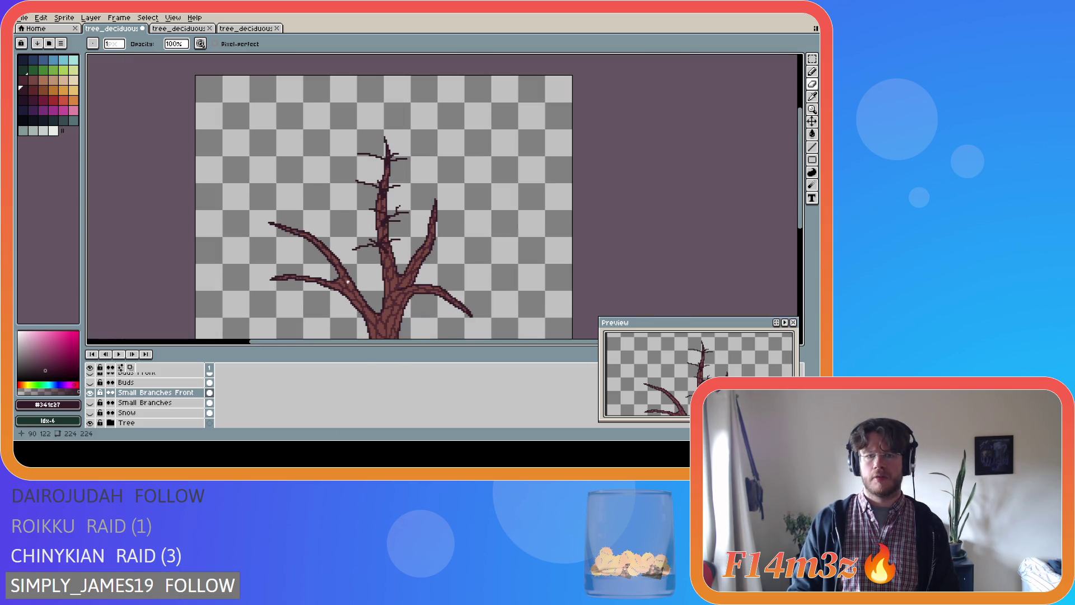
scroll(348, 283, "up", 2)
key("e")
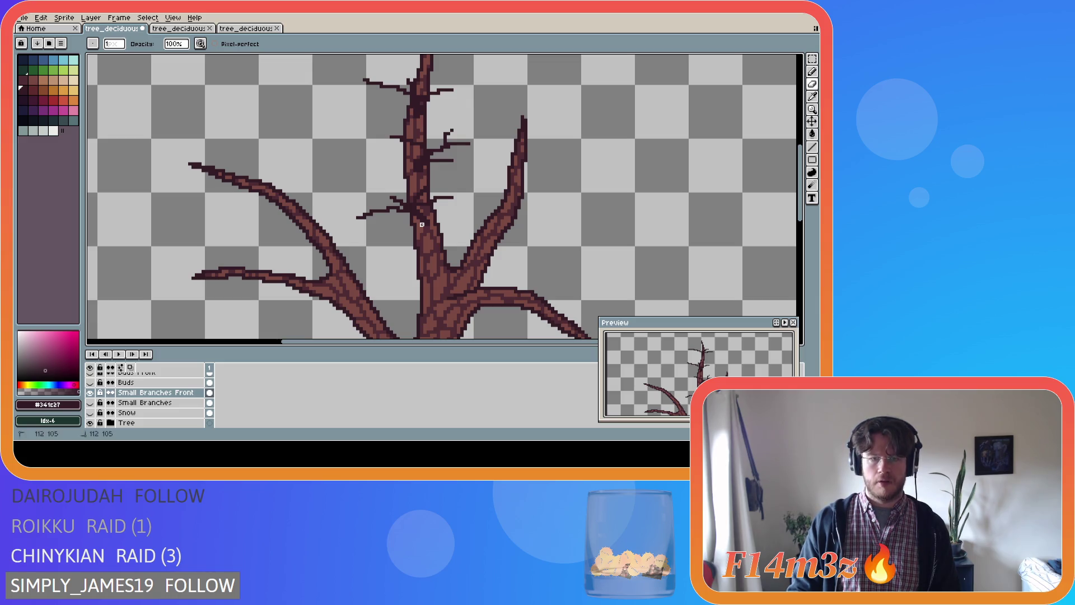
scroll(452, 268, "up", 1)
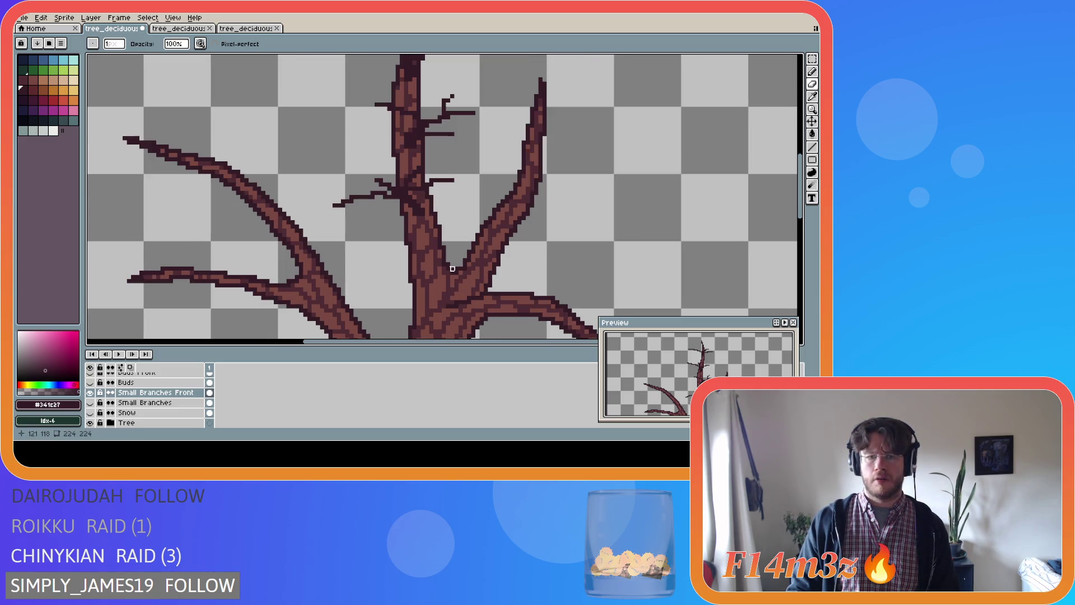
scroll(448, 266, "up", 1)
key("b")
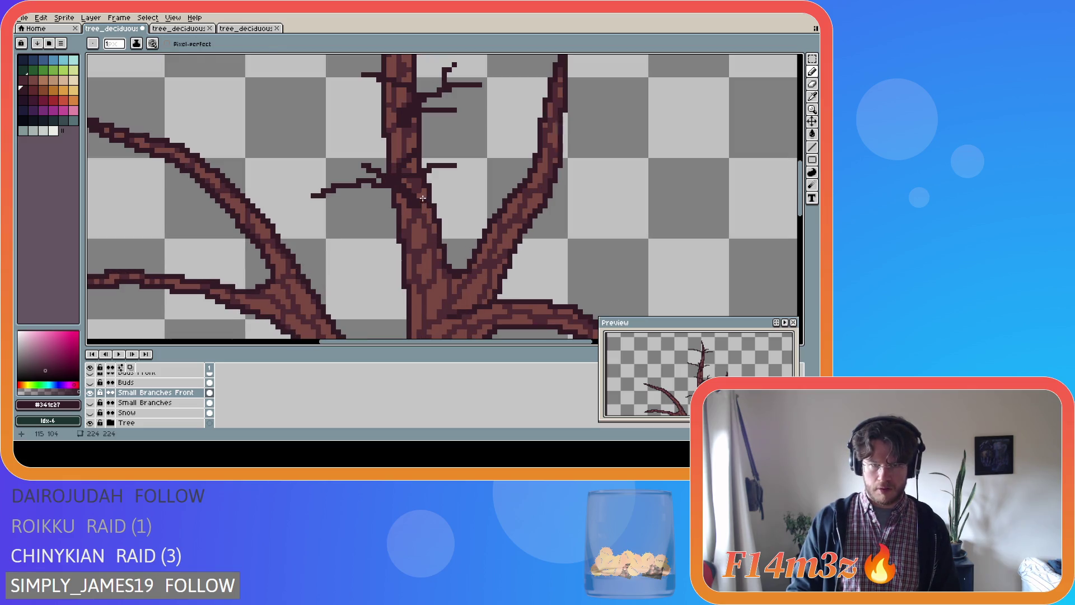
left_click(421, 201)
left_click(423, 203)
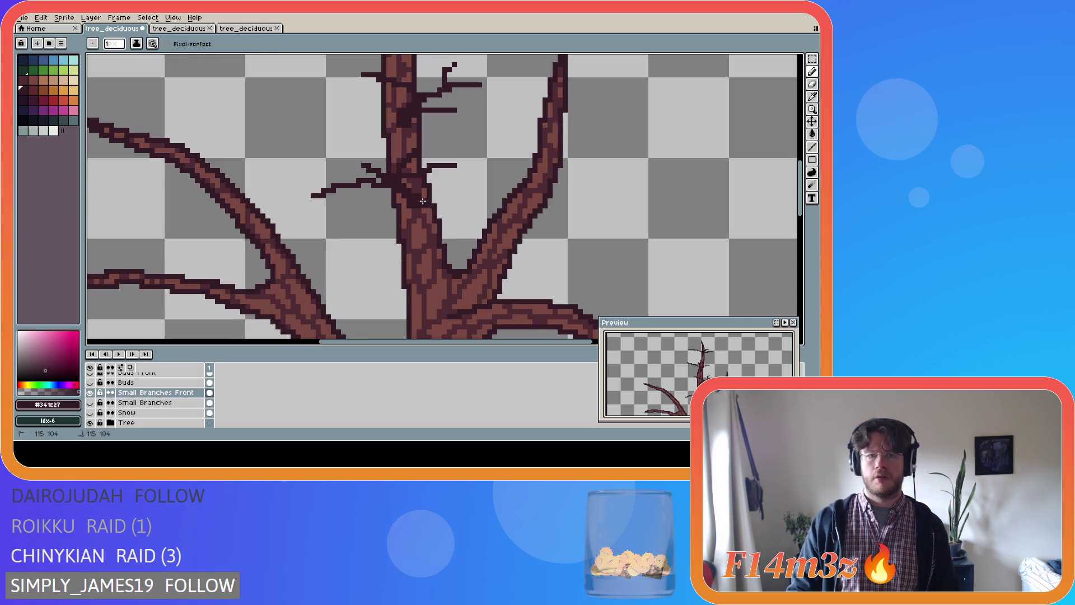
key("ctrl+z")
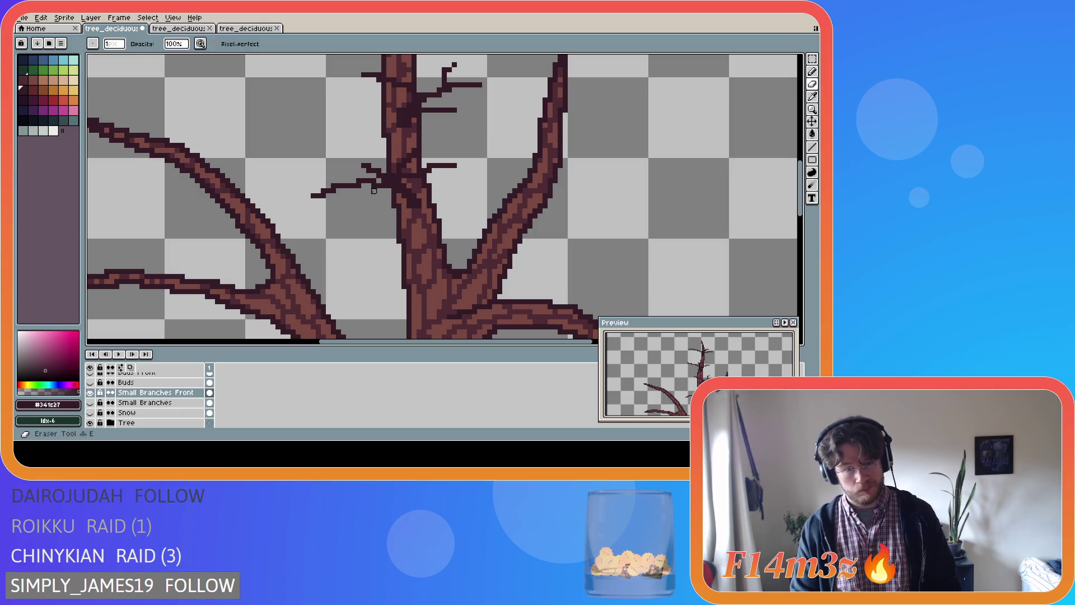
- Toggle the Small Branches Front and Tree layers off and on to compare the tree
scroll(353, 249, "down", 2)
scroll(353, 250, "up", 2)
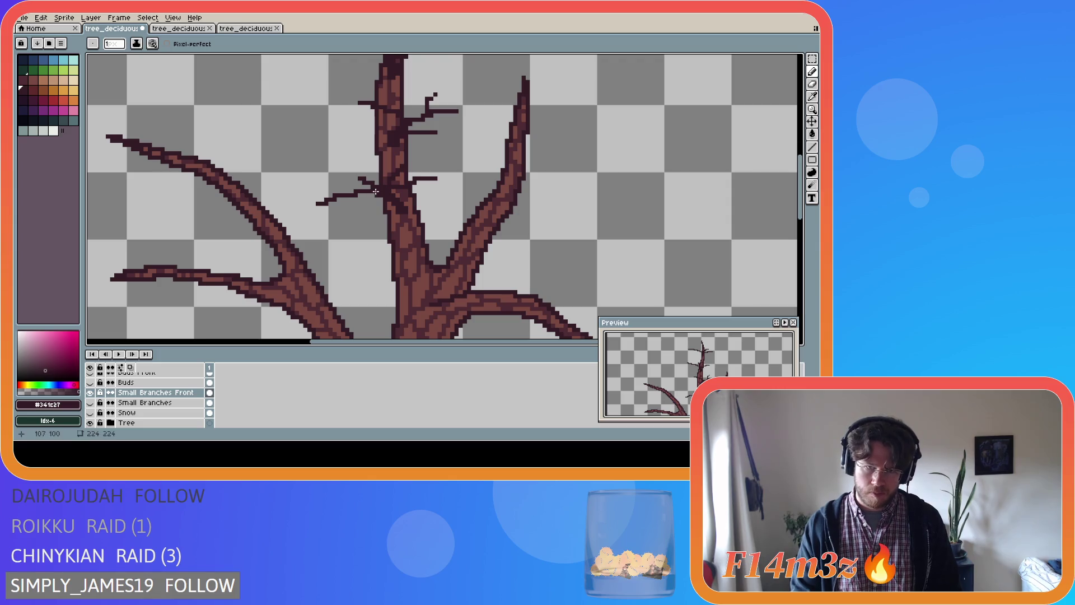
scroll(368, 250, "down", 2)
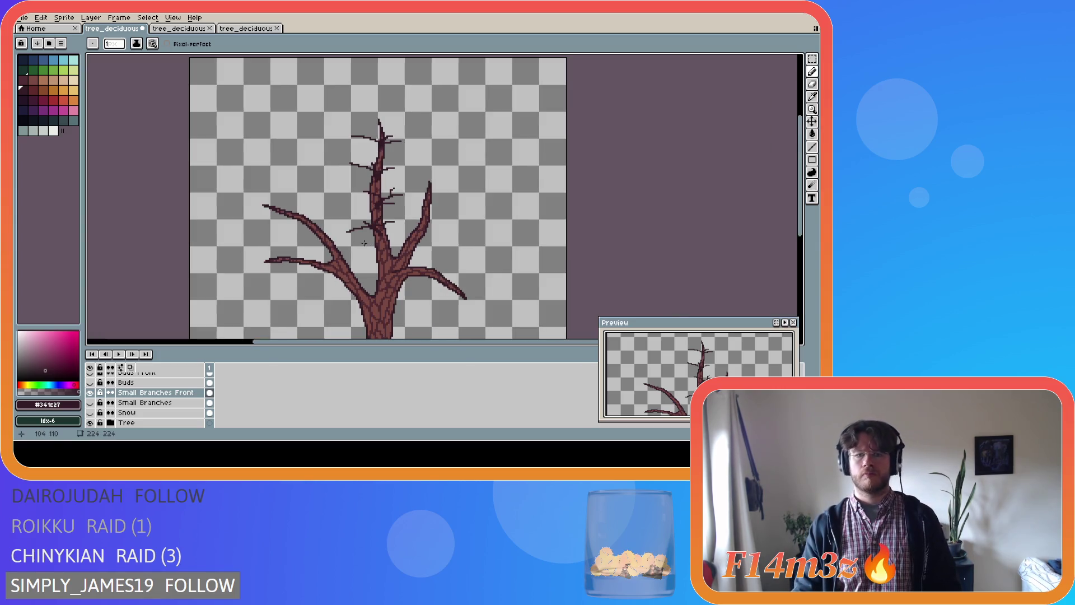
scroll(363, 243, "up", 2)
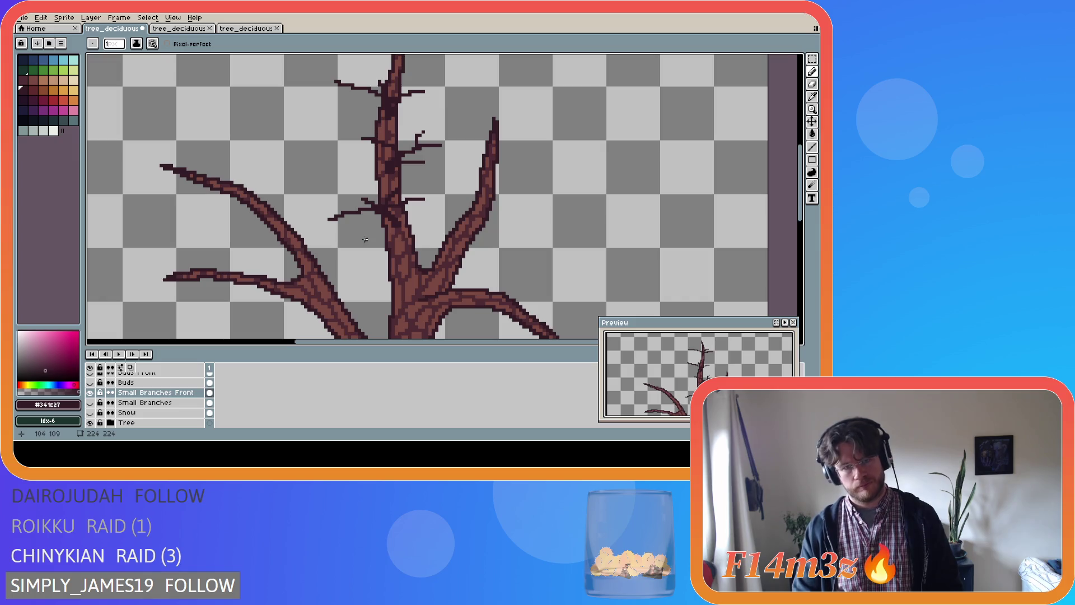
scroll(365, 238, "up", 1)
left_click(90, 393)
left_click(91, 393)
left_click(90, 423)
left_click(91, 423)
- Undo the trial eraser stroke and hide the Tree layer, leaving only the twigs
key("b")
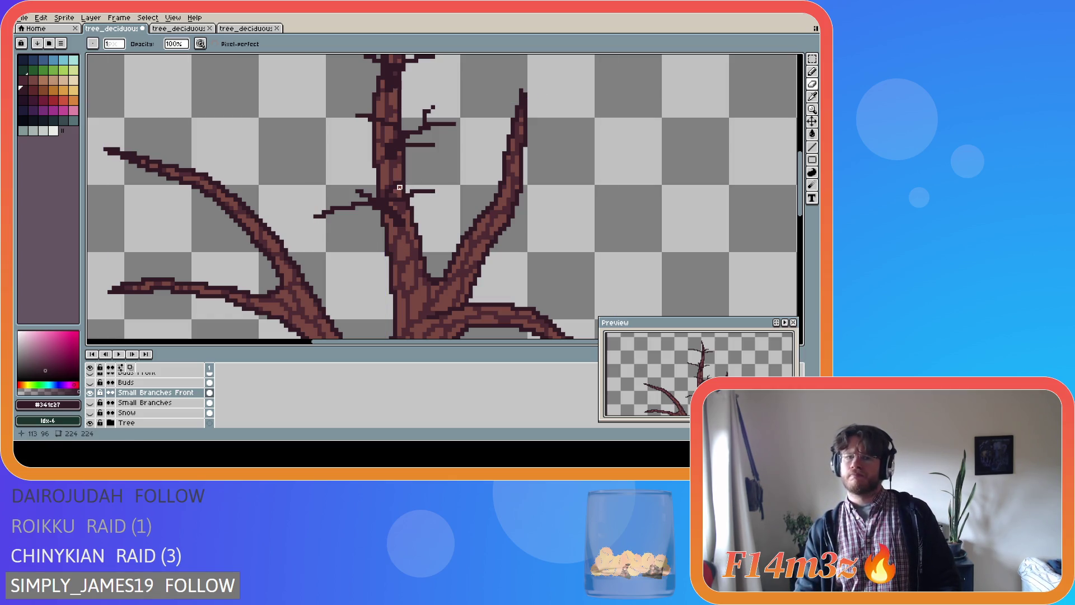
key("v")
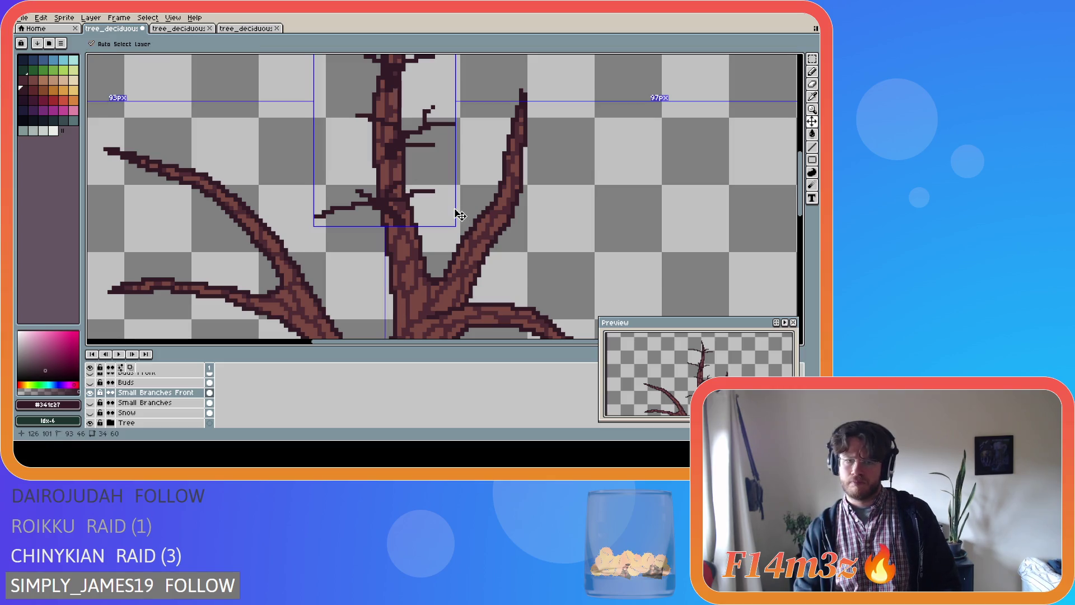
key("b")
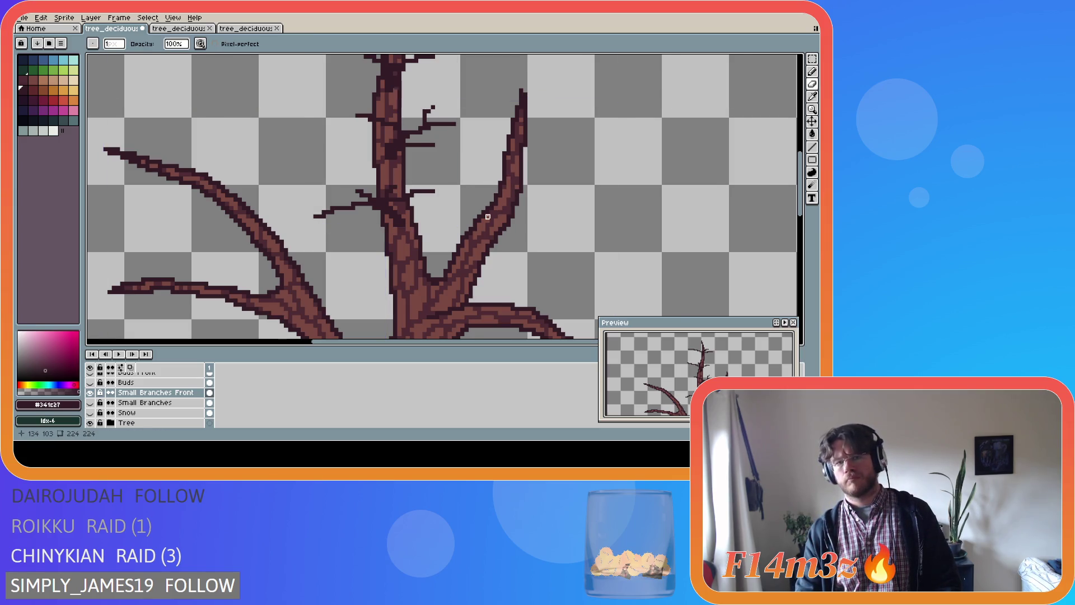
scroll(488, 216, "down", 2)
key("ctrl+z")
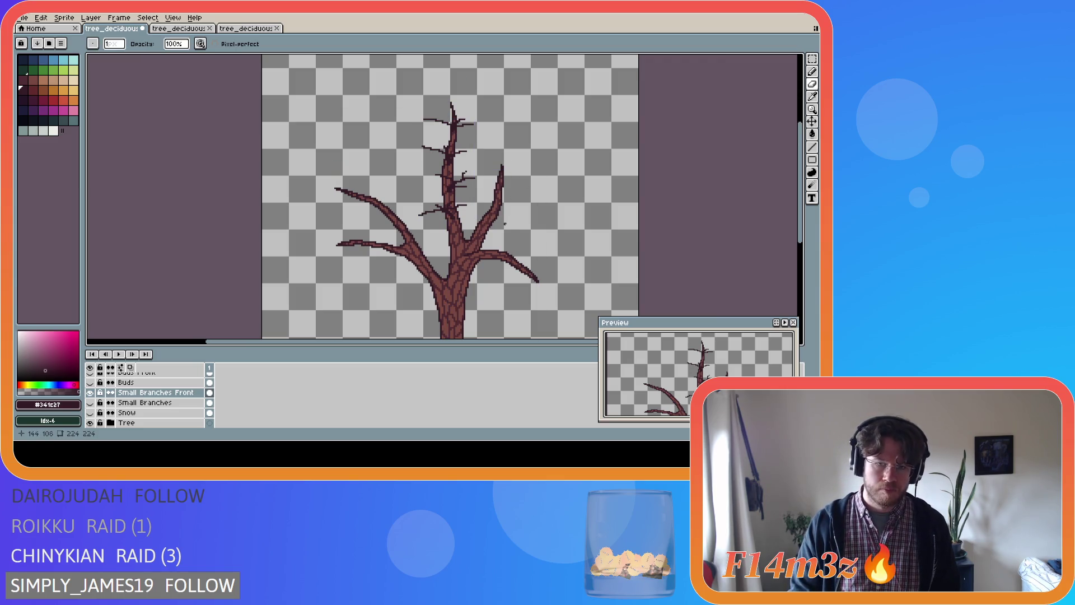
scroll(449, 228, "up", 2)
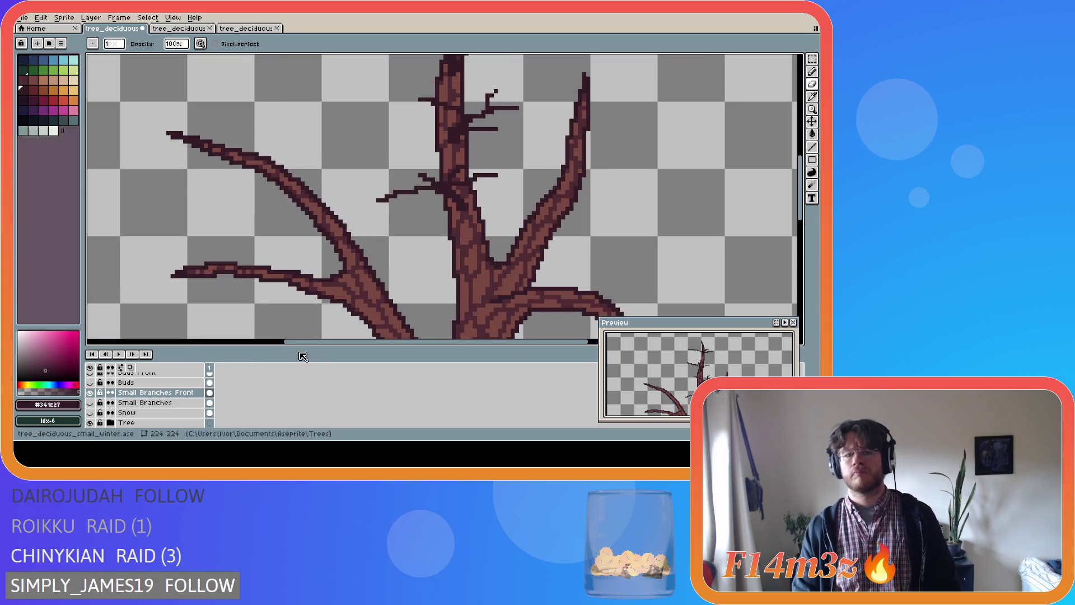
left_click(90, 423)
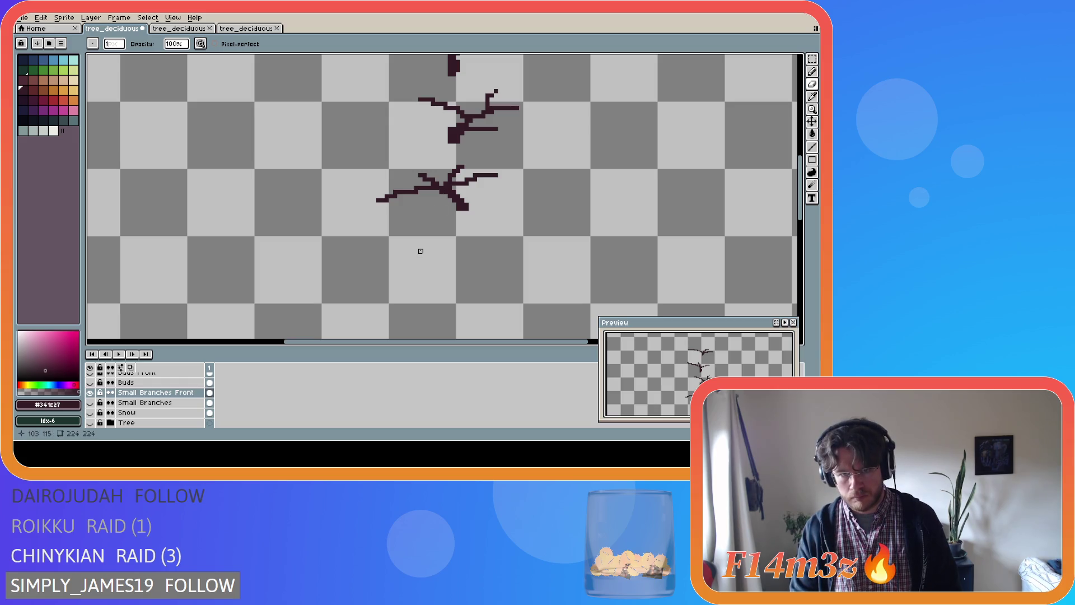
left_click_drag(441, 196, 437, 192)
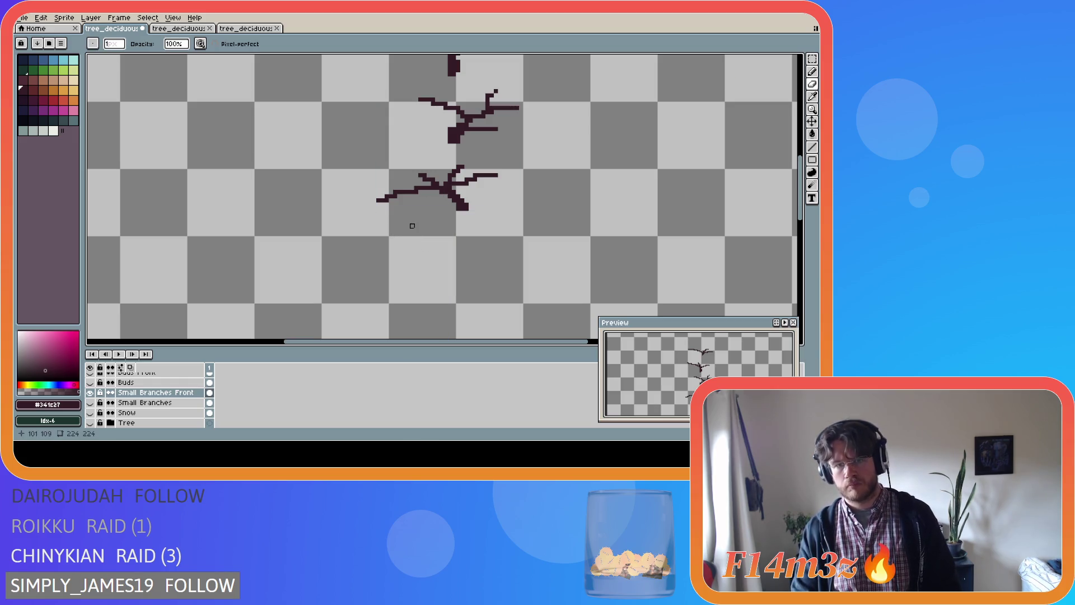
key("e")
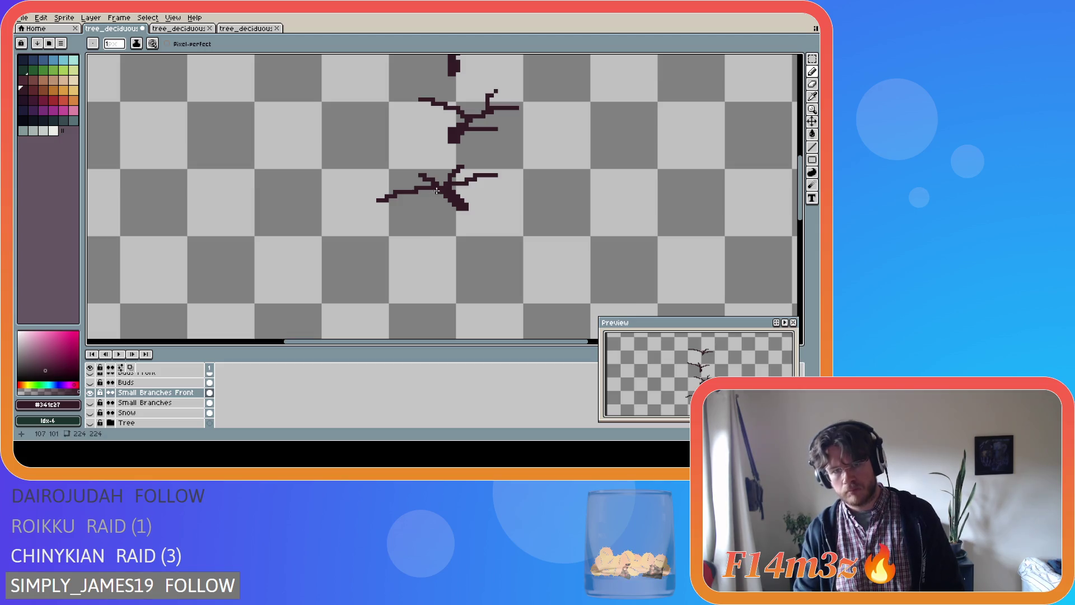
key("ctrl+z")
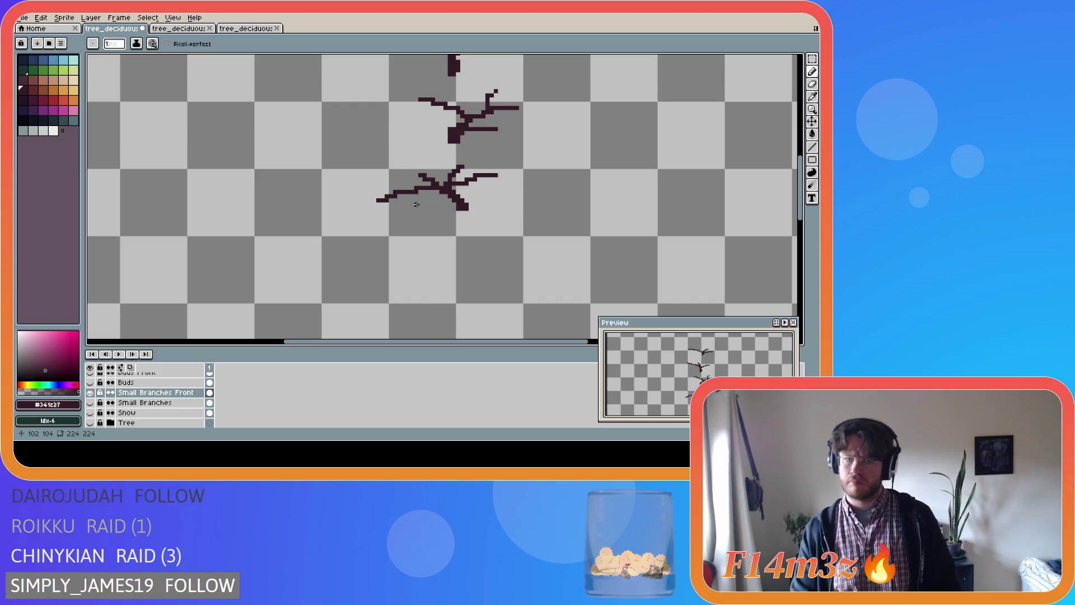
key("m")
left_click_drag(368, 214, 449, 183)
left_click(533, 188)
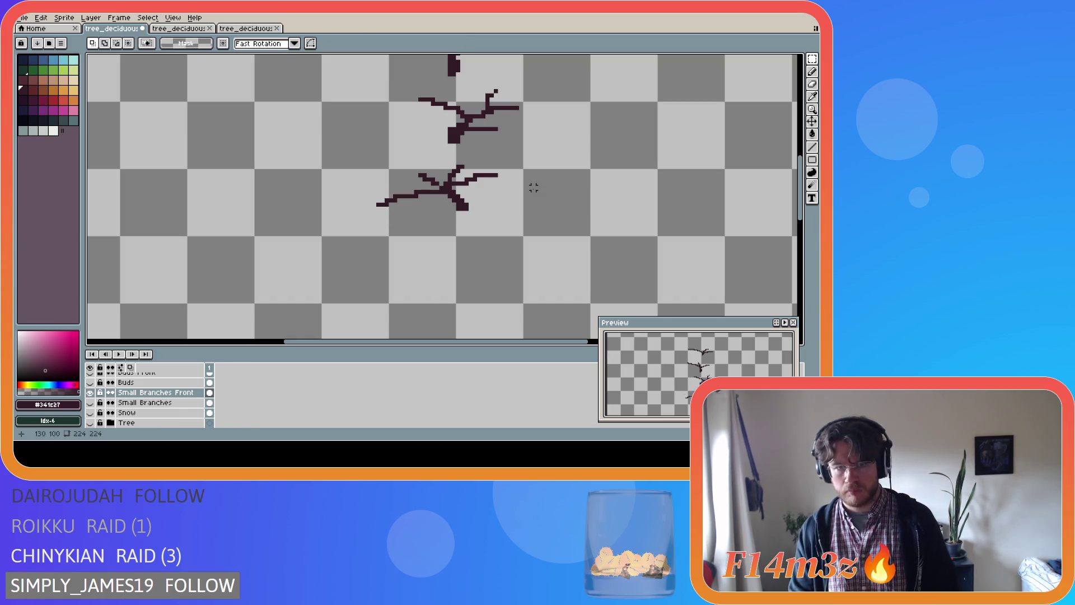
key("b")
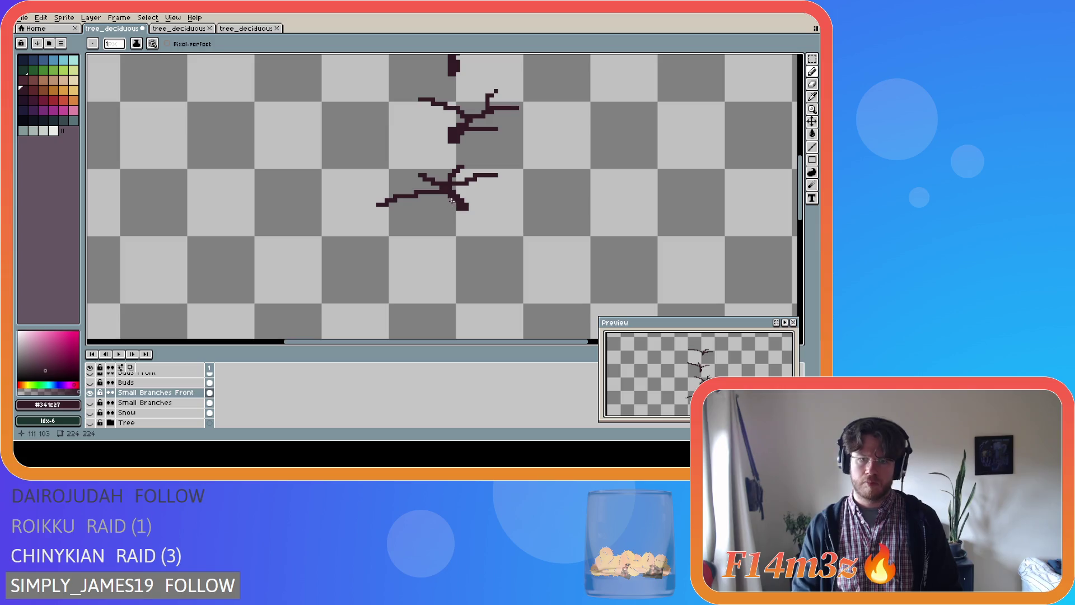
key("e")
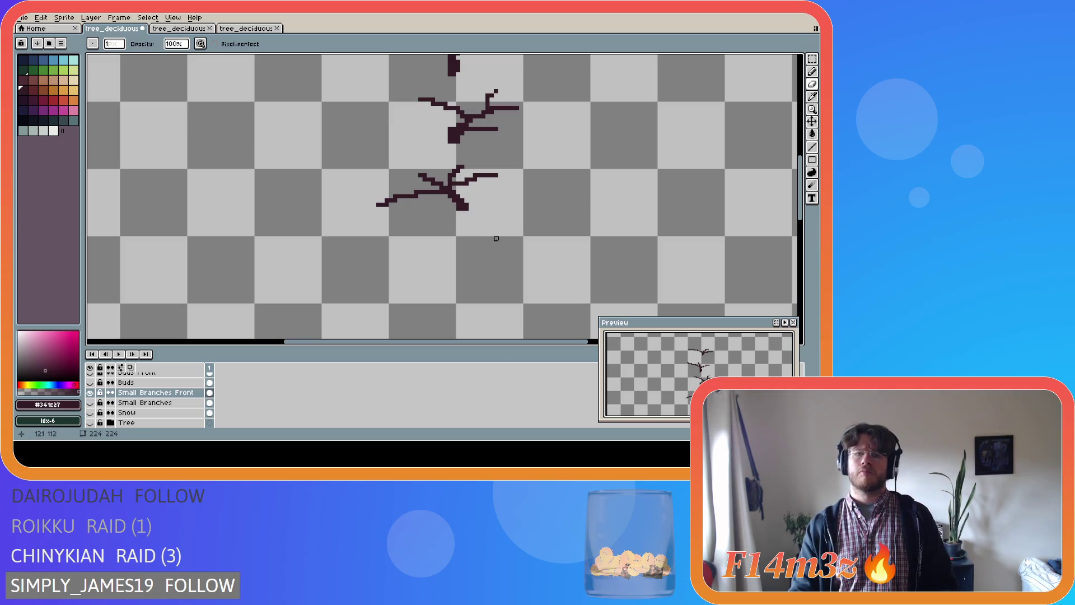
key("b")
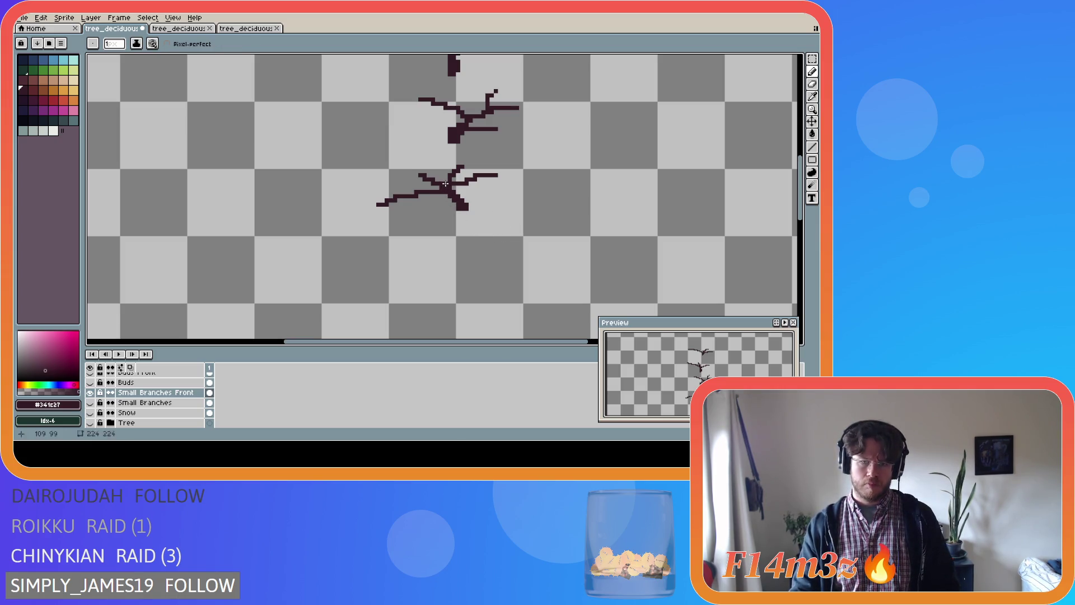
key("v")
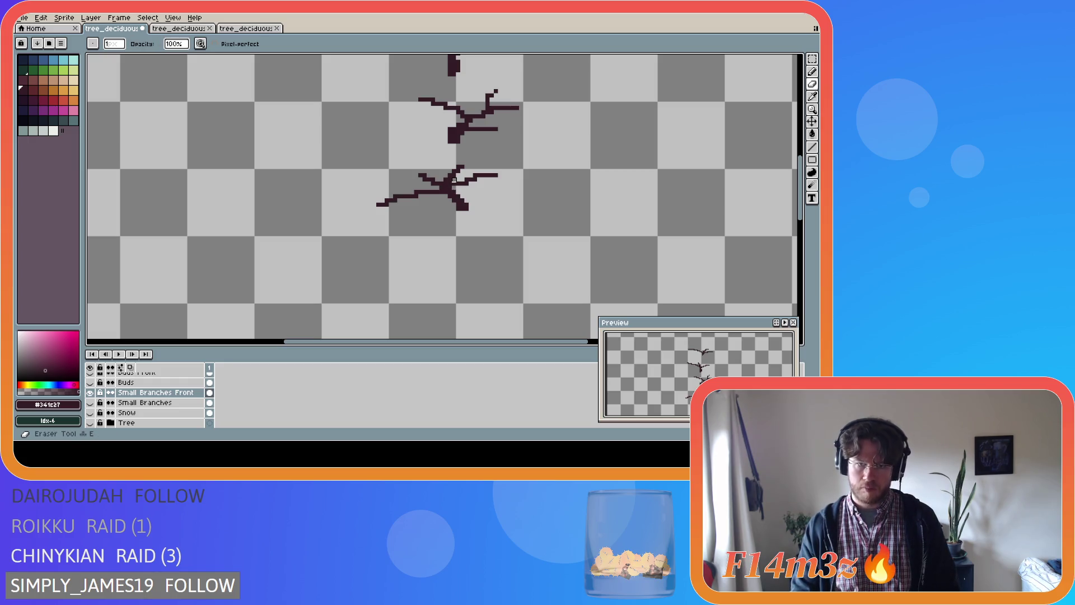
key("e")
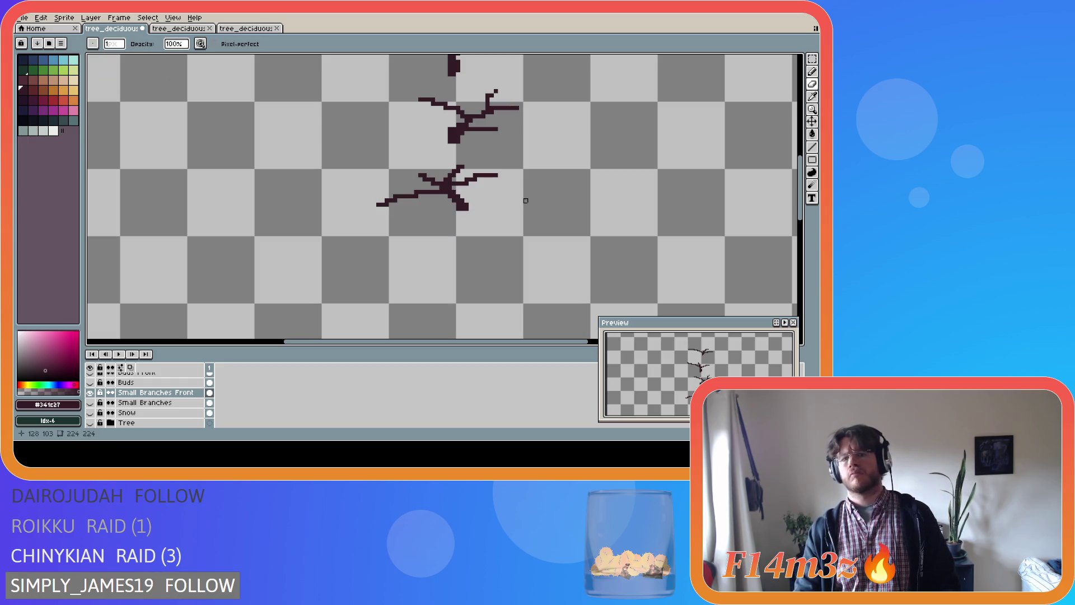
scroll(488, 225, "down", 2)
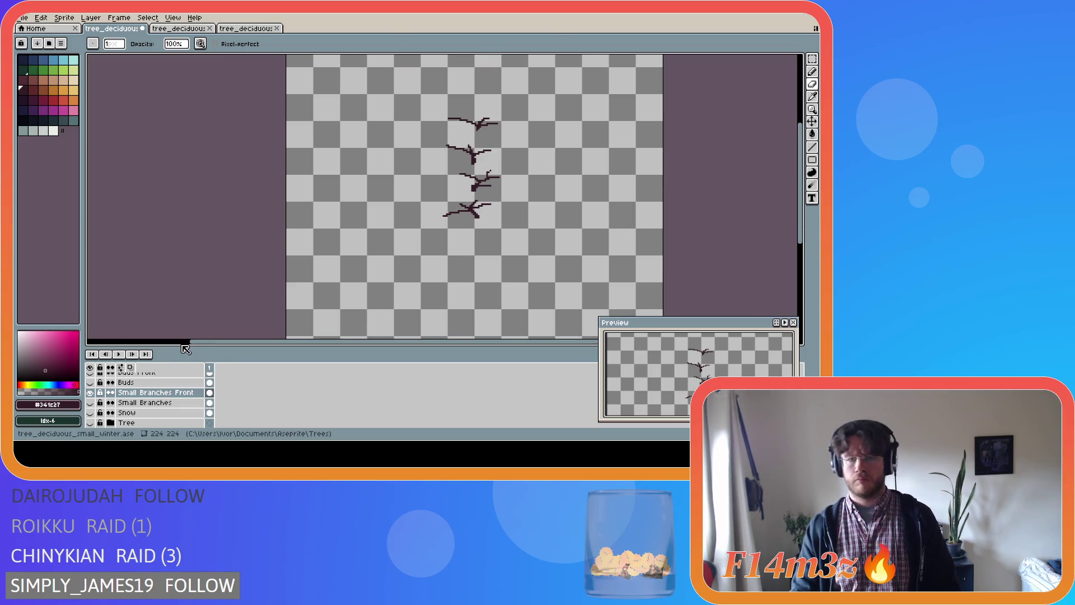
- Make the Tree layer visible again so the brown trunk and large branches appear under the twigs
left_click(90, 423)
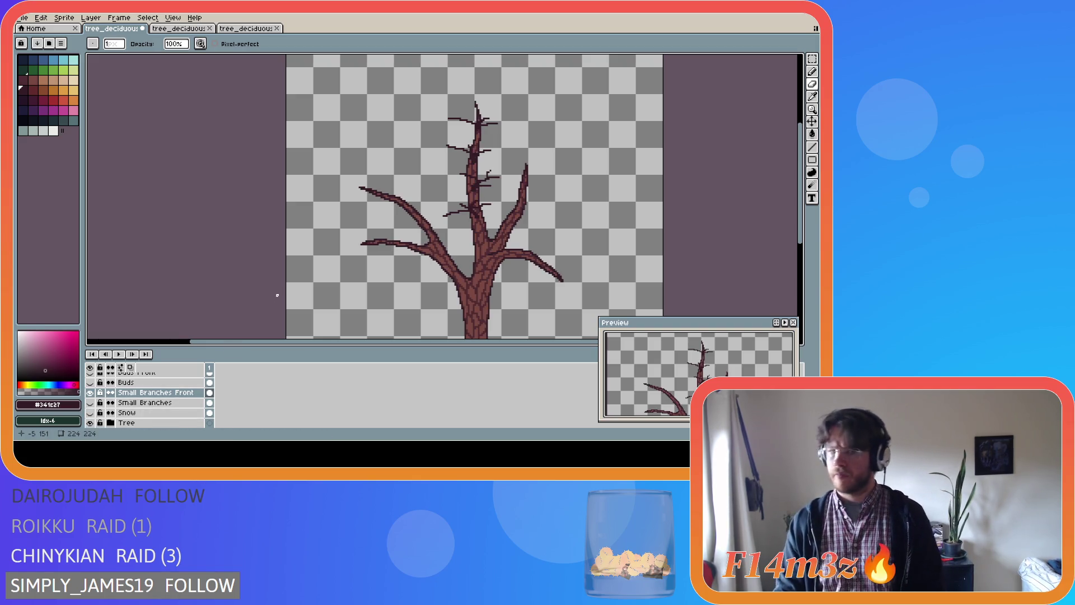
scroll(418, 263, "up", 1)
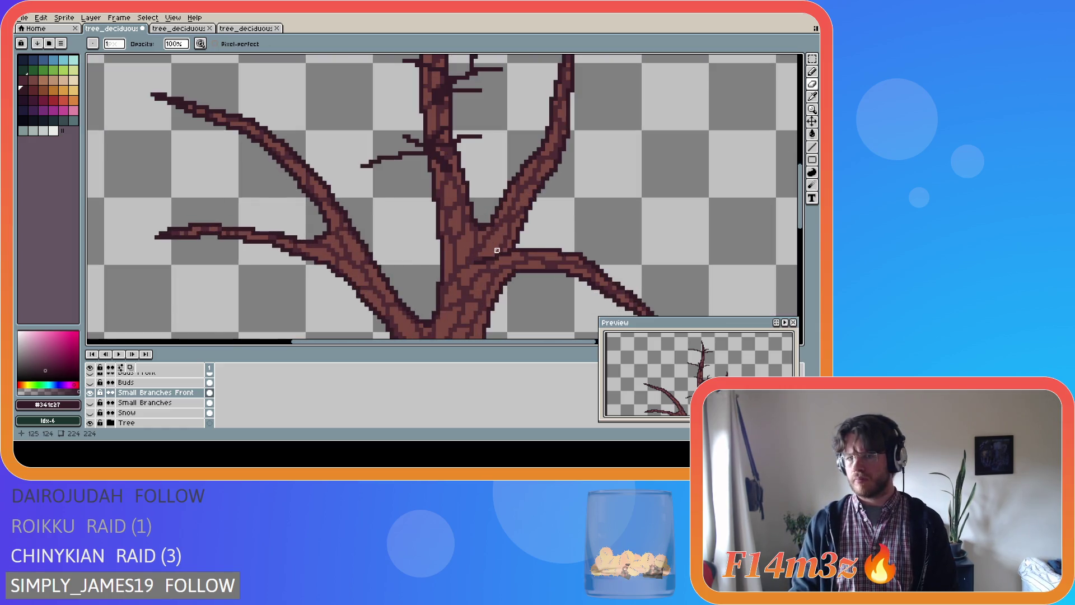
scroll(492, 250, "up", 1)
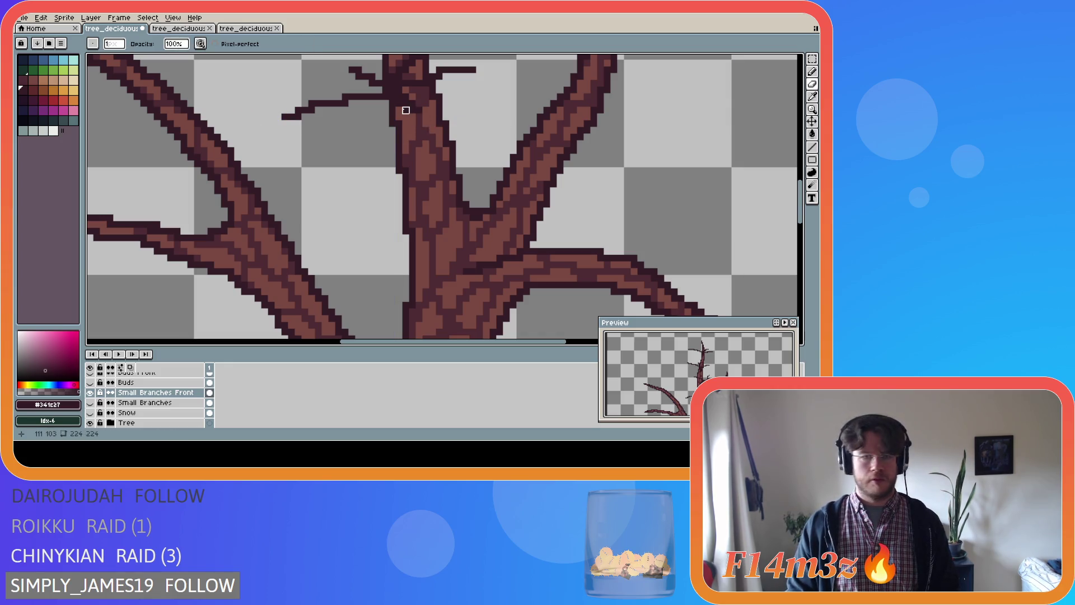
key("e")
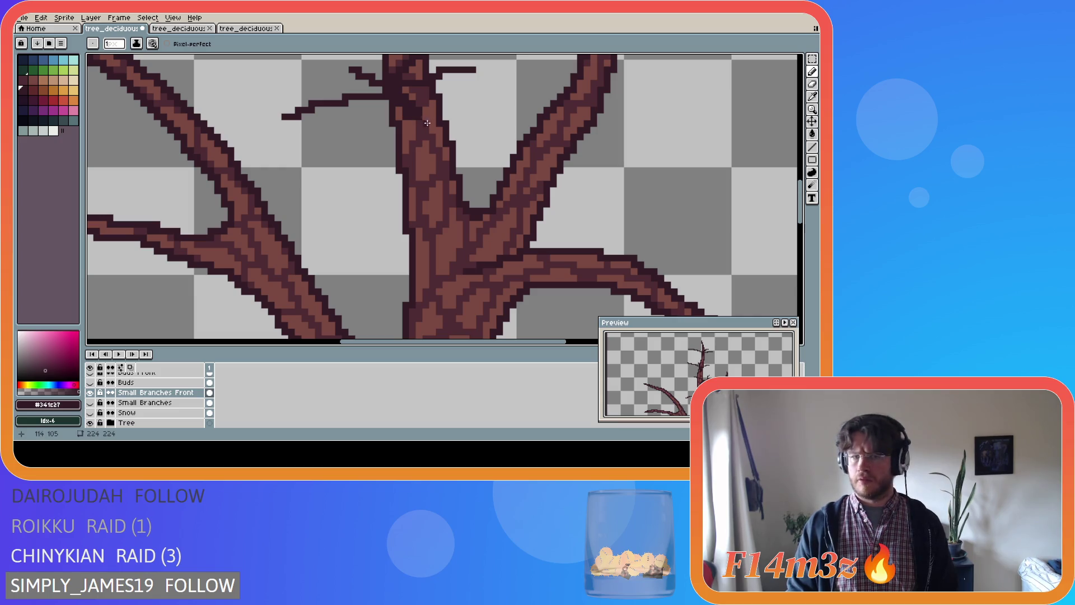
scroll(426, 122, "down", 3)
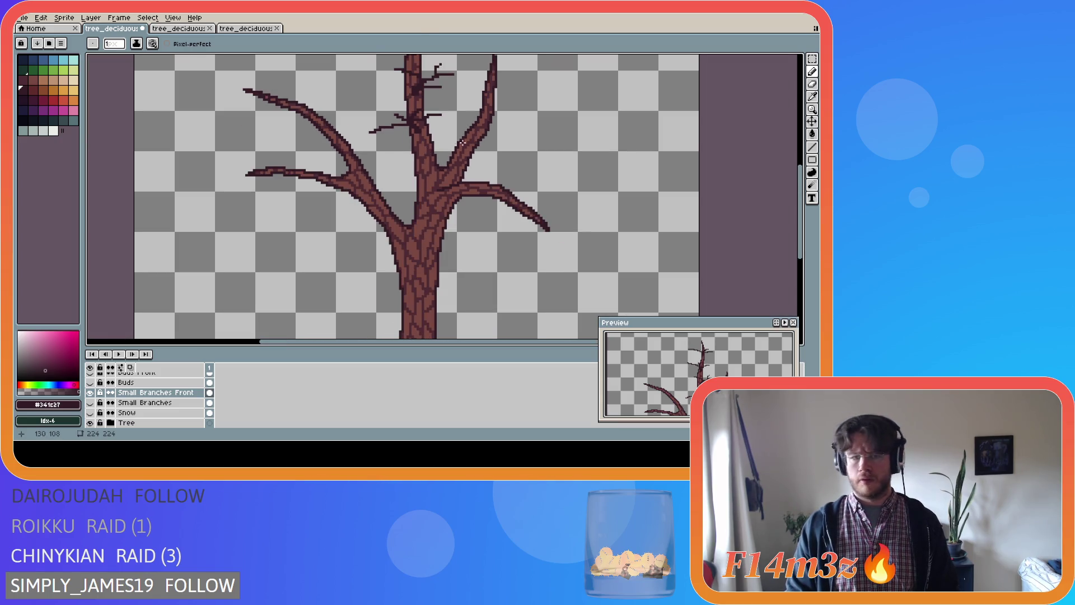
scroll(443, 145, "down", 2)
scroll(428, 152, "up", 1)
scroll(424, 151, "down", 1)
- Turn on the Small Branches layer to show thin dark twigs across the whole tree
left_click(89, 404)
left_click(89, 403)
scroll(450, 143, "up", 3)
scroll(410, 106, "down", 1)
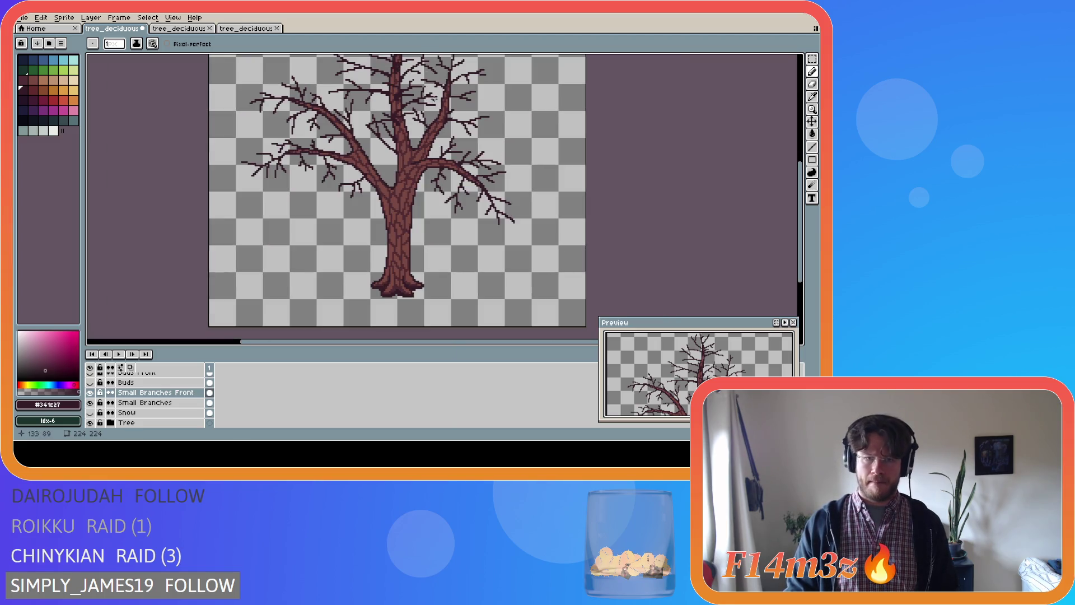
left_click_drag(801, 185, 801, 166)
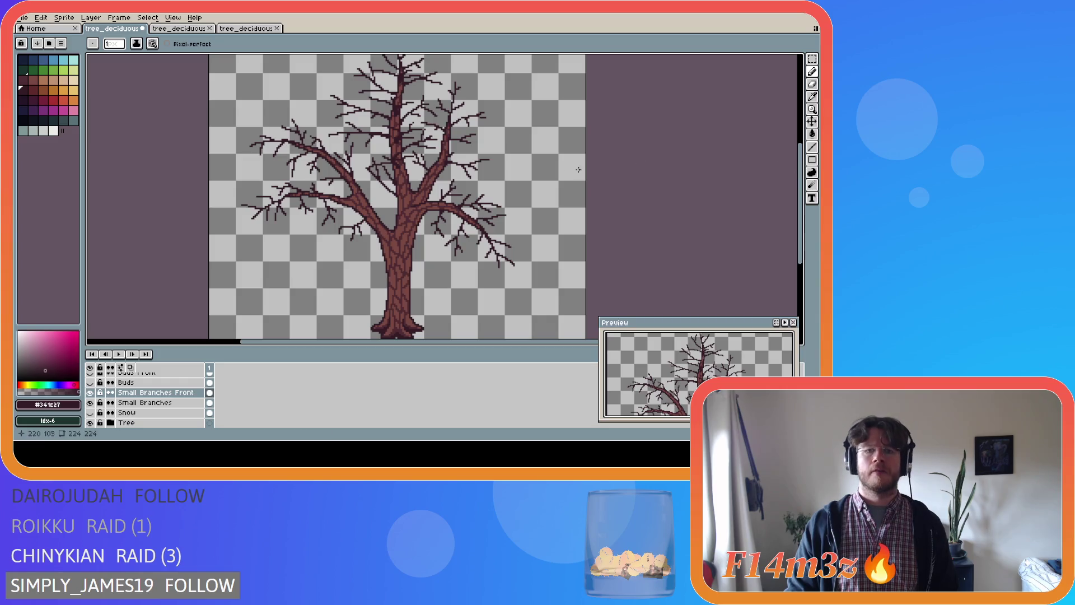
- Try nudging a rectangular selection of the trunk fork one pixel left, then undo it
key("m")
left_click_drag(350, 203, 461, 147)
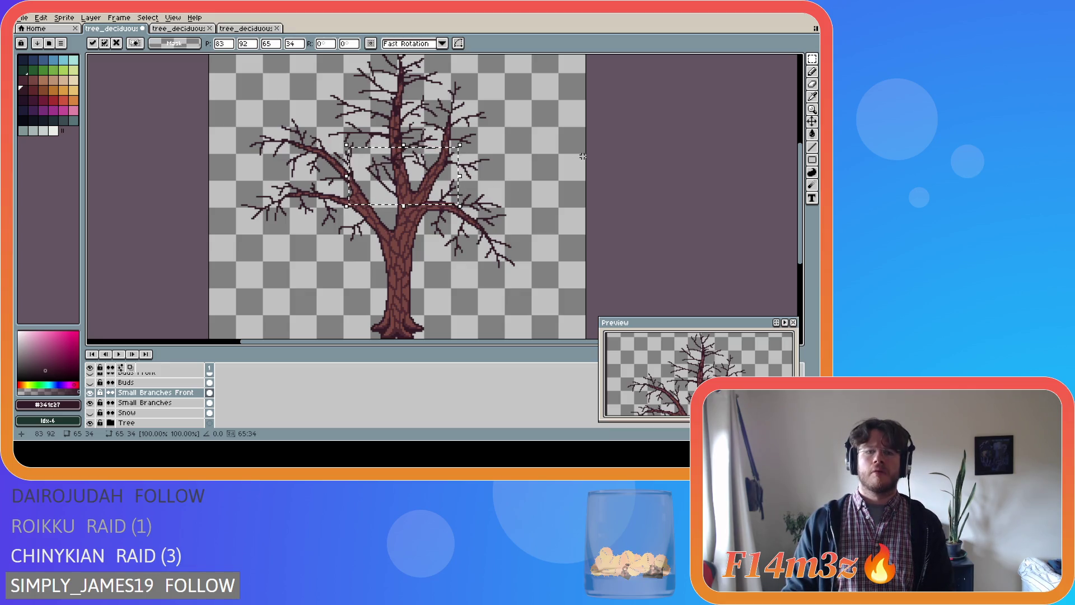
key("Left")
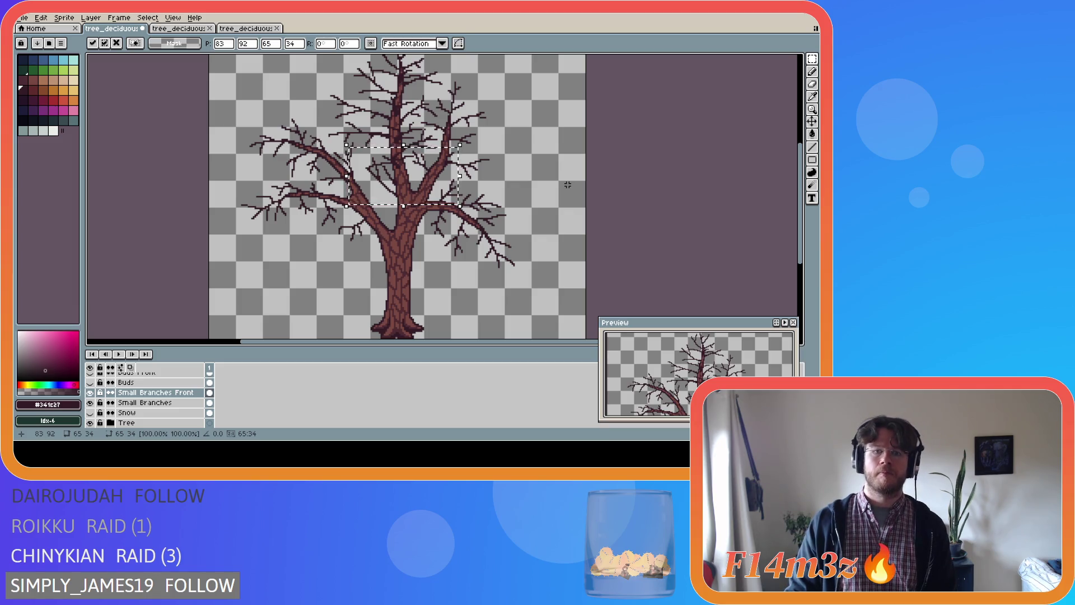
key("Return")
key("ctrl+z")
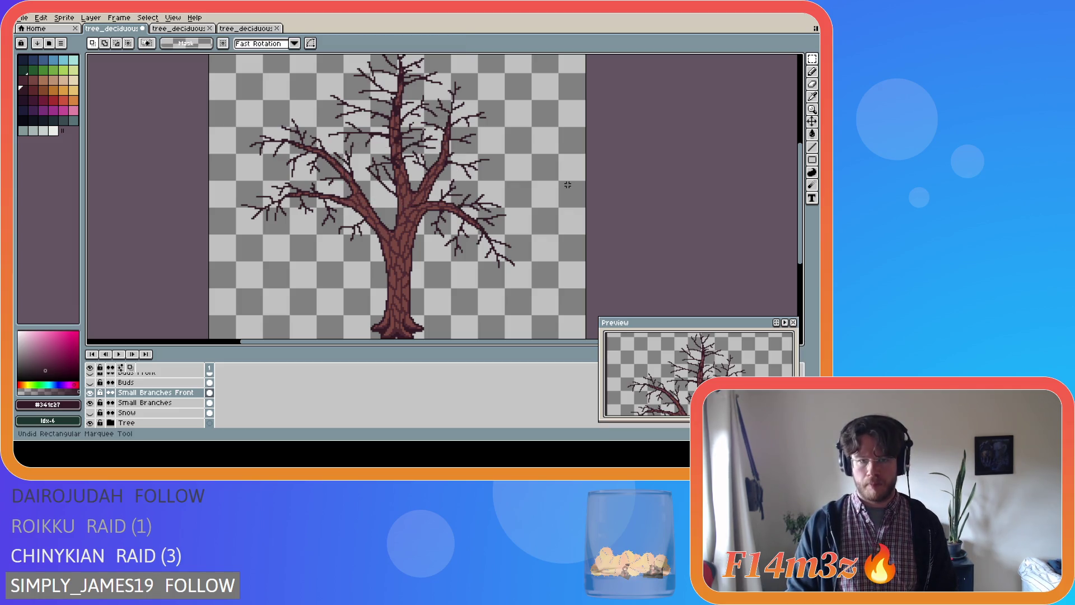
key("e")
scroll(413, 148, "up", 3)
- Erase a few branch pixels as a trial, then undo the erasure
left_click(413, 148)
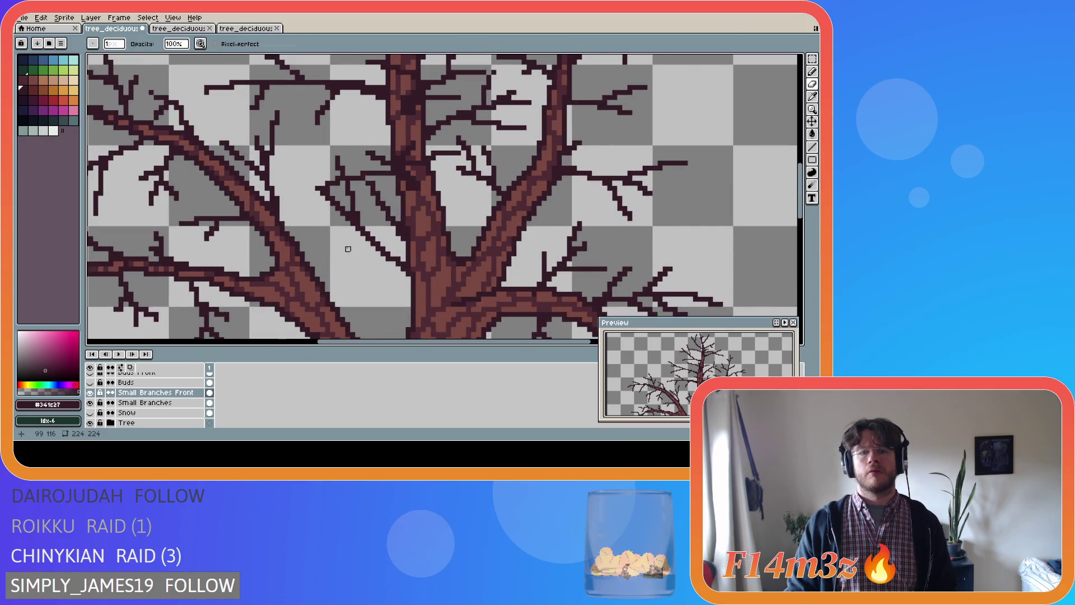
scroll(353, 247, "down", 3)
left_click(89, 393)
left_click(89, 393)
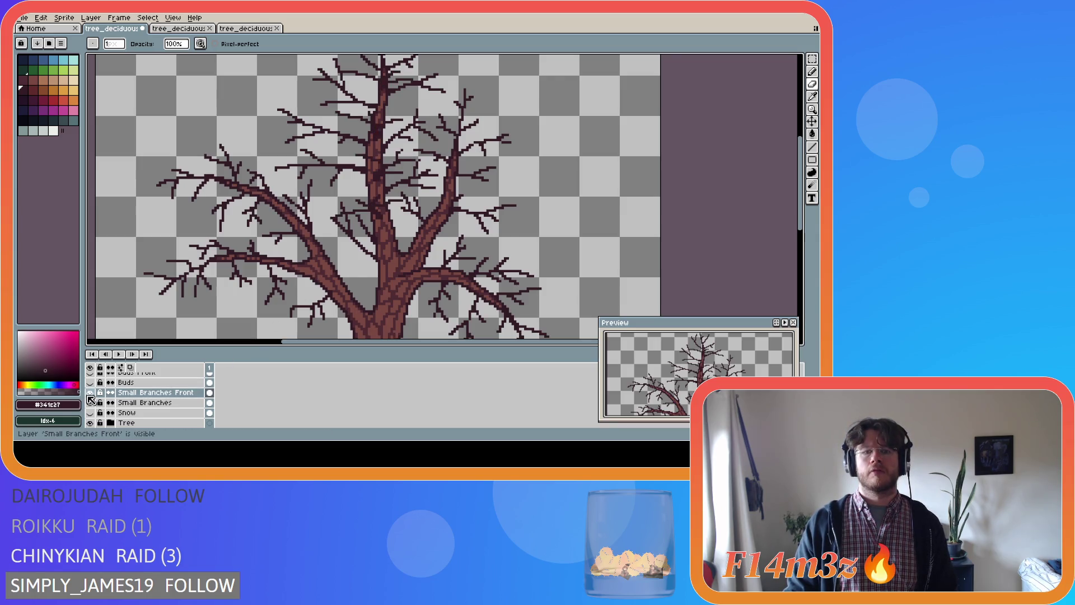
key("ctrl+z")
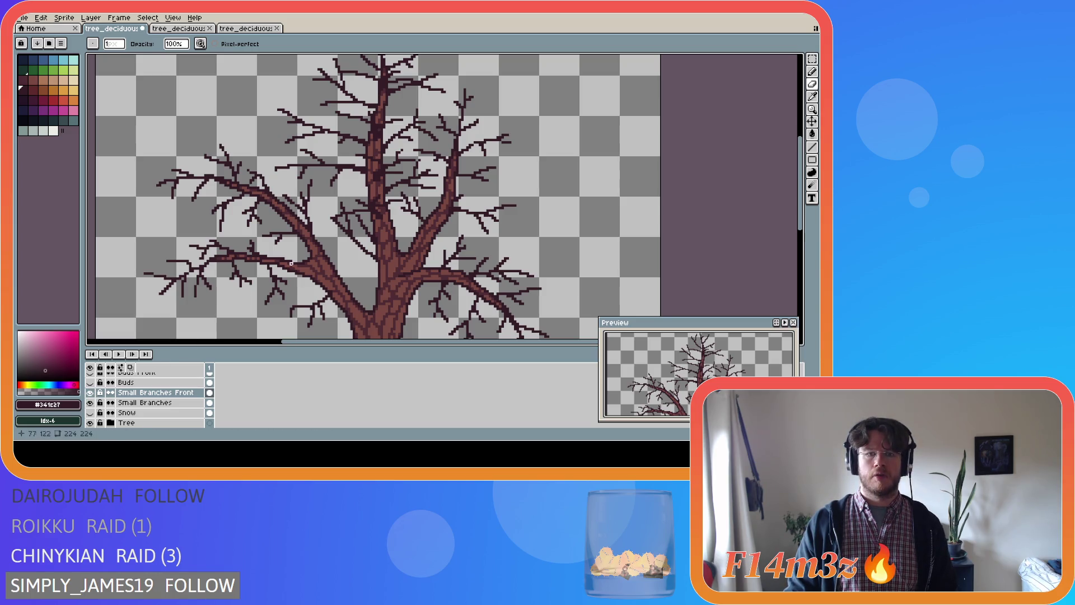
- Toggle the Small Branches Front layer repeatedly to compare the tree with and without front twigs
left_click(93, 393)
left_click(93, 393)
left_click(92, 393)
left_click(93, 393)
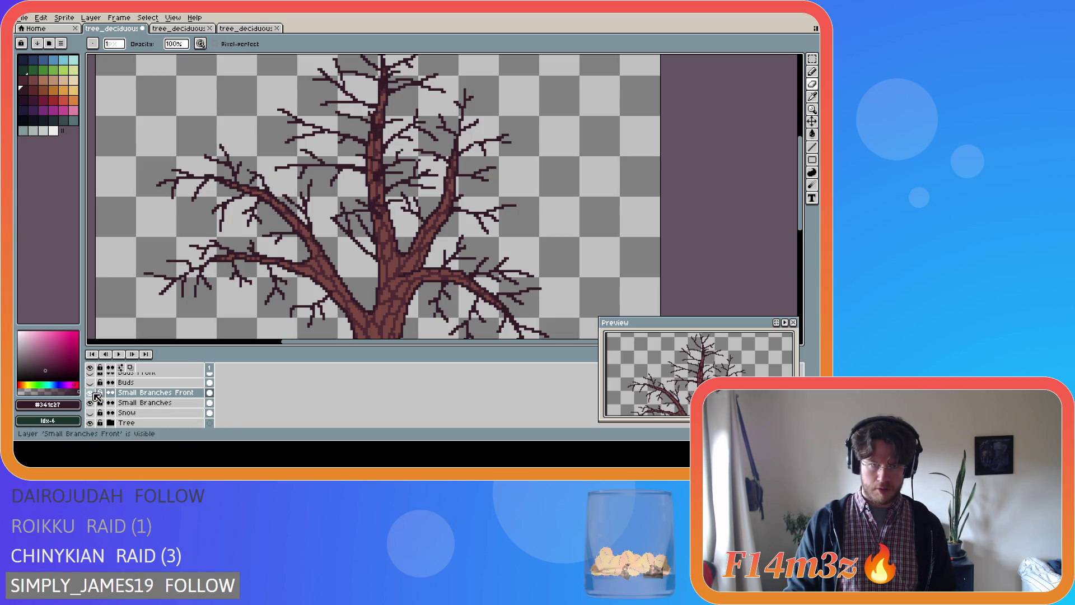
left_click(93, 393)
left_click(93, 393)
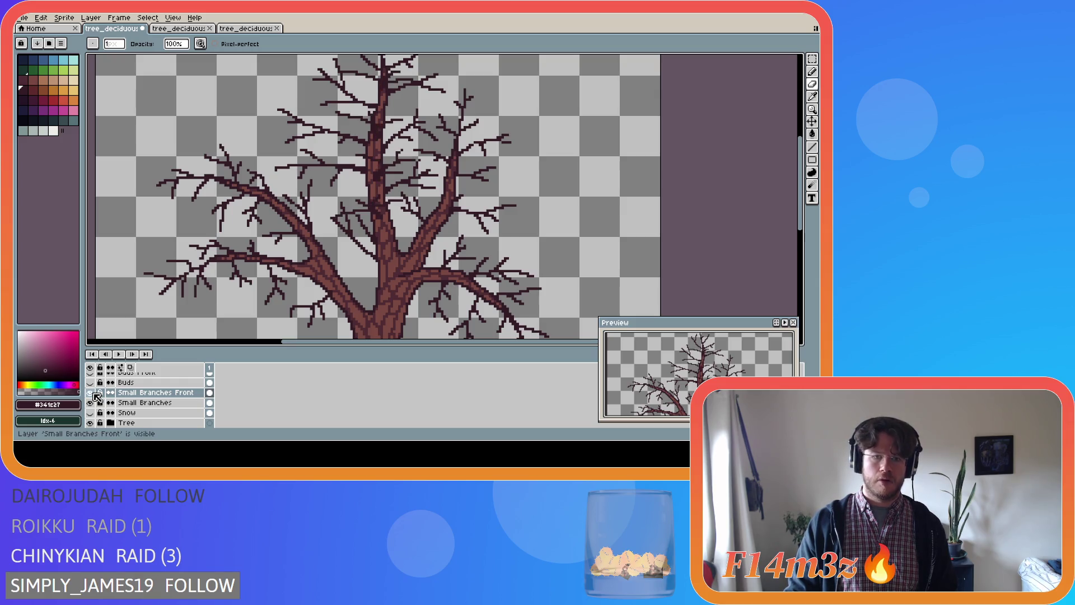
left_click(95, 394)
left_click(94, 394)
left_click(94, 393)
left_click(94, 393)
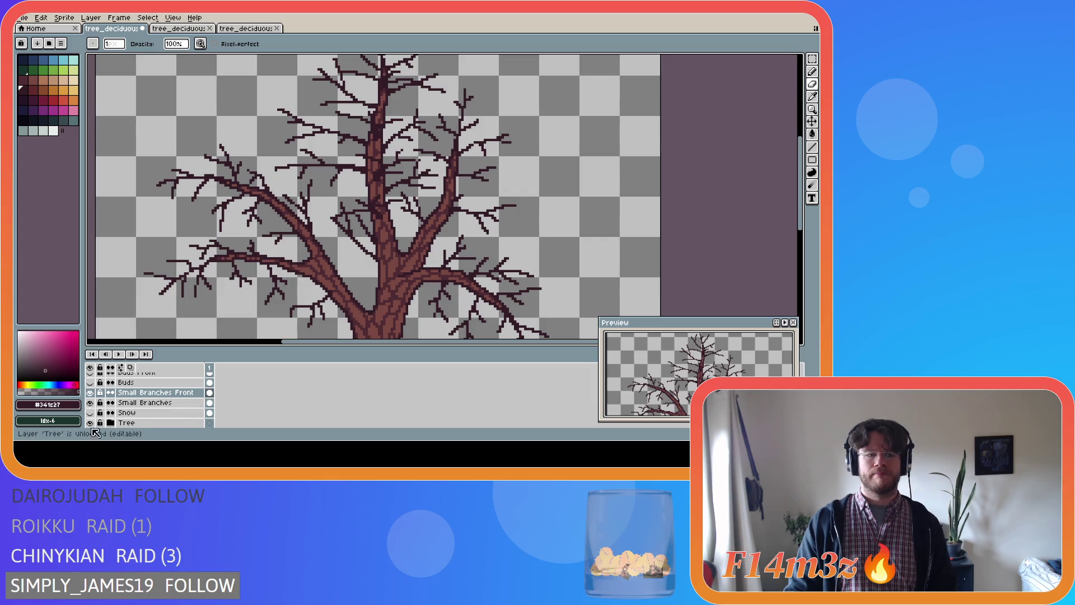
- Show the Buds leaf layer and move Small Branches Front above Buds
left_click(91, 383)
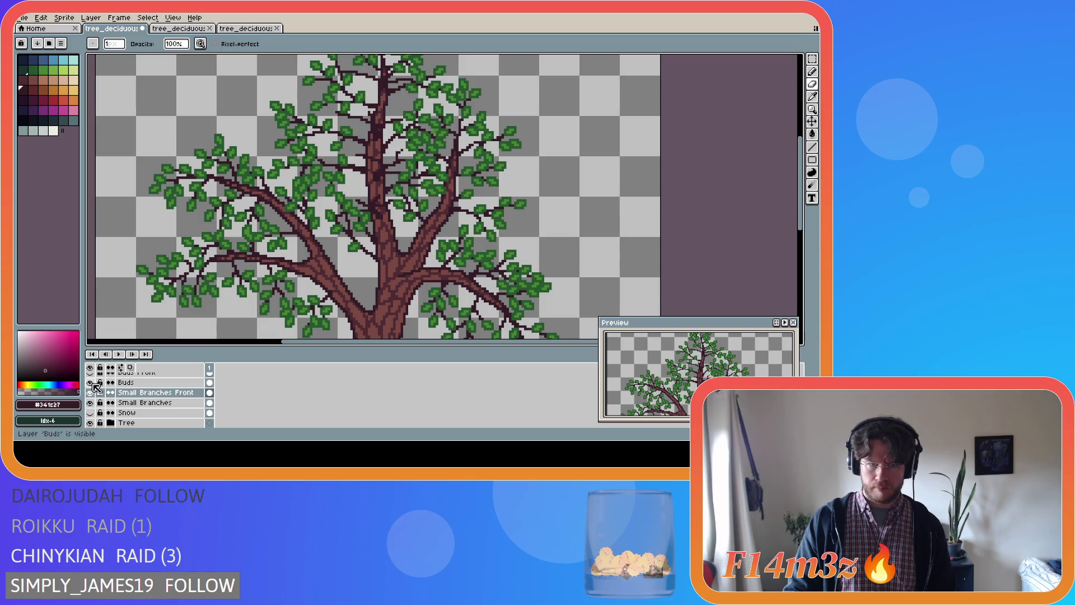
left_click(91, 383)
left_click(91, 383)
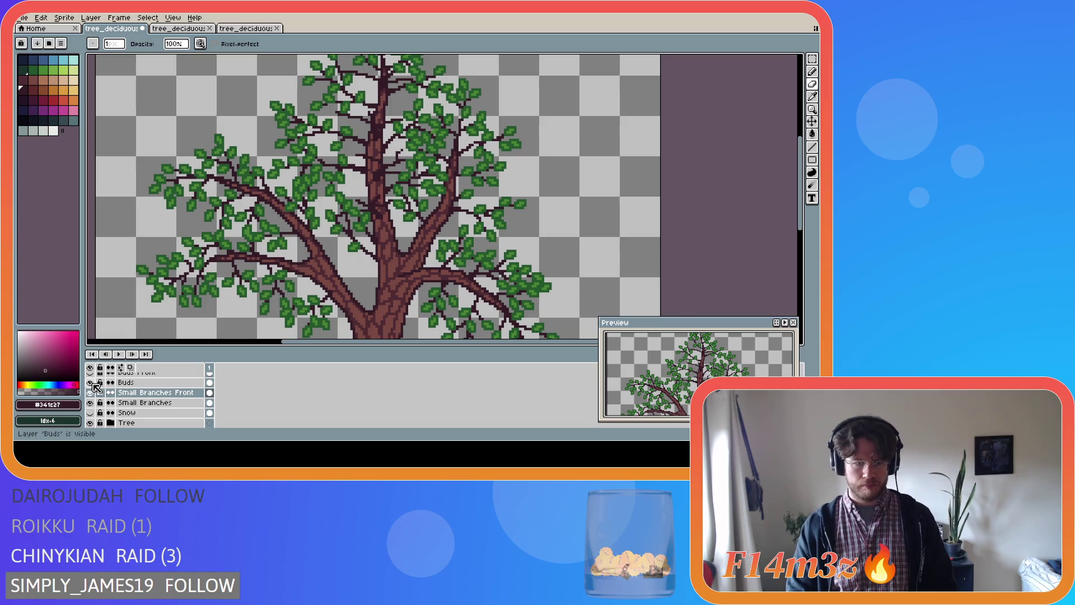
left_click(133, 399)
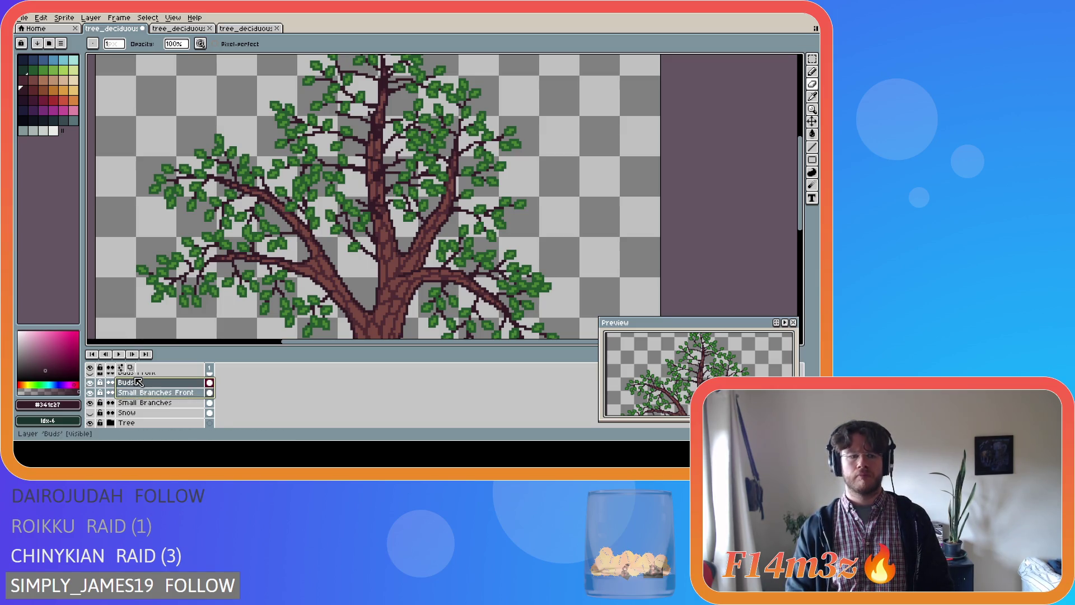
left_click_drag(133, 403, 134, 381)
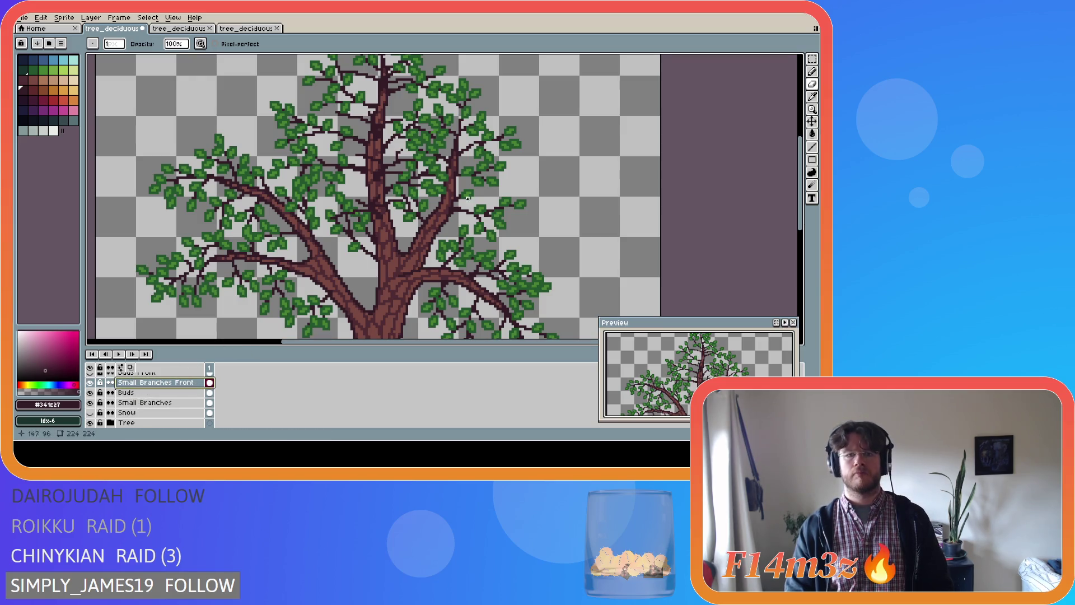
- Show the Buds Front leaf layer and pick the leaf green from the canvas
scroll(124, 395, "up", 1)
left_click(90, 382)
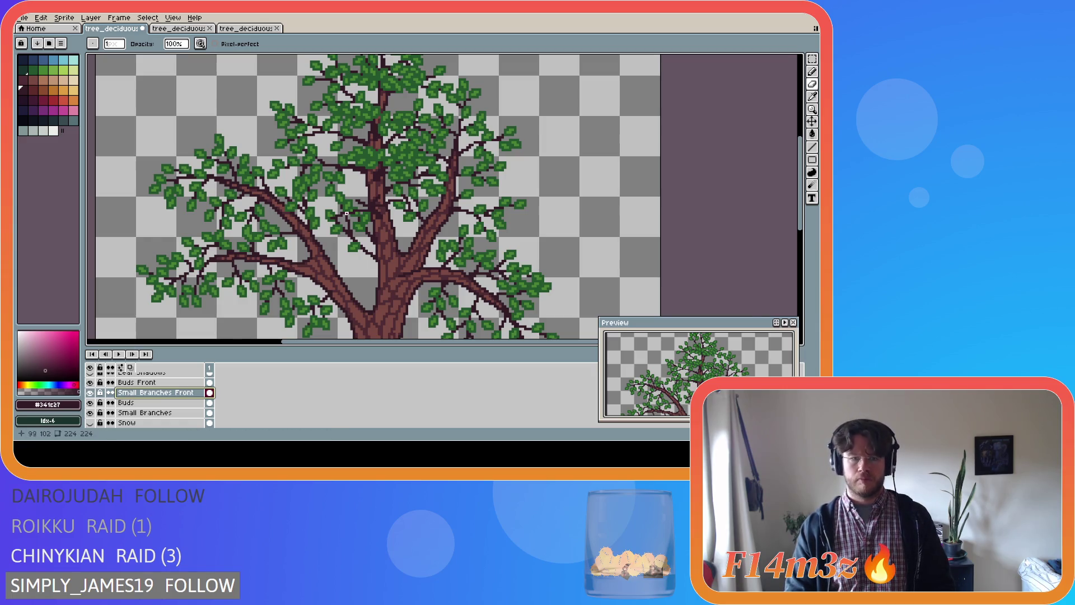
scroll(326, 219, "up", 2)
left_click(325, 219, "alt")
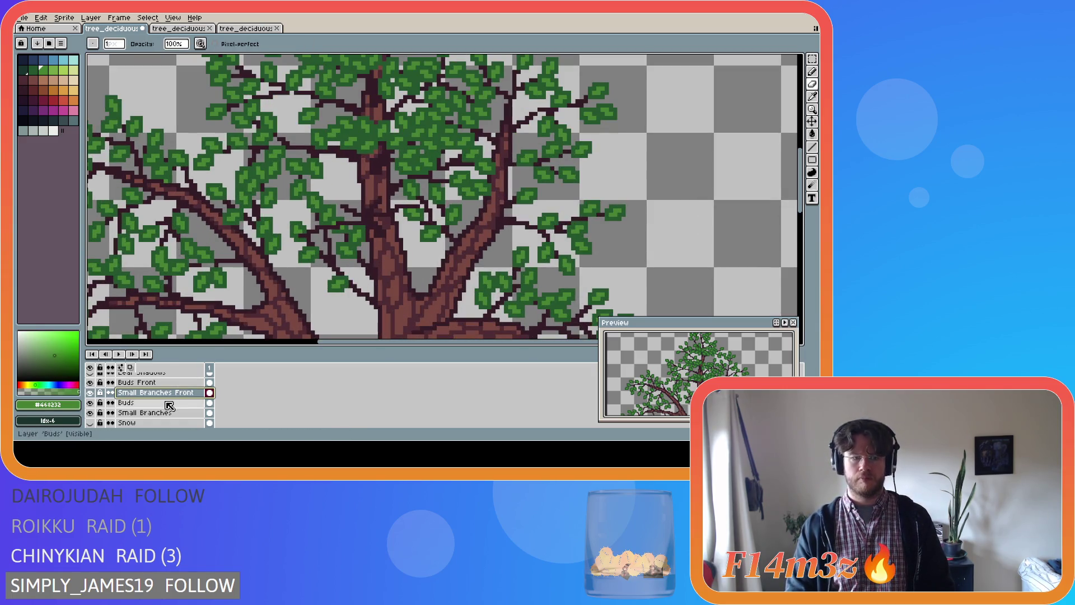
- Make Buds Front the active layer and hide the Small Branches and Buds layers
left_click(168, 383)
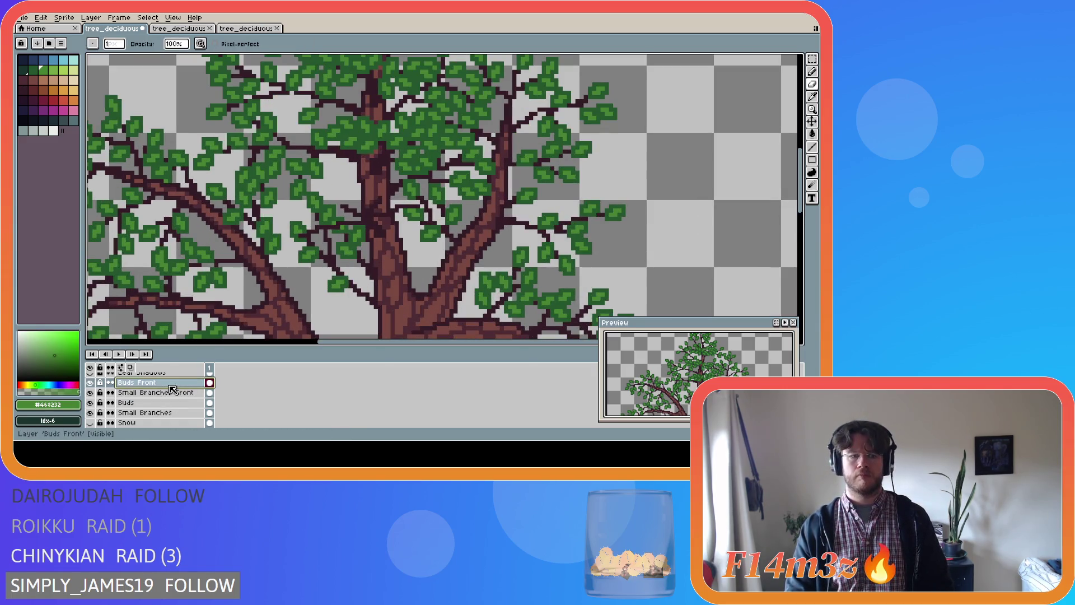
left_click(95, 413)
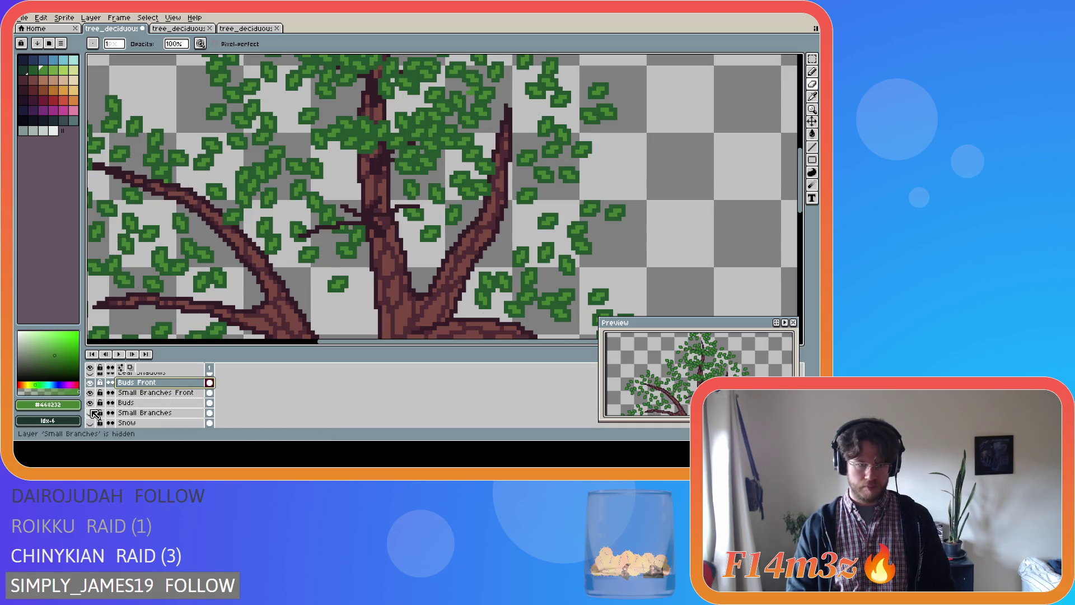
left_click(90, 403)
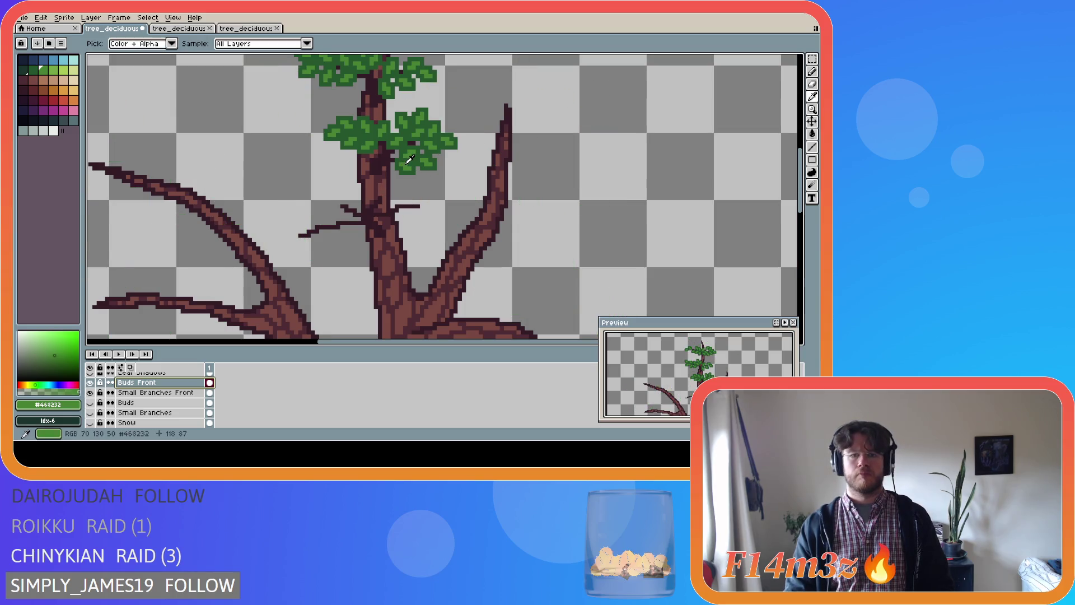
key("e")
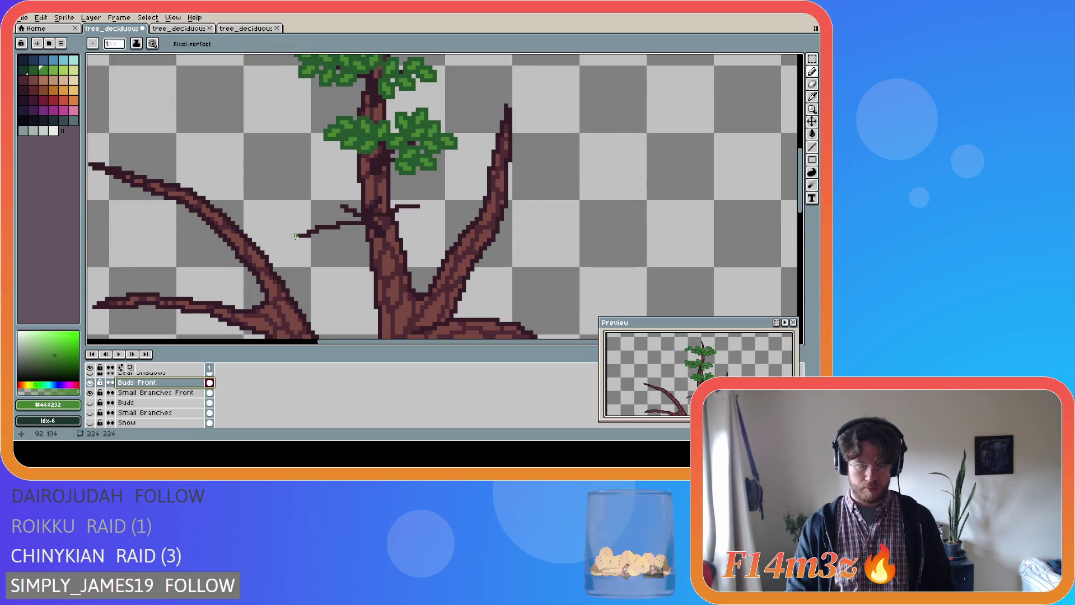
- Paint green bud pixels along the left front twigs
left_click(293, 242)
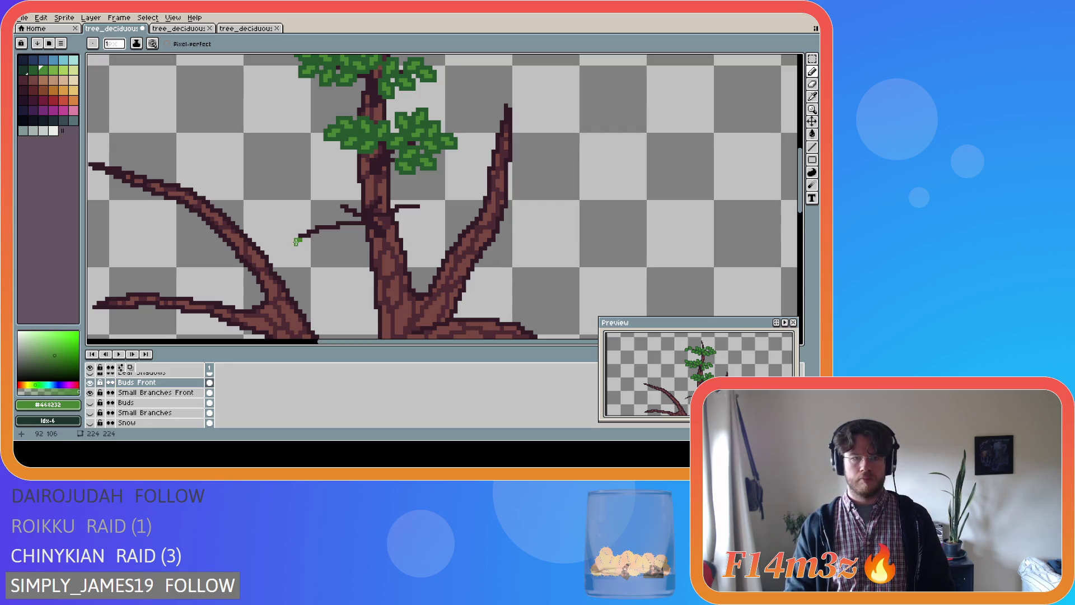
left_click(304, 226)
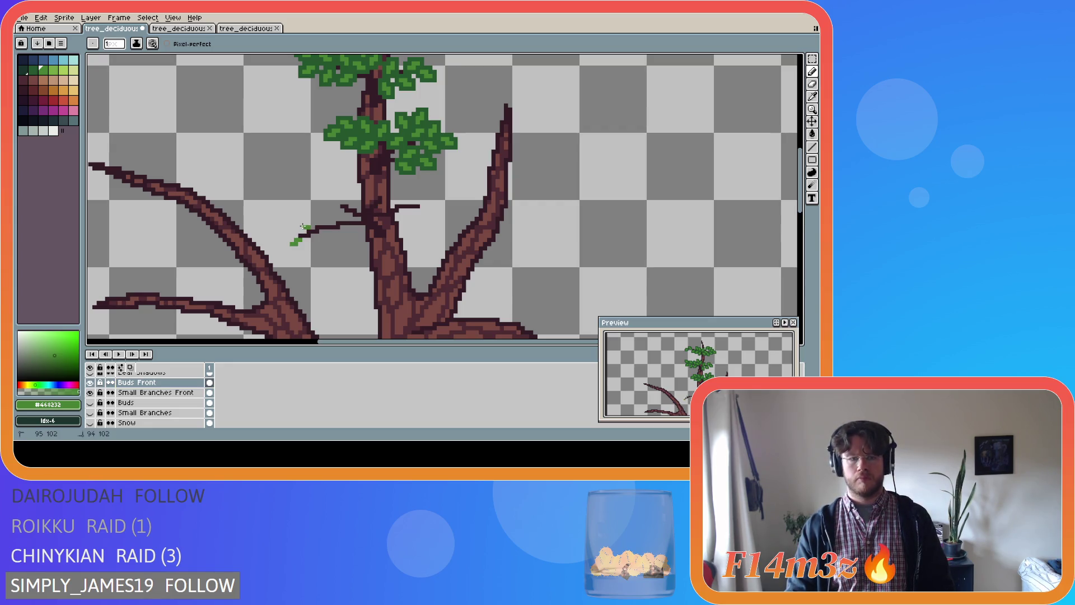
left_click(325, 231)
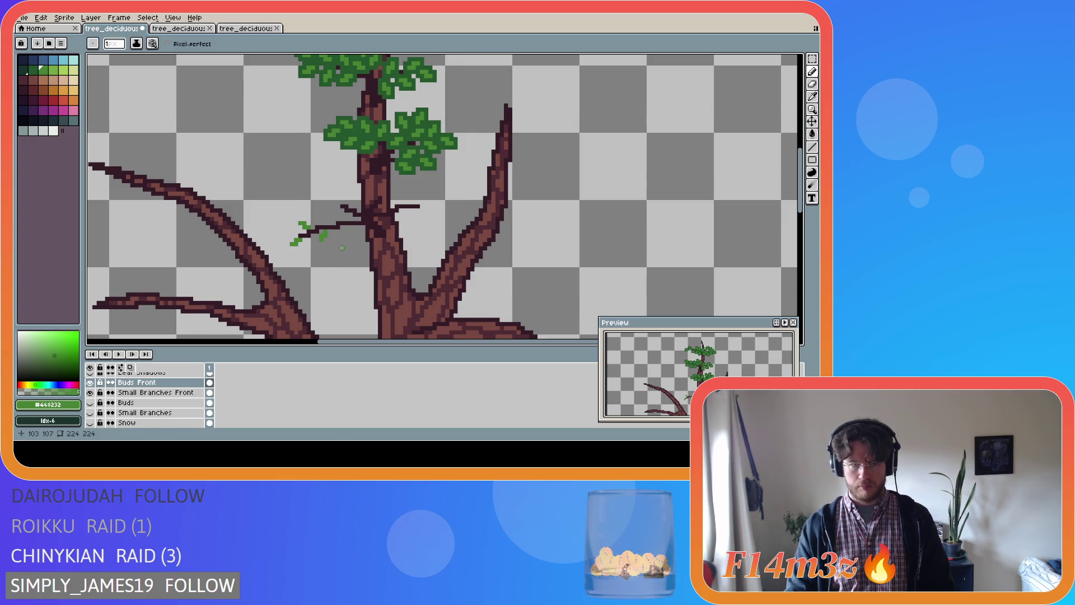
left_click(334, 217)
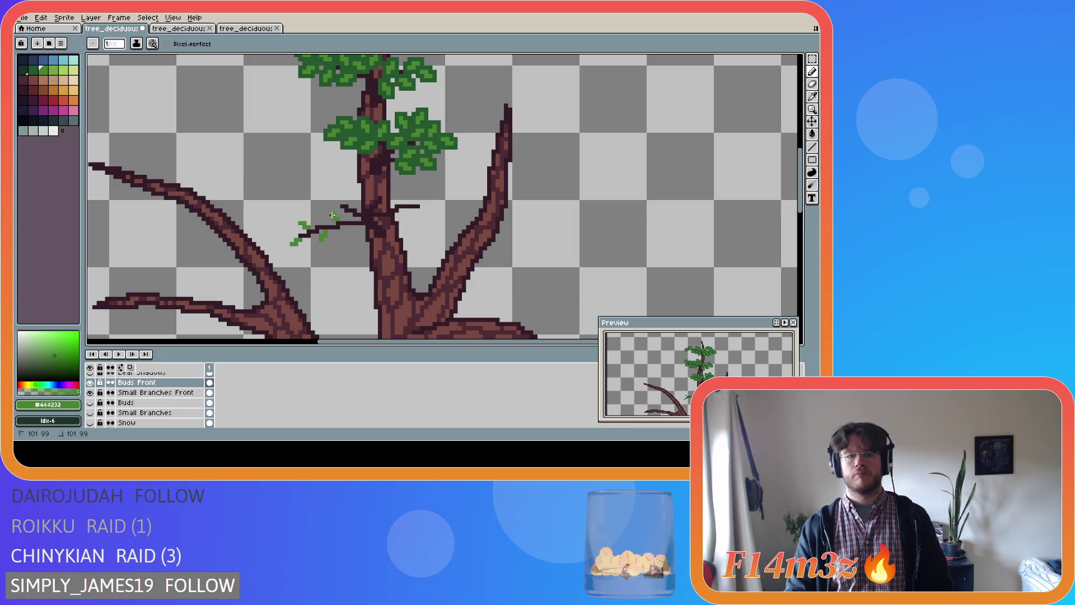
left_click(338, 200)
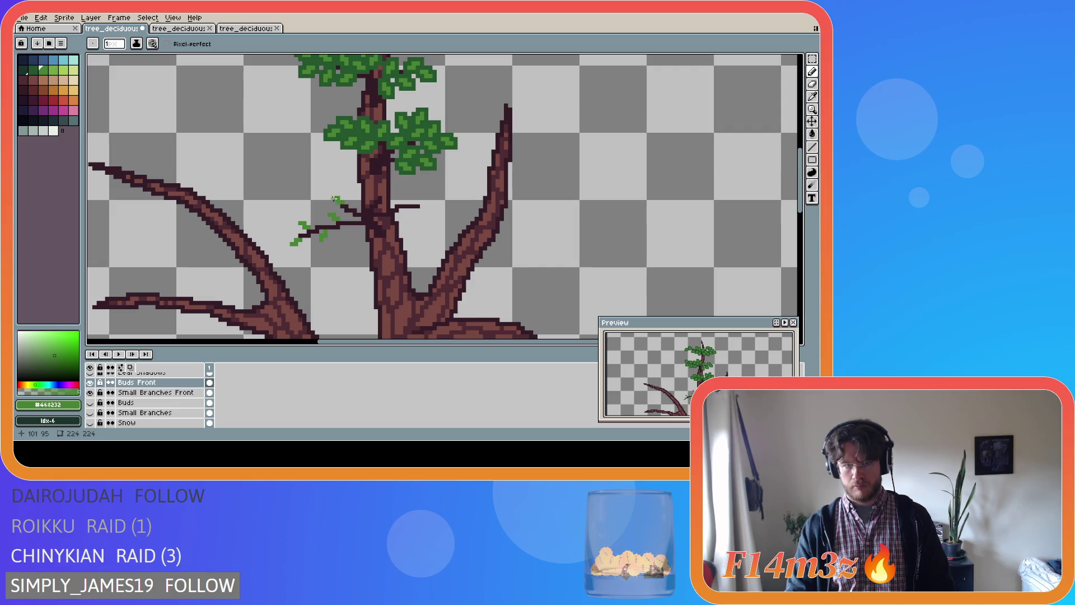
left_click(341, 201)
left_click(338, 200)
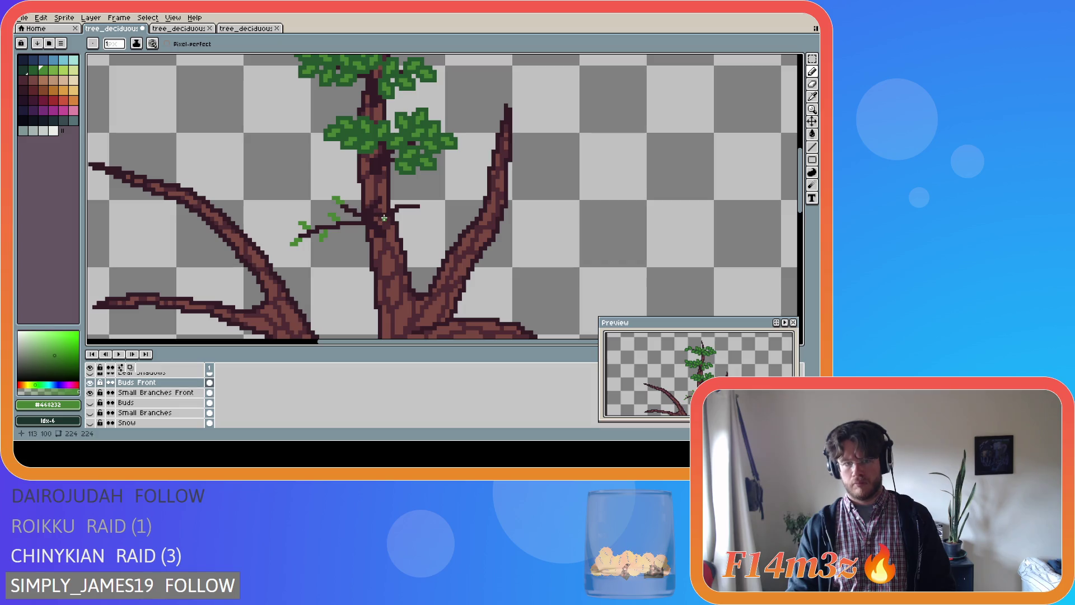
- Add buds near the trunk and on the right twig, then undo the misplaced ones
left_click(383, 196)
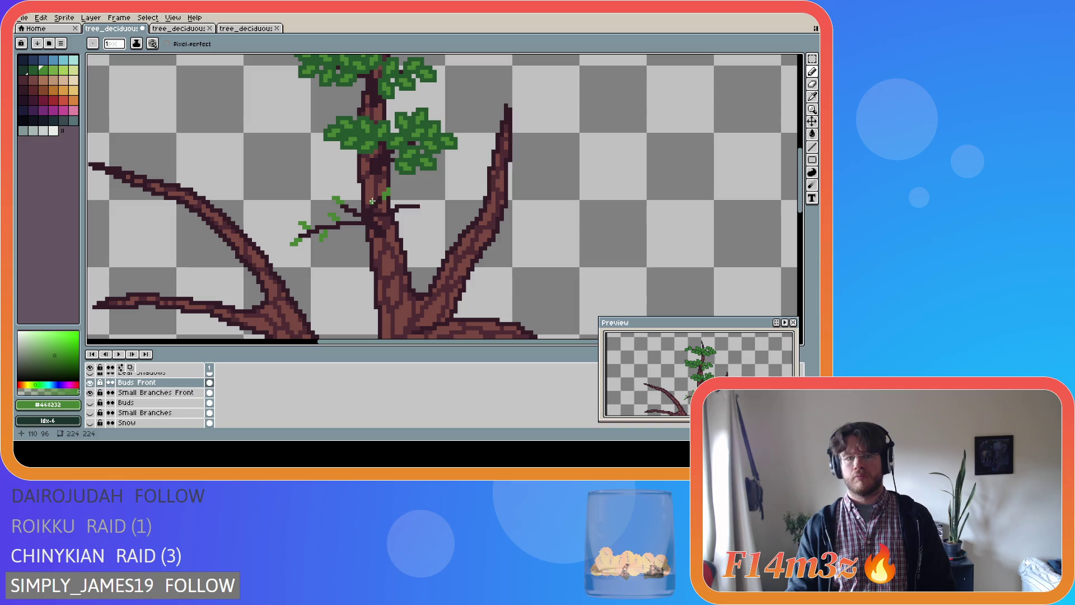
left_click(370, 198)
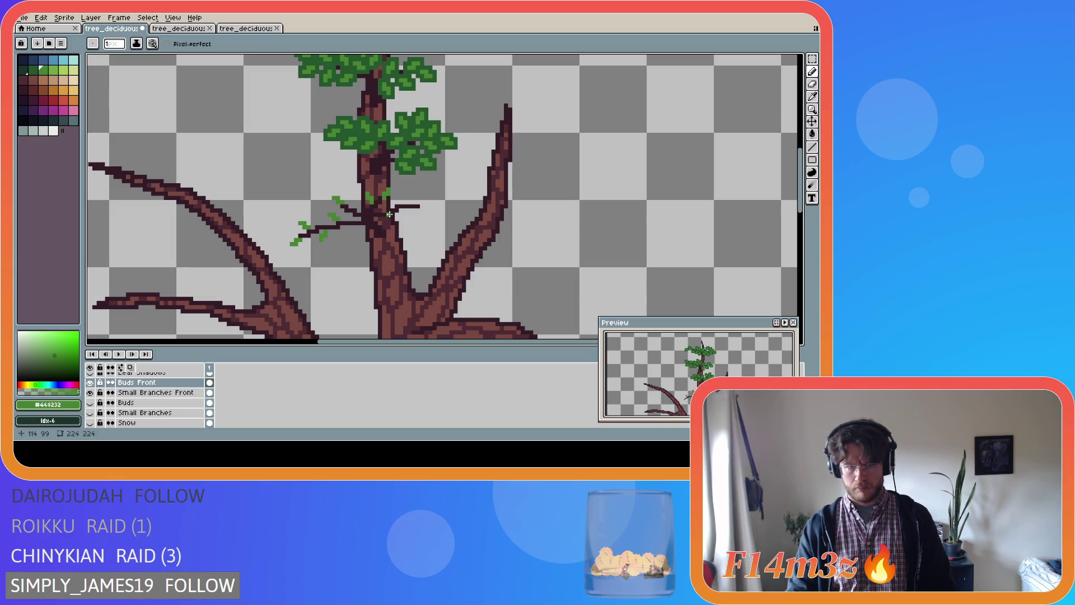
left_click(422, 210)
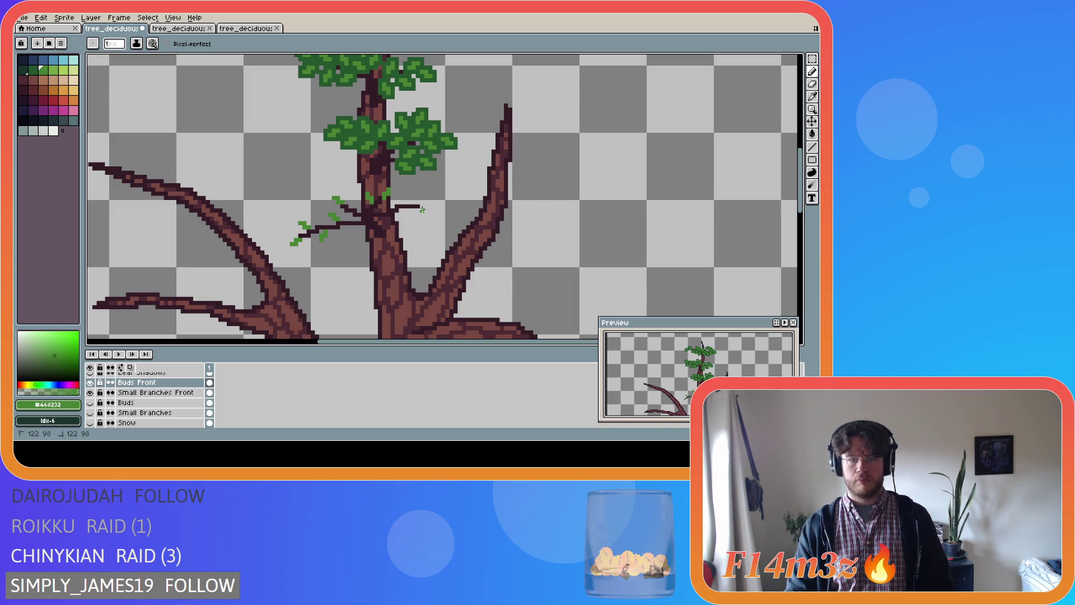
key("ctrl")
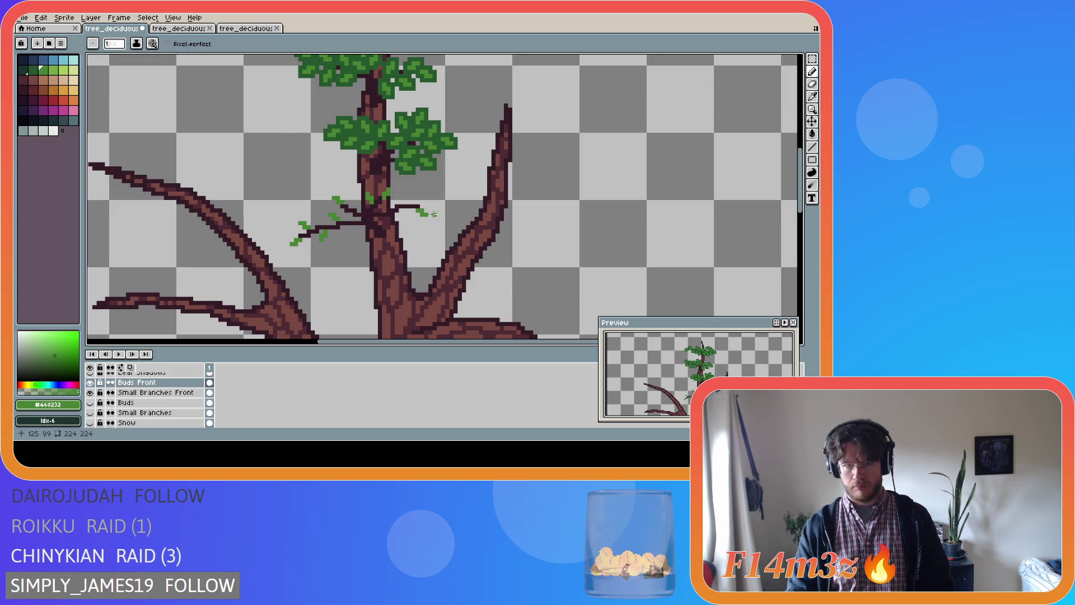
left_click(411, 200)
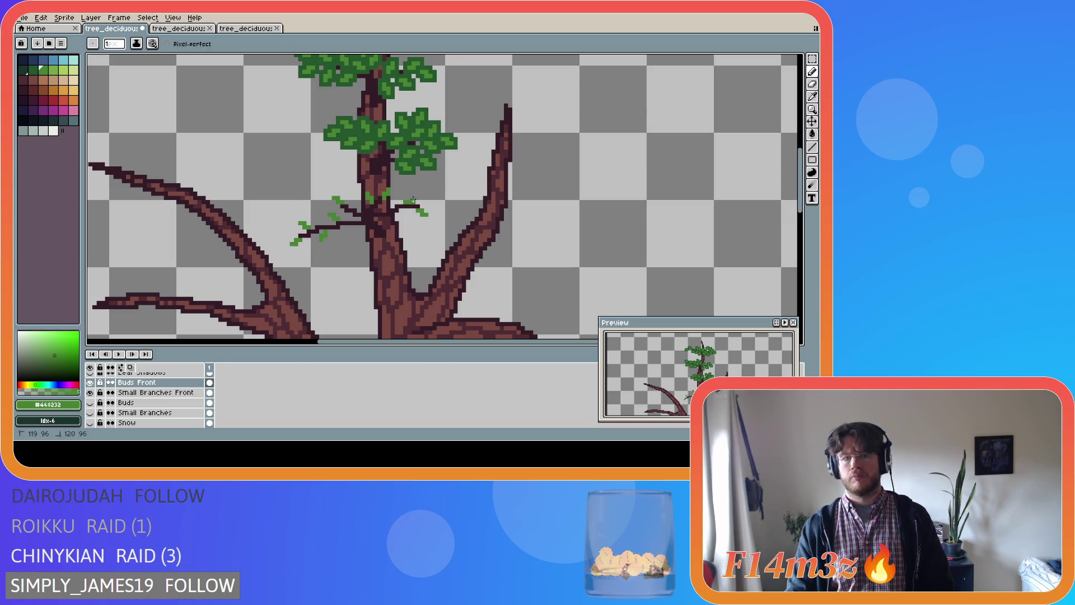
left_click(414, 199)
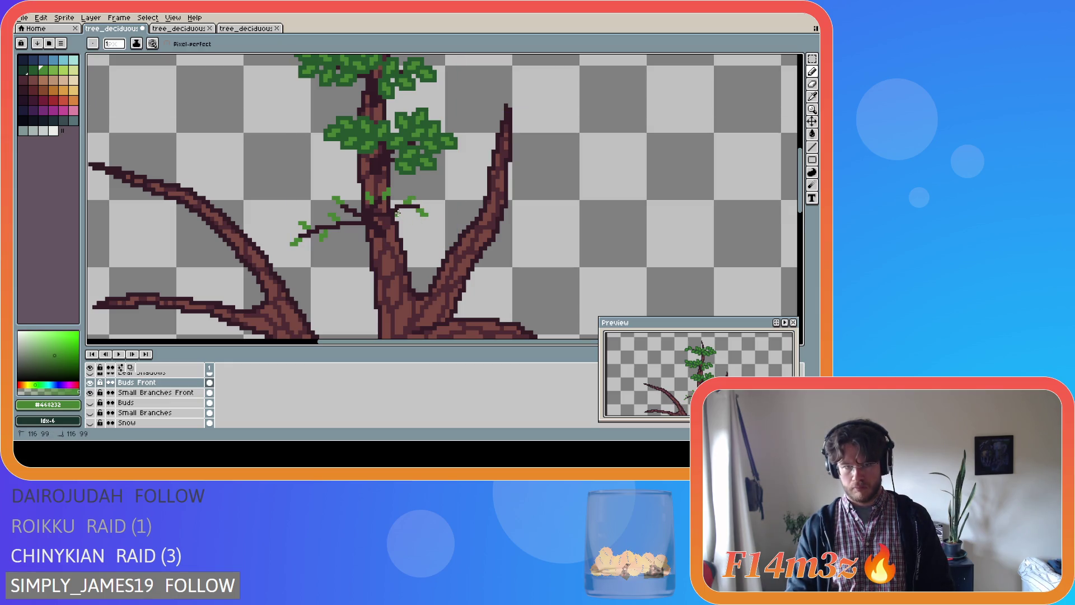
left_click(401, 217)
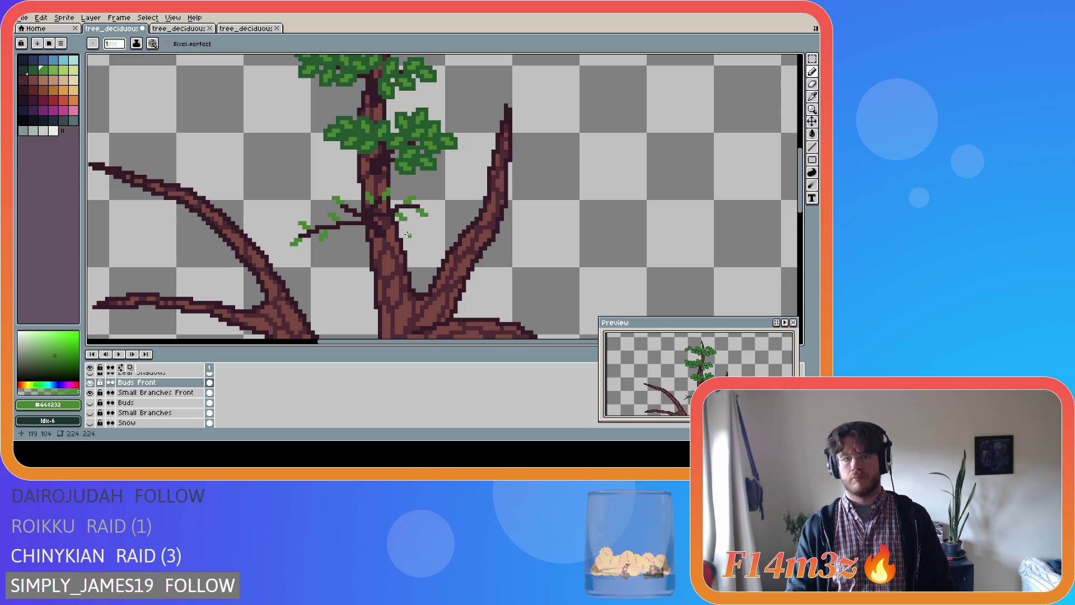
key("ctrl+z")
key("ctrl+z")
key("ctrl+z")
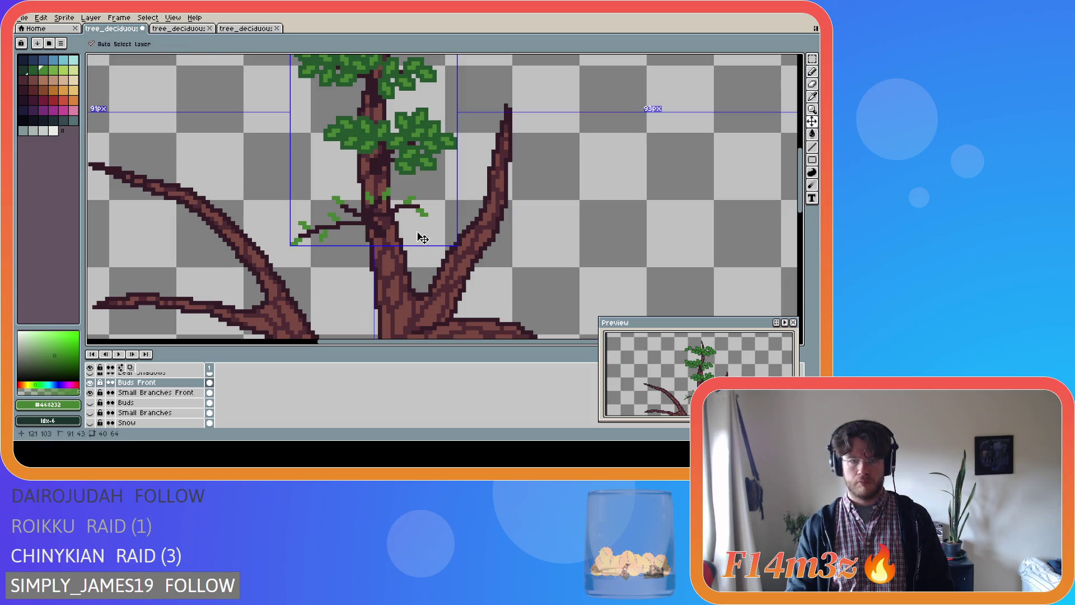
- Paint green bud clusters at the right twig tip and beside the trunk
left_click(423, 207)
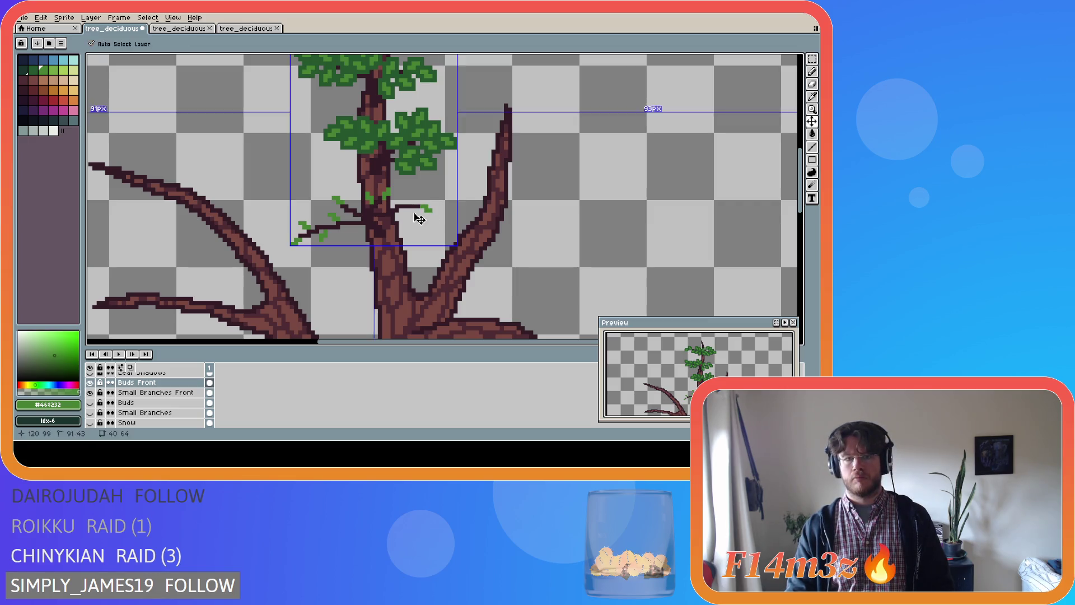
left_click(413, 198)
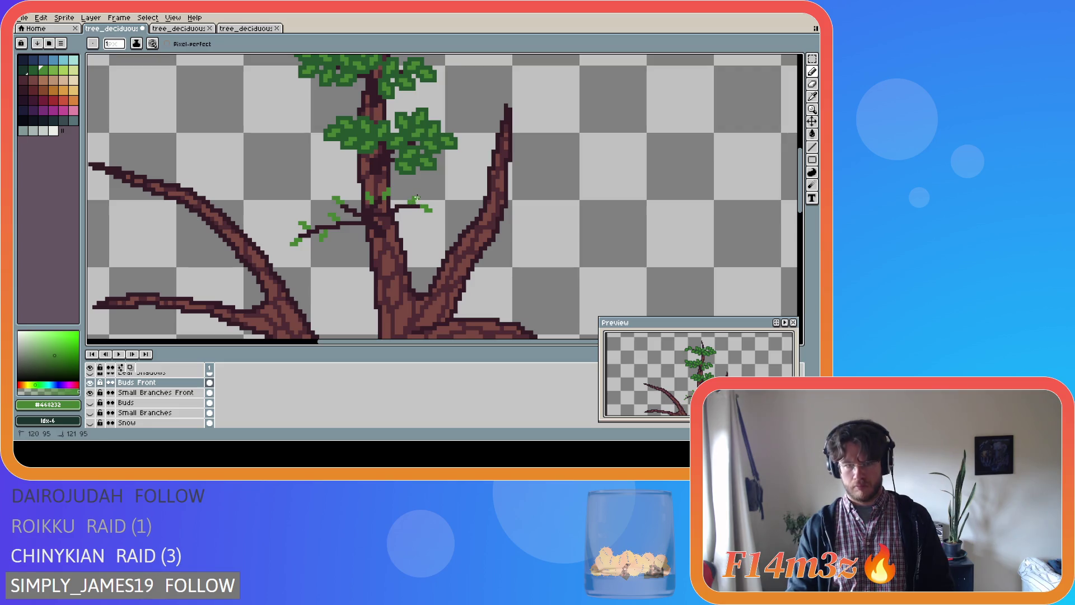
left_click(399, 216)
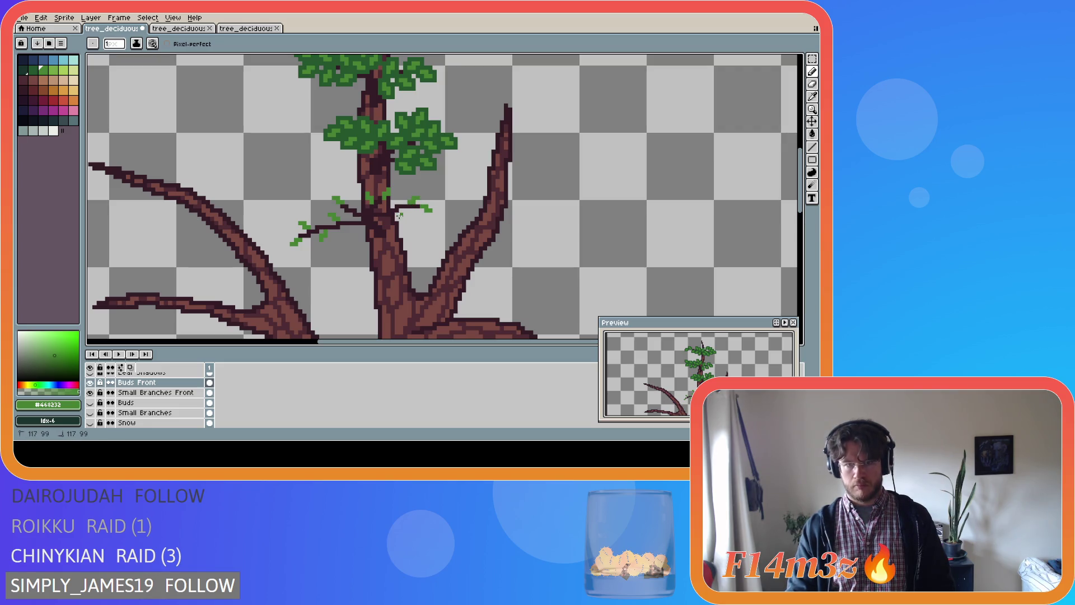
left_click_drag(399, 216, 402, 215)
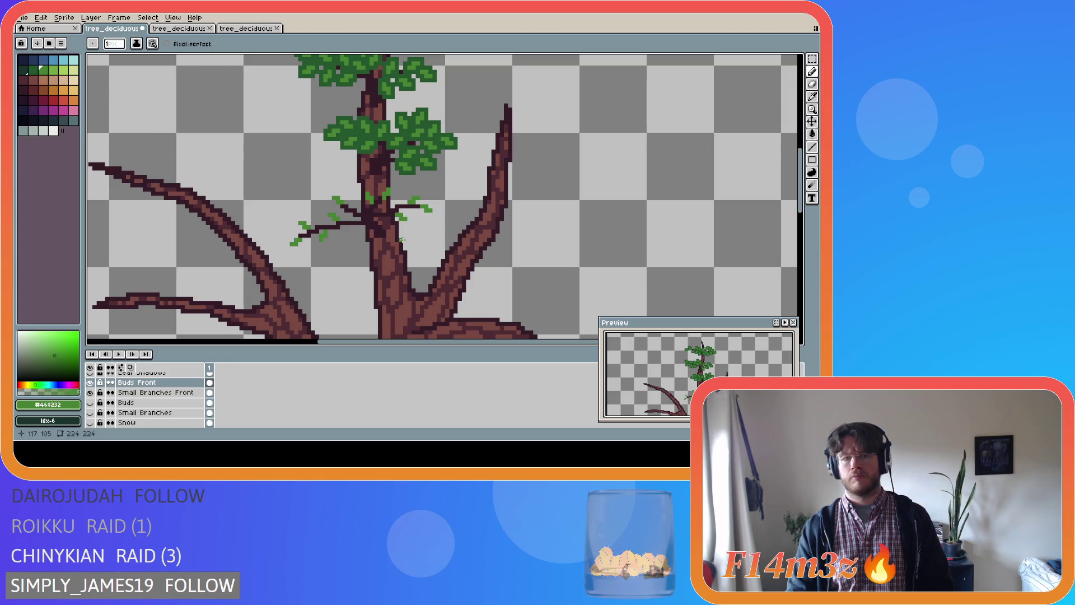
left_click(382, 217)
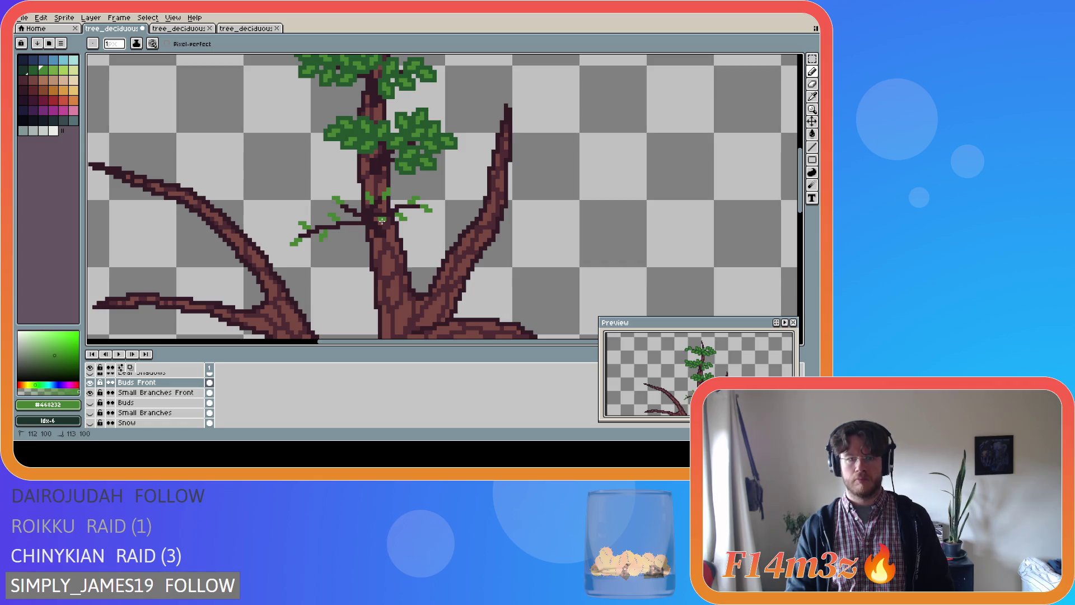
left_click(382, 222)
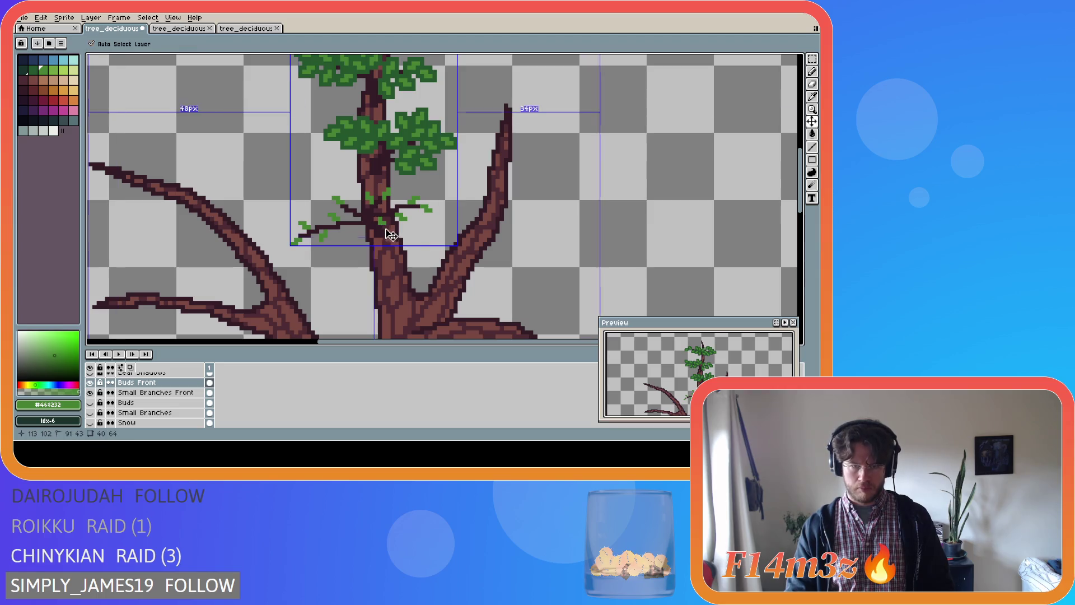
left_click(385, 222)
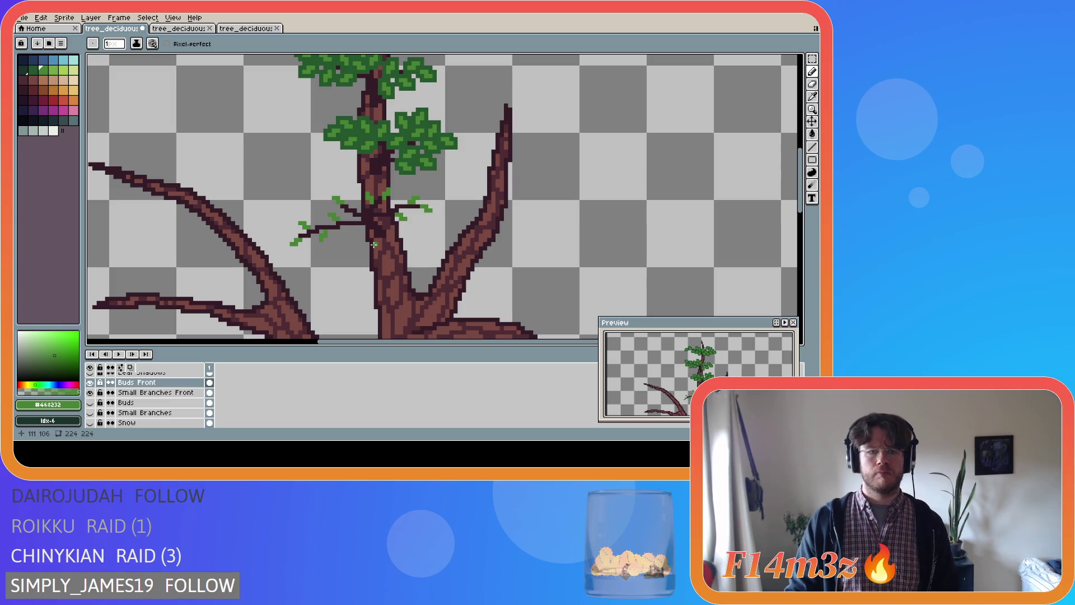
- Add bud pixels on the left twig, undoing the last one
left_click(352, 200)
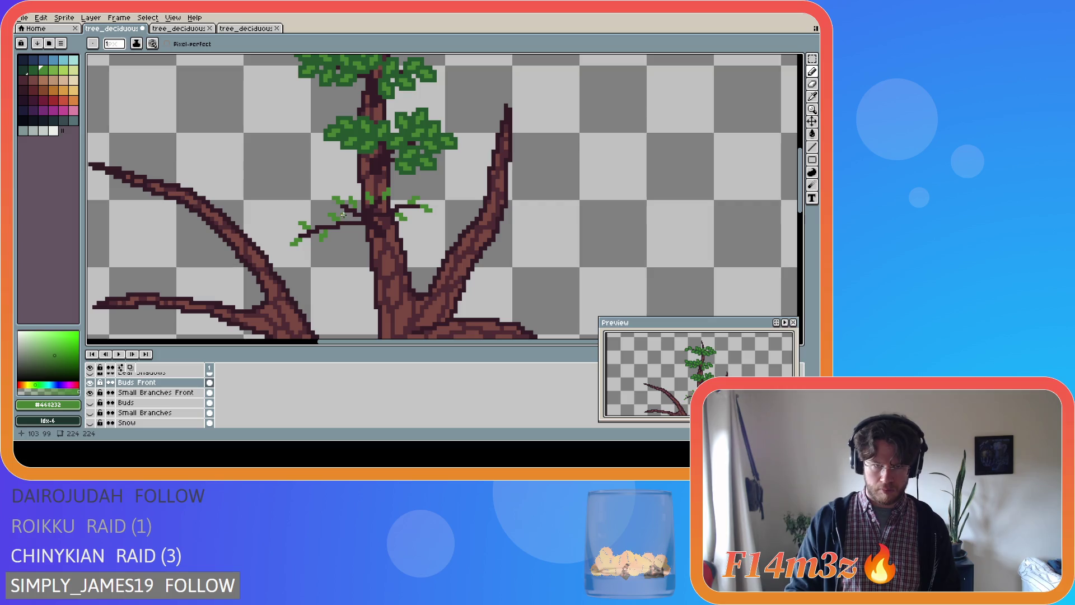
key("v")
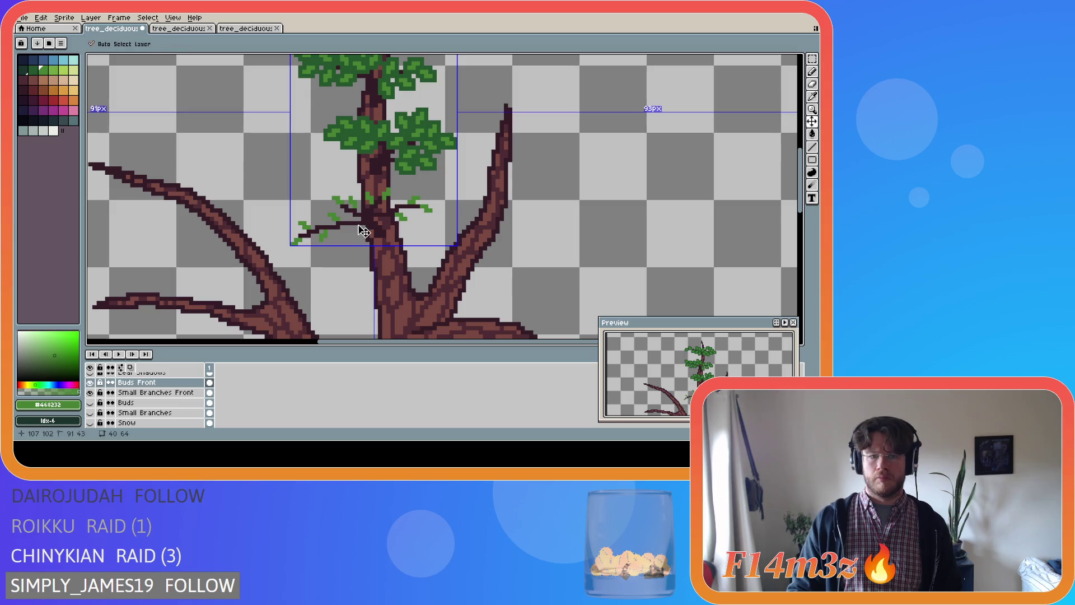
key("b")
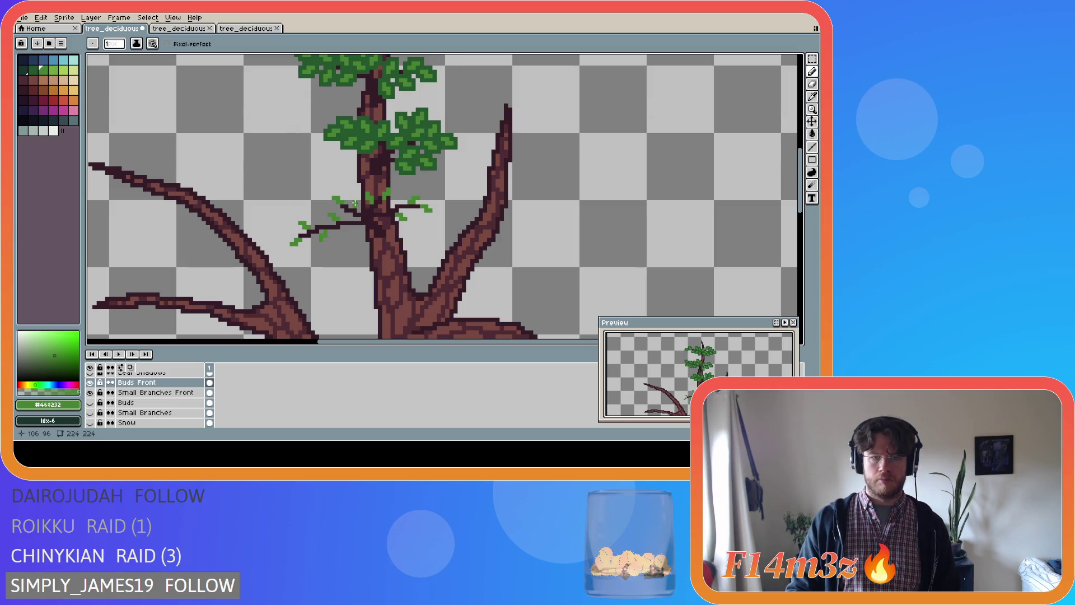
left_click(347, 216)
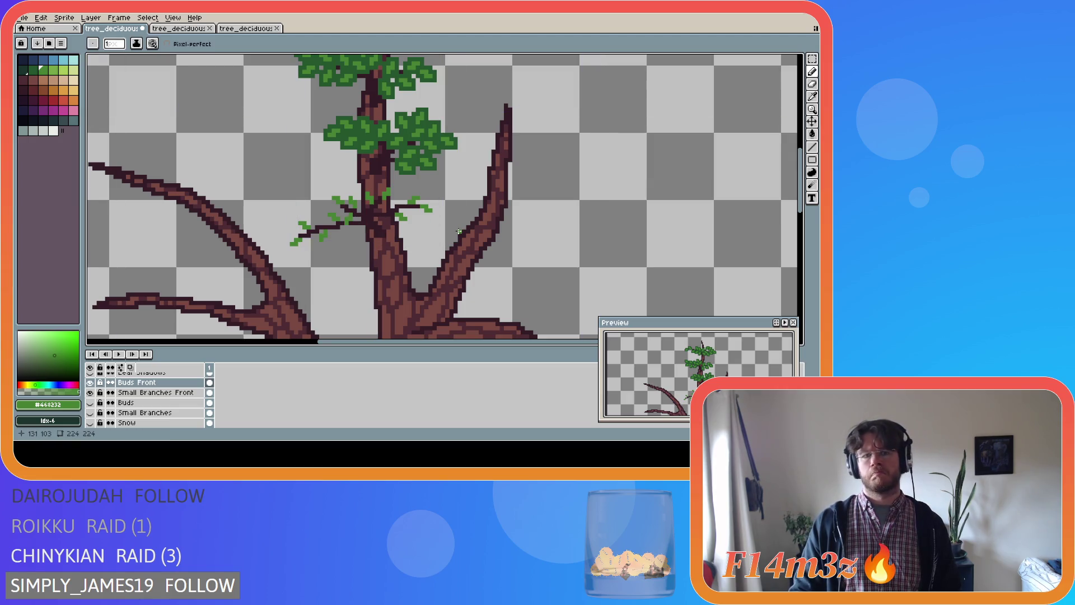
key("ctrl+z")
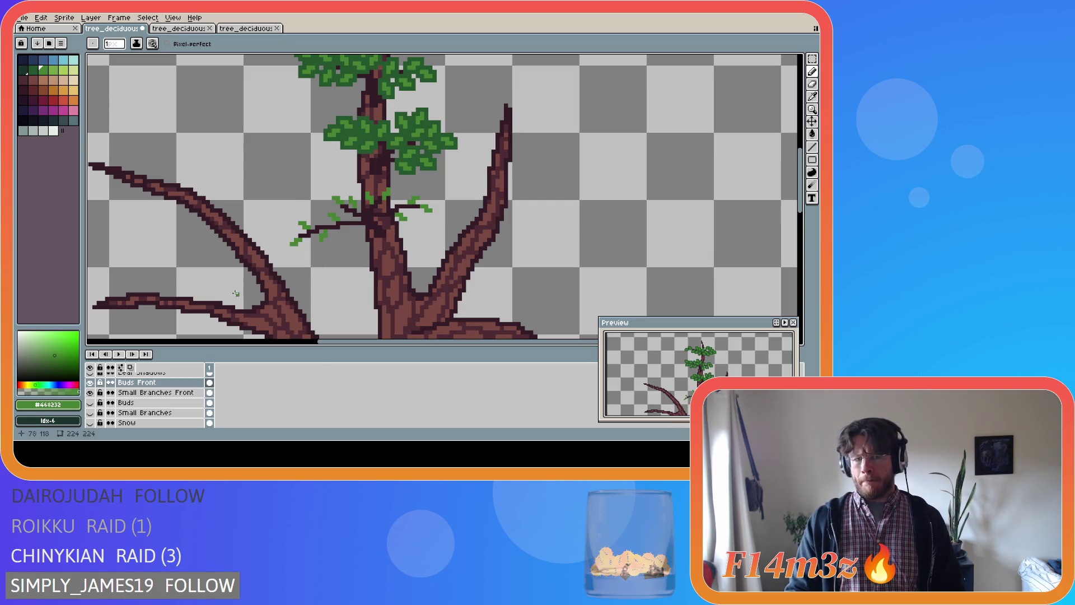
left_click(90, 403)
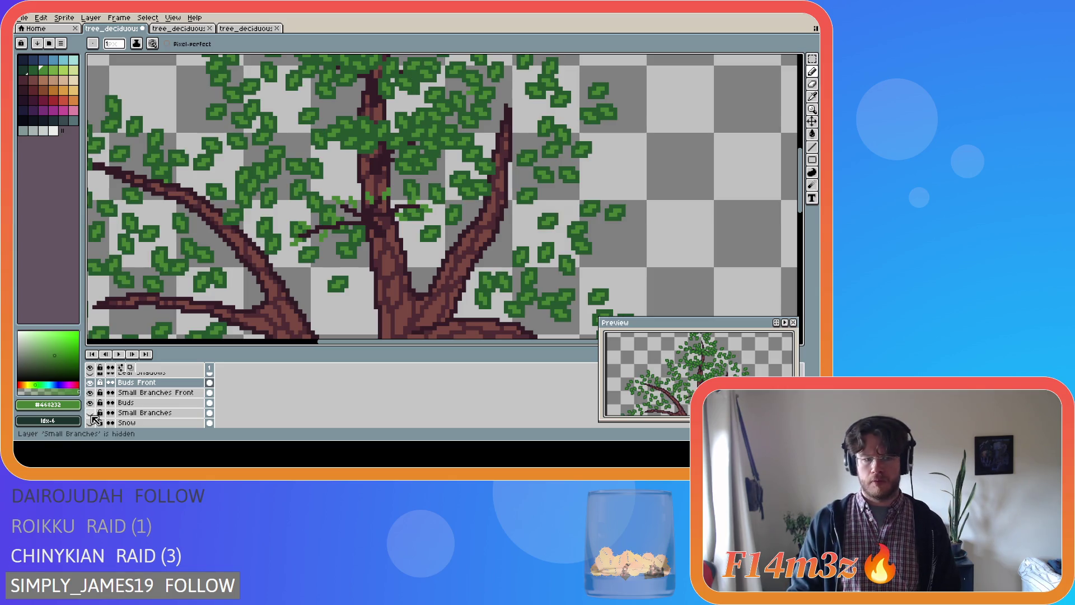
left_click(90, 412)
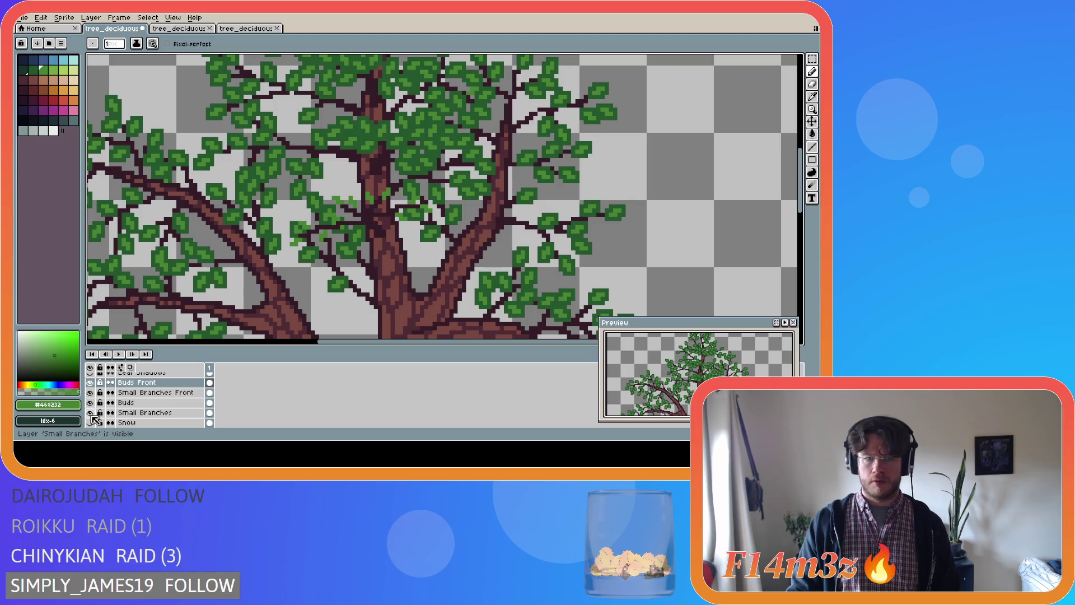
left_click(90, 413)
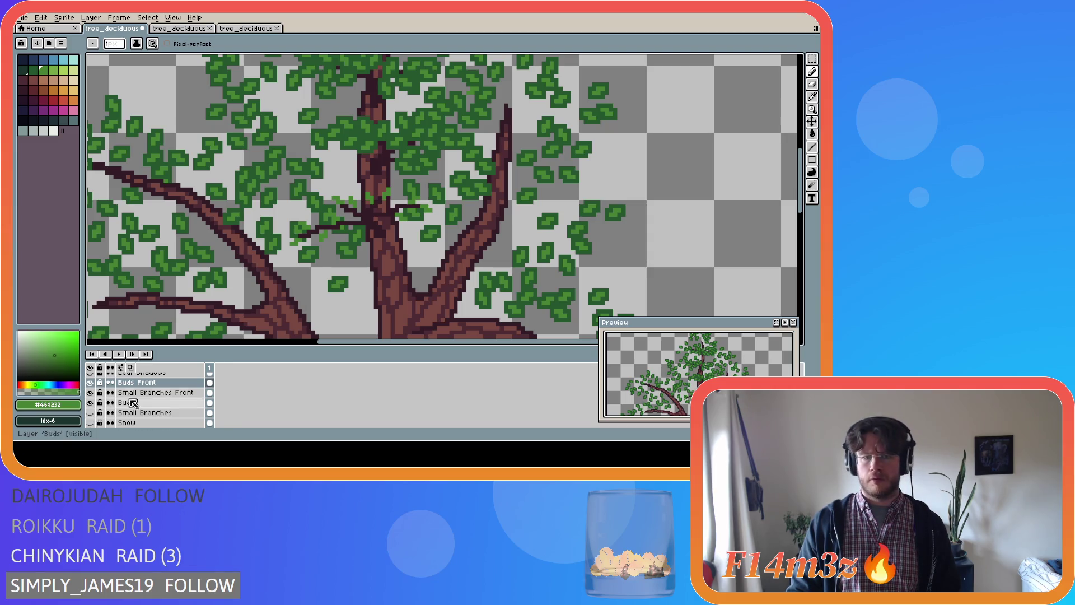
left_click(90, 402)
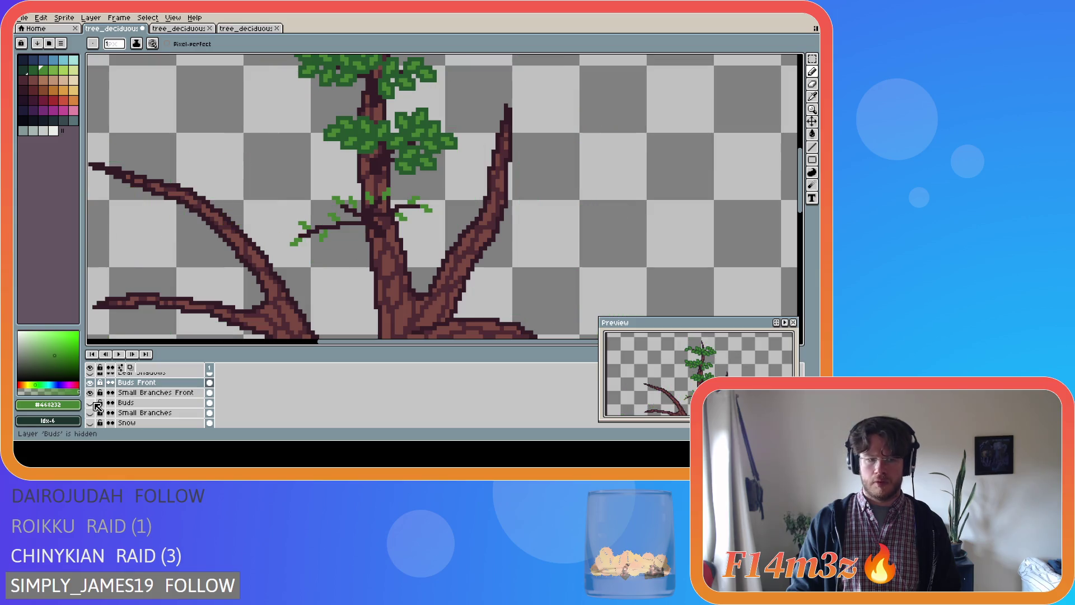
- Try a couple of green leaf pixels on the front twigs, then undo the stroke
key("i")
key("b")
left_click(380, 212)
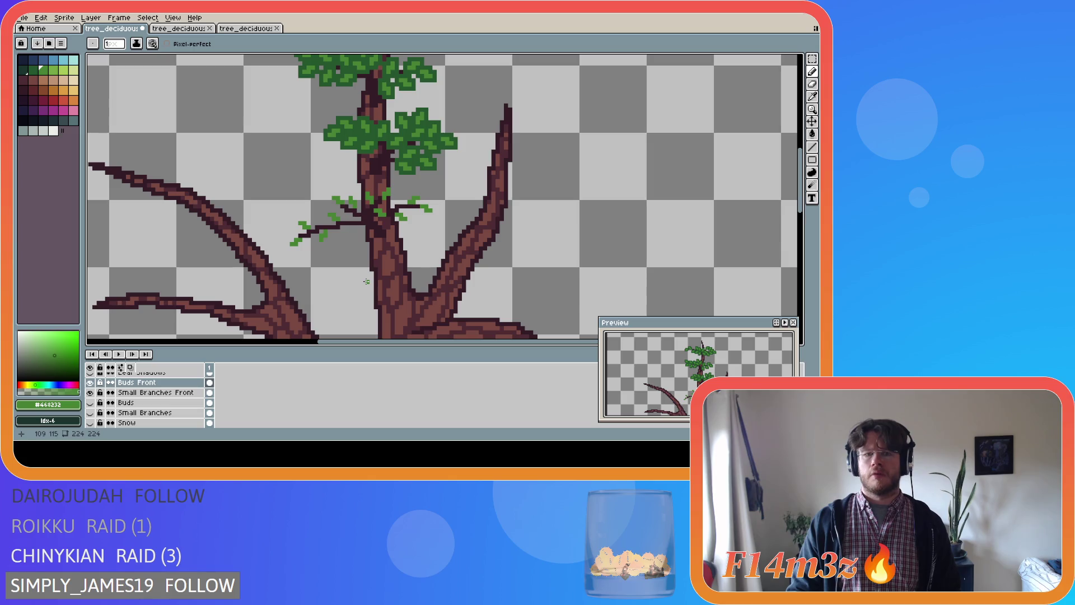
left_click(355, 216)
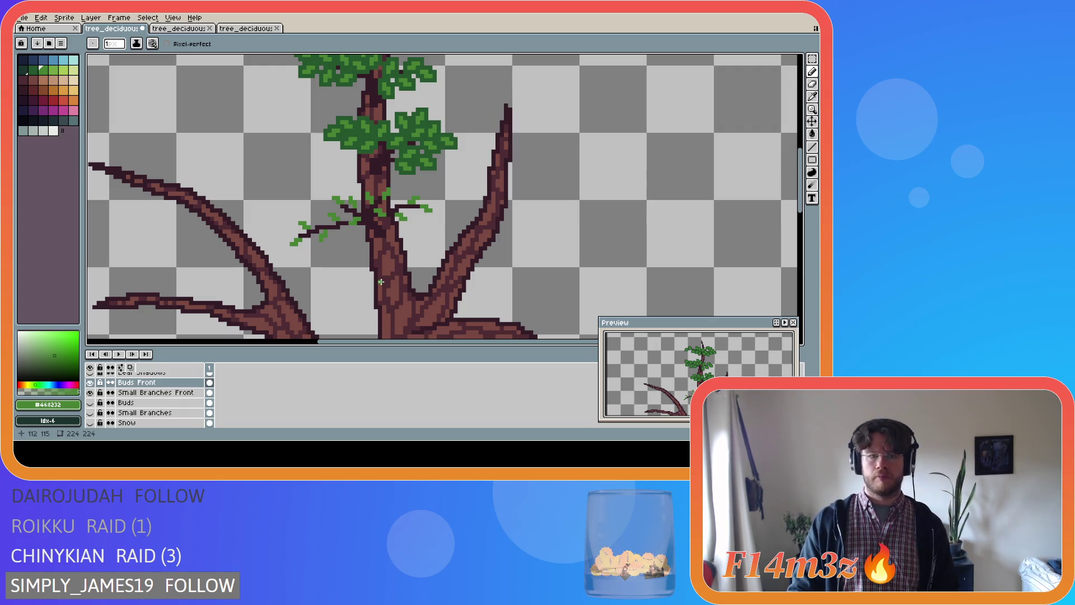
key("ctrl")
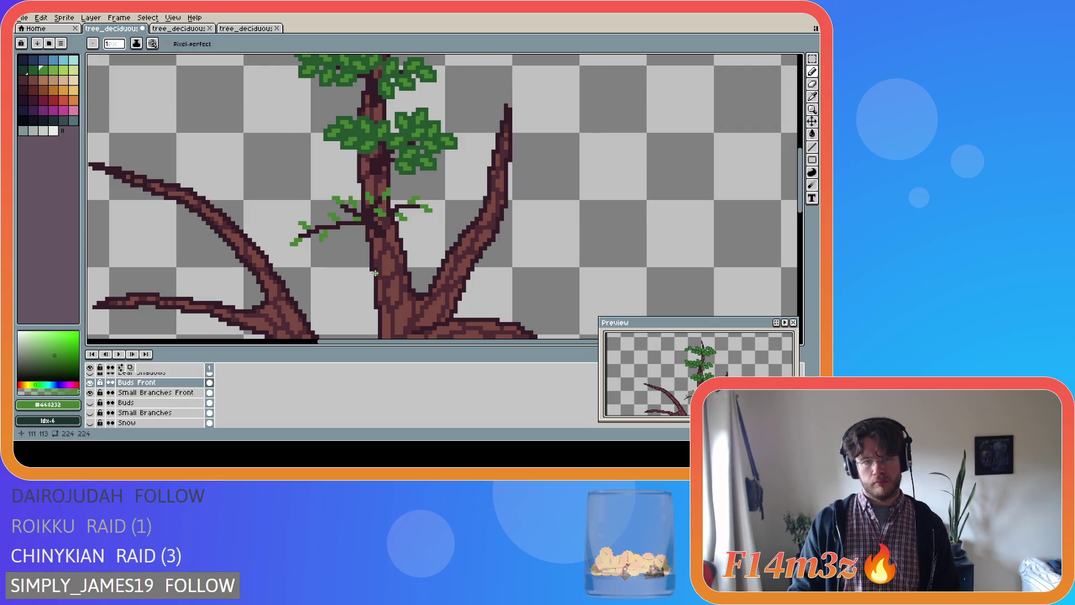
key("ctrl+z")
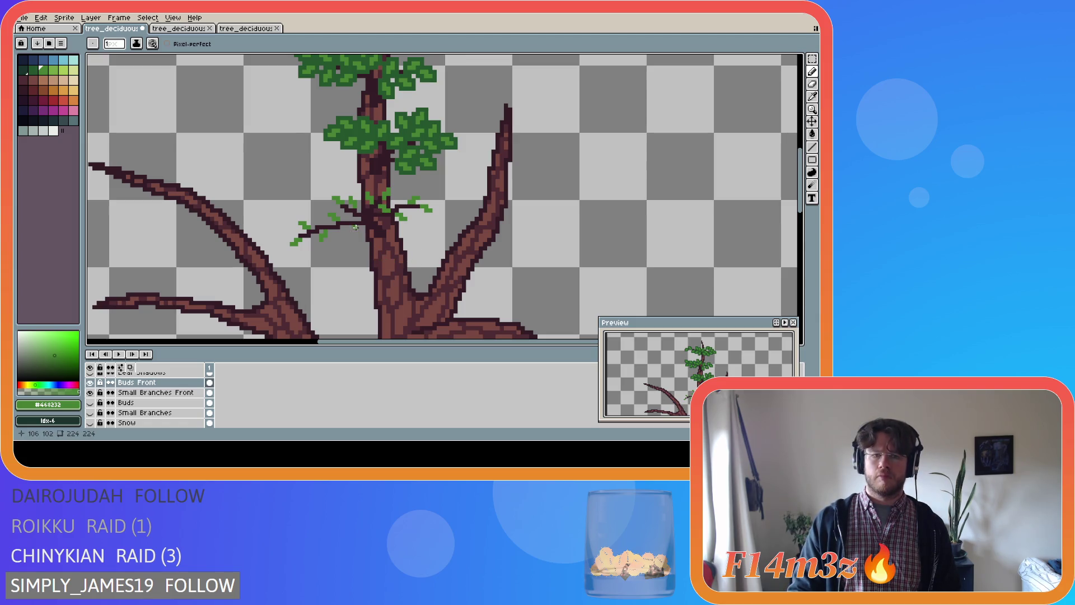
key("e")
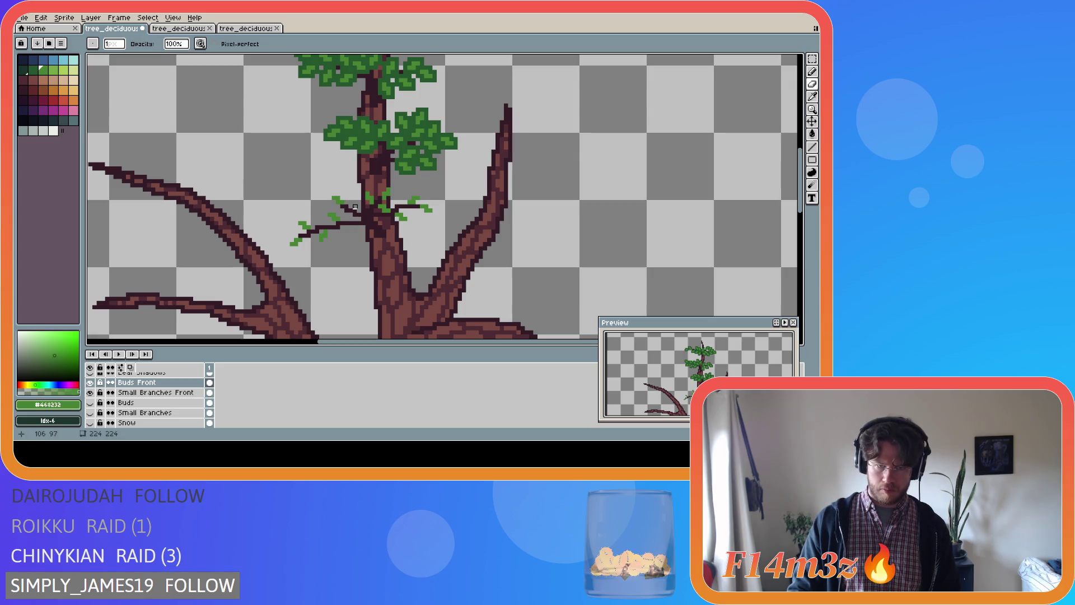
key("b")
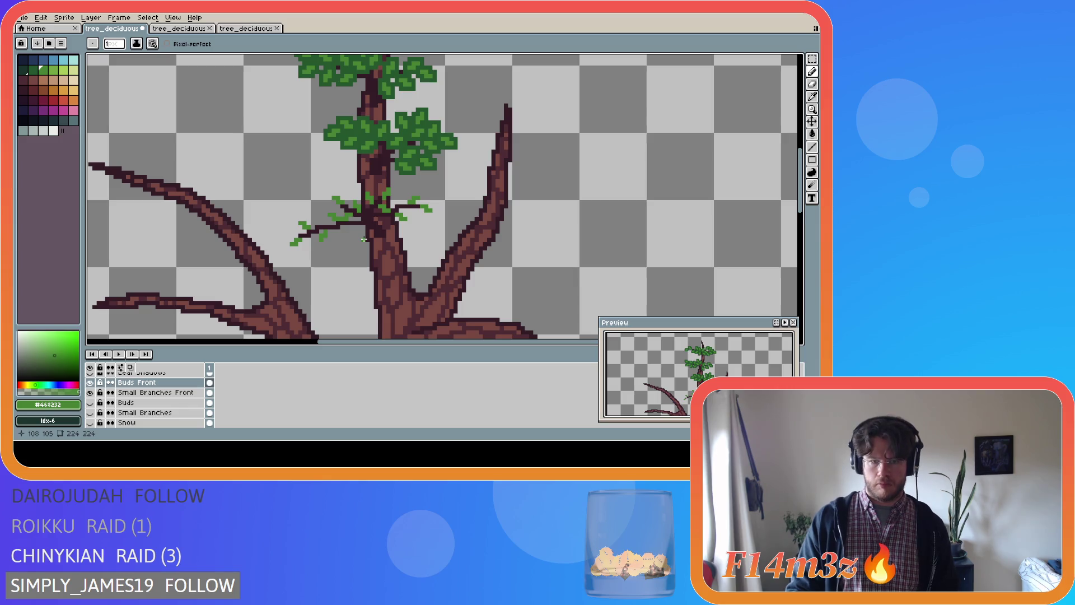
key("ctrl")
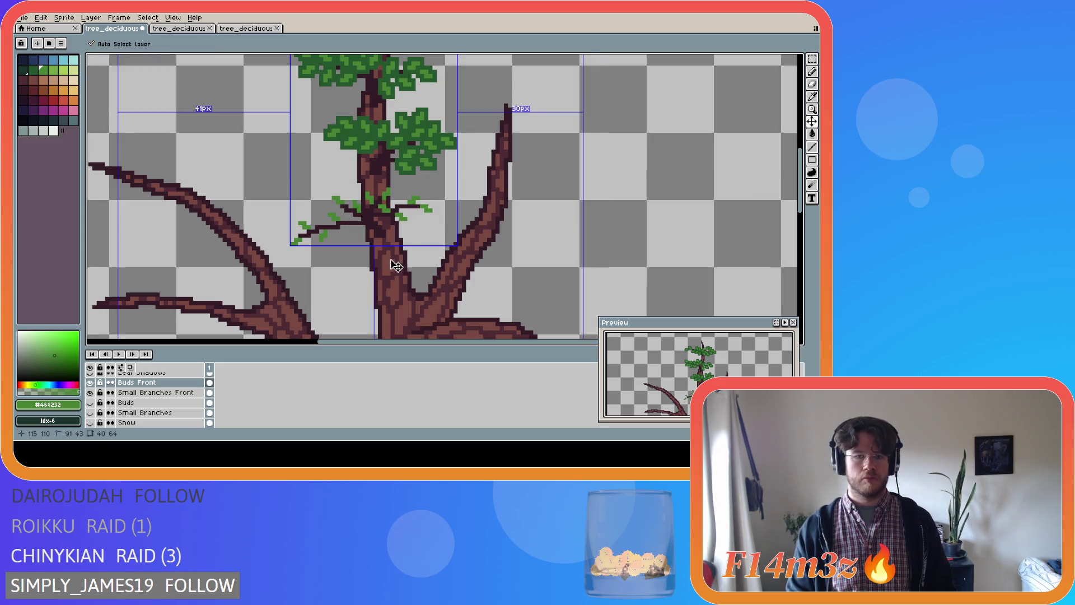
- Paint a dark-green #25562e leaf cluster on the left front twig, then sample lighter green #468232
key("i")
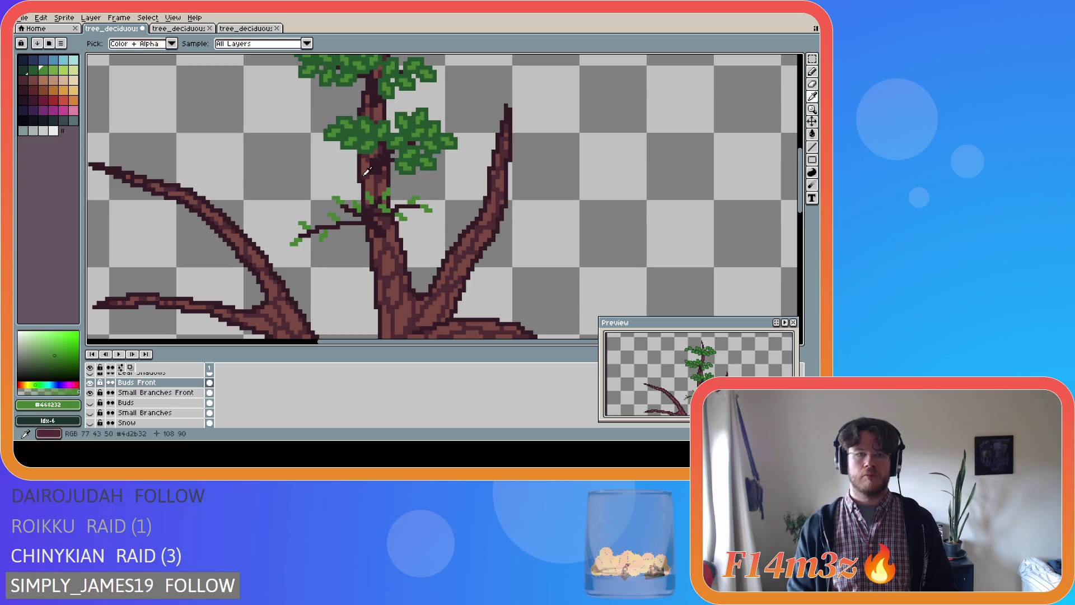
left_click(399, 166, "alt")
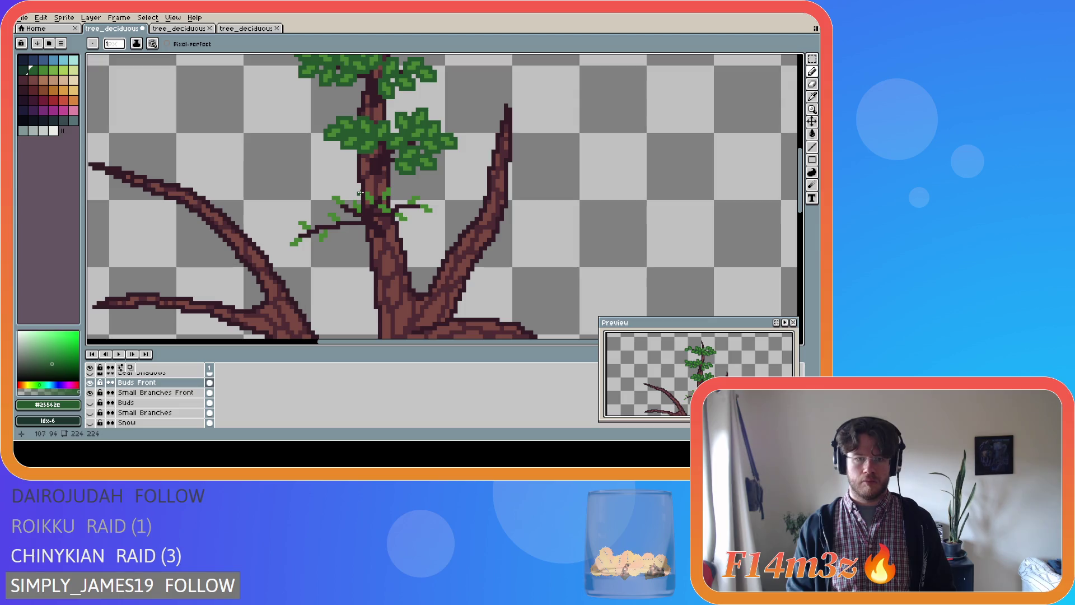
mouse_move(365, 202)
left_mouse_down()
mouse_move(371, 190)
mouse_move(355, 199)
mouse_move(363, 214)
left_mouse_up()
left_click(352, 203)
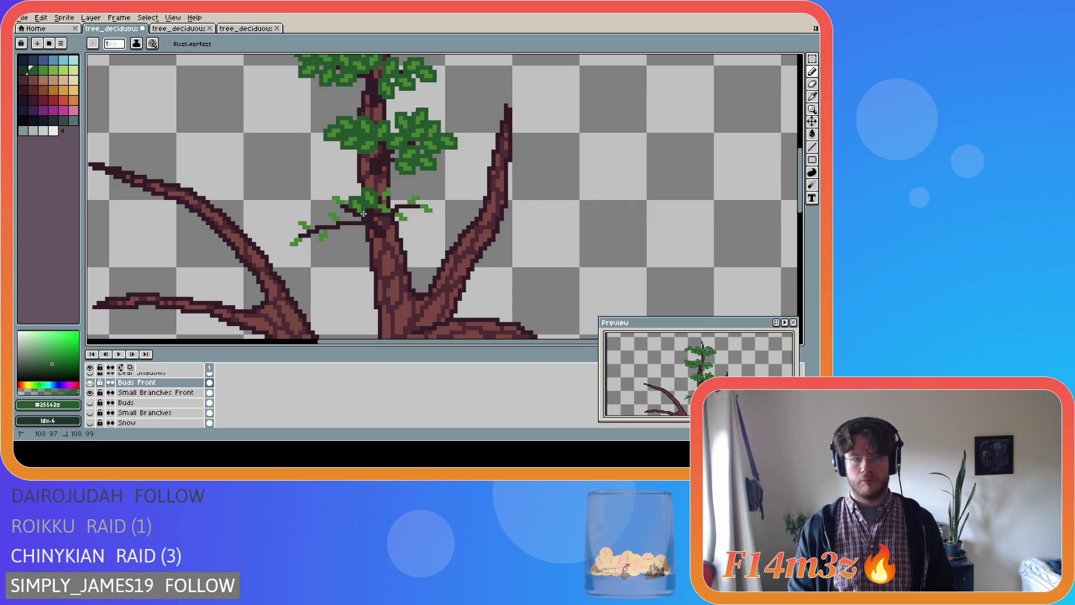
left_click(355, 214)
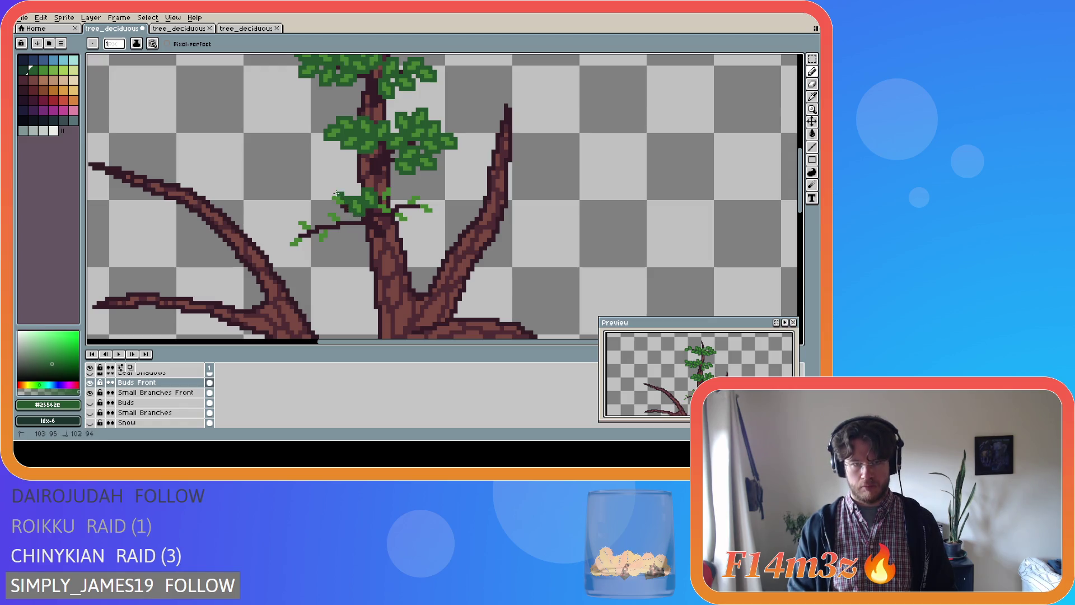
left_click_drag(328, 195, 330, 201)
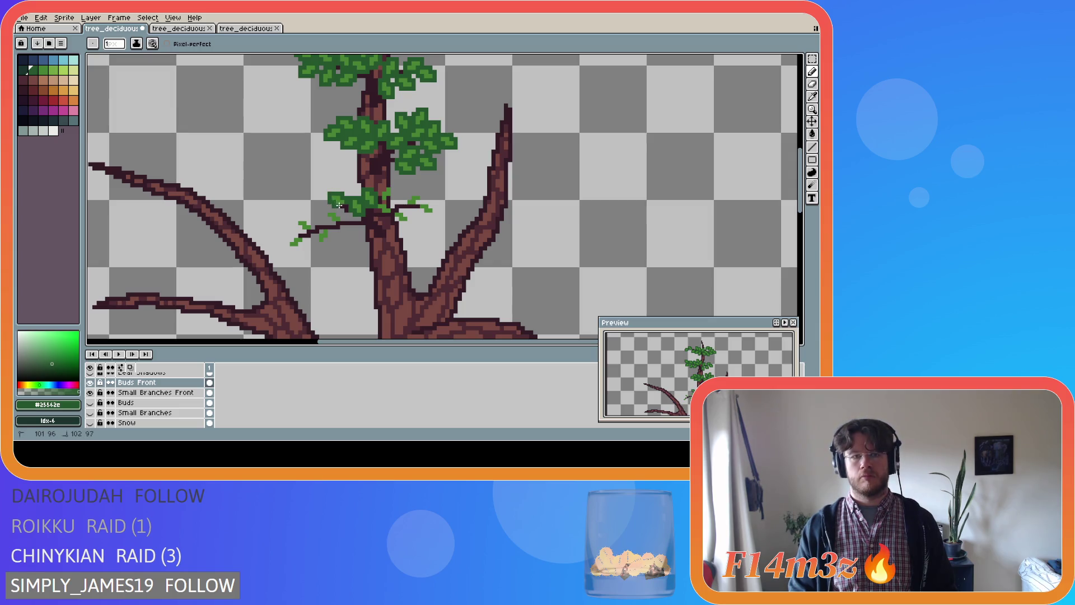
left_click(324, 235, "alt")
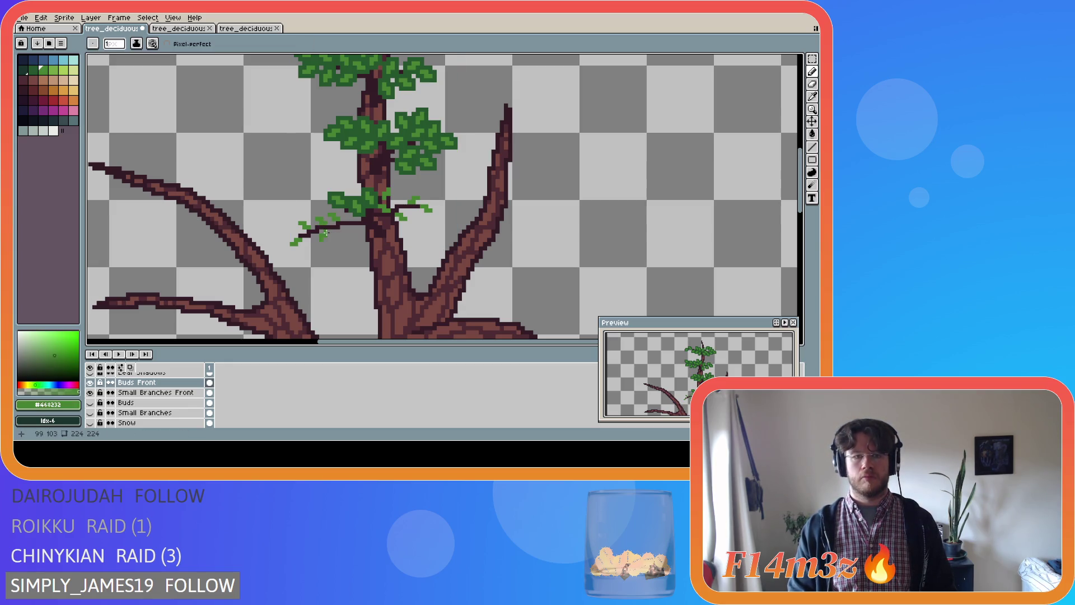
- Sample dark green #25562e and shade the left leaf cluster
key("e")
key("b")
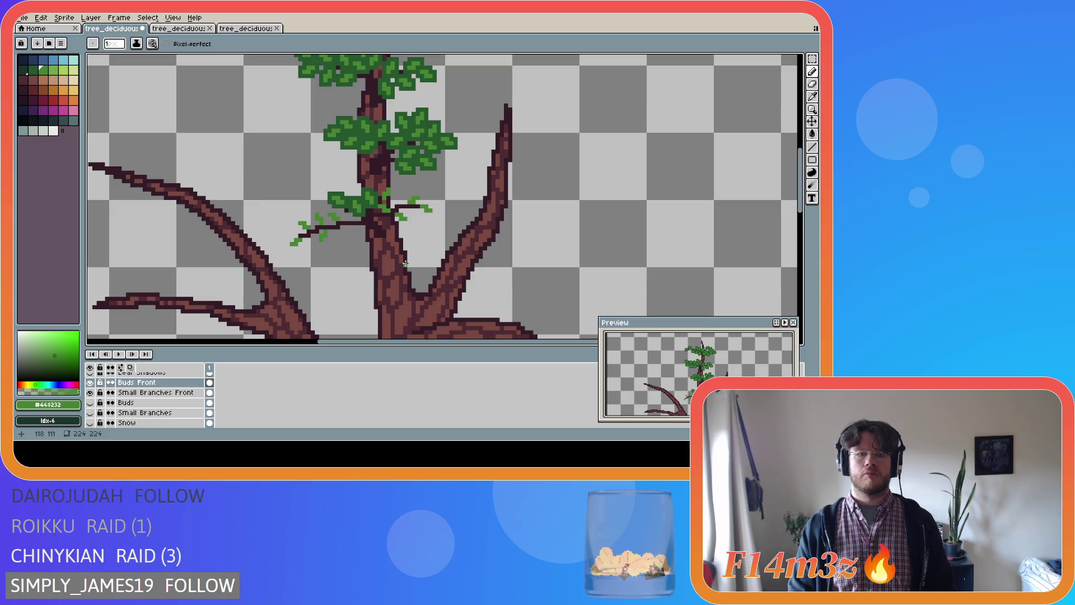
key("i")
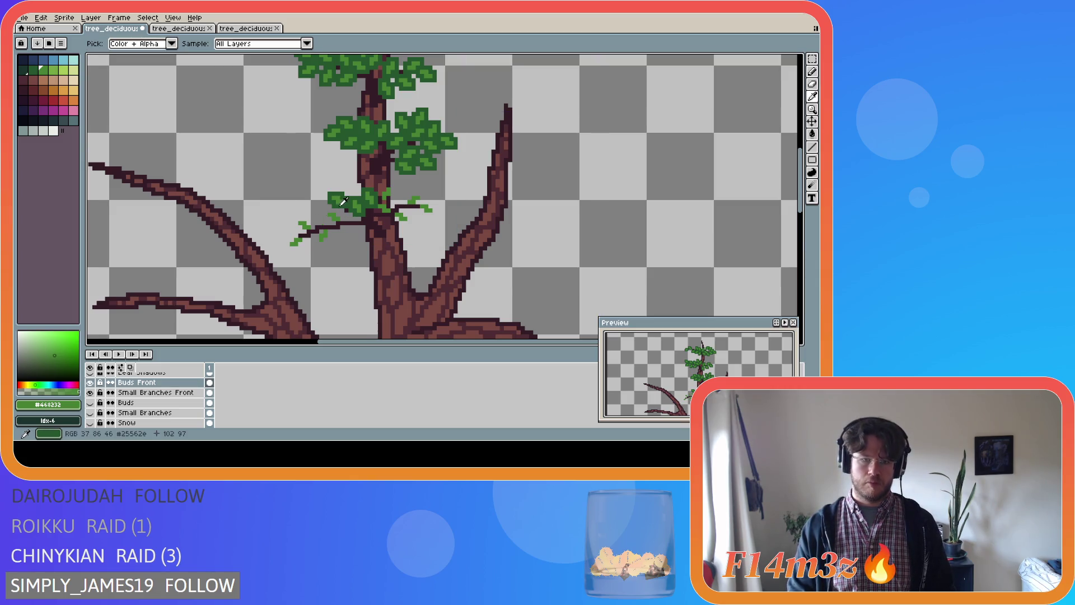
left_click(343, 201)
key("b")
mouse_move(326, 216)
left_mouse_down()
mouse_move(341, 215)
mouse_move(303, 231)
mouse_move(296, 218)
left_mouse_up()
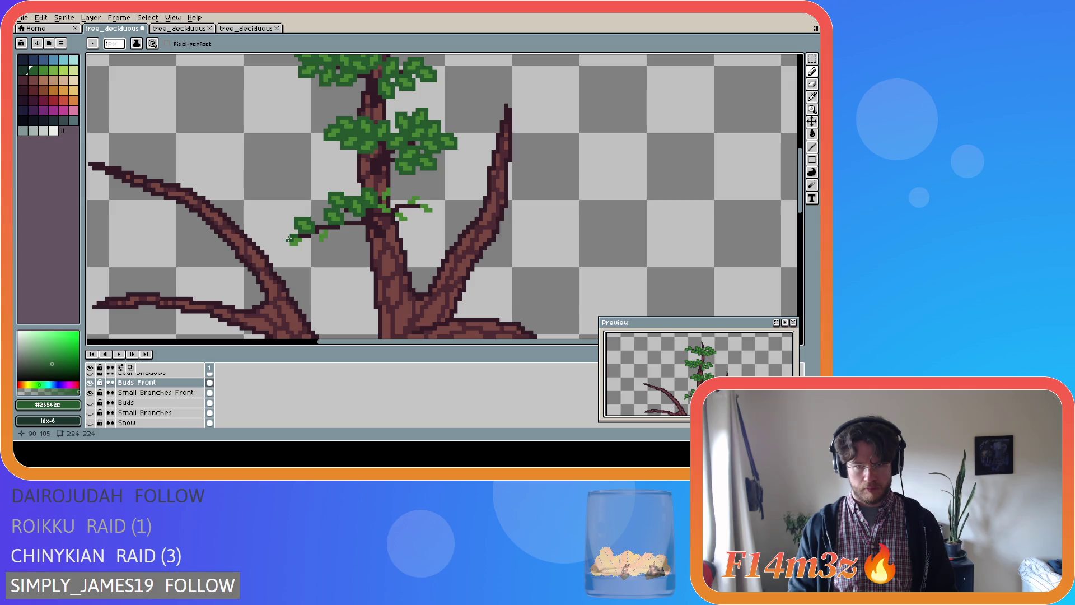
- Extend leaves to the left twig tip and right twig, then save tree_deciduous_small_winter.ase
mouse_move(288, 240)
left_mouse_down()
mouse_move(322, 243)
mouse_move(322, 232)
left_mouse_up()
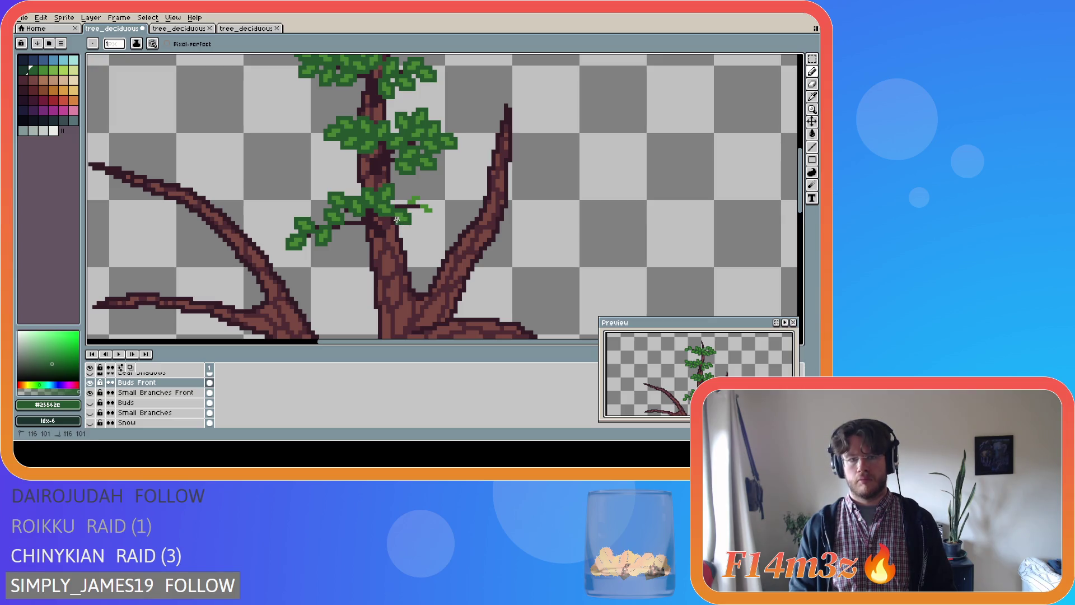
left_click_drag(404, 202, 420, 200)
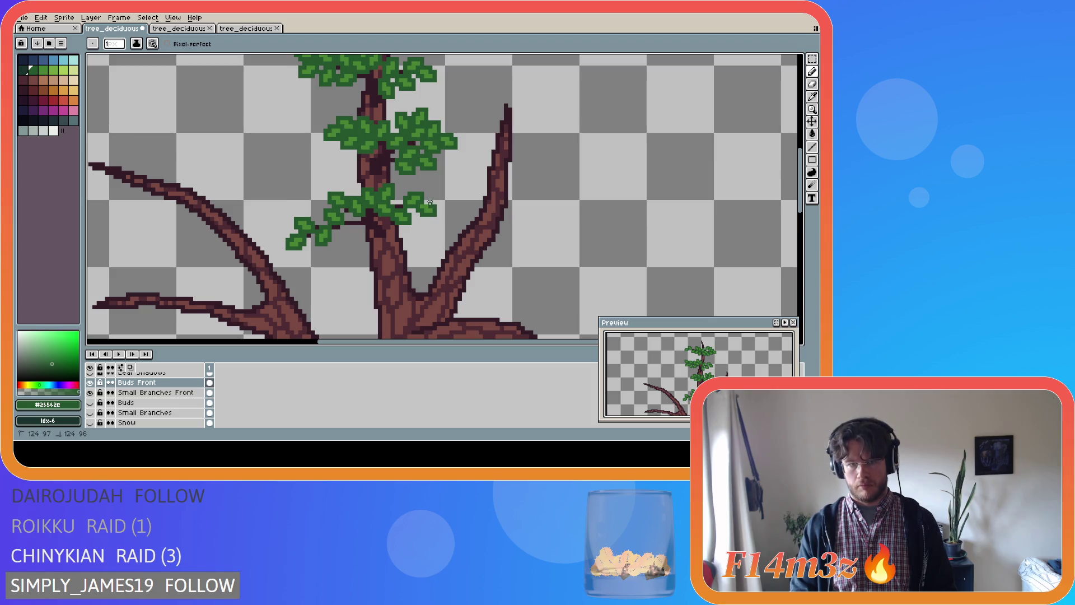
key("ctrl+s")
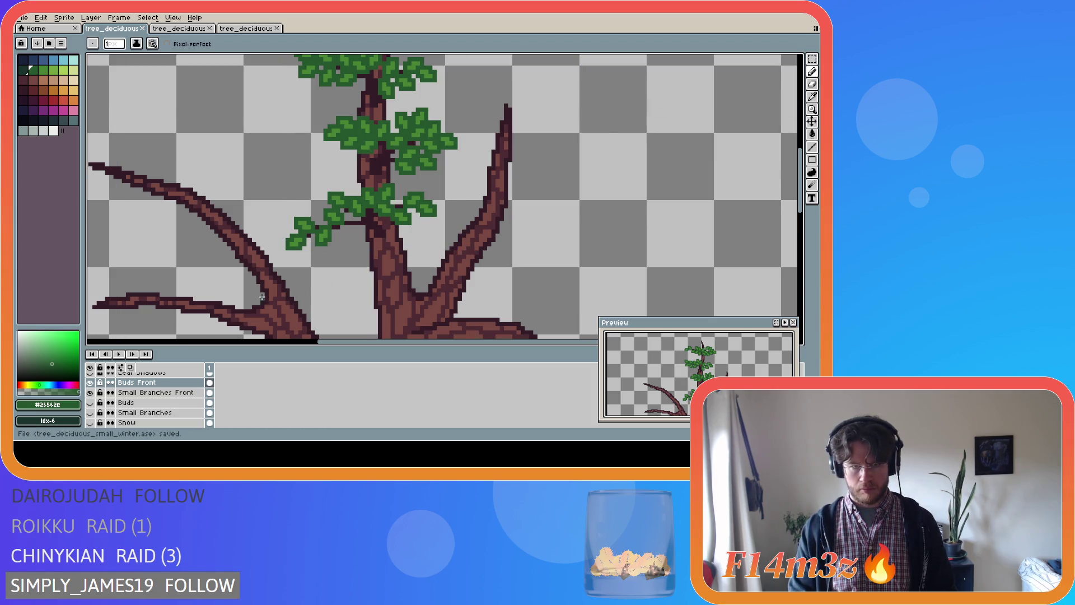
- Turn the Buds and Small Branches layers back on to view the full tree
scroll(314, 280, "down", 2)
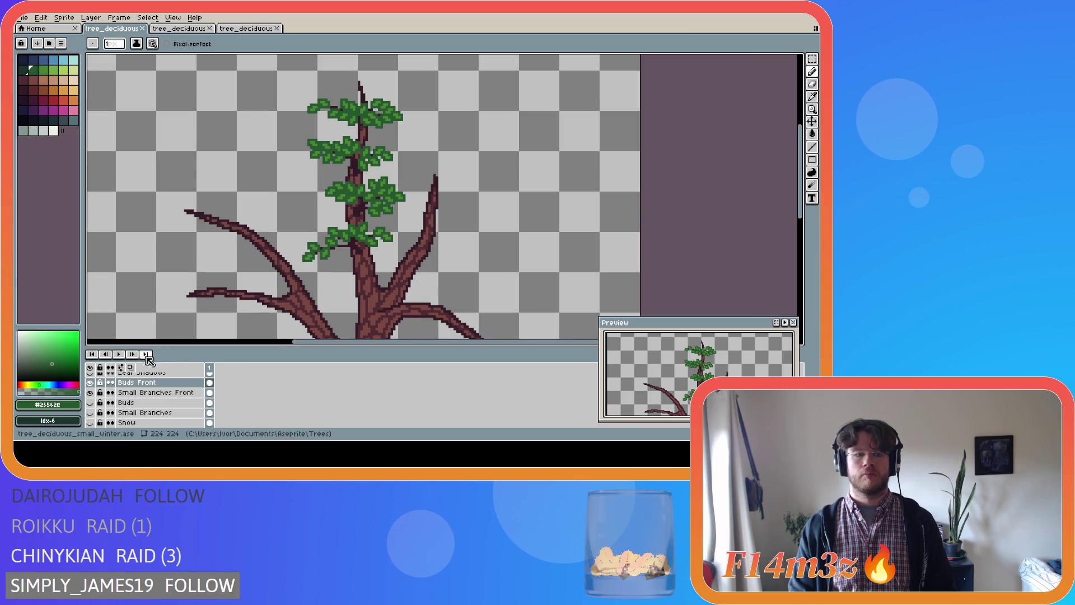
left_click(89, 402)
left_click(91, 412)
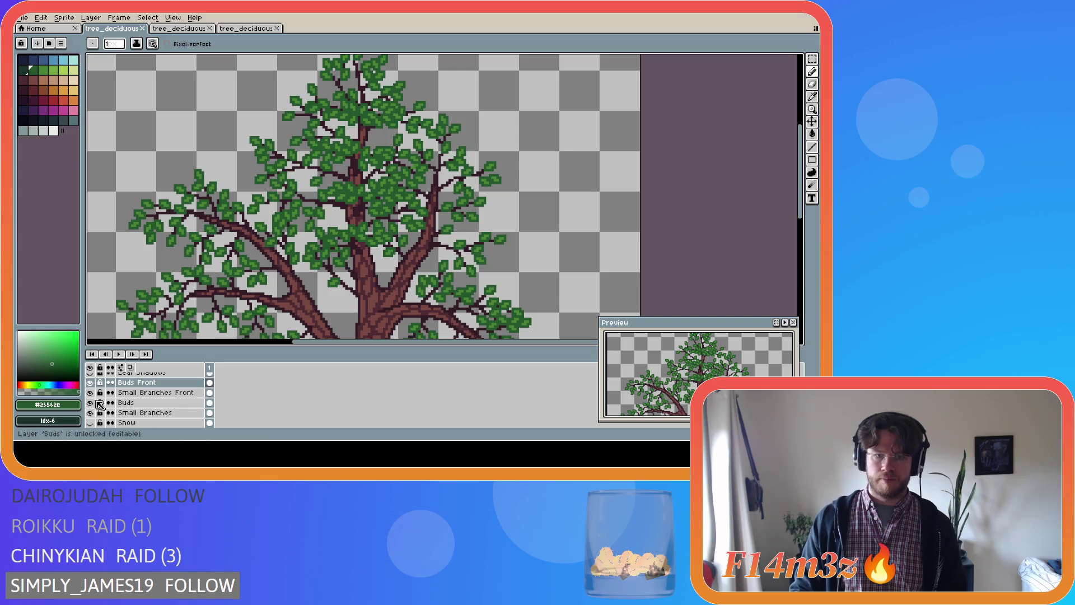
- Hide the Buds and Small Branches layers again, leaving the front leaf clusters and main branches
scroll(223, 288, "down", 2)
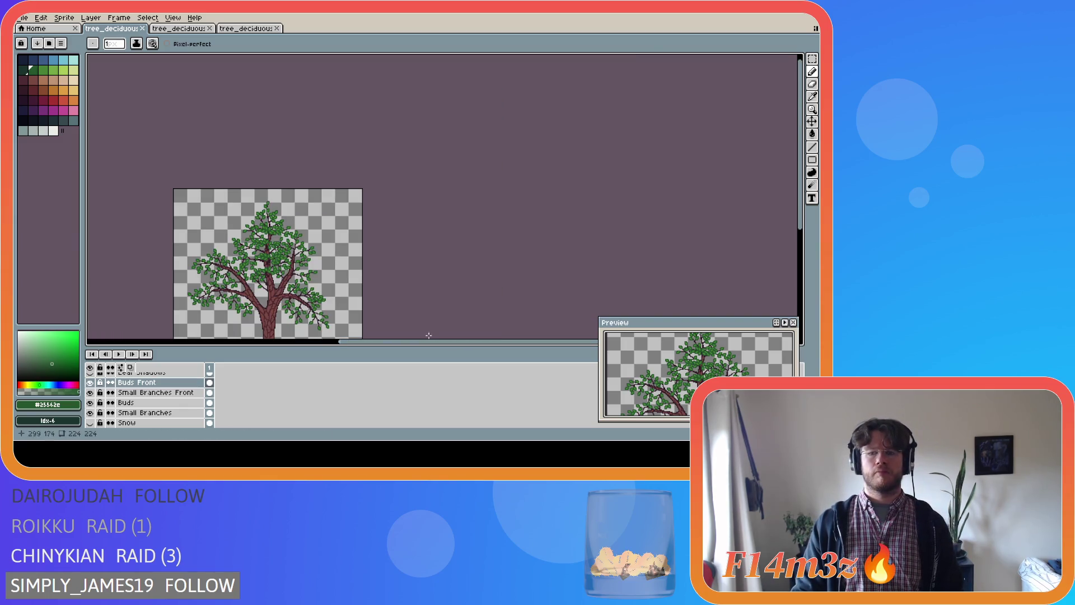
left_click_drag(379, 347, 356, 343)
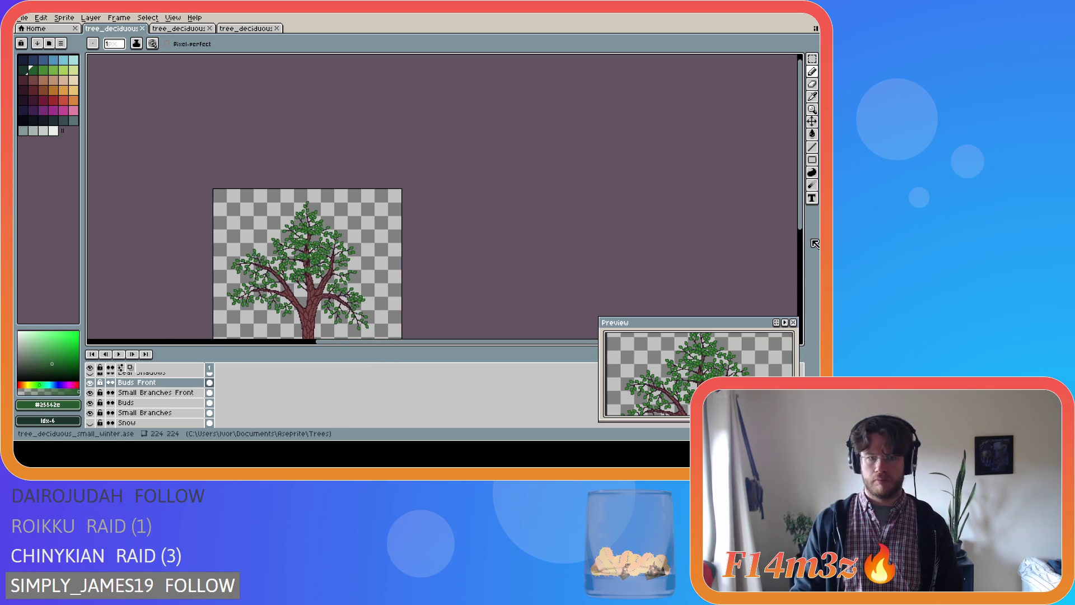
left_click_drag(802, 230, 802, 238)
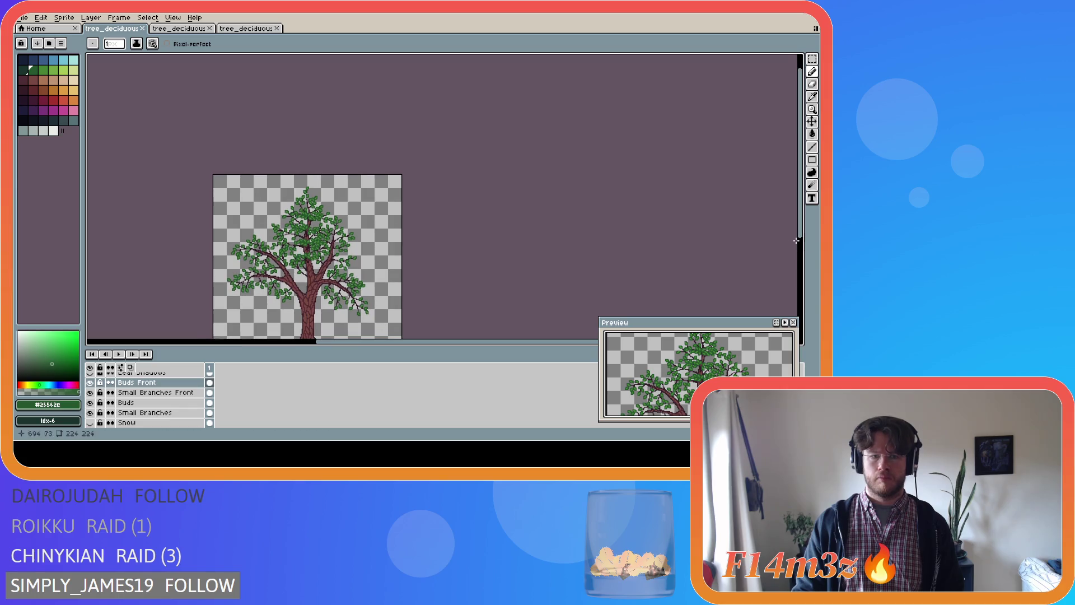
scroll(315, 249, "up", 4)
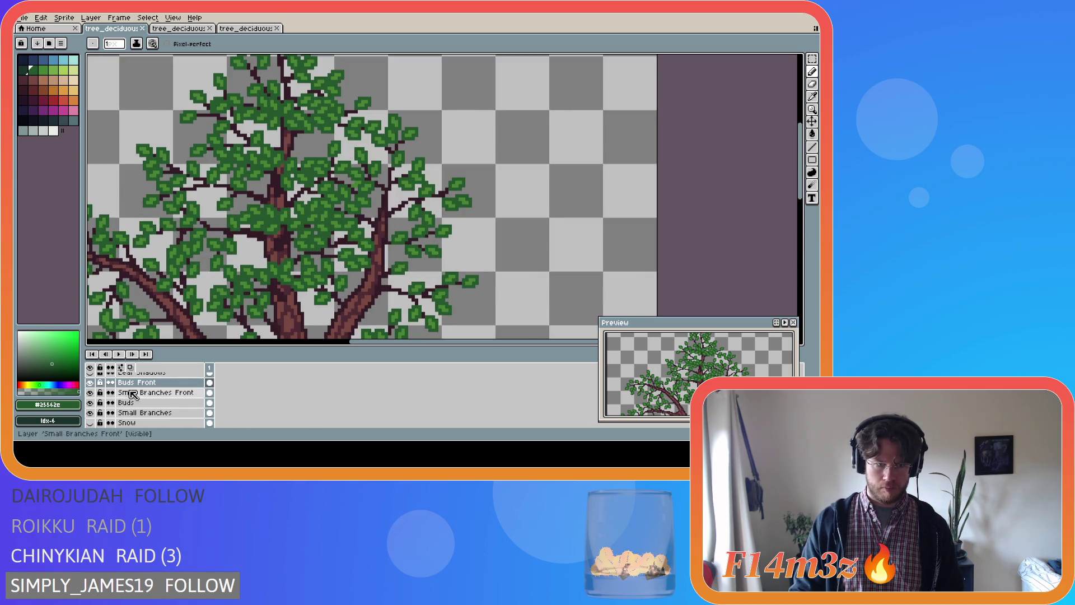
left_click(90, 403)
left_click(90, 413)
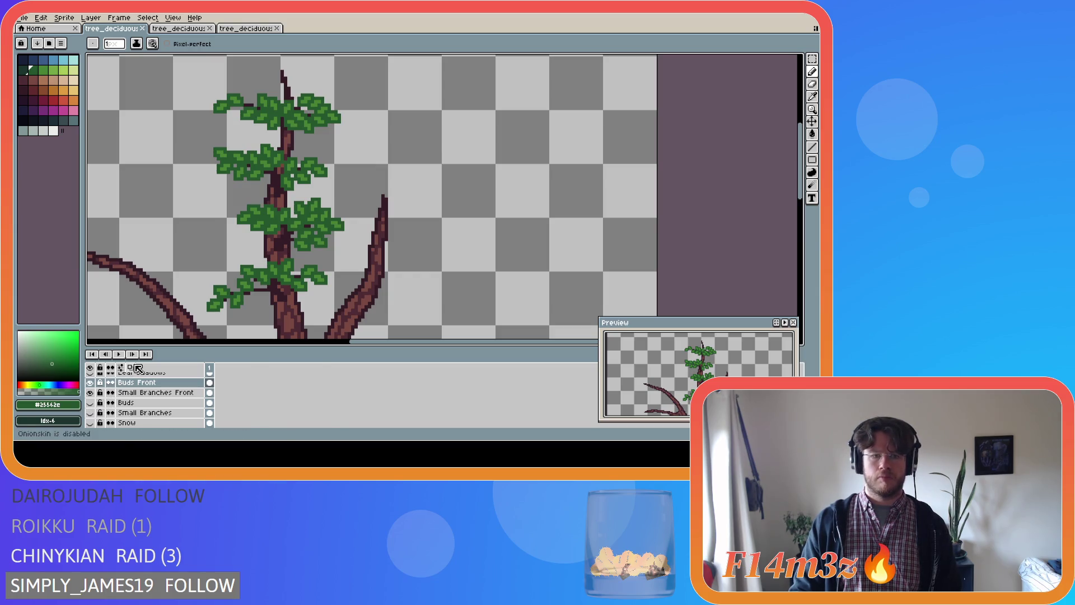
- Hide the Buds Front leaves to compare the bare front branches
double_click(92, 406)
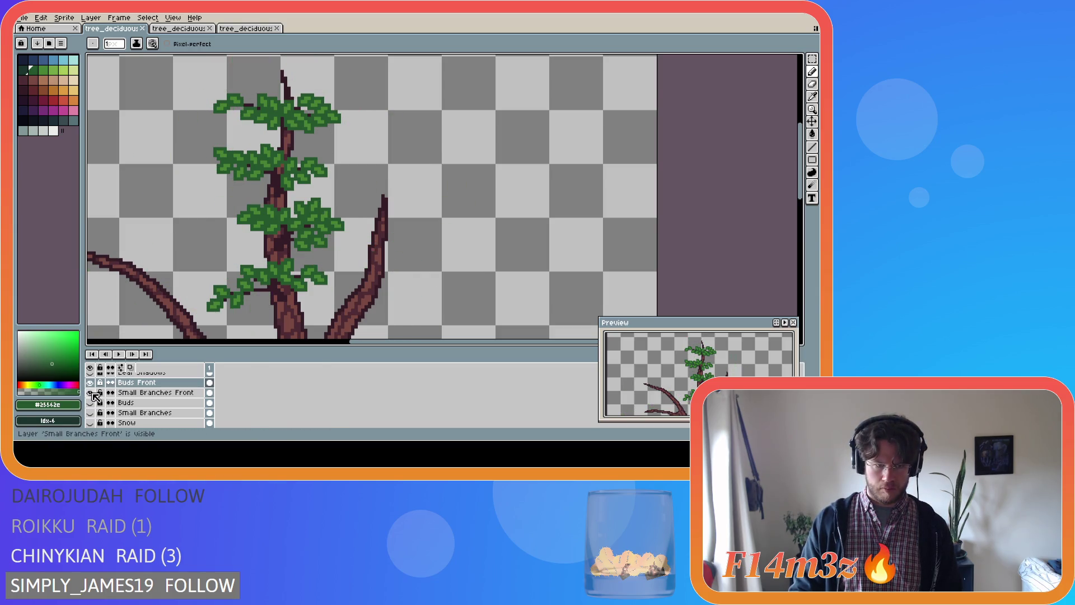
left_click(91, 383)
left_click(91, 383)
left_click(92, 383)
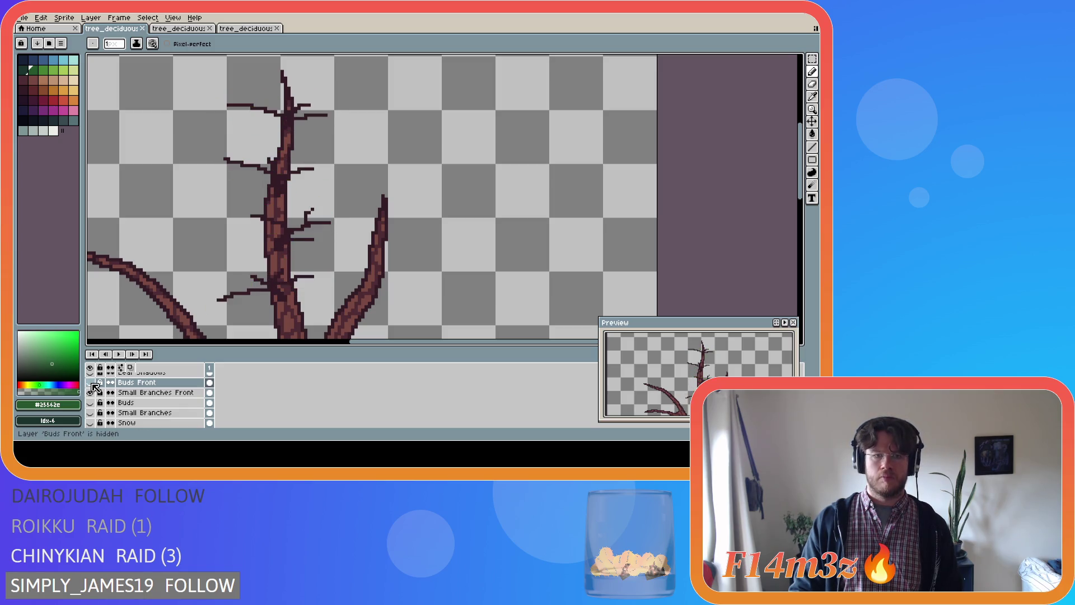
- Pick the dark twig brown and draw a twig pixel beside the trunk on Small Branches Front
left_click(312, 216, "alt")
key("i")
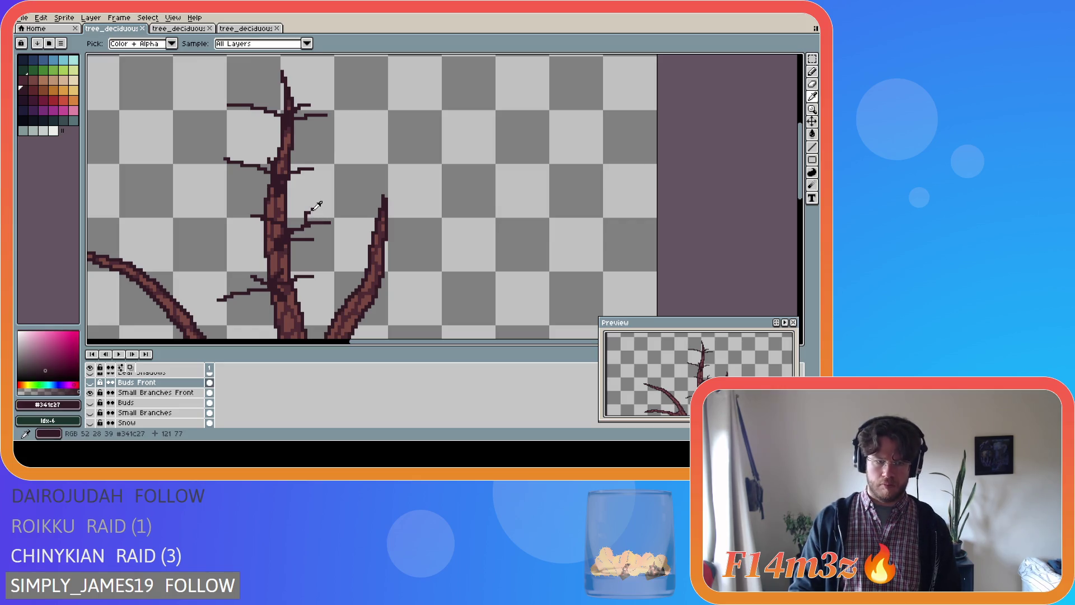
key("b")
key("alt+Down")
left_click(312, 208)
- Toggle Buds Front's visibility repeatedly to check the new twig, leaving the leaves shown
left_click(93, 383)
left_click(93, 383)
left_click(93, 383)
left_click(93, 383)
left_click(93, 383)
left_click(93, 383)
left_click(93, 383)
left_click(93, 383)
left_click(93, 383)
left_click(93, 383)
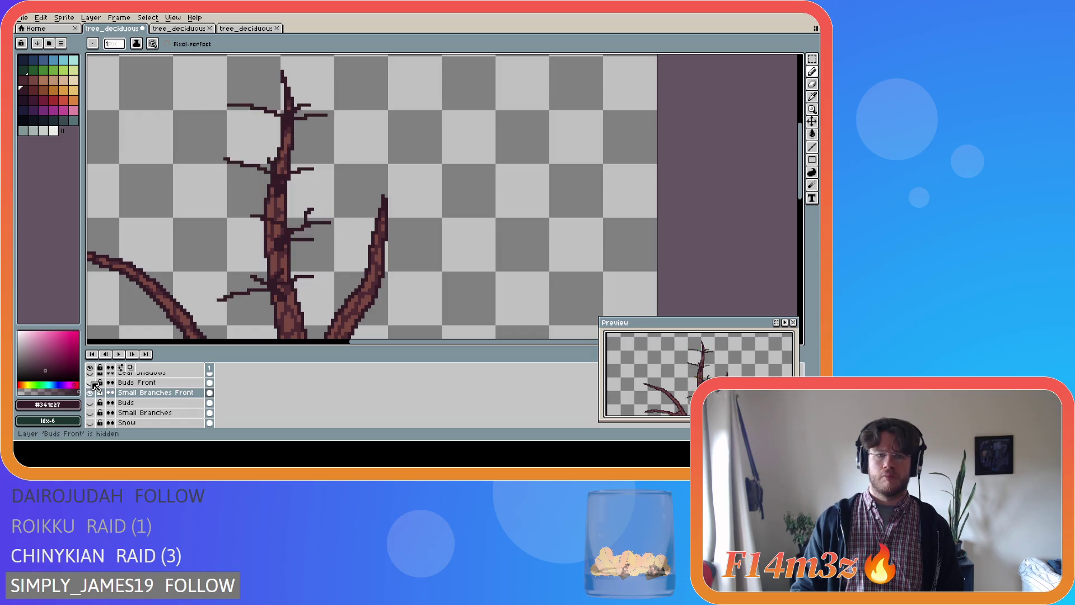
left_click(93, 383)
left_click(93, 383)
left_click(93, 383)
left_click(93, 383)
left_click(93, 383)
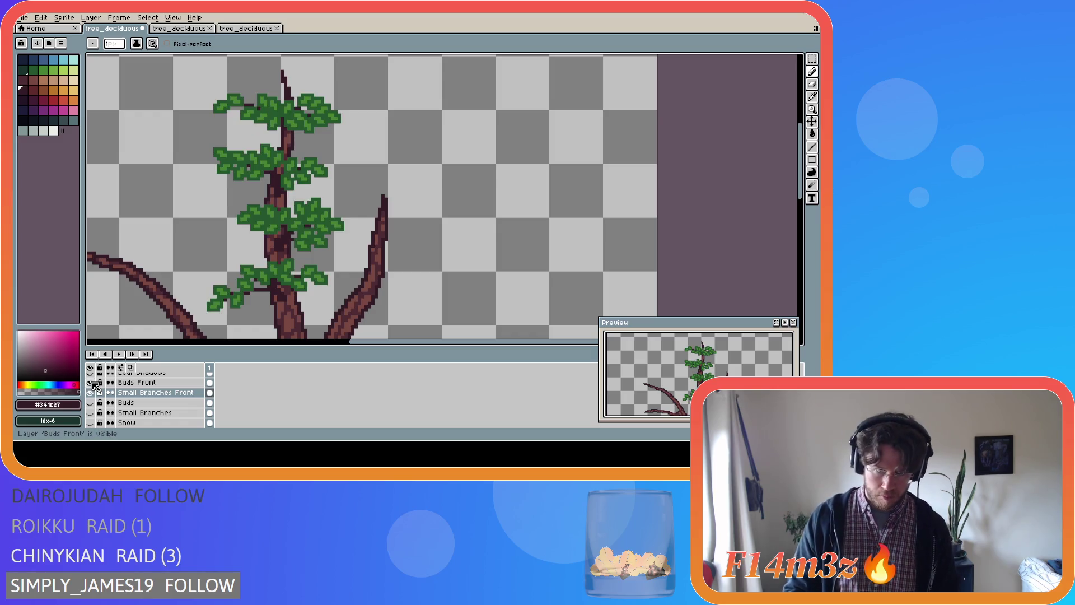
left_click(93, 383)
left_click(93, 383)
left_click(93, 383)
left_click(93, 383)
left_click(93, 383)
left_click(93, 383)
left_click(93, 383)
left_click(93, 383)
left_click(93, 383)
left_click(93, 383)
left_click(93, 383)
left_click(93, 383)
left_click(93, 383)
left_click(93, 383)
left_click(93, 384)
left_click(93, 383)
left_click(93, 383)
left_click(93, 383)
left_click(93, 383)
left_click(93, 383)
left_click(93, 383)
left_click(93, 383)
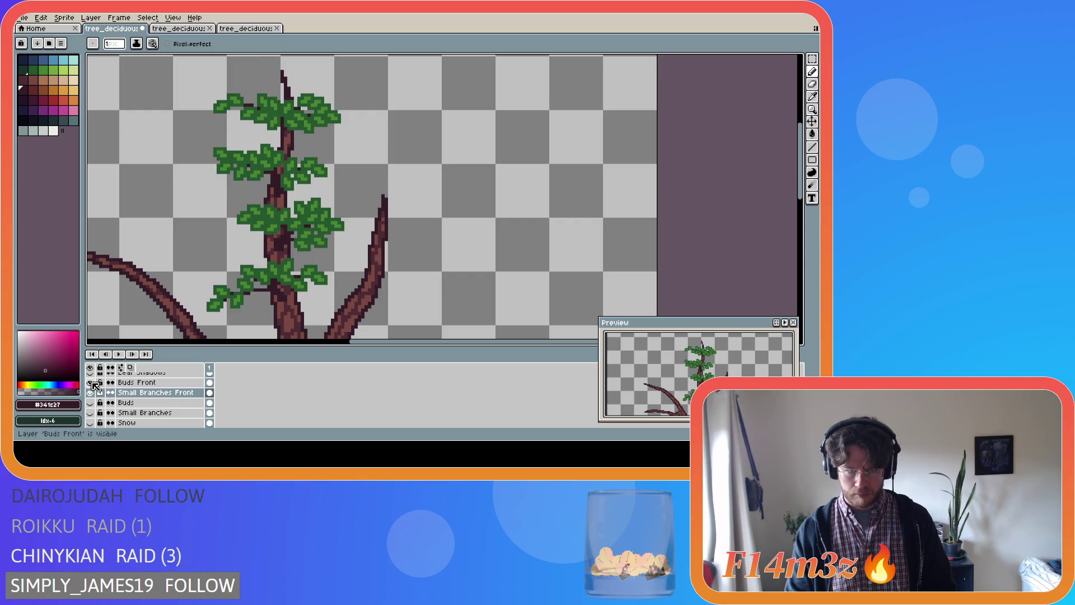
left_click(93, 383)
left_click(93, 383)
left_click(93, 383)
left_click(93, 383)
left_click(93, 383)
left_click(93, 383)
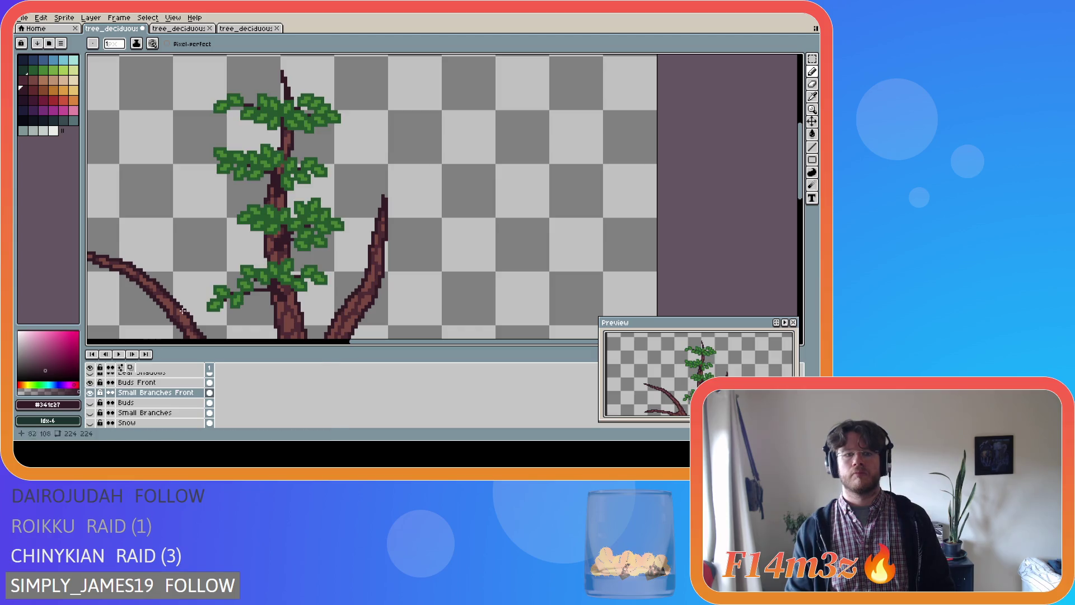
scroll(285, 260, "up", 2)
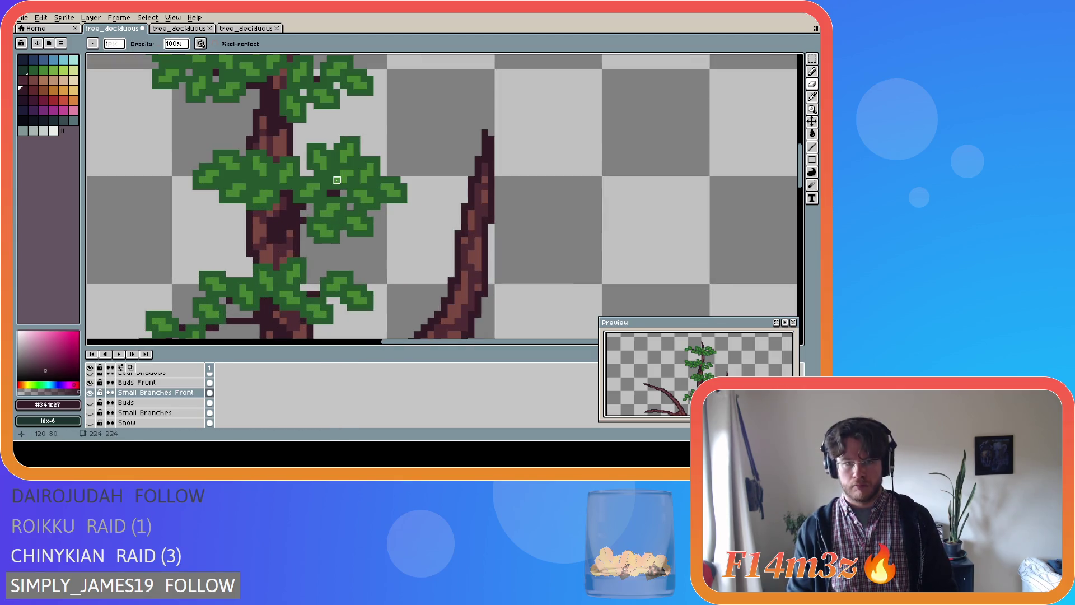
- Toggle Small Branches Front on and off to compare the leaves with and without twigs
left_click(137, 383)
key("Down")
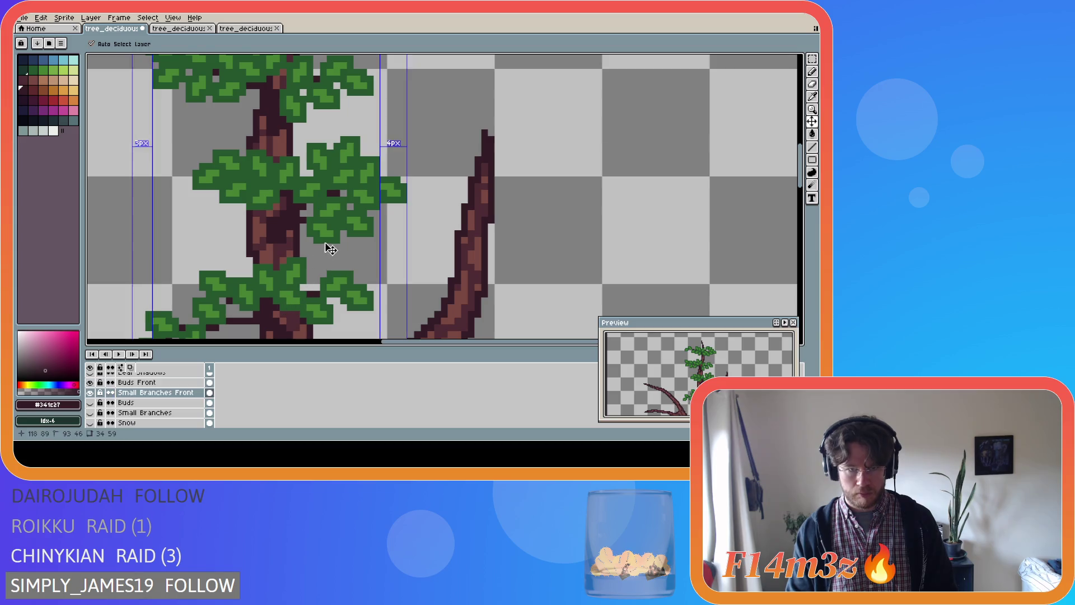
left_click(91, 394)
left_click(91, 394)
left_click(91, 394, "alt")
left_click(91, 393, "alt")
left_click(134, 392)
- Paint dark #341c27 twig pixels into the leaf cluster on Buds Front, then show Buds again
left_click(154, 383)
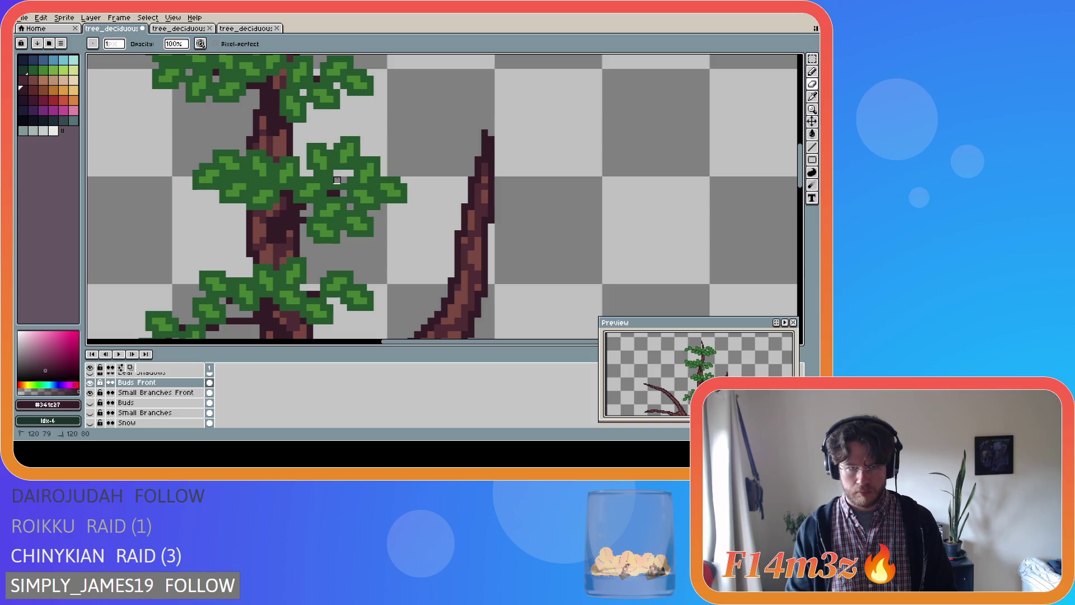
left_click_drag(331, 183, 343, 187)
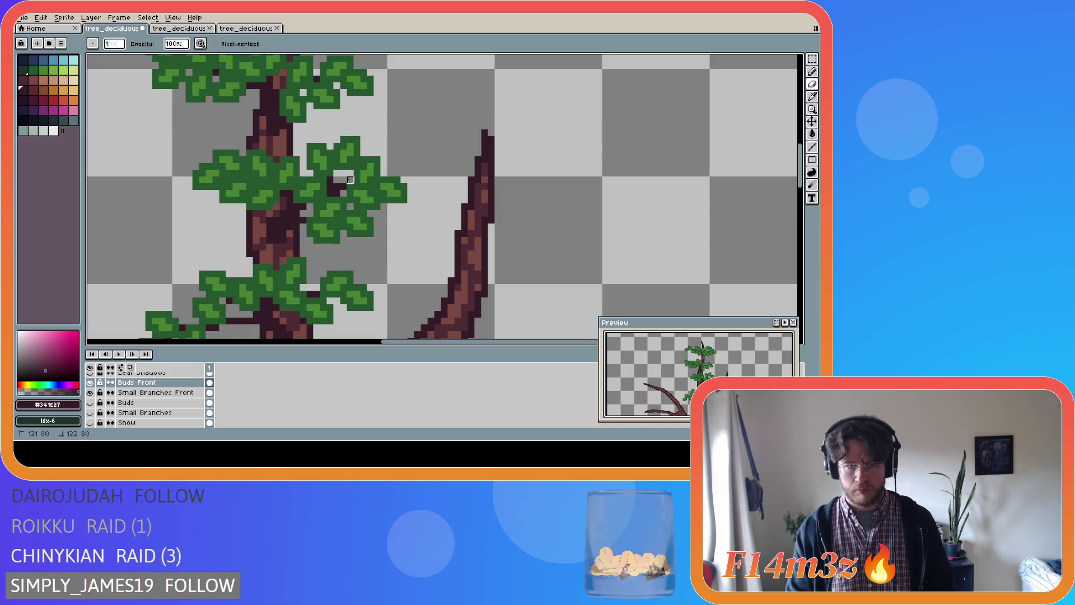
scroll(330, 254, "down", 3)
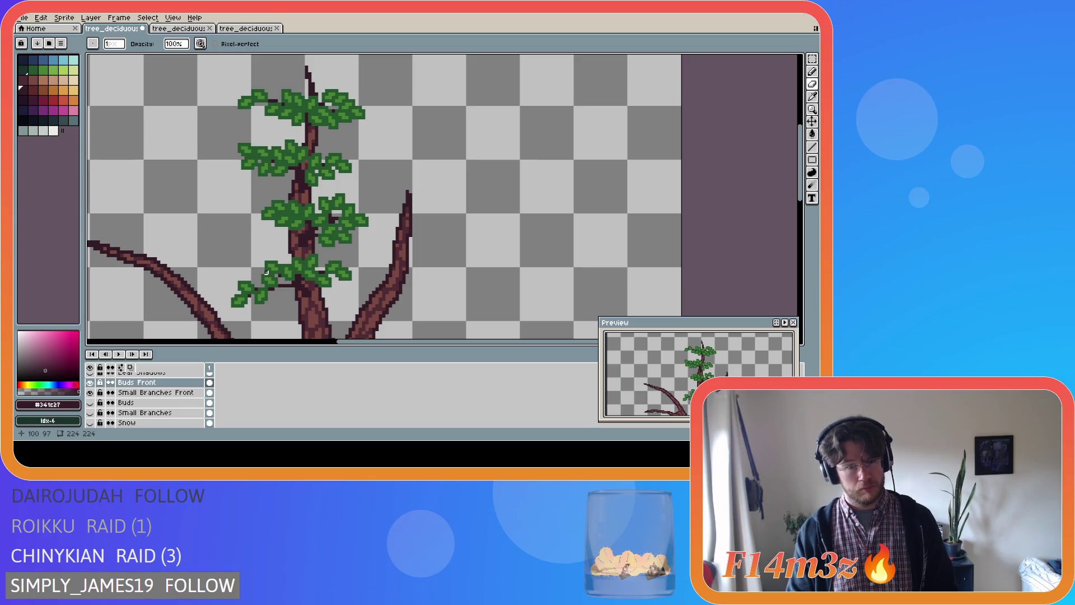
left_click(90, 403)
- Save the tree as tree_deciduous_small_winter.ase, zoom out, and save again
scroll(287, 309, "down", 2)
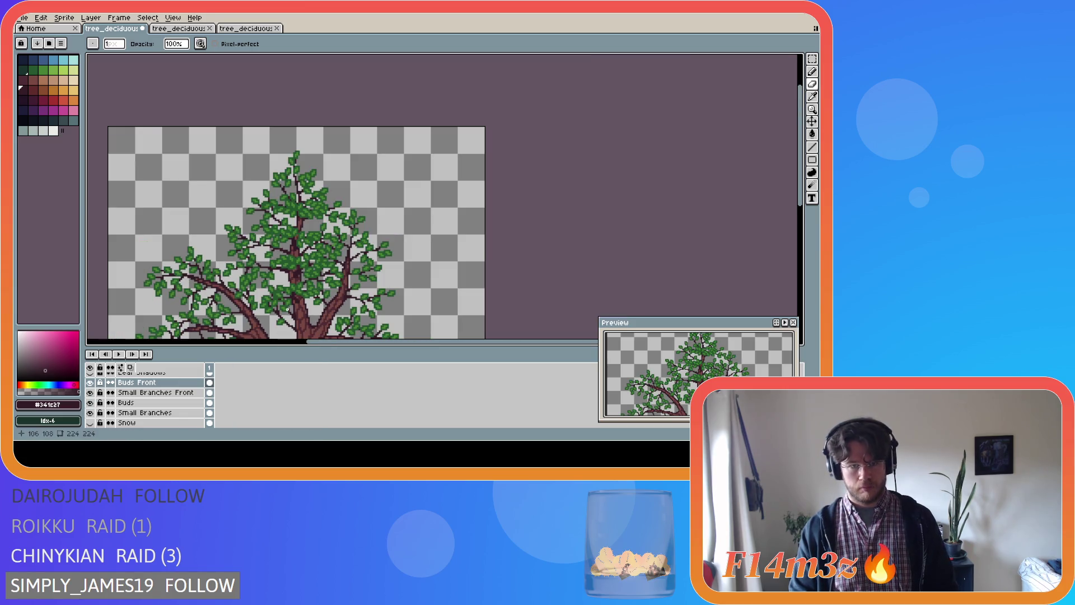
key("ctrl+s")
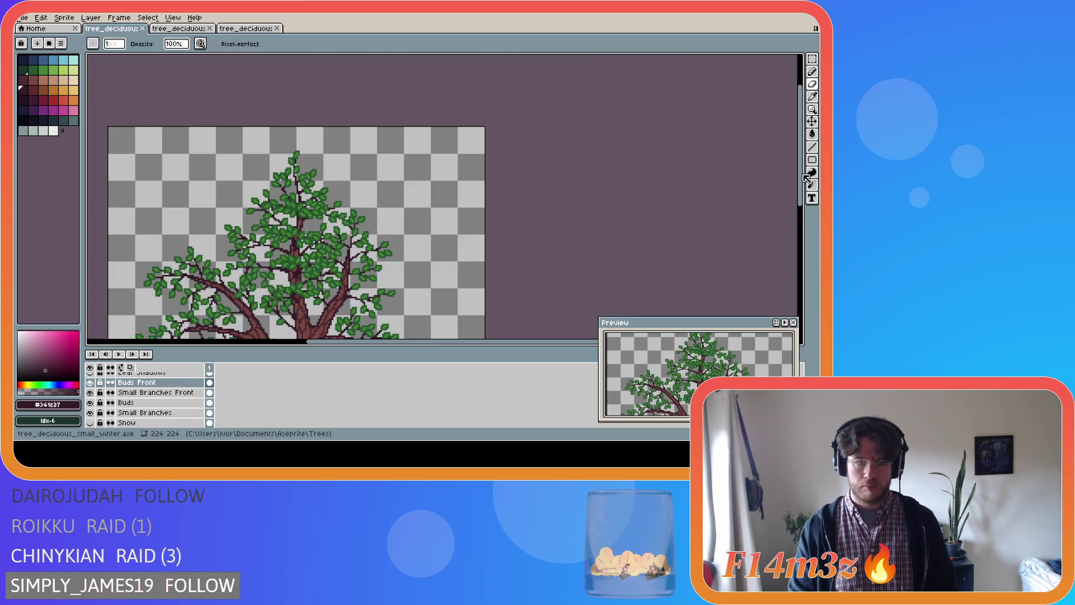
left_click_drag(801, 177, 802, 227)
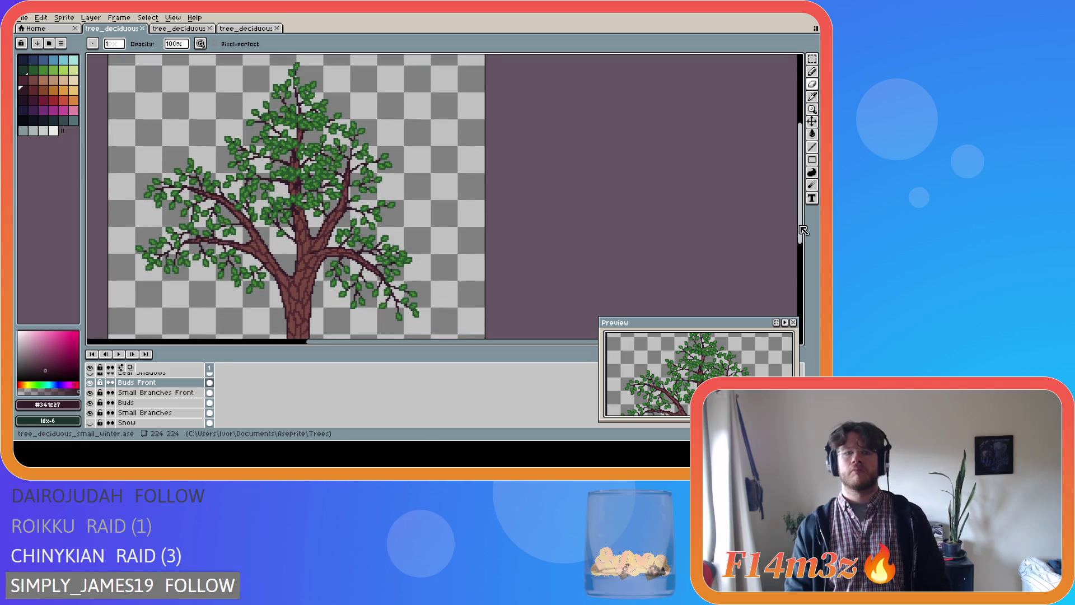
scroll(636, 256, "down", 2)
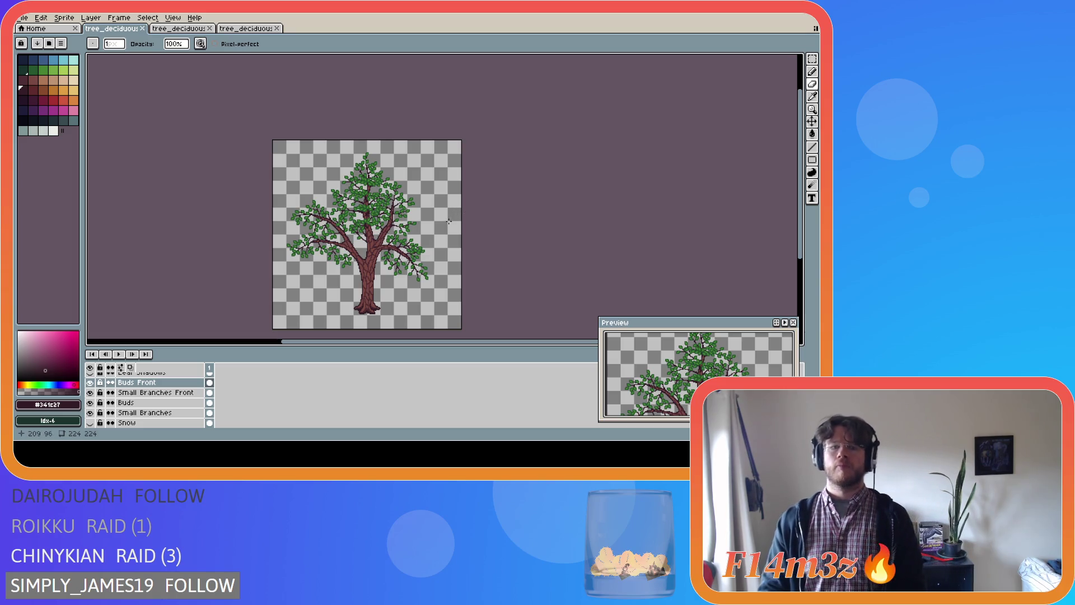
key("ctrl+s")
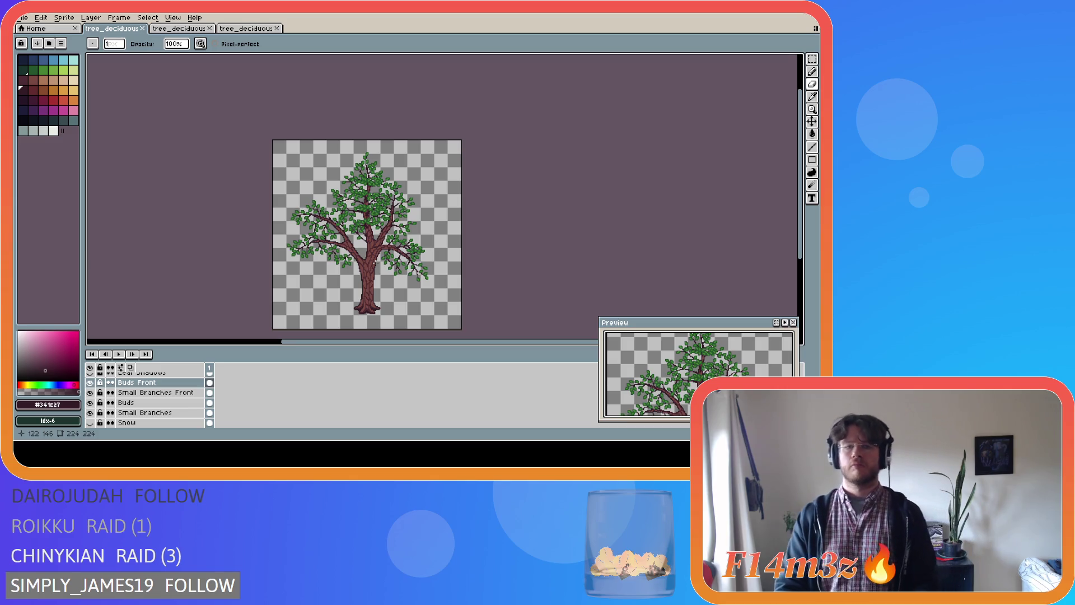
- Zoom in and out to inspect the finished tree's leafy crown
scroll(401, 259, "up", 3)
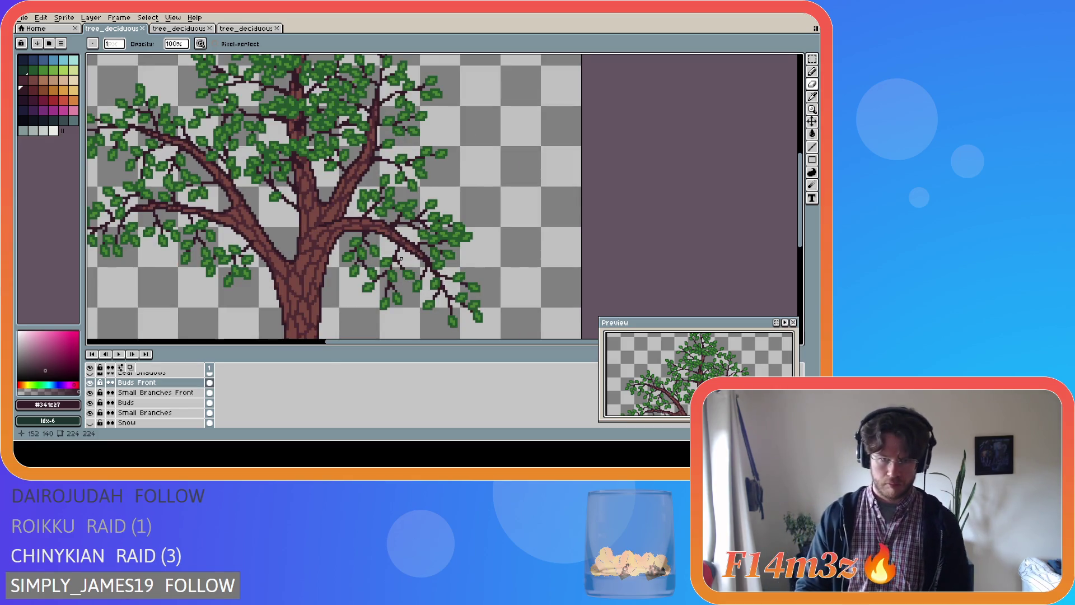
scroll(401, 259, "down", 3)
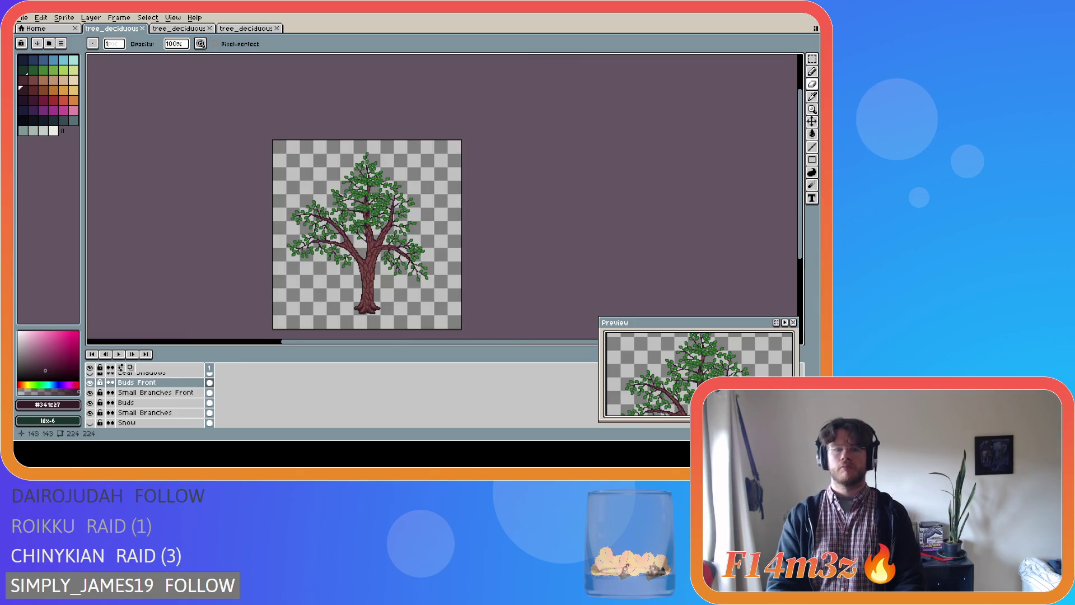
scroll(393, 242, "up", 3)
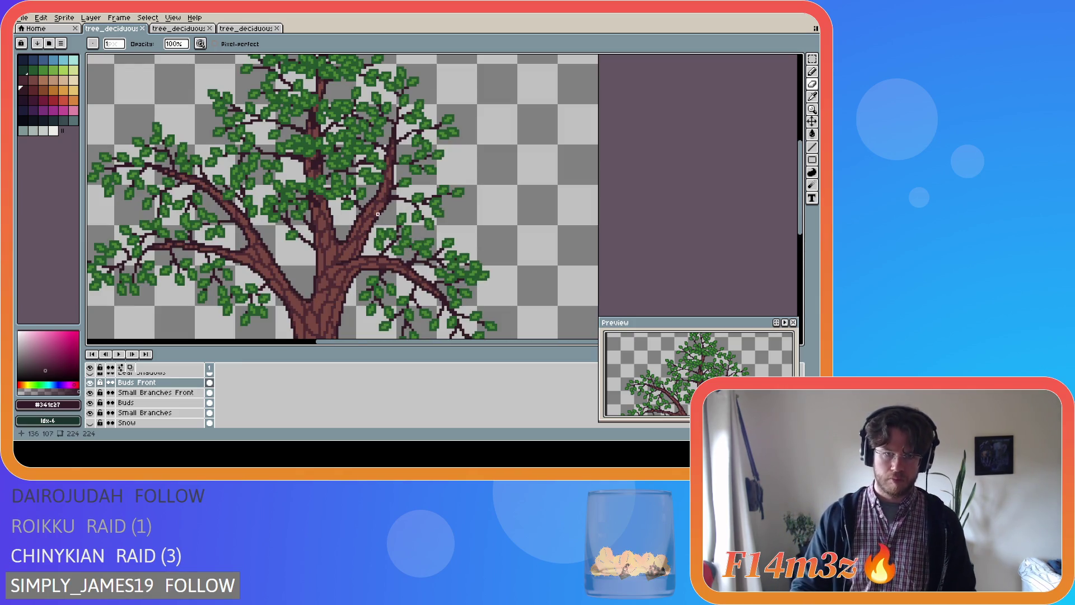
scroll(372, 195, "down", 3)
scroll(371, 194, "up", 3)
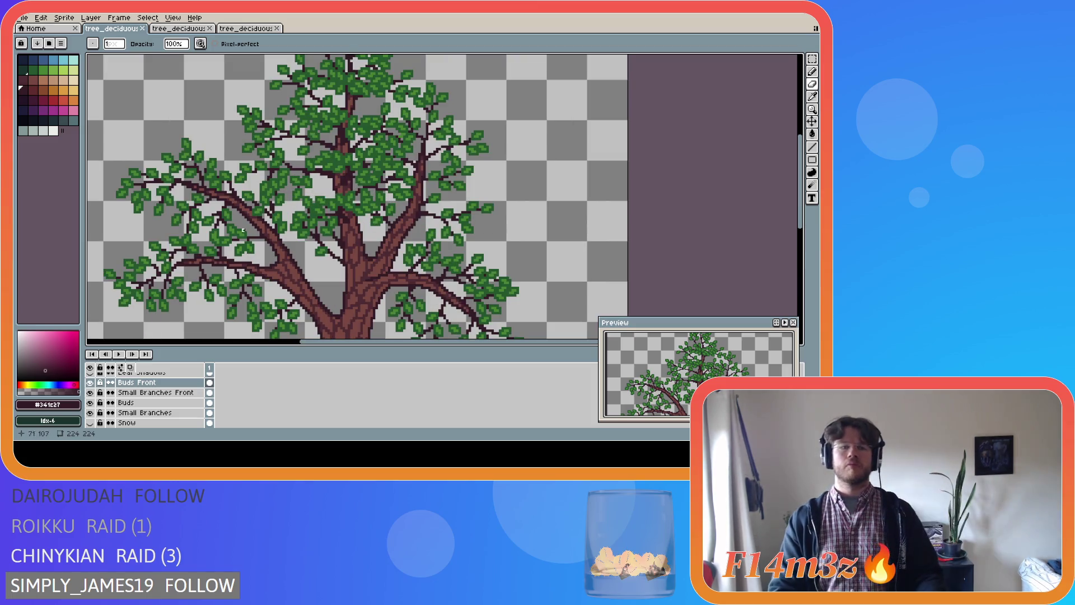
scroll(243, 220, "down", 3)
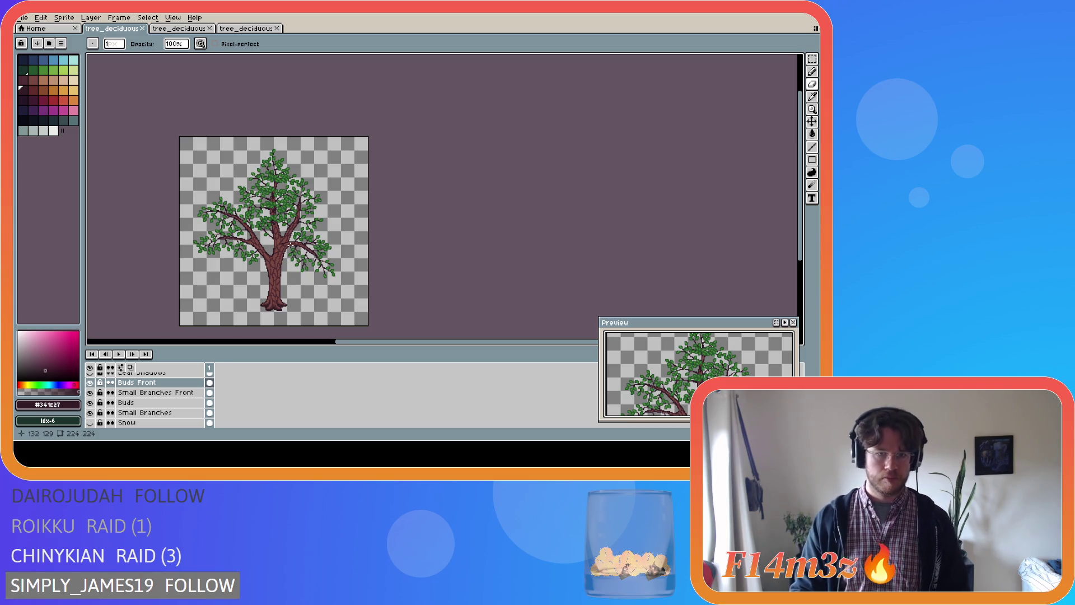
scroll(286, 245, "up", 2)
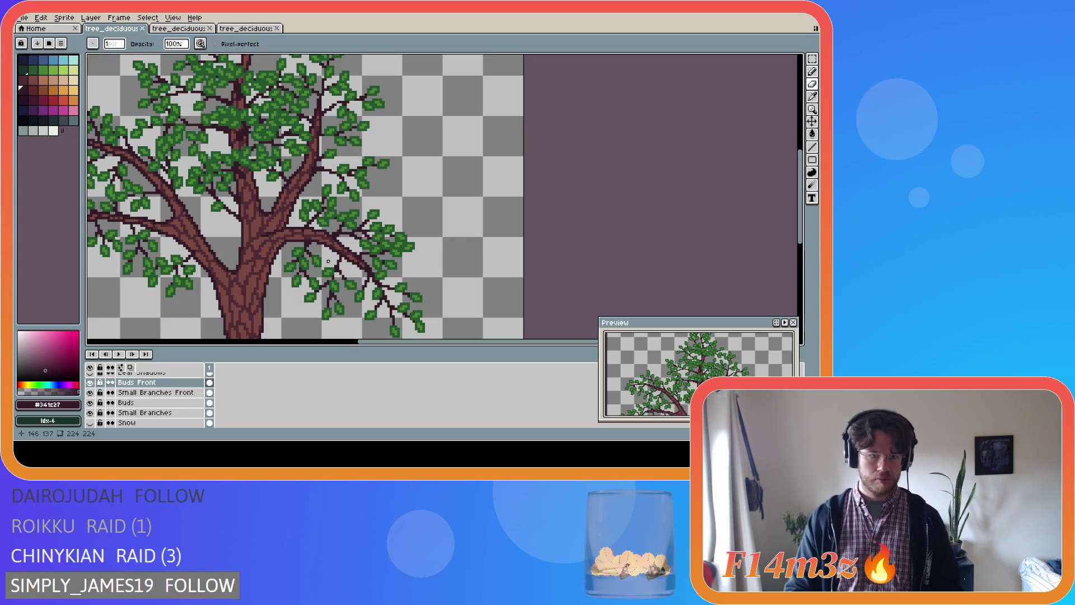
scroll(325, 261, "down", 3)
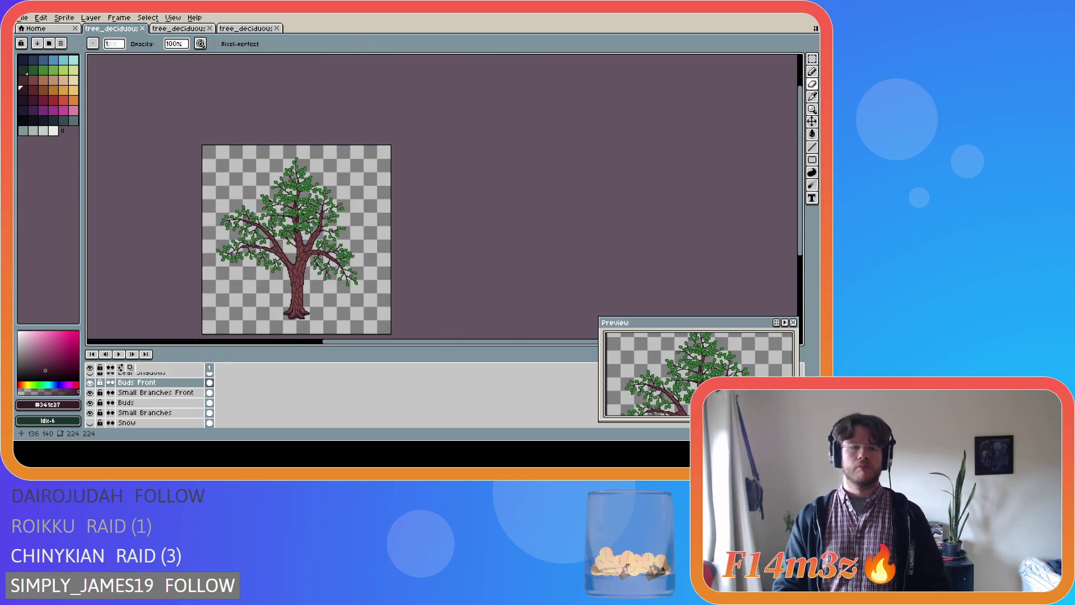
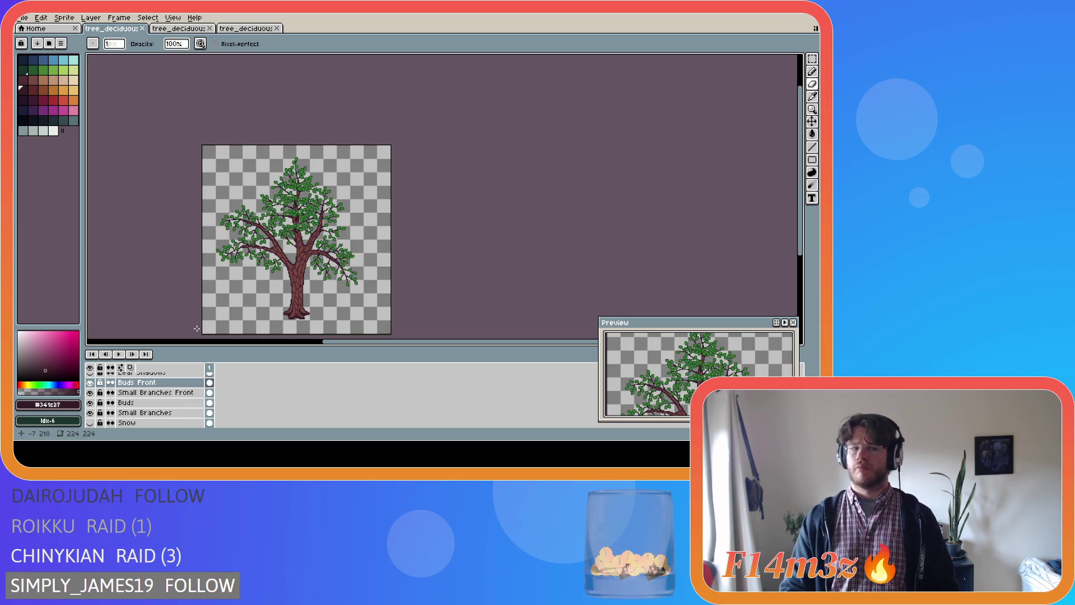
- Toggle the Buds Front leaves off and back on to compare
left_click(90, 382)
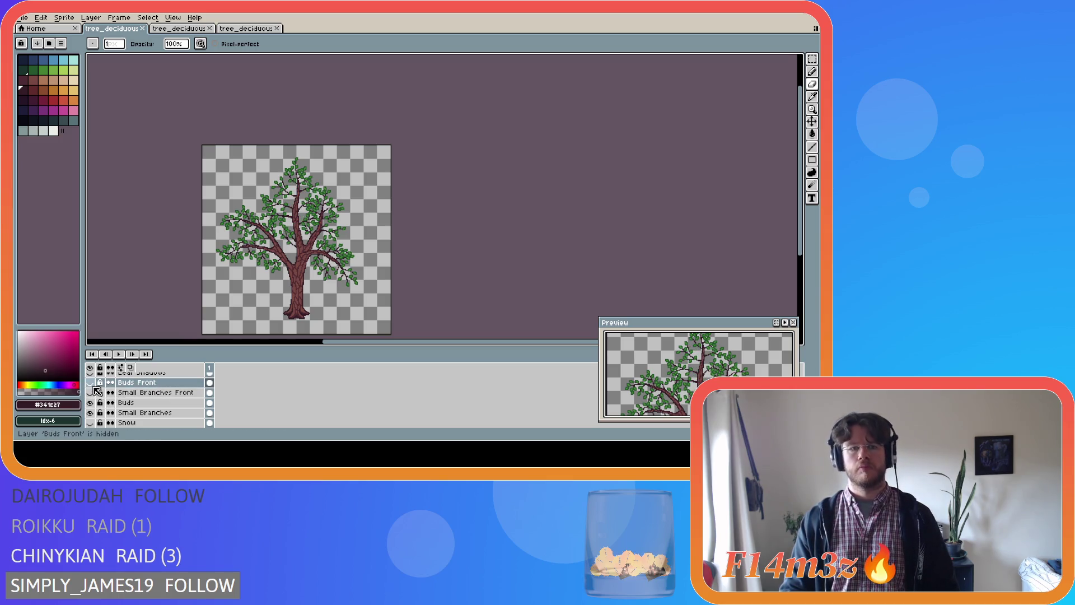
left_click(91, 382)
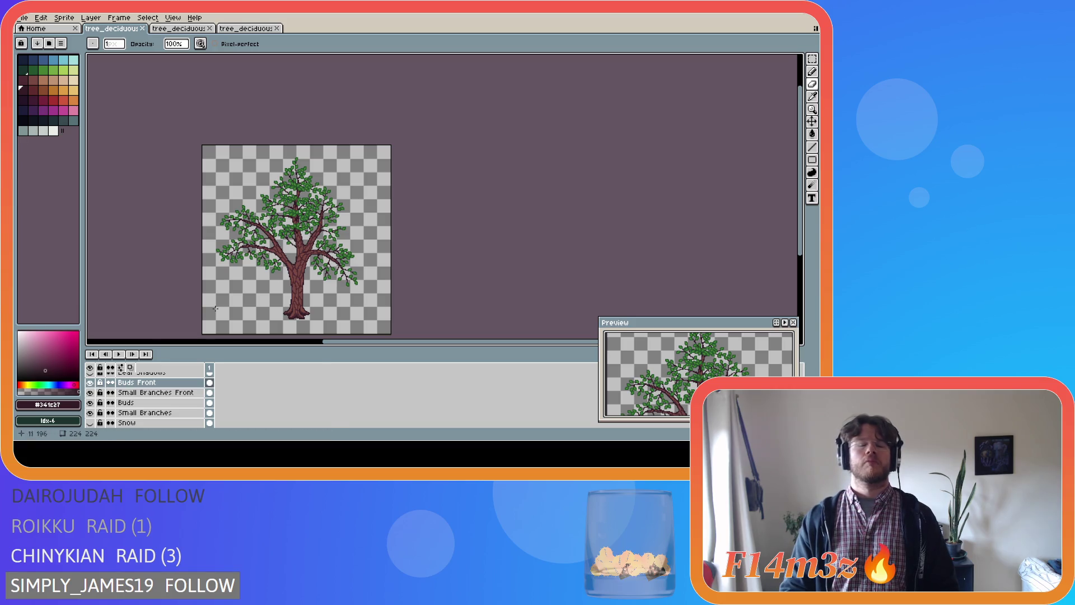
scroll(324, 214, "up", 5)
scroll(318, 239, "down", 3)
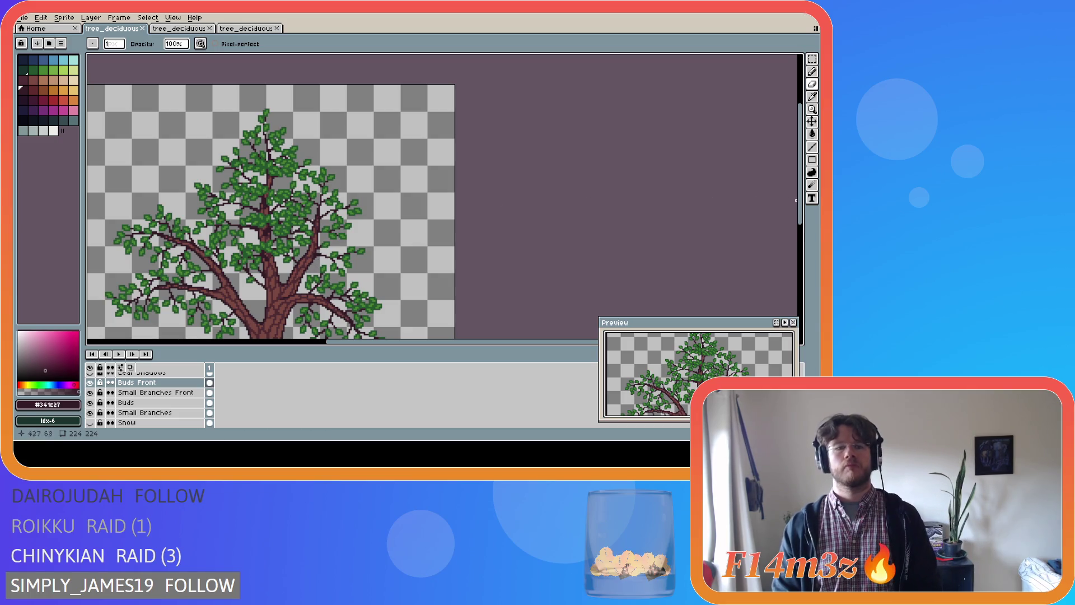
left_click_drag(801, 203, 804, 215)
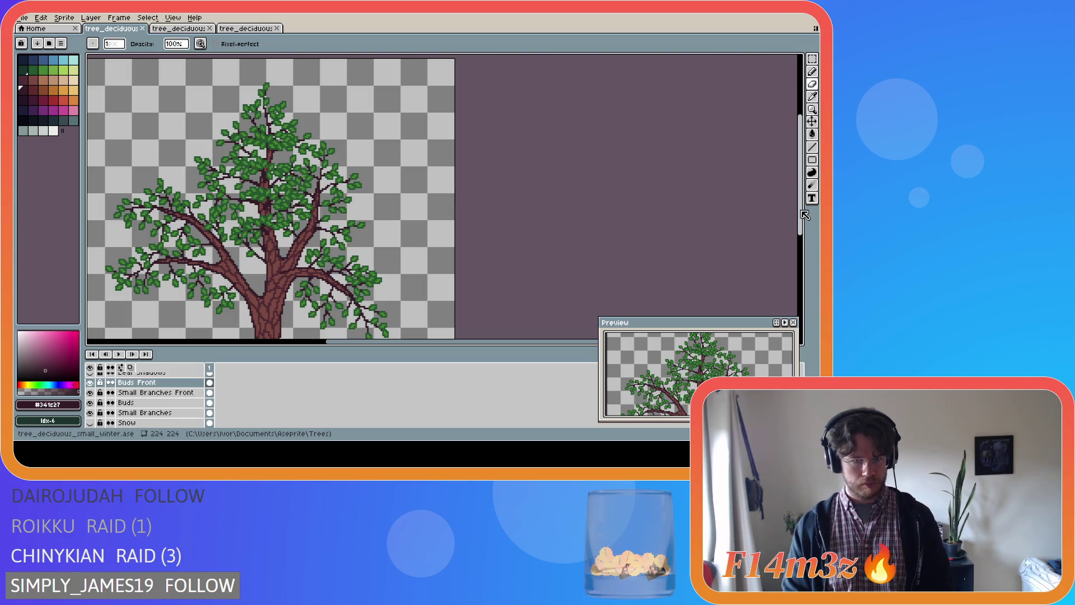
- Hide both leaf layers, then flip Buds visibility repeatedly, ending with Buds hidden
left_click(90, 403)
left_click(90, 383)
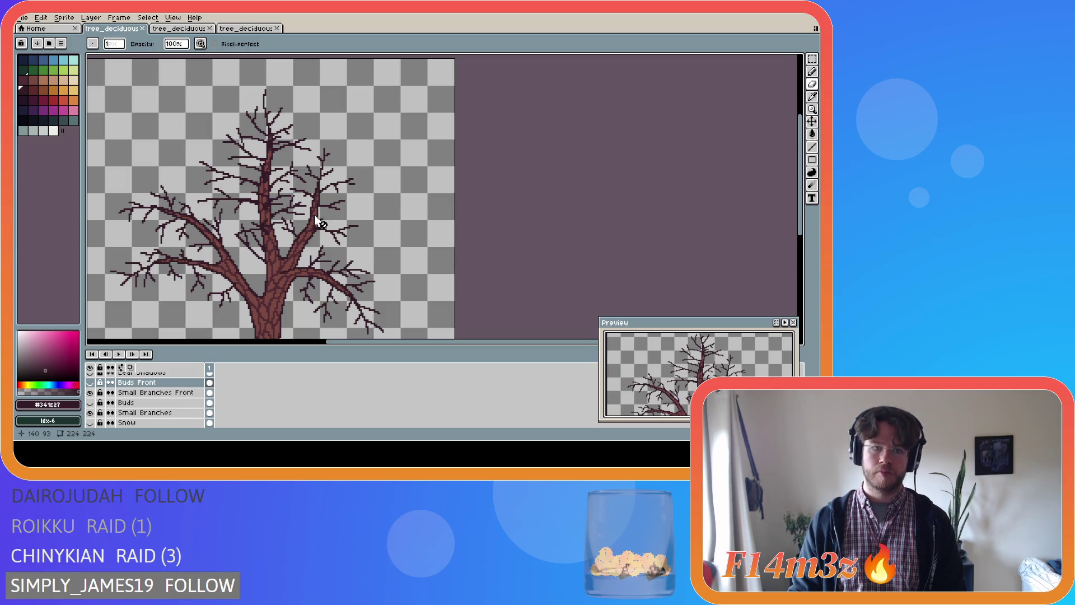
left_click(90, 403)
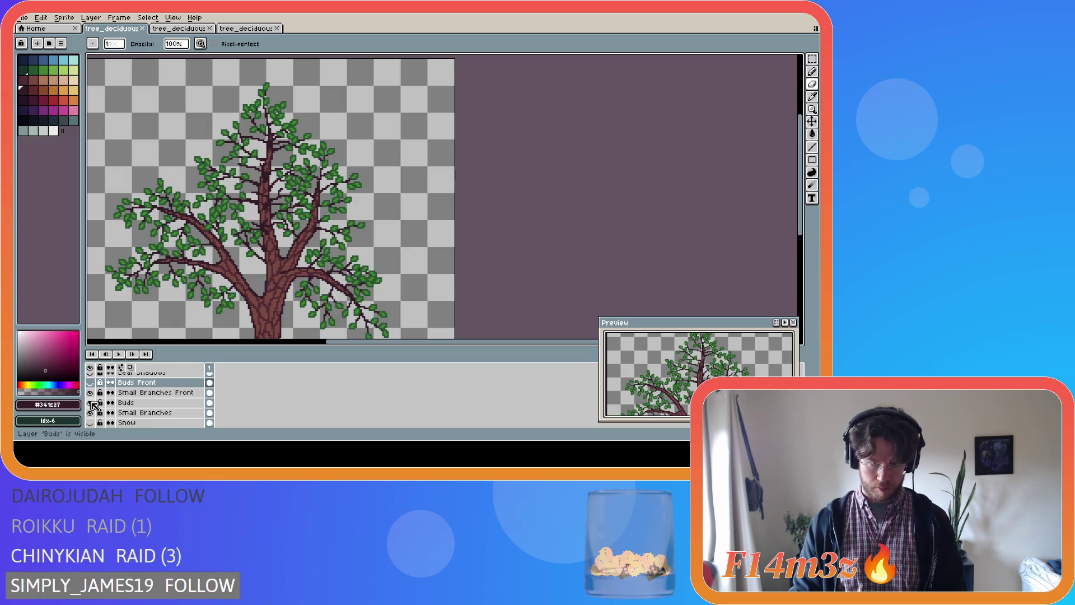
left_click(91, 403)
left_click(91, 403)
left_click(92, 403)
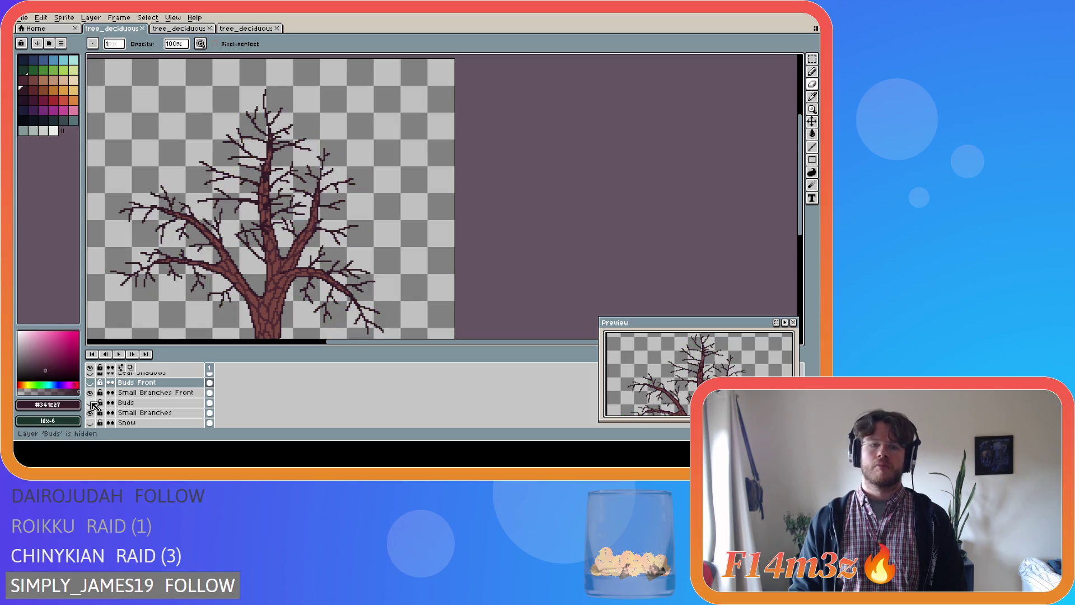
left_click(92, 403)
left_click(91, 403)
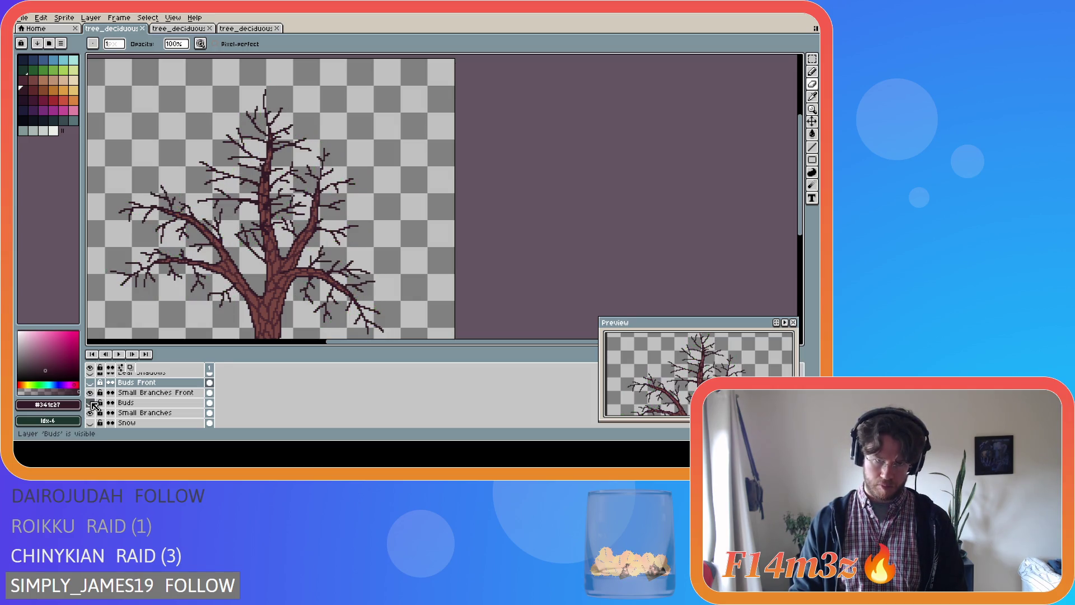
left_click(92, 403)
left_click(92, 403)
left_click(92, 403)
left_click(92, 404)
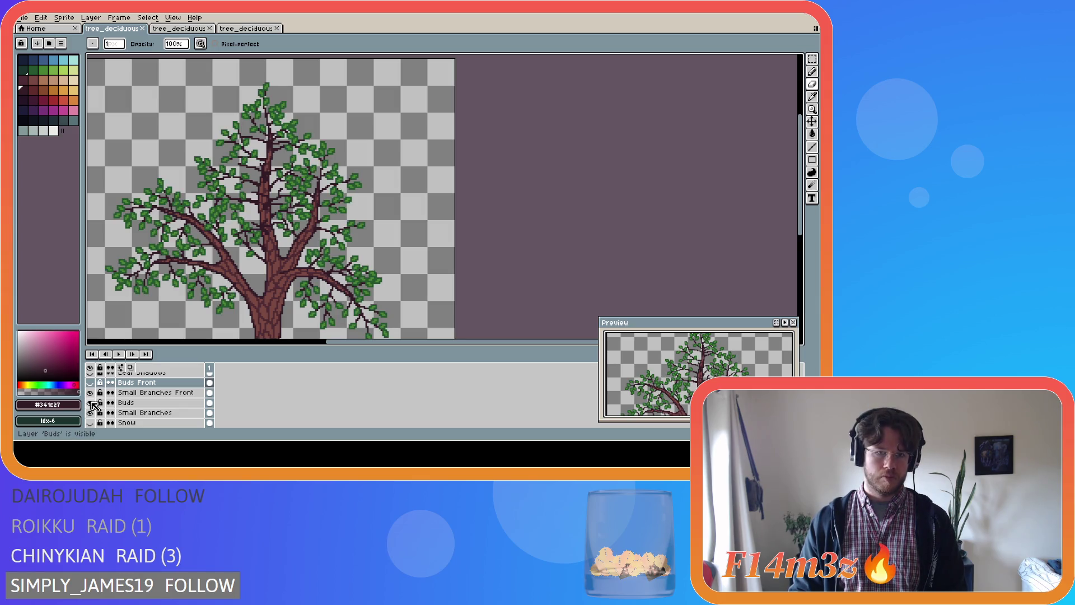
left_click(92, 403)
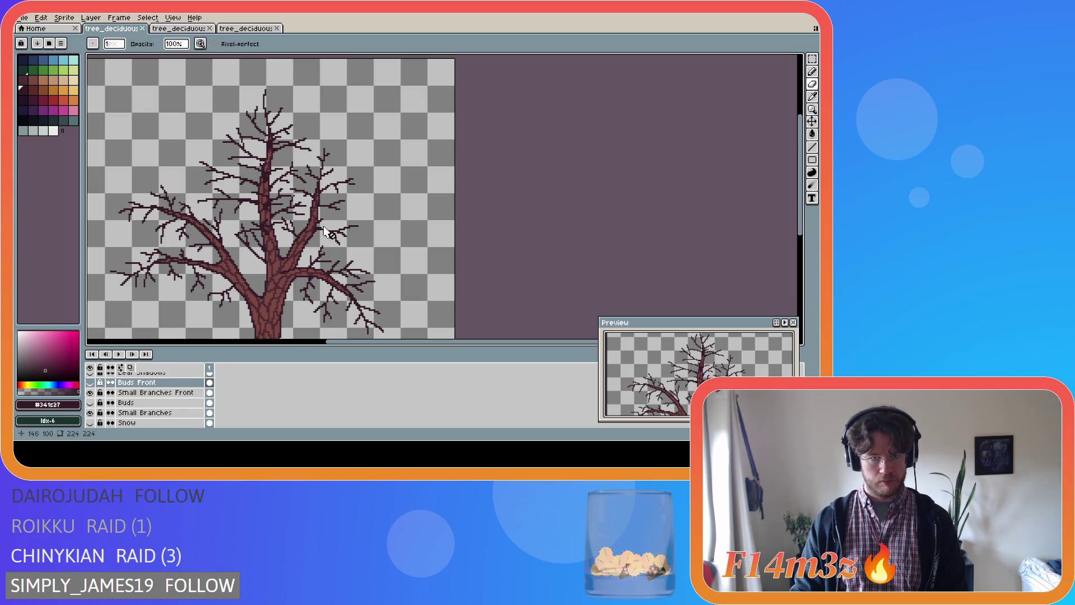
- Show Buds and Buds Front again, then hide both for the bare-branch tree
scroll(319, 208, "up", 2)
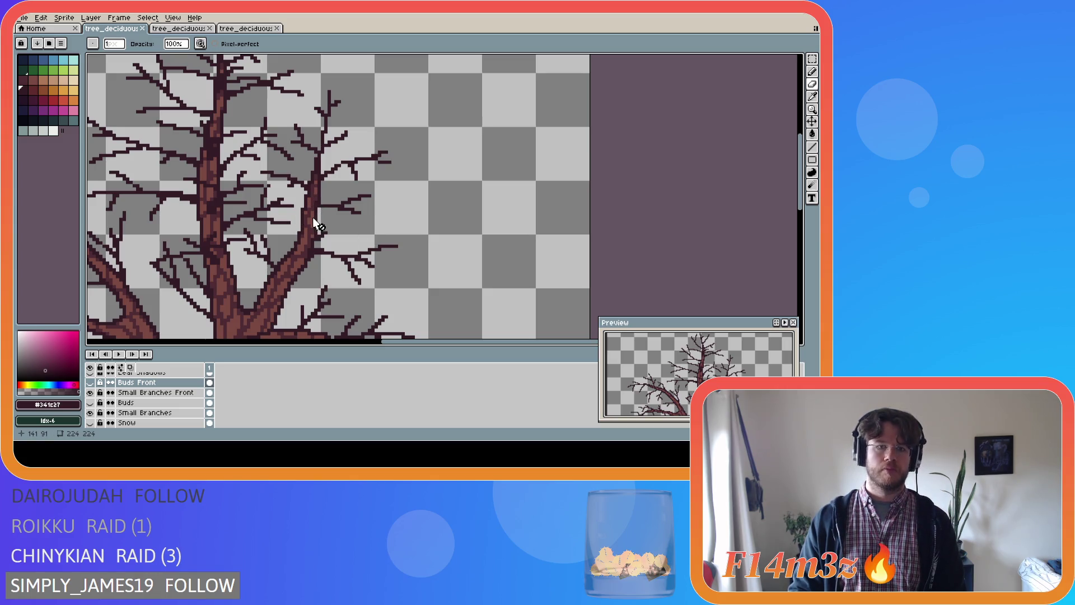
scroll(310, 224, "down", 2)
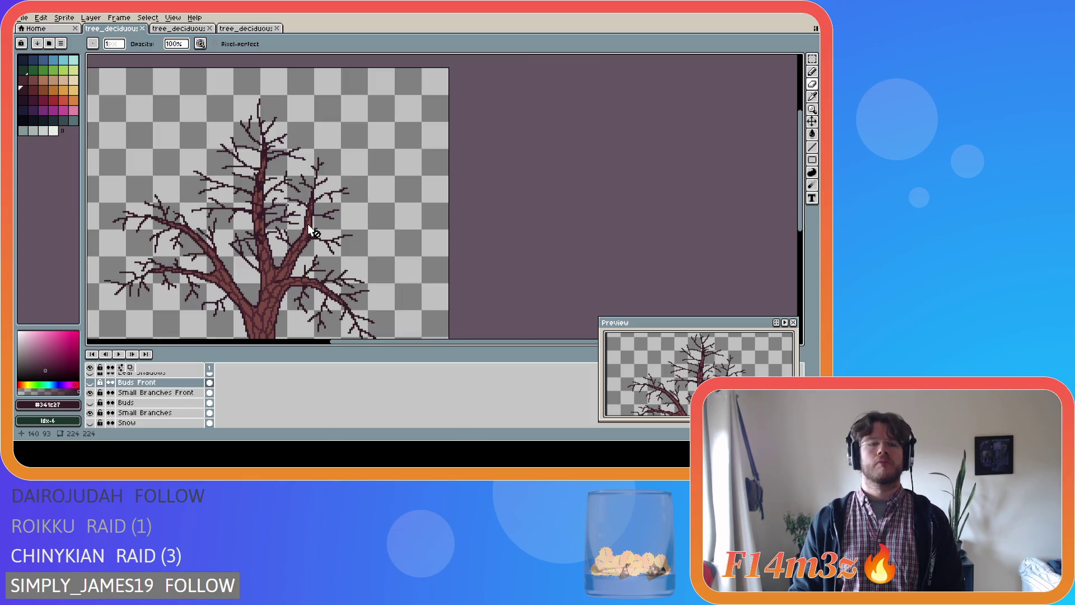
left_click(90, 403)
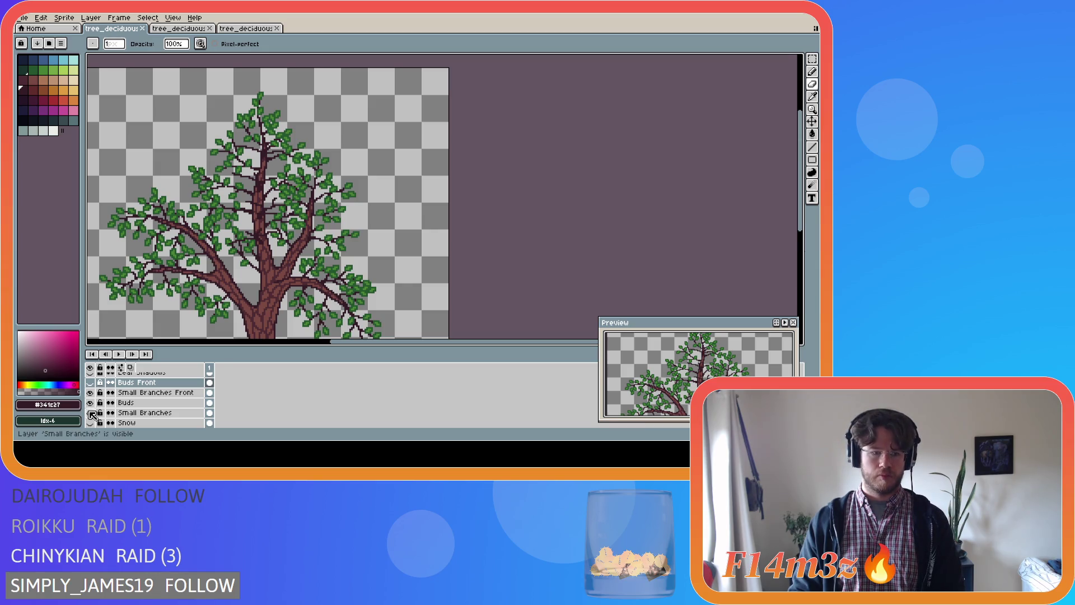
left_click(90, 382)
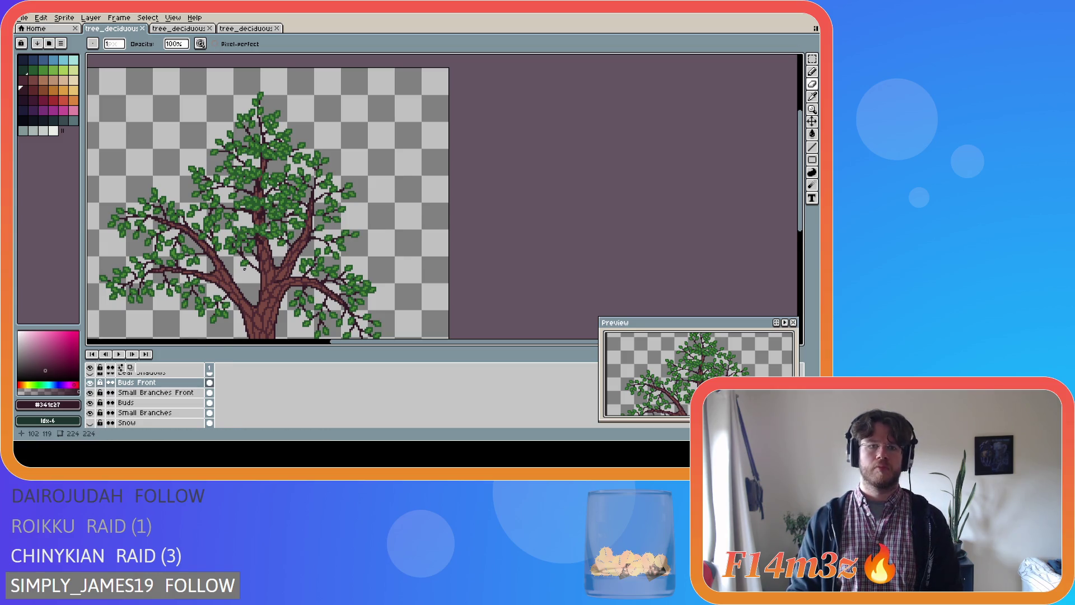
scroll(221, 288, "down", 2)
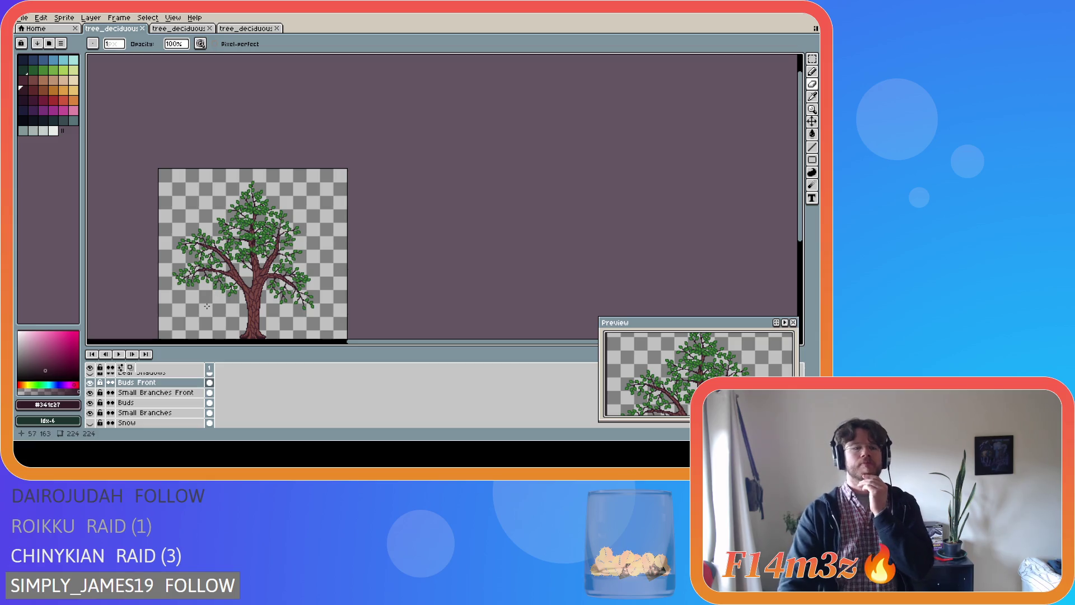
left_click(90, 382)
left_click(90, 402)
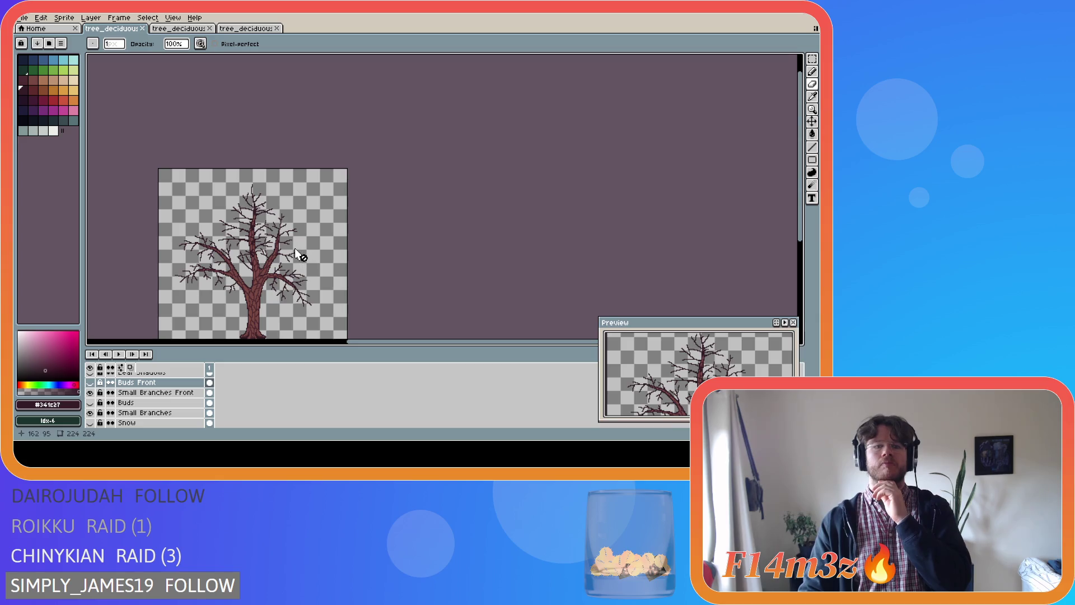
- Select the Small Branches Front layer
scroll(296, 250, "up", 1)
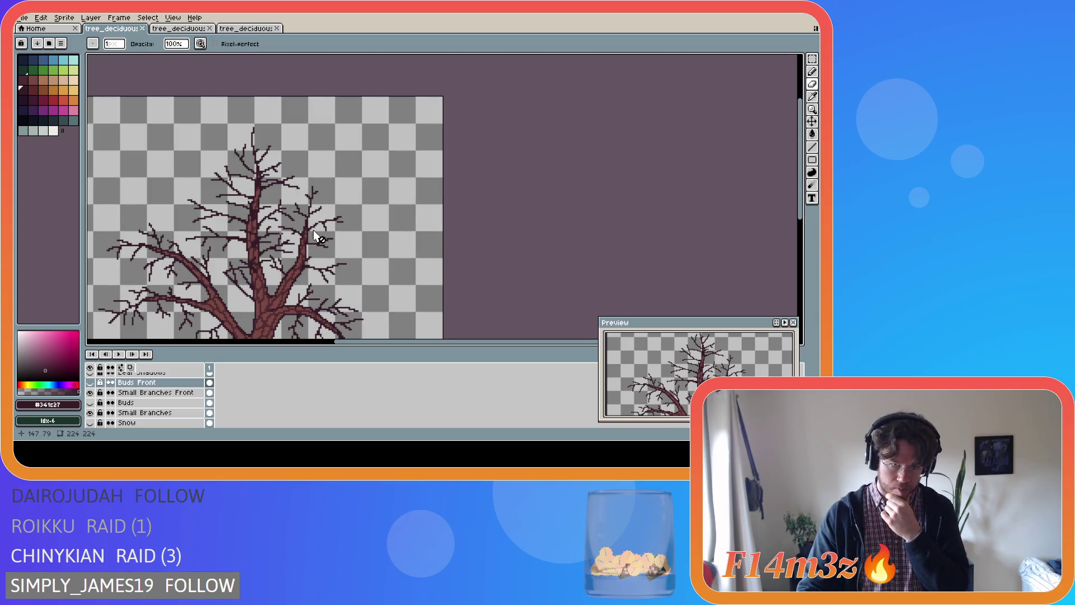
scroll(312, 235, "up", 1)
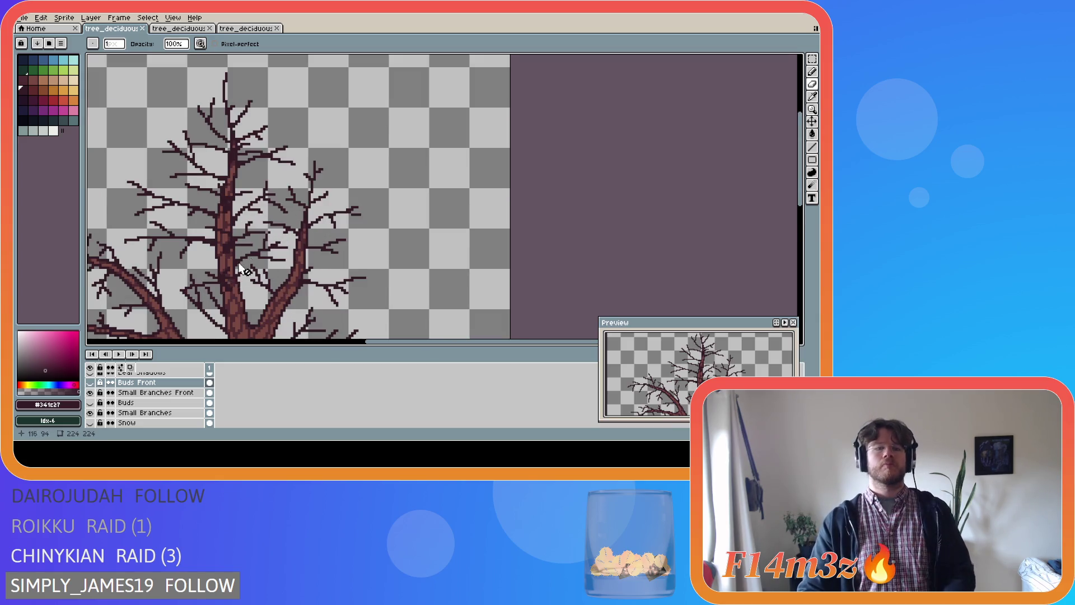
left_click(148, 393)
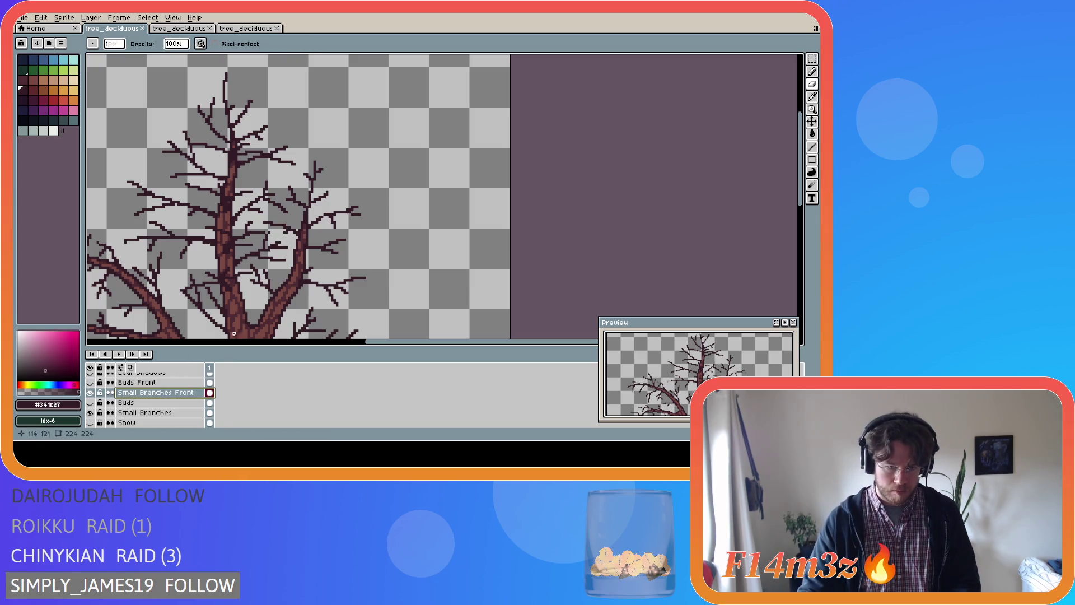
- Draw two short twigs off the right branches, including an up-right diagonal one
scroll(300, 235, "up", 1)
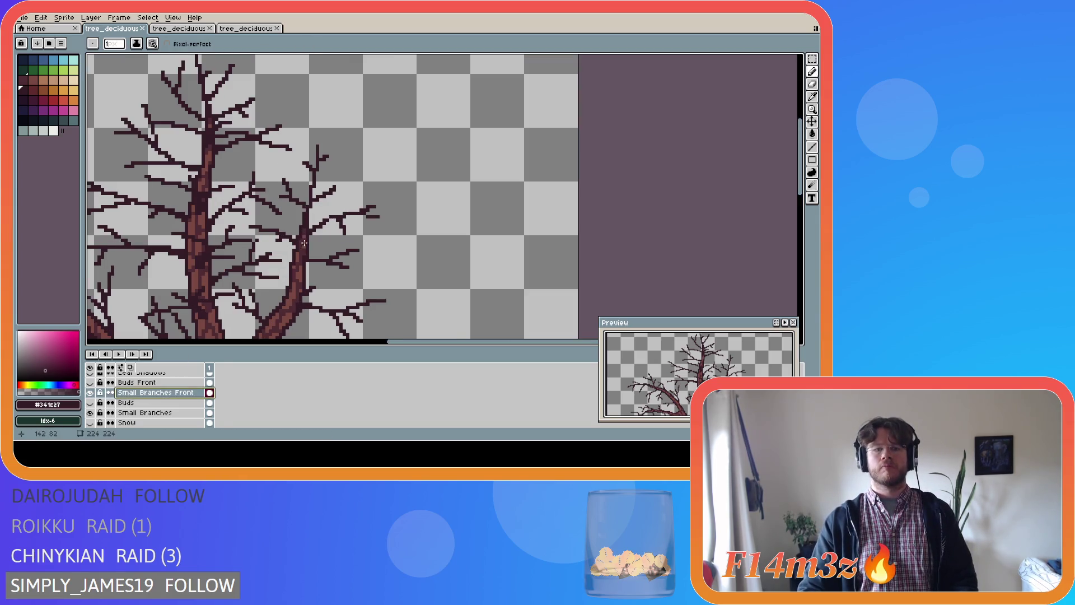
left_click_drag(304, 231, 269, 222)
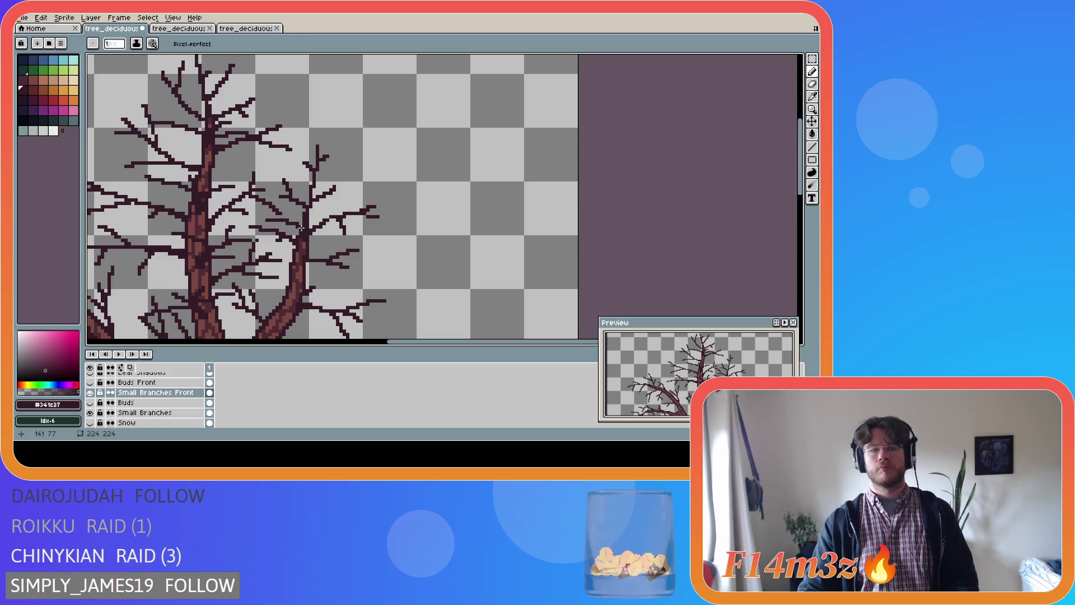
left_click_drag(307, 227, 331, 210)
key("ctrl")
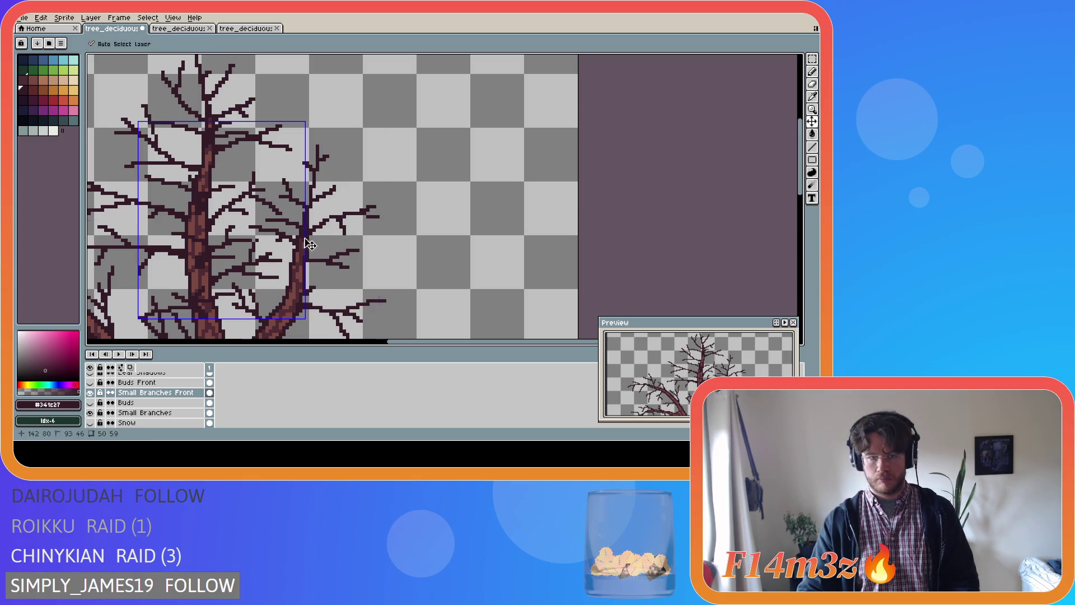
left_click(306, 238, "shift")
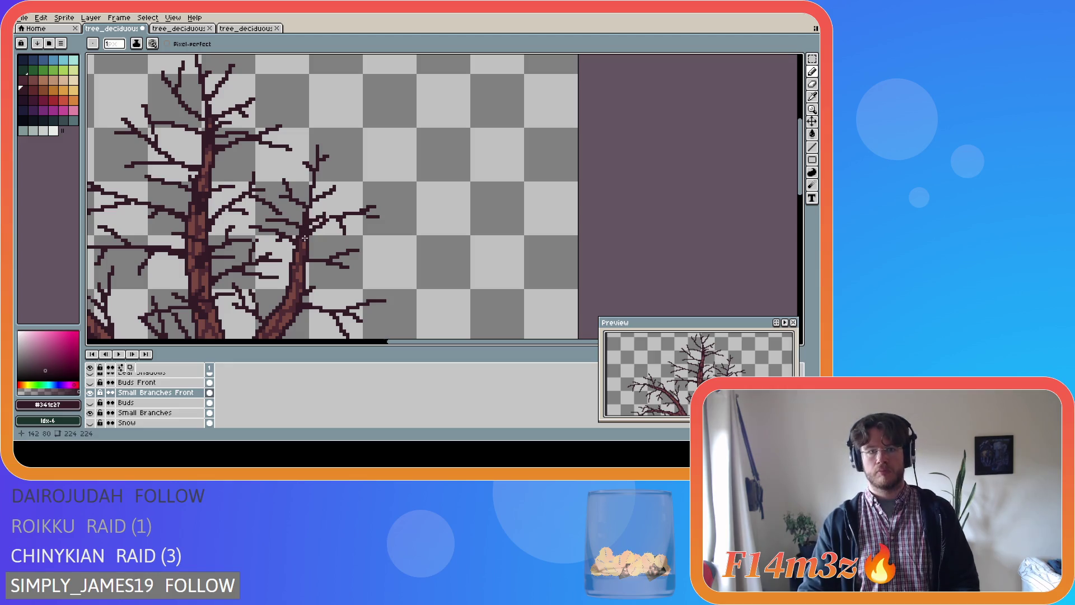
- Briefly switch to Eraser and back, then add another short twig on the right branch
key("e")
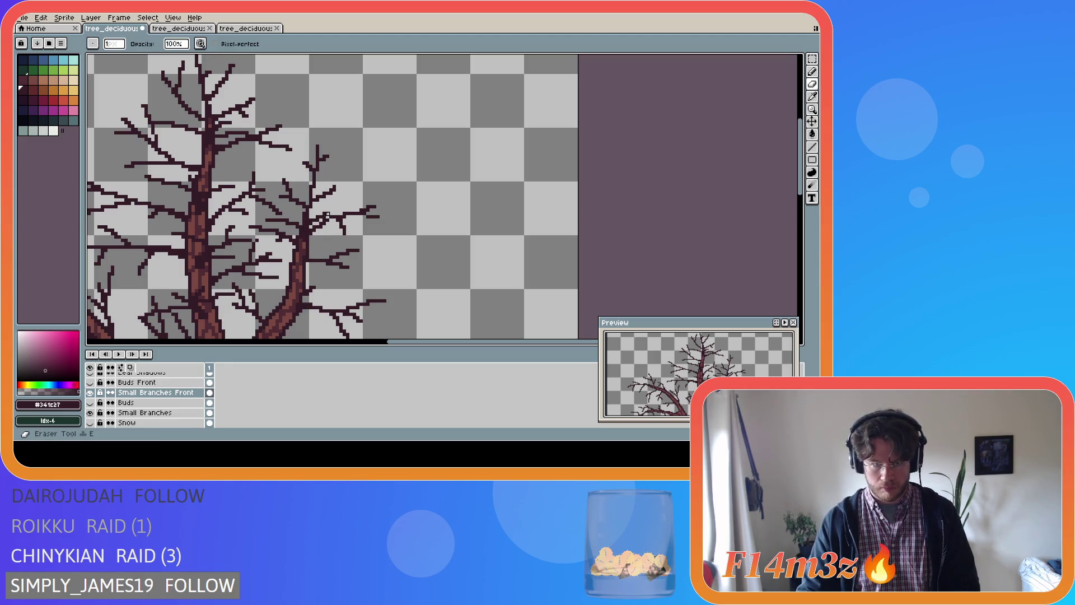
key("b")
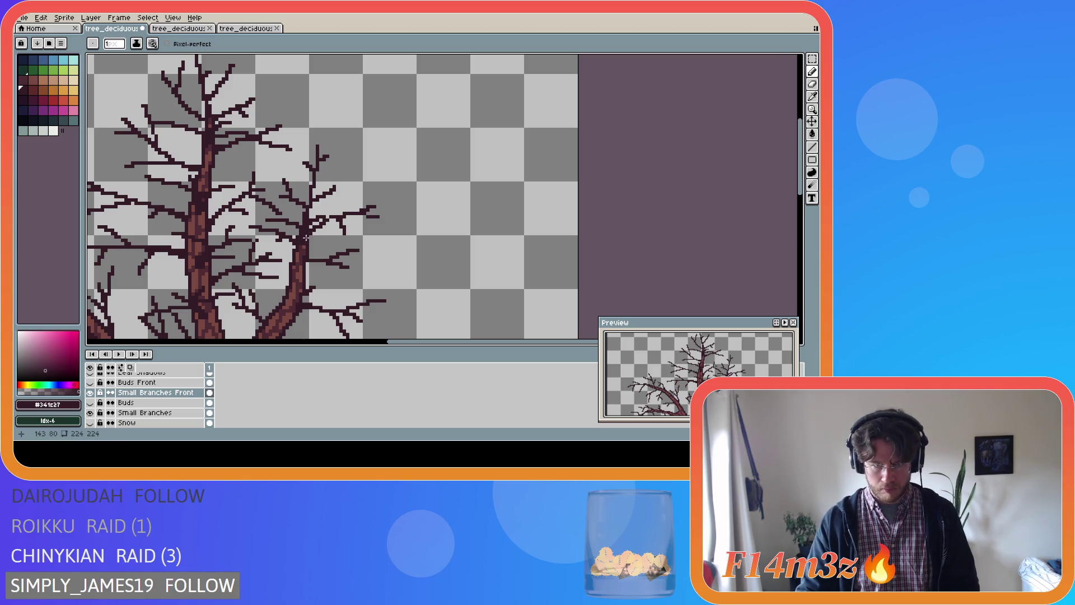
key("ctrl")
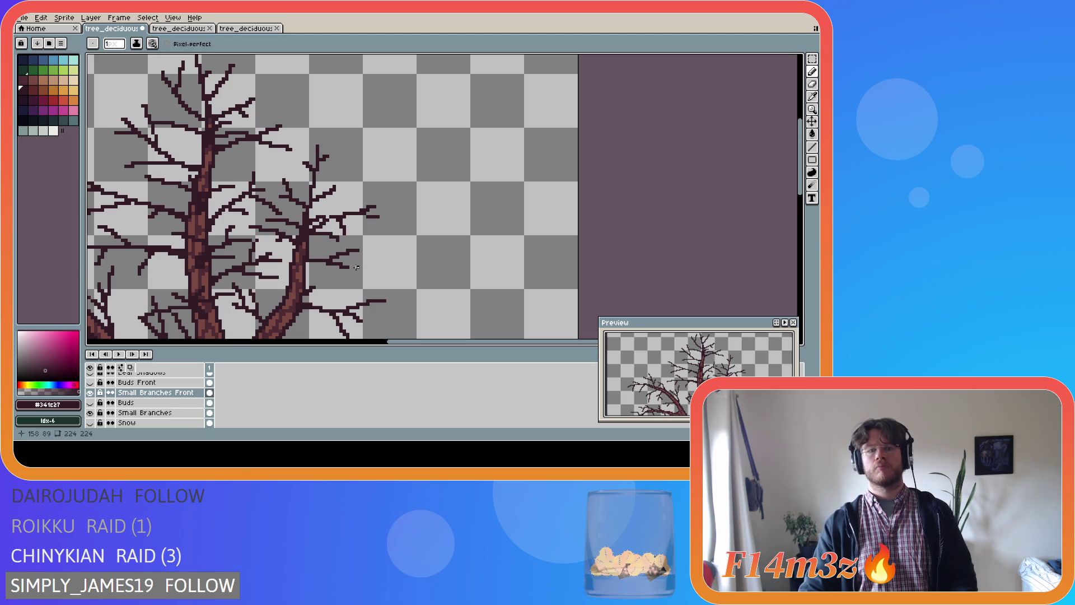
key("shift")
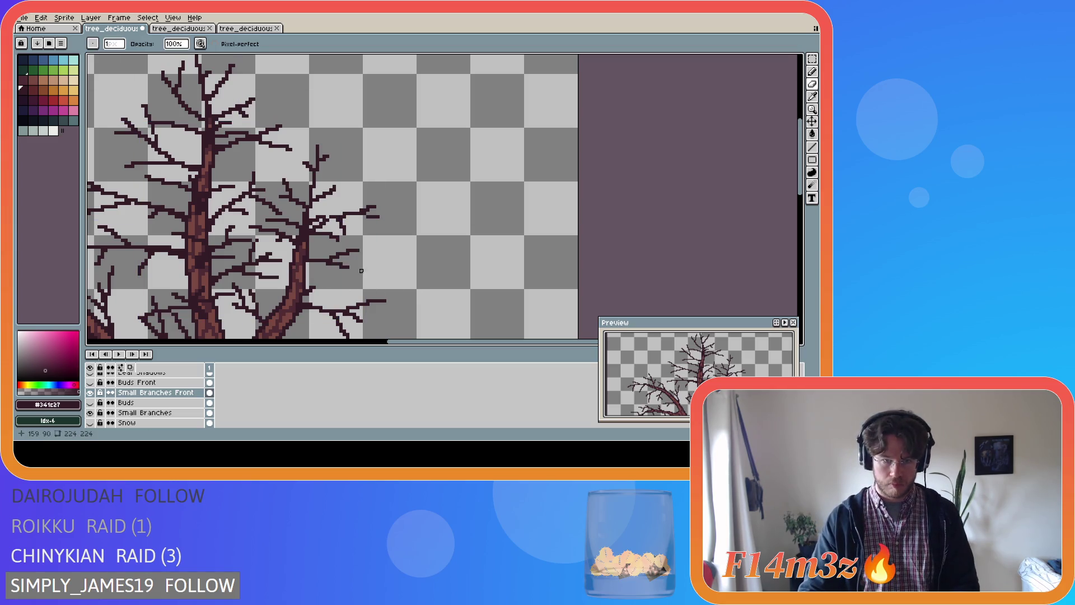
key("ctrl")
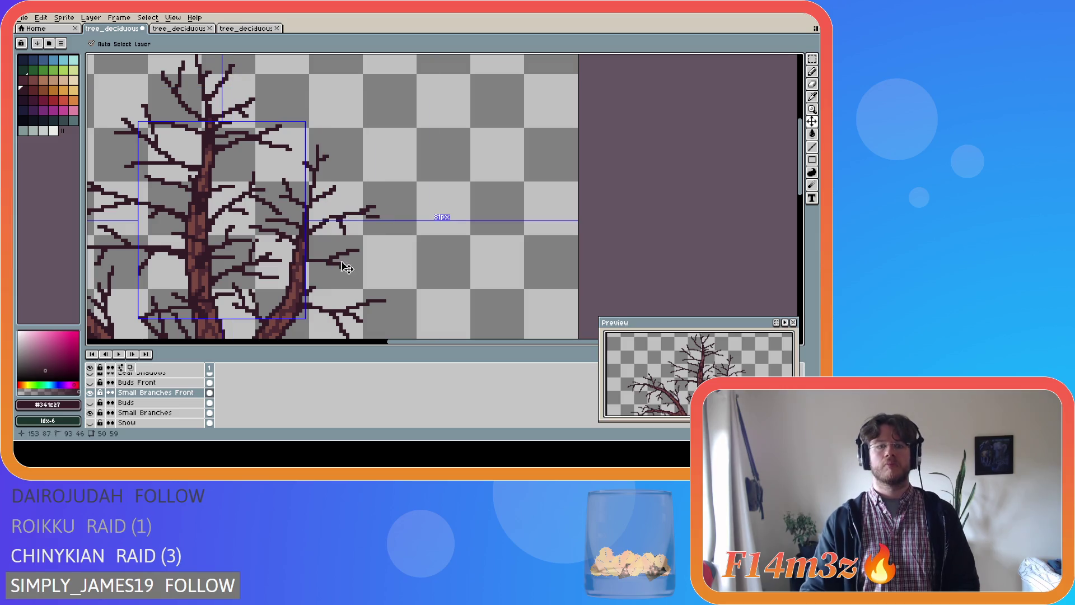
left_click(339, 233, "shift")
key("ctrl")
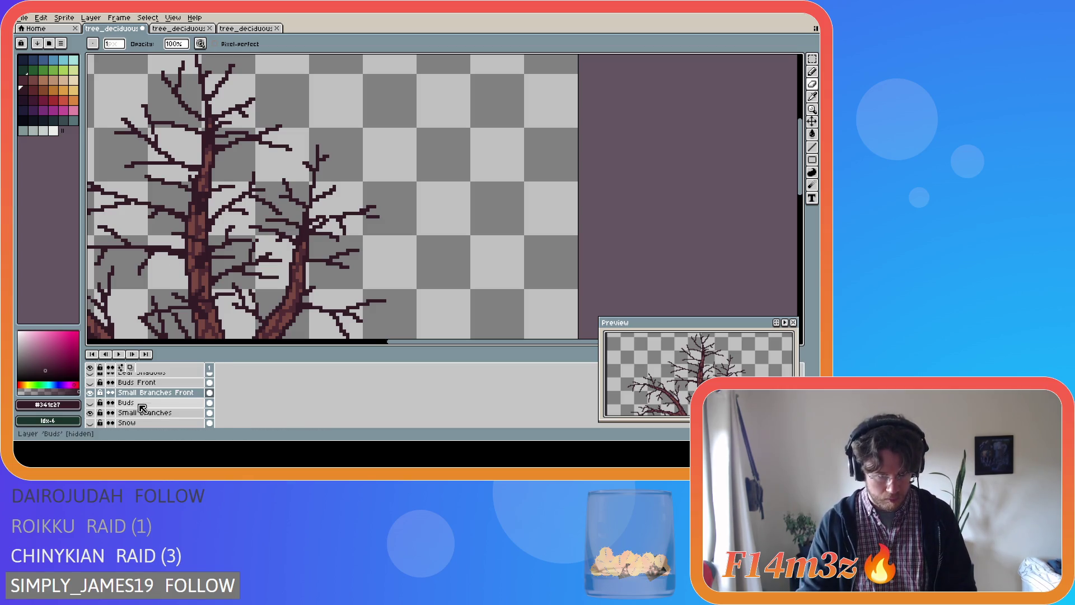
left_click(162, 413)
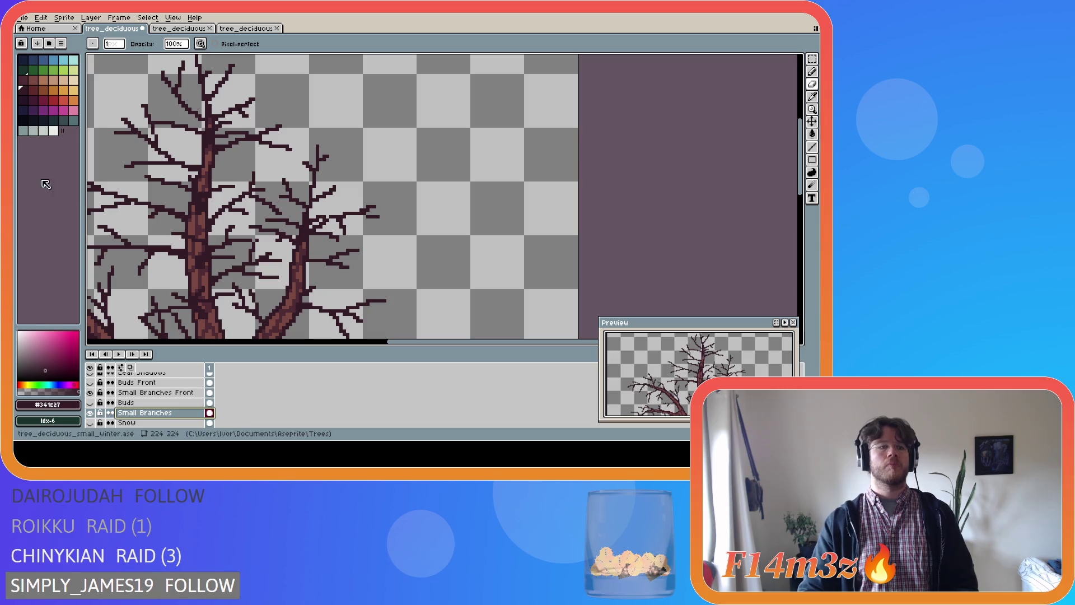
left_click(160, 406)
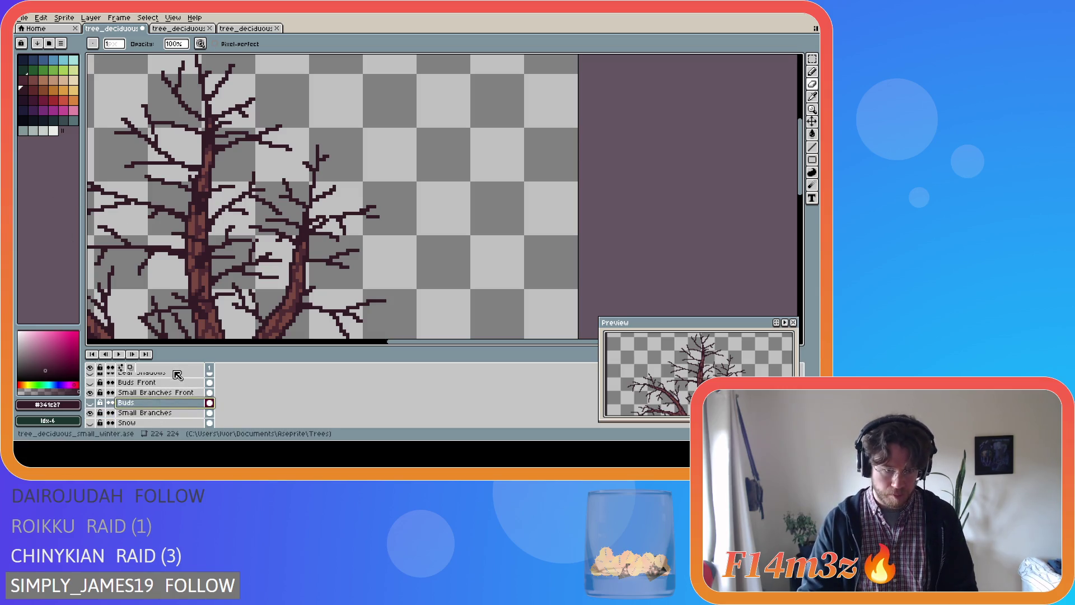
left_click(89, 403)
key("i")
key("ctrl+z")
key("b")
scroll(801, 200, "down", 1)
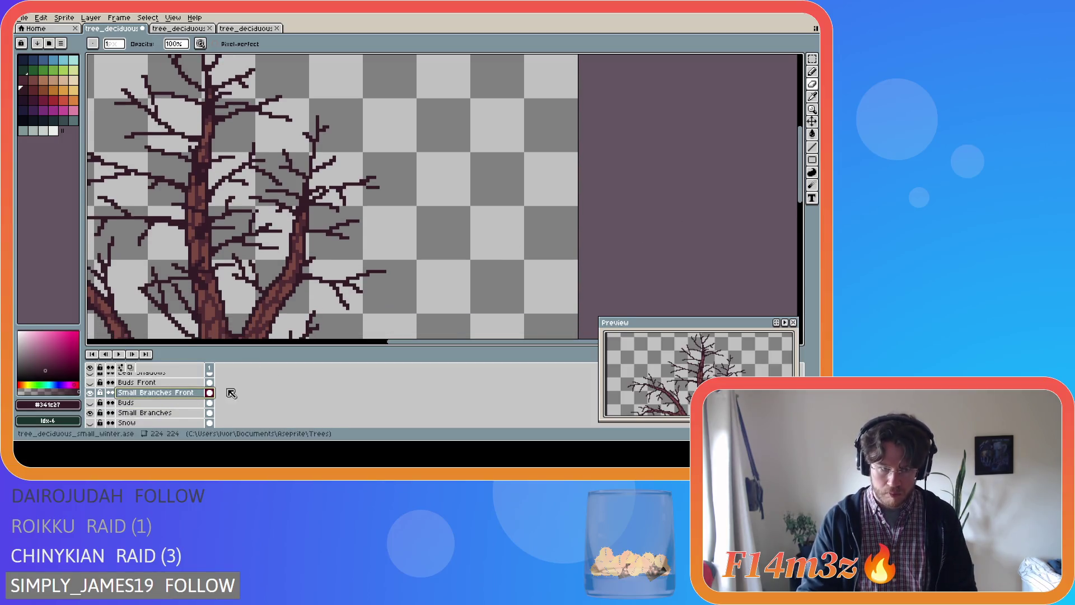
left_click(90, 393)
left_click(90, 393)
left_click(90, 393)
left_click(90, 393)
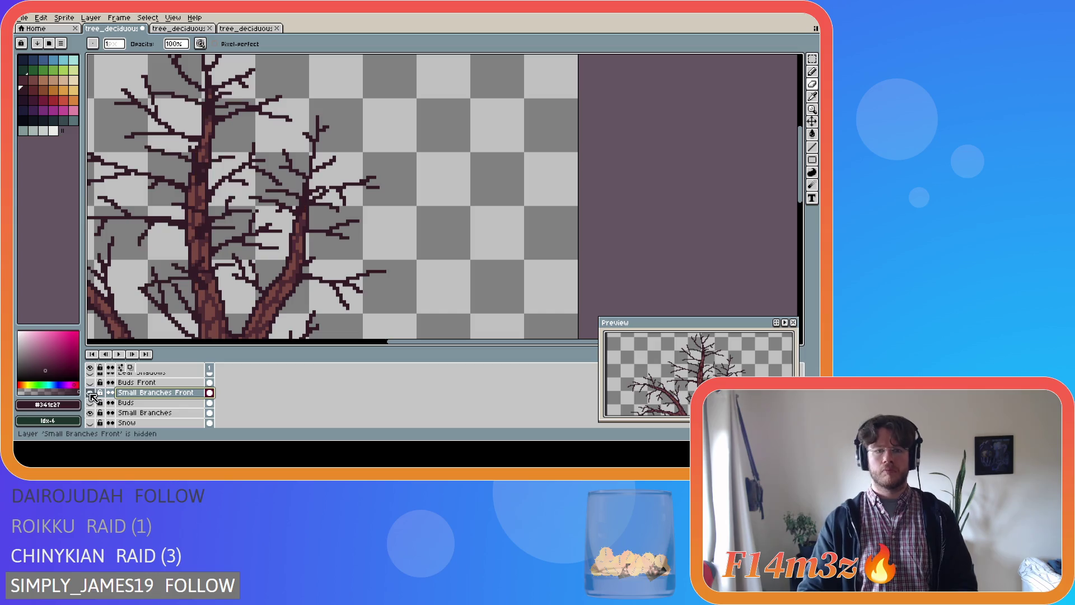
left_click(90, 393)
left_click(90, 393)
left_click(90, 393)
left_click(90, 393)
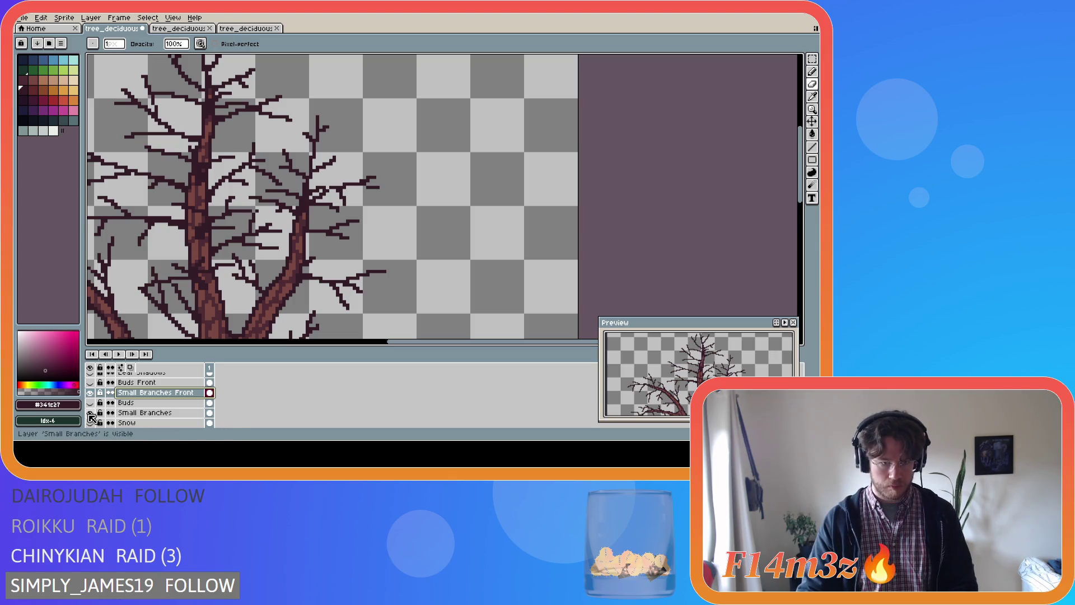
left_click(90, 413)
left_click(90, 413)
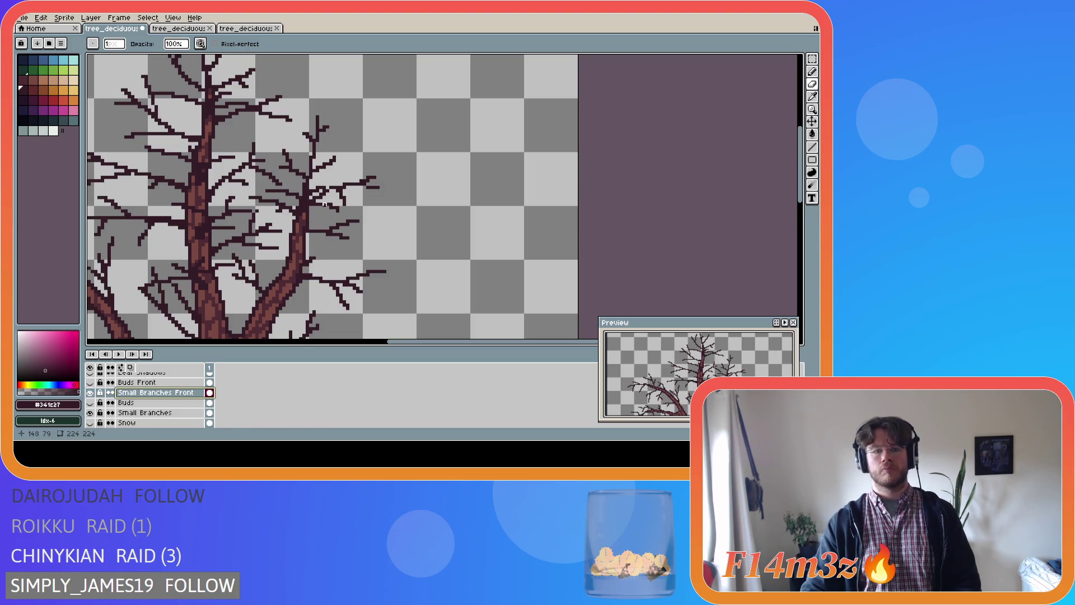
key("b")
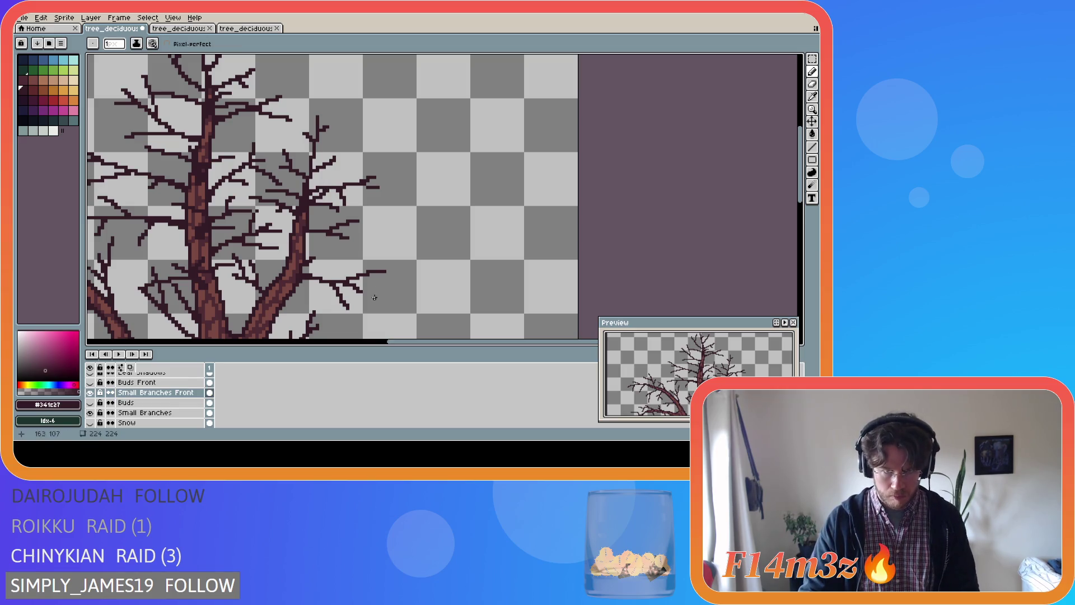
left_click(91, 403)
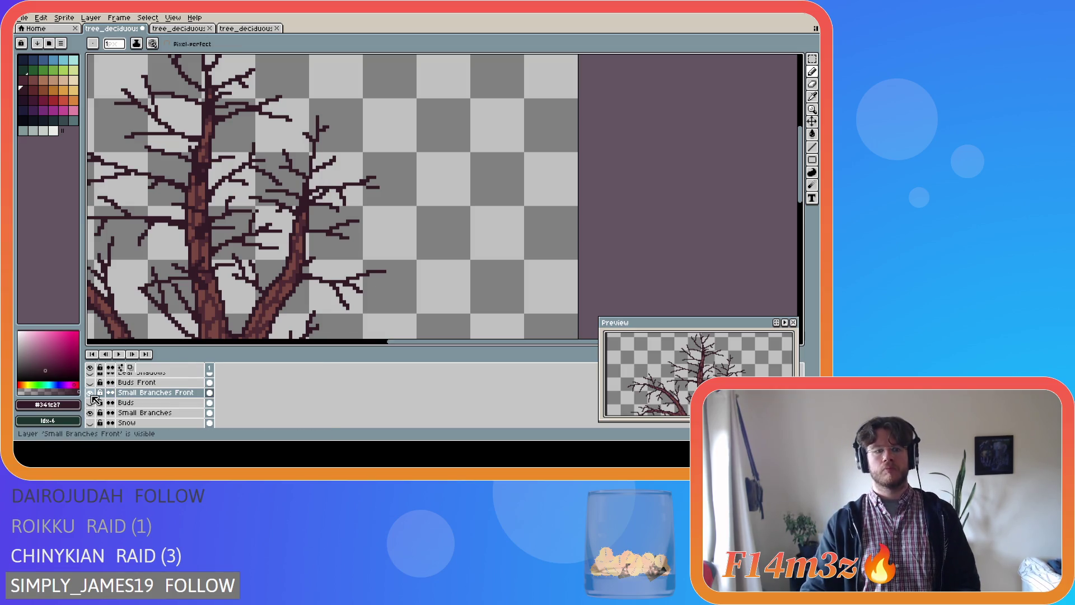
left_click(91, 412)
left_click(90, 412)
left_click(90, 412)
left_click(91, 413)
left_click(90, 413)
left_click(91, 413)
left_click(90, 412)
left_click(90, 413)
left_click(90, 413)
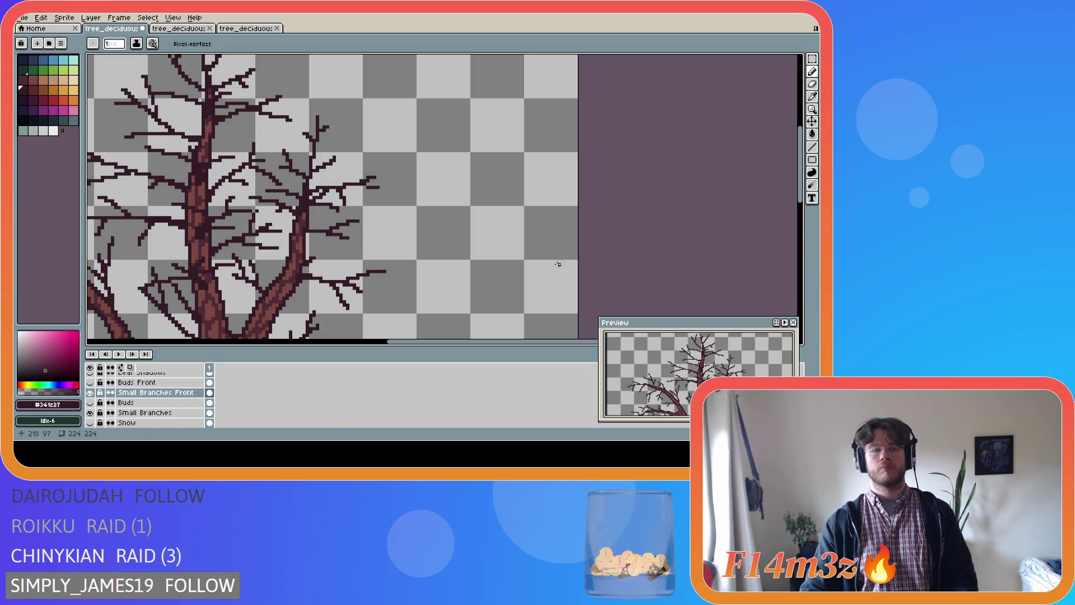
scroll(513, 278, "down", 2)
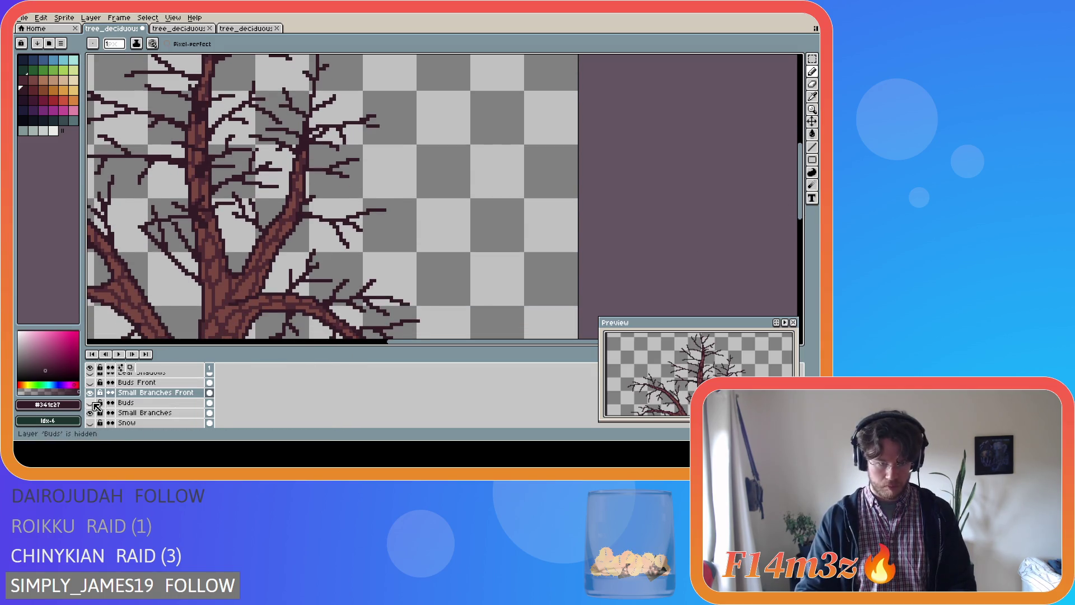
left_click(91, 402)
left_click(90, 382)
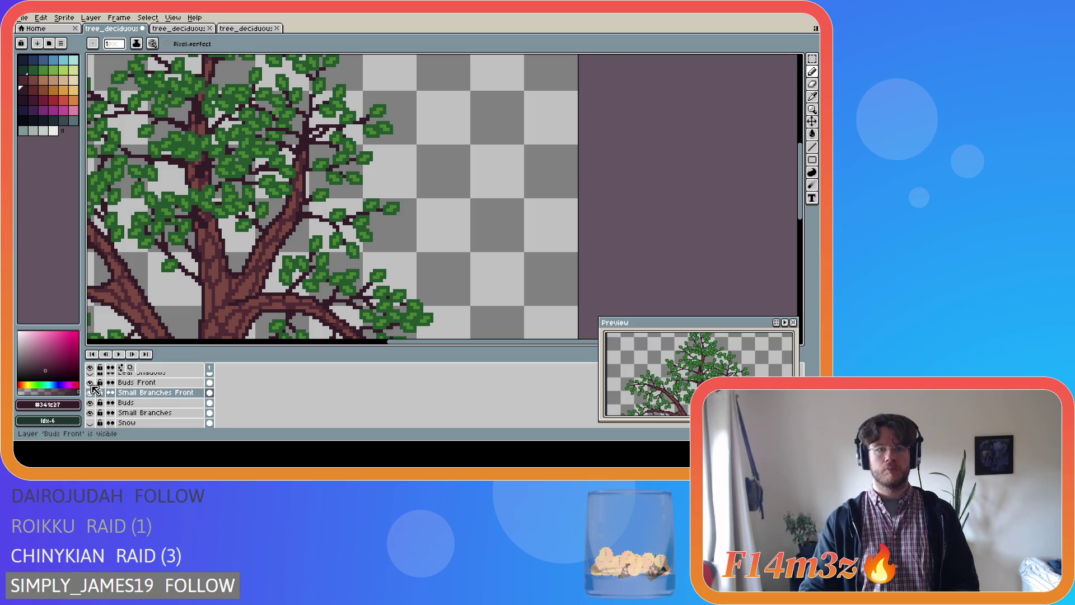
scroll(198, 267, "down", 3)
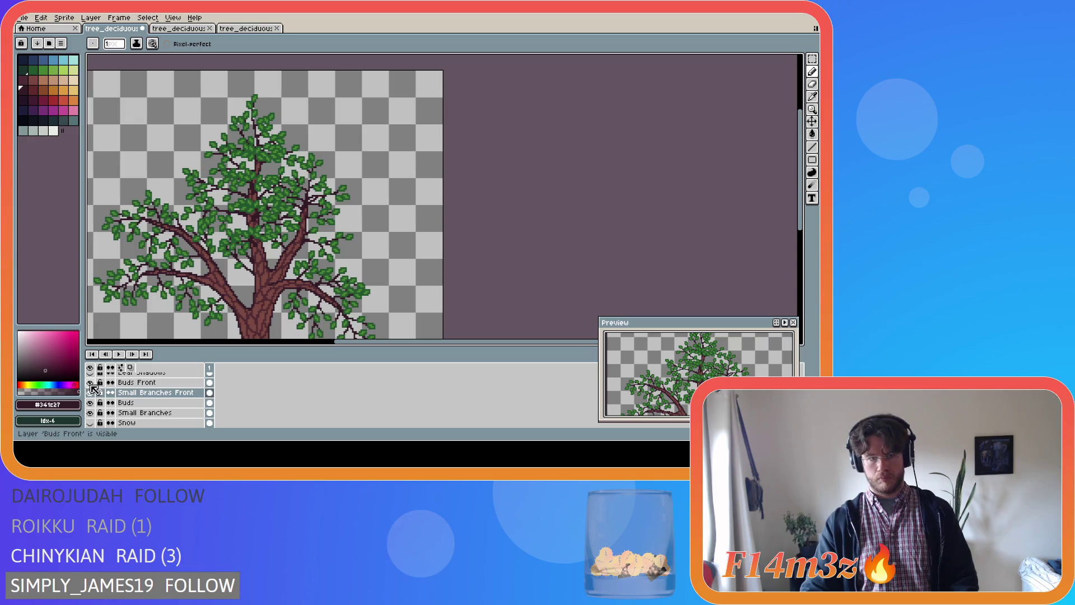
left_click(89, 382)
left_click(90, 403)
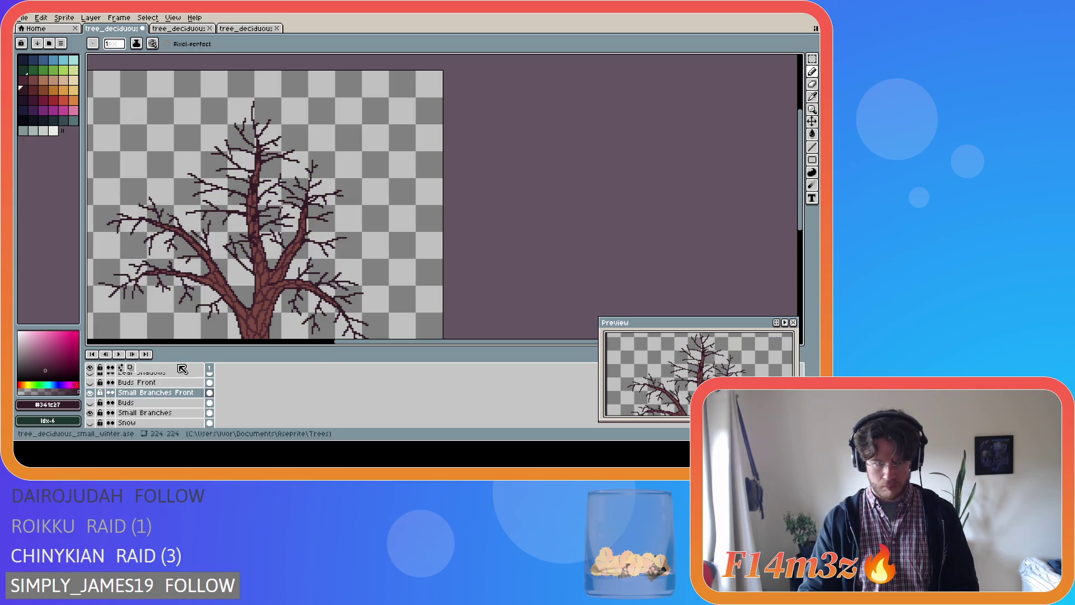
- Zoom in and draw a new twig extending right from the trunk
scroll(271, 284, "up", 3)
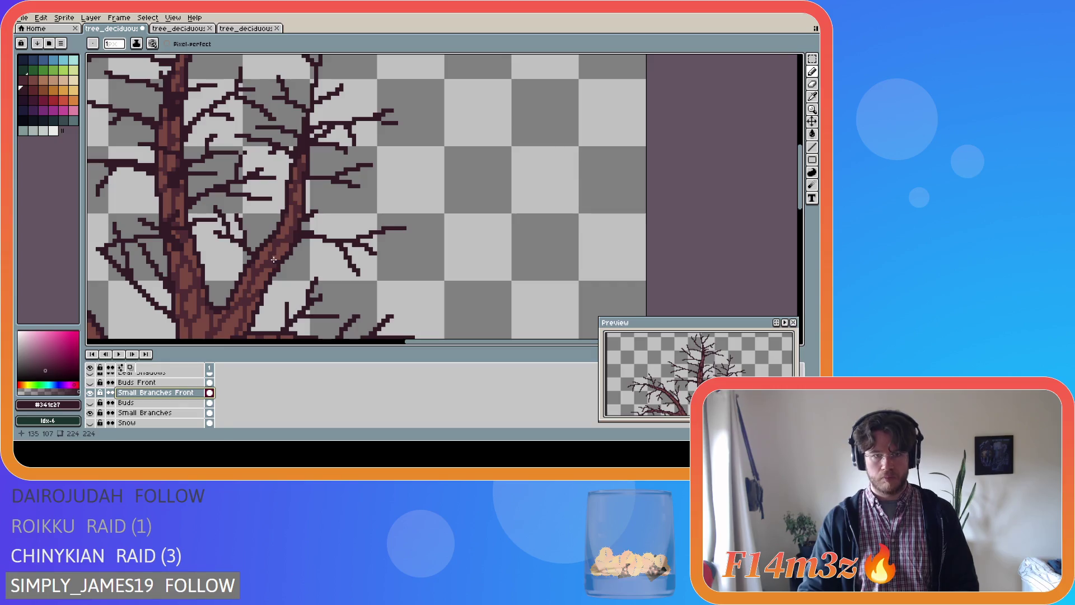
left_click(271, 253)
left_click_drag(272, 253, 334, 272)
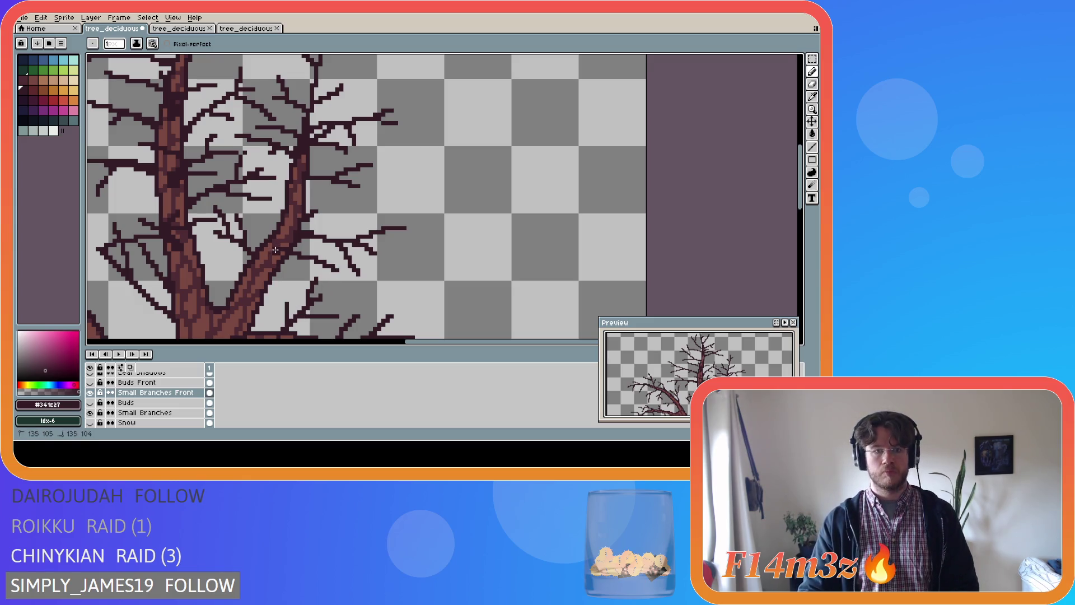
left_click_drag(271, 258, 273, 258)
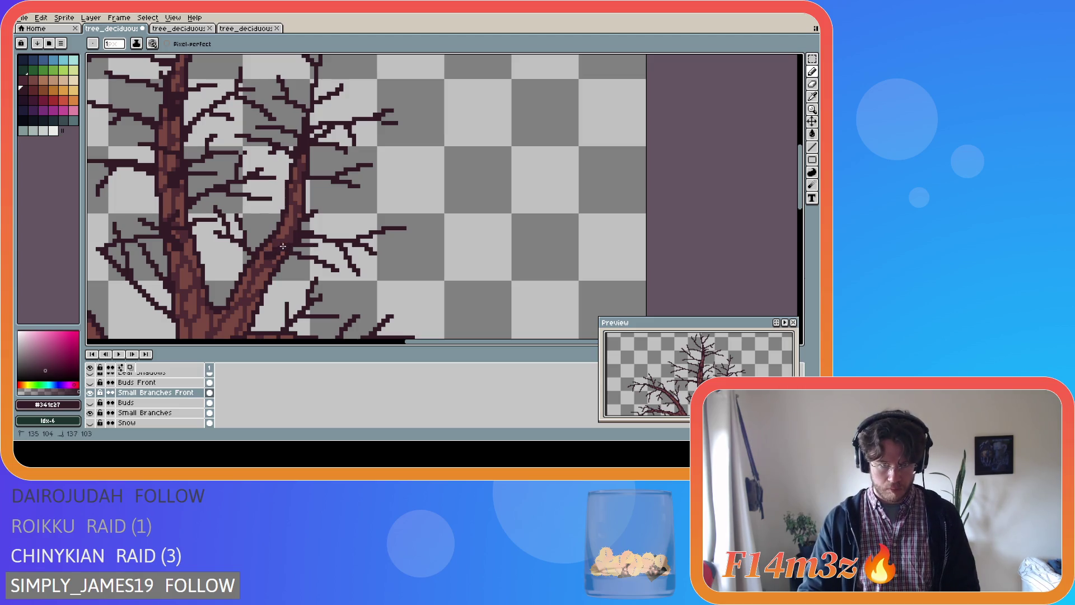
- Check the layer bounds with Move, then draw a short twig off the right branch
key("v")
key("b")
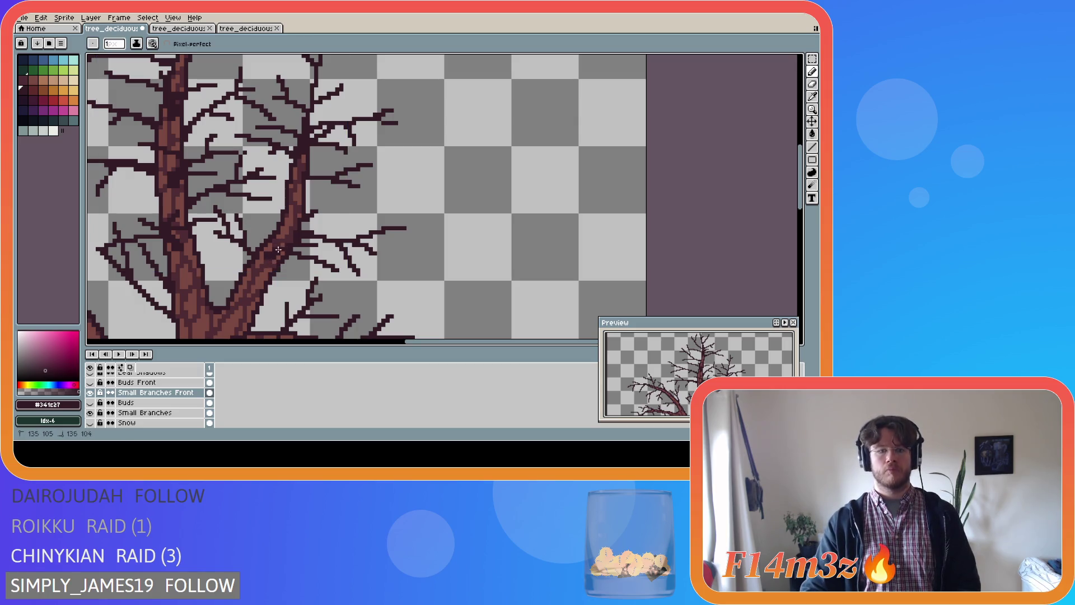
key("v")
key("b")
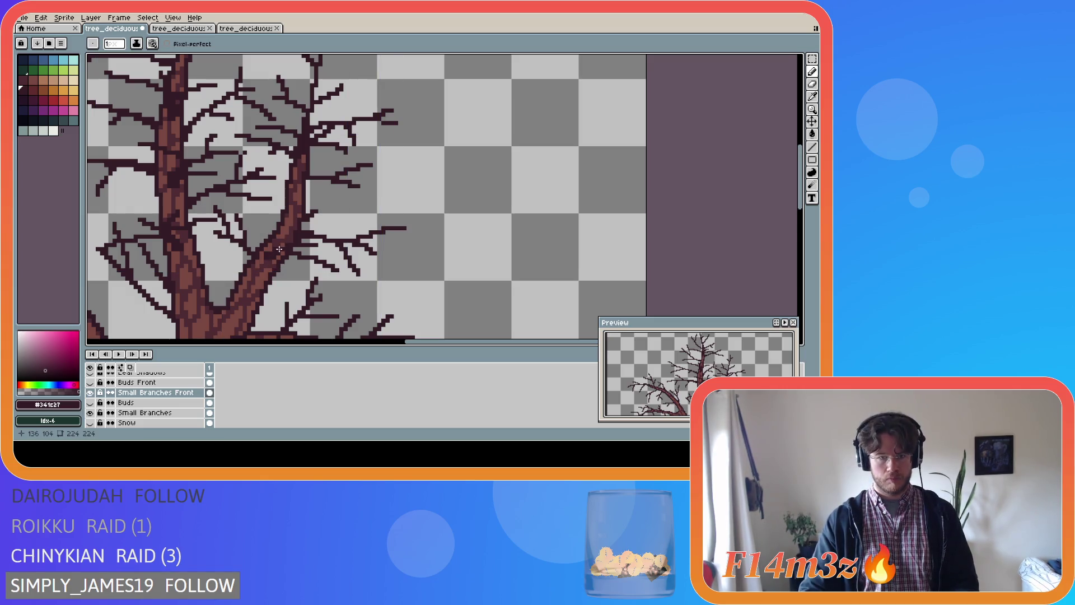
key("v")
key("b")
mouse_move(268, 238)
left_mouse_down()
mouse_move(235, 248)
mouse_move(255, 235)
left_mouse_up()
- Recheck bounds, switch to Eraser and back, and darken a short twig along the right branch
key("v")
key("b")
key("v")
key("b")
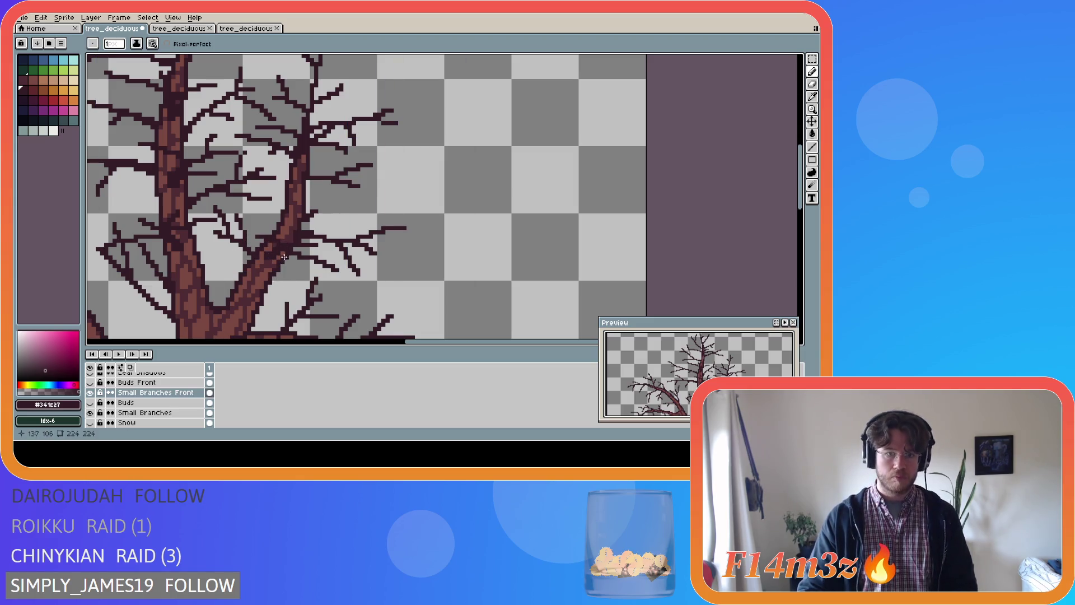
key("v")
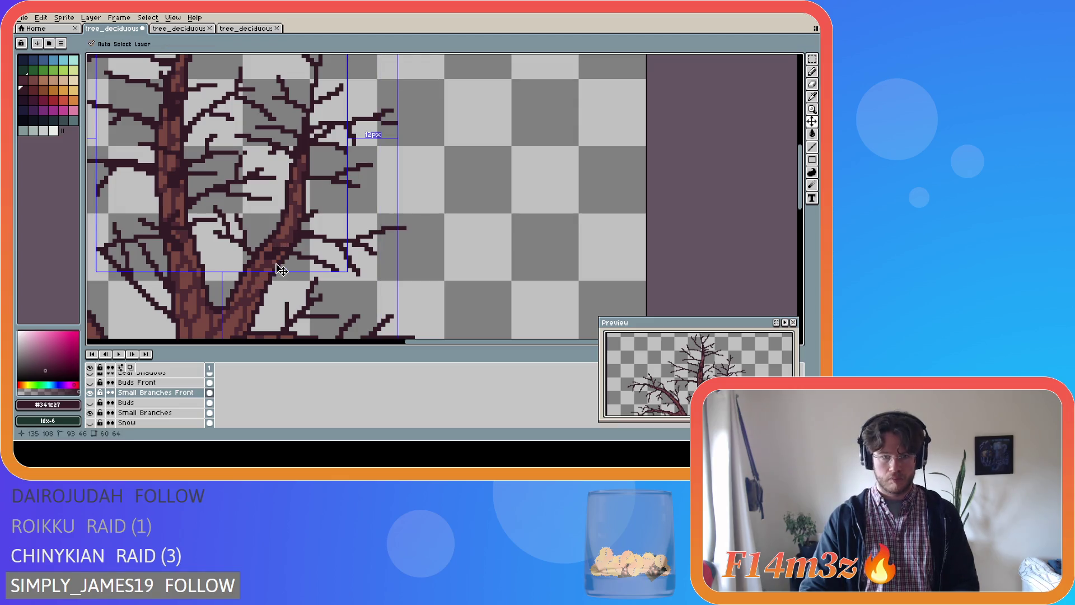
key("b")
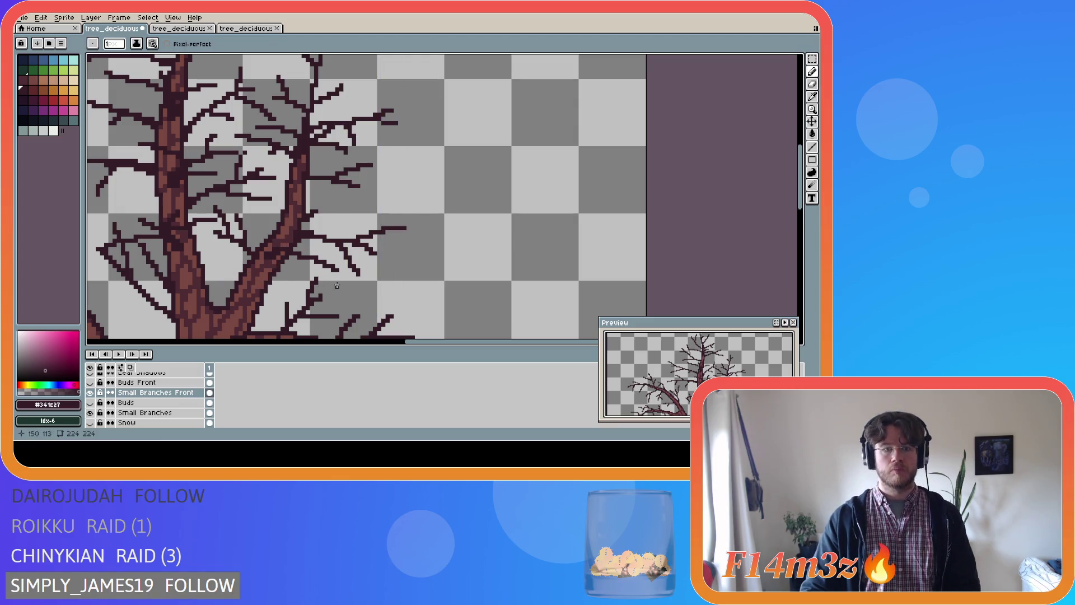
key("e")
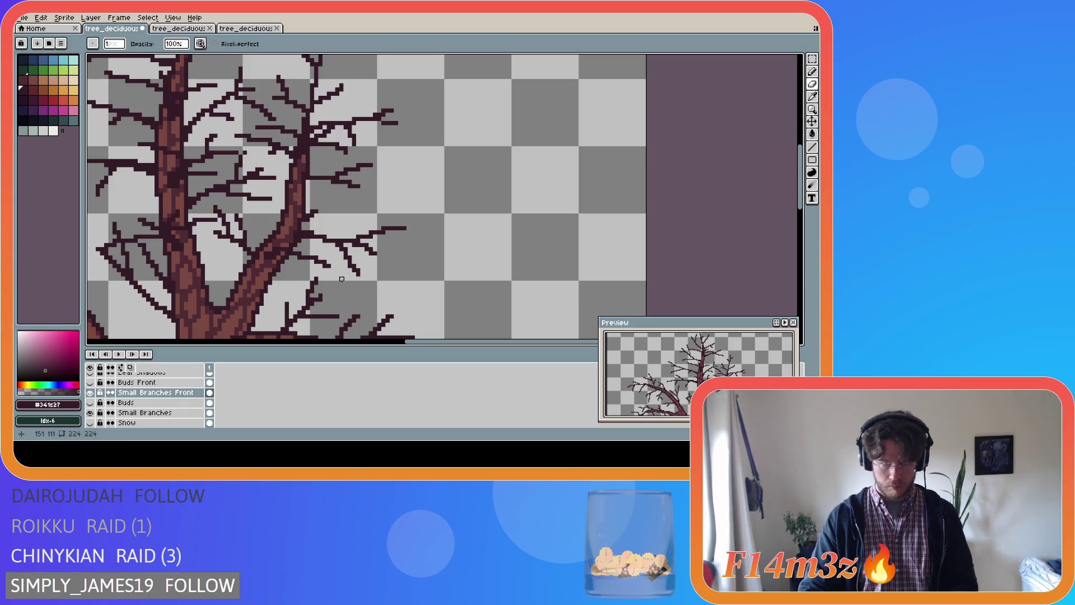
key("b")
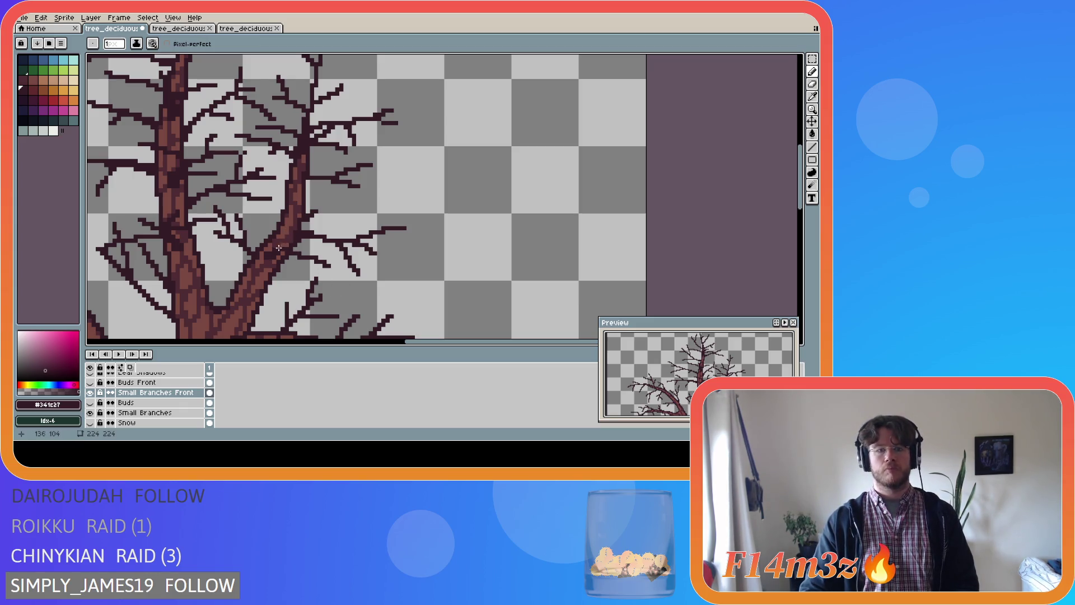
left_click_drag(278, 256, 247, 227)
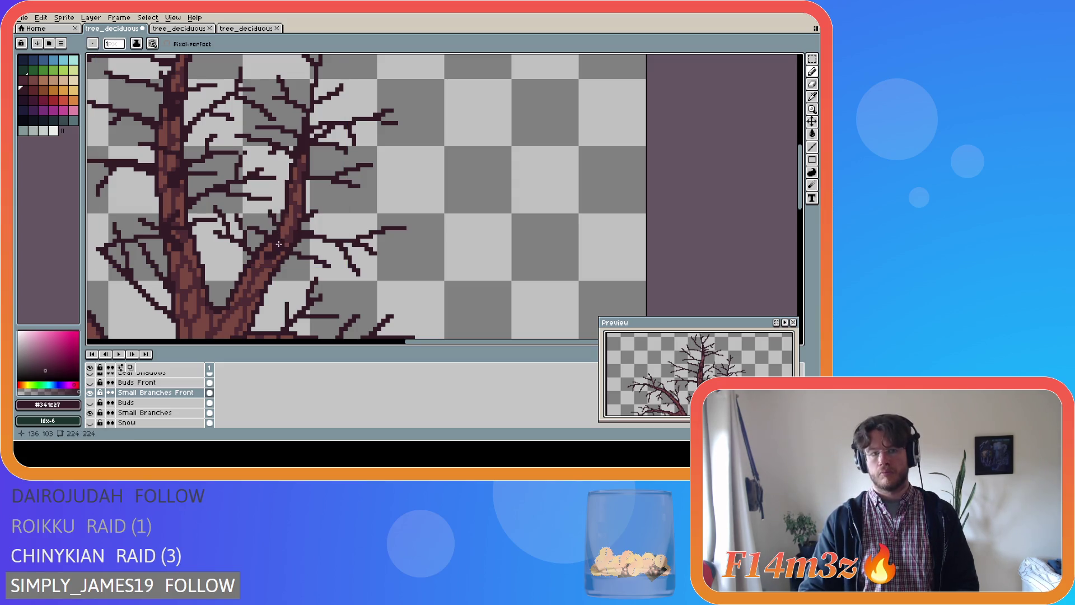
left_click_drag(284, 240, 285, 240)
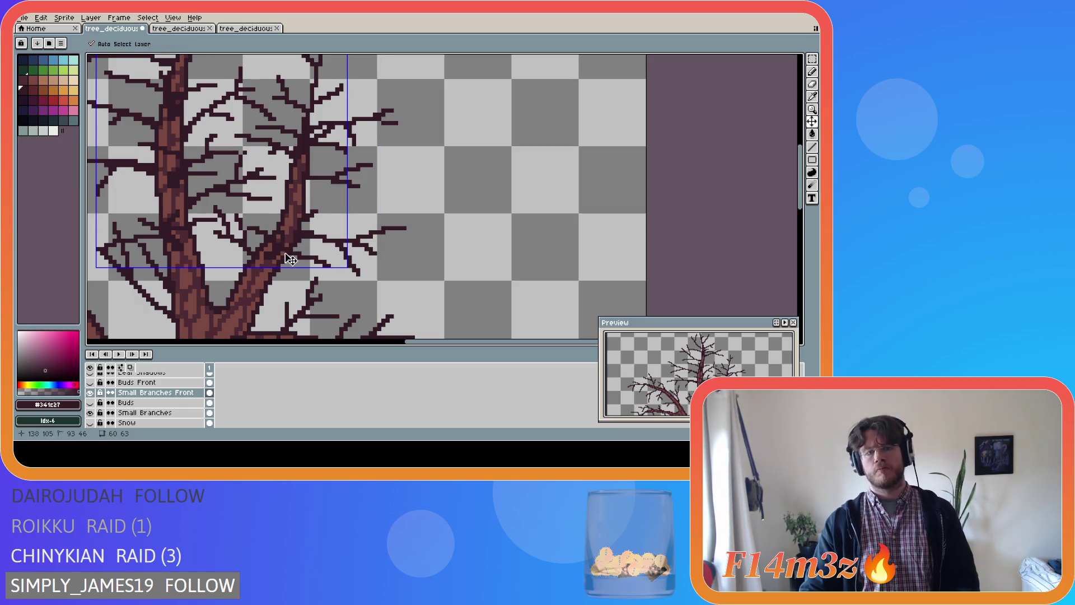
scroll(296, 262, "down", 2)
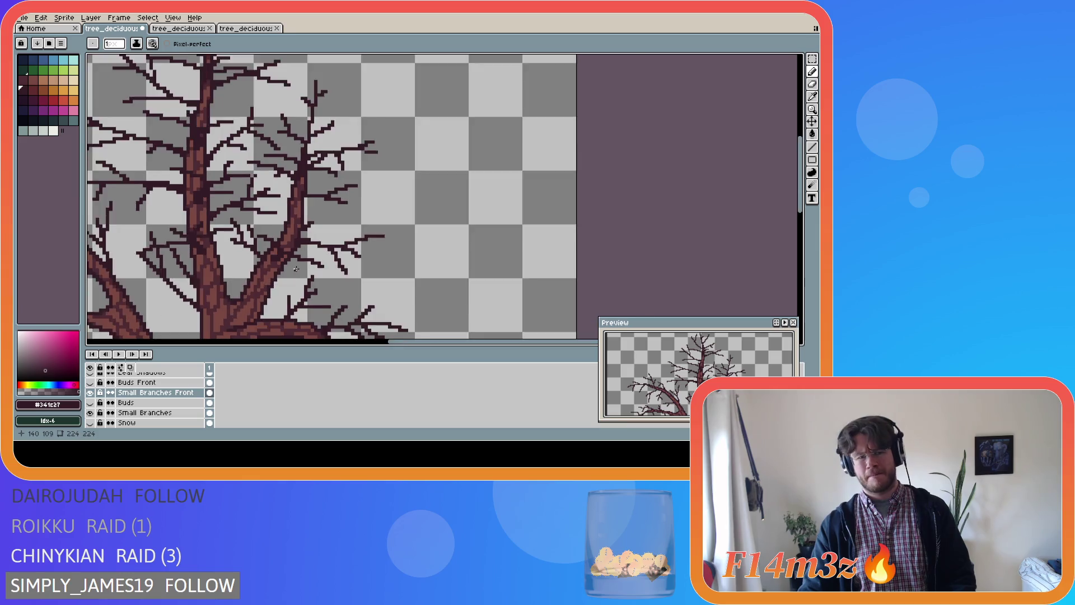
- Draw a twig stroke on the trunk, undo and redo it, then toggle Eraser and Pencil
key("ctrl")
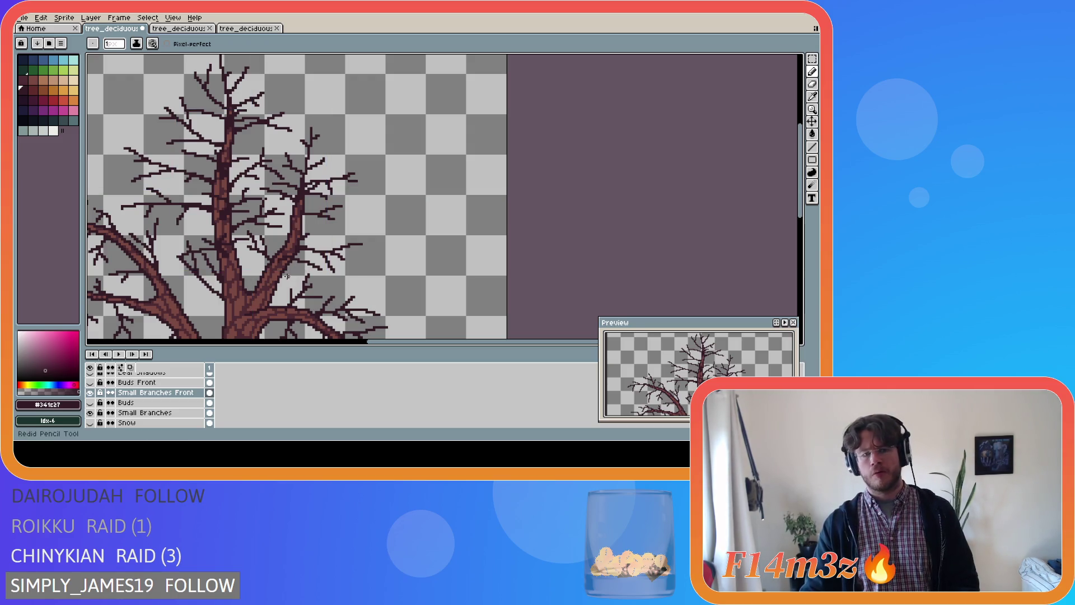
left_click_drag(285, 255, 285, 253)
key("ctrl+z")
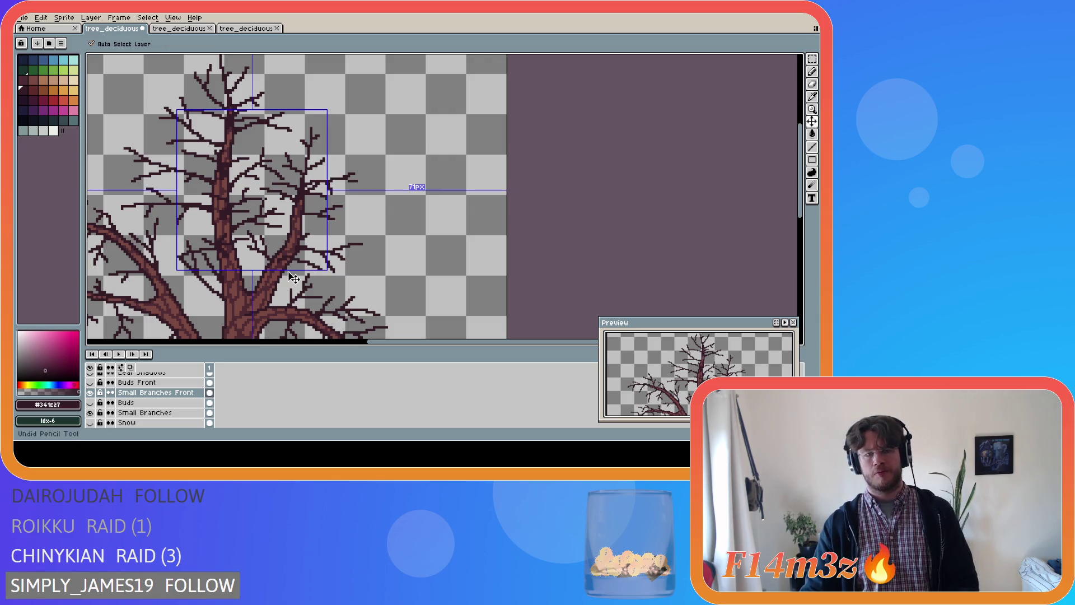
key("ctrl+y")
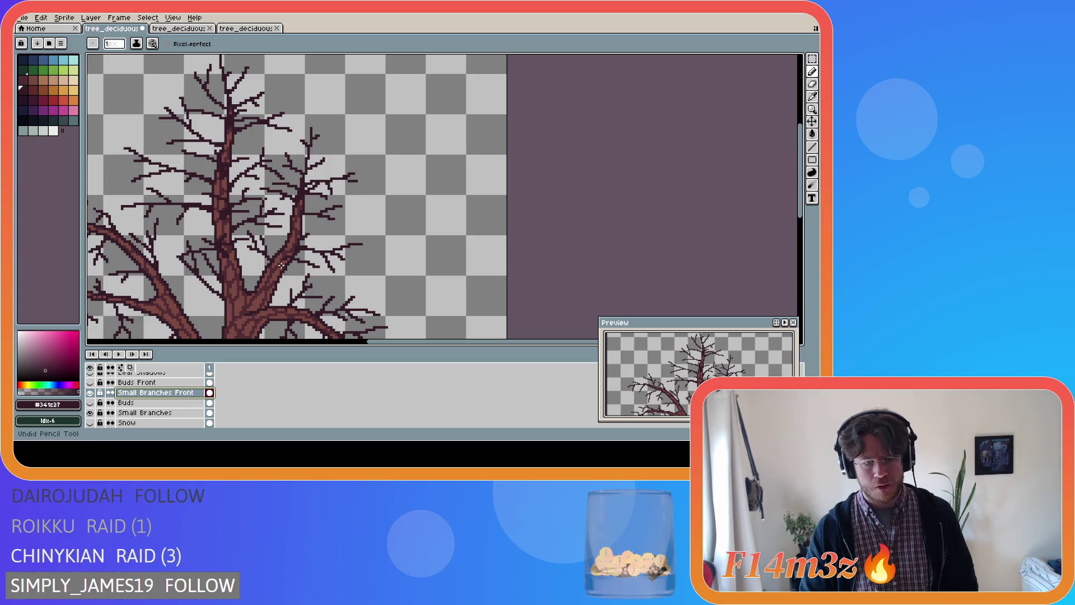
key("e")
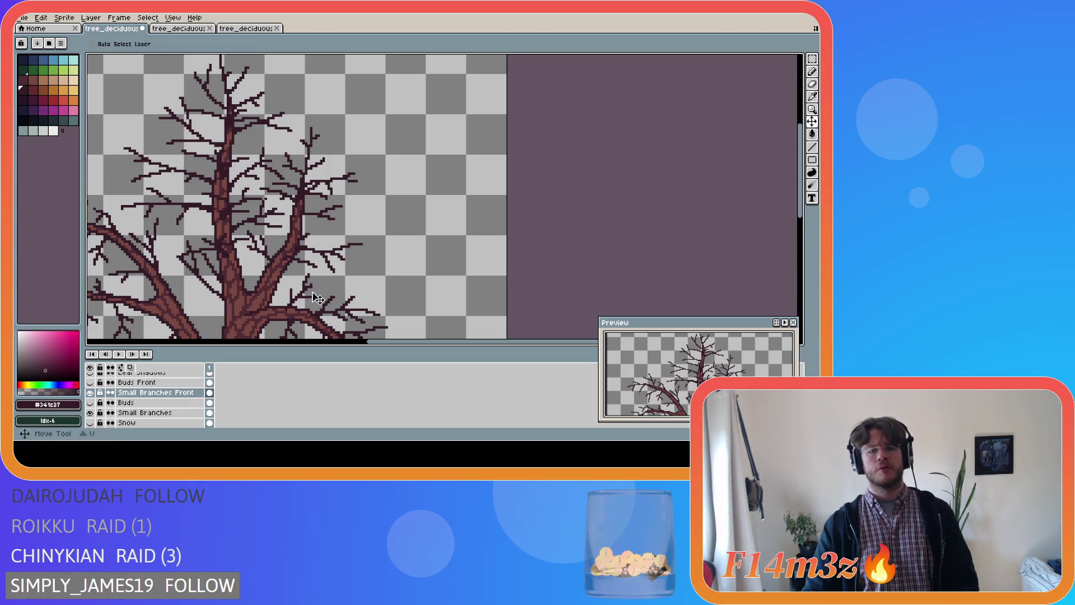
key("b")
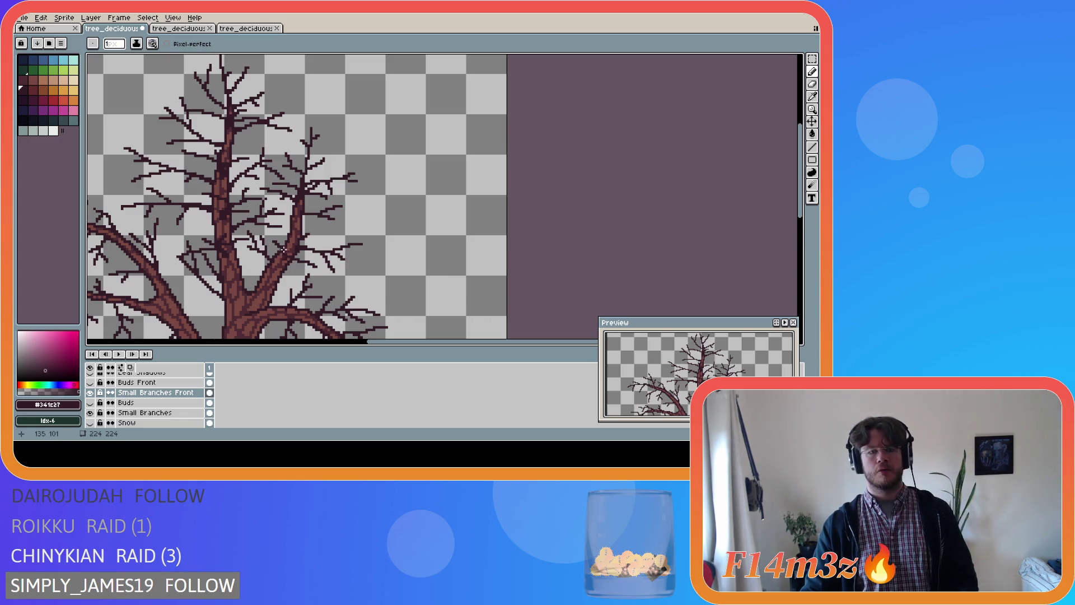
- Check the current layer's bounds, then undo the last pencil stroke
key("v")
key("ctrl")
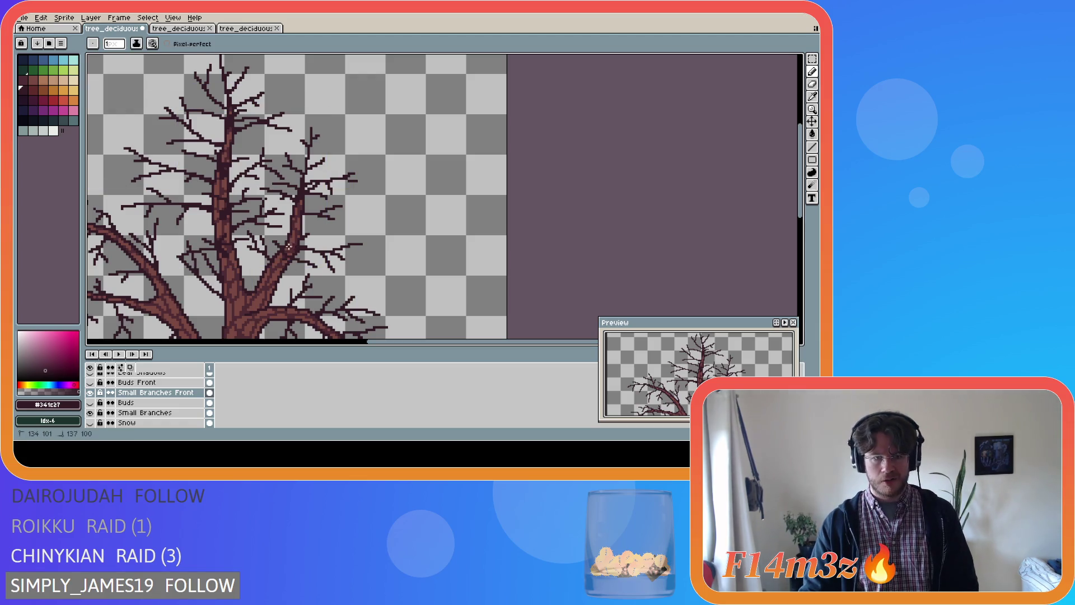
key("ctrl")
key("ctrl")
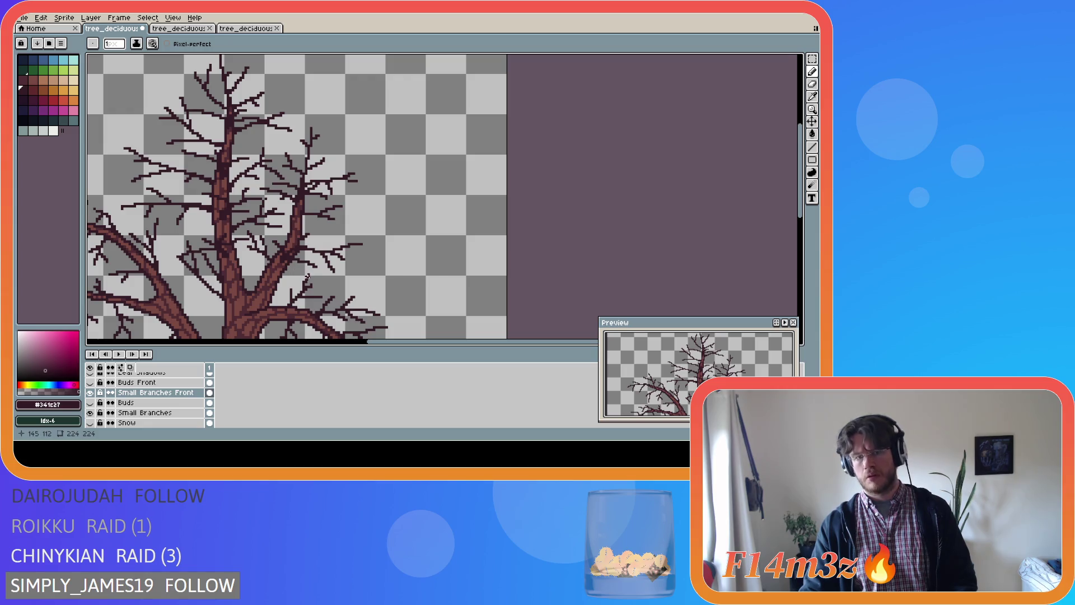
key("v")
key("b")
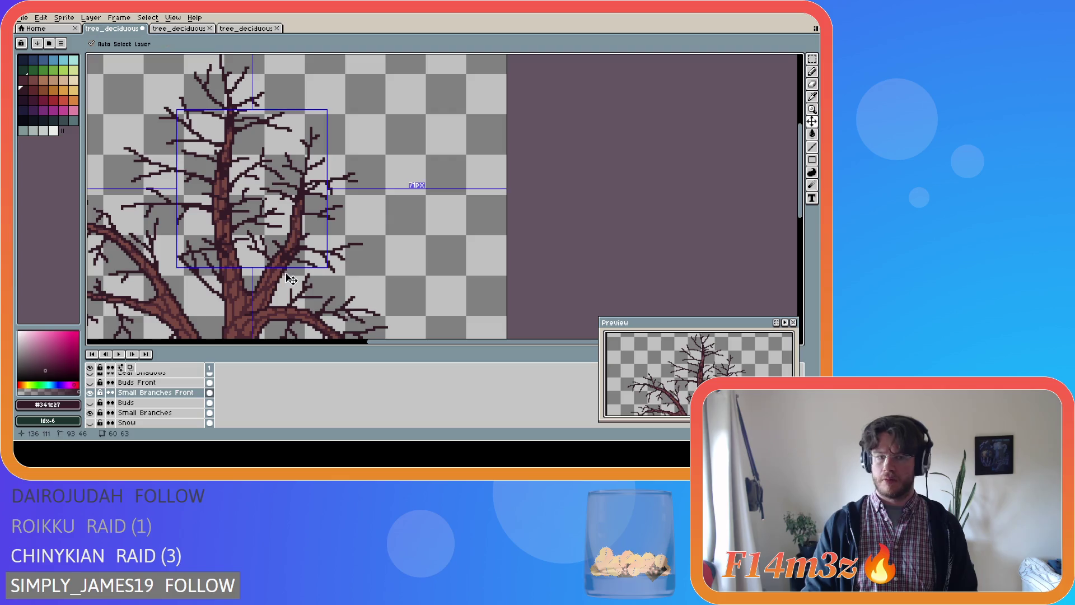
key("ctrl+z")
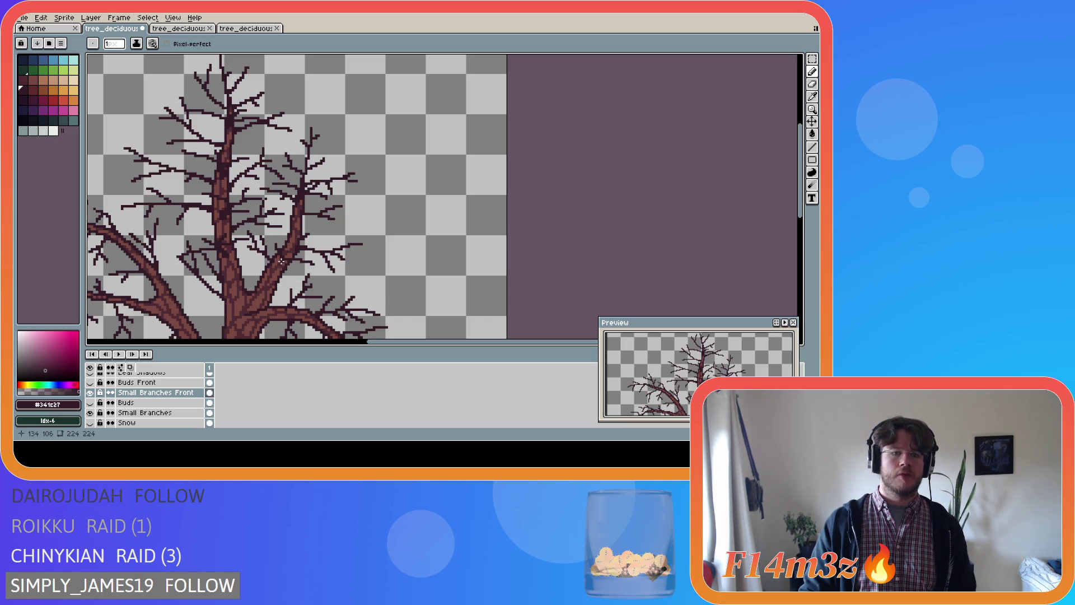
- Toggle Eraser and Pencil, then pick the Small Branches Front layer from the canvas
key("e")
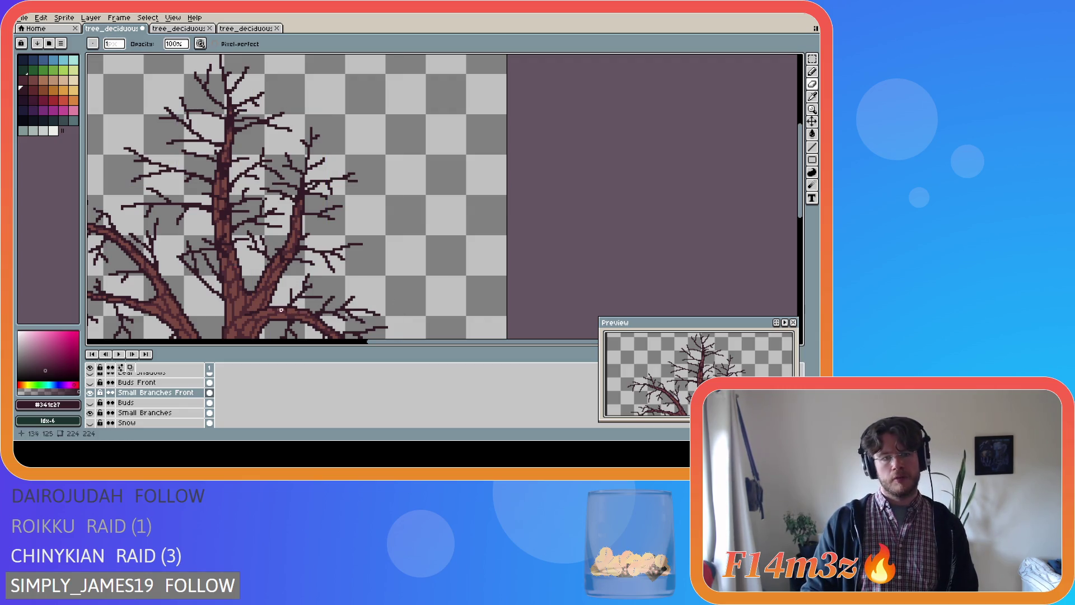
key("b")
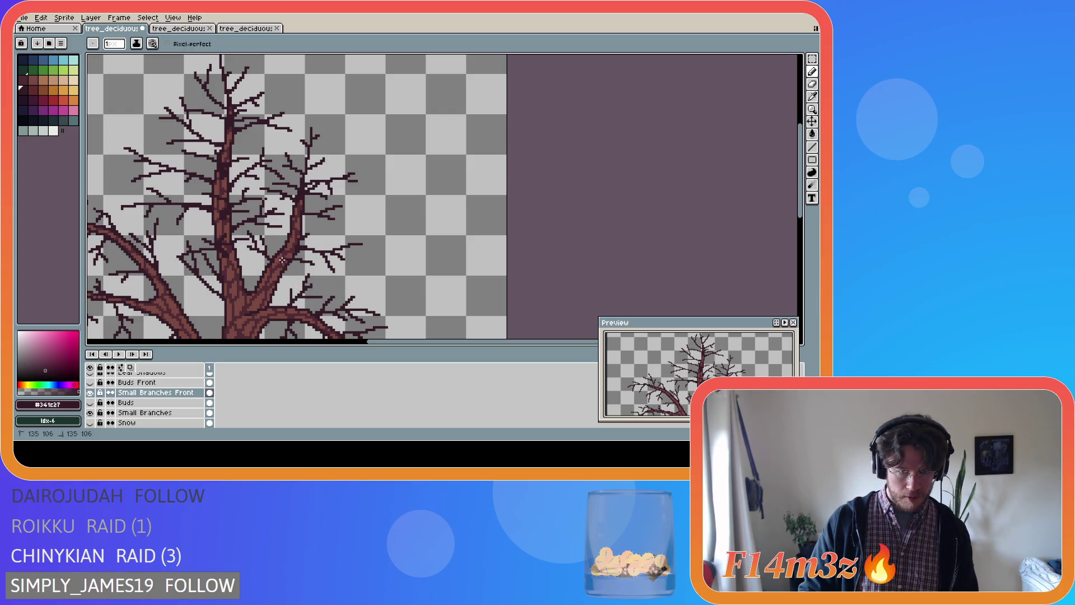
key("ctrl")
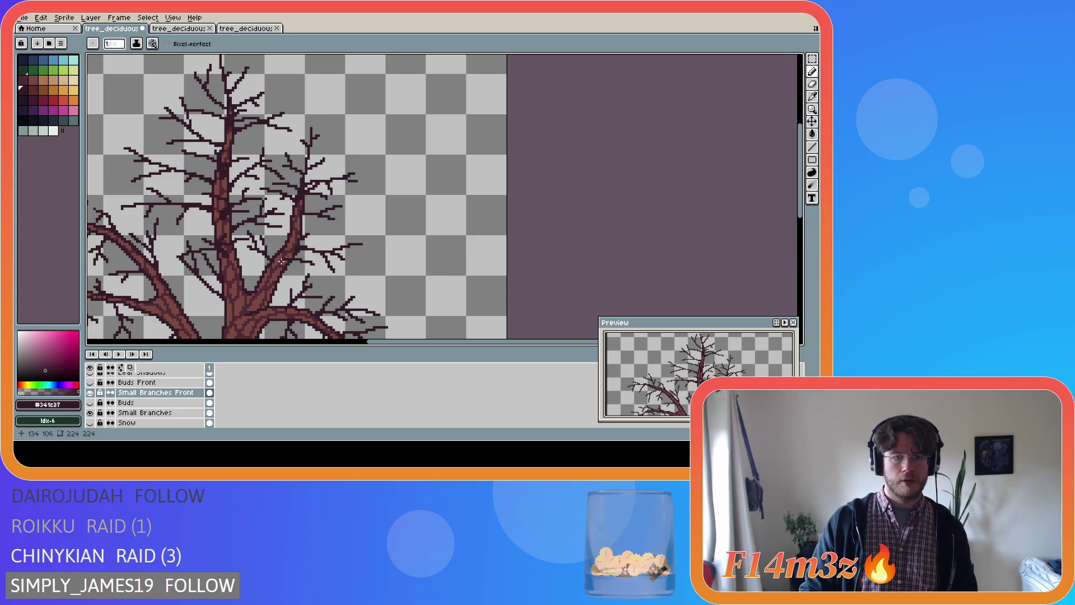
key("ctrl")
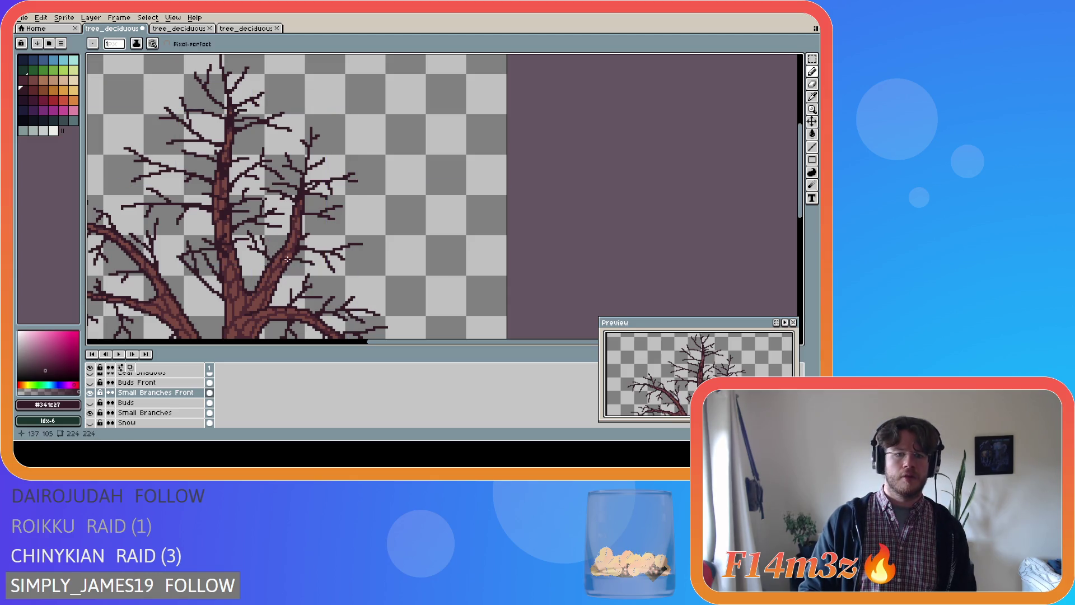
key("ctrl")
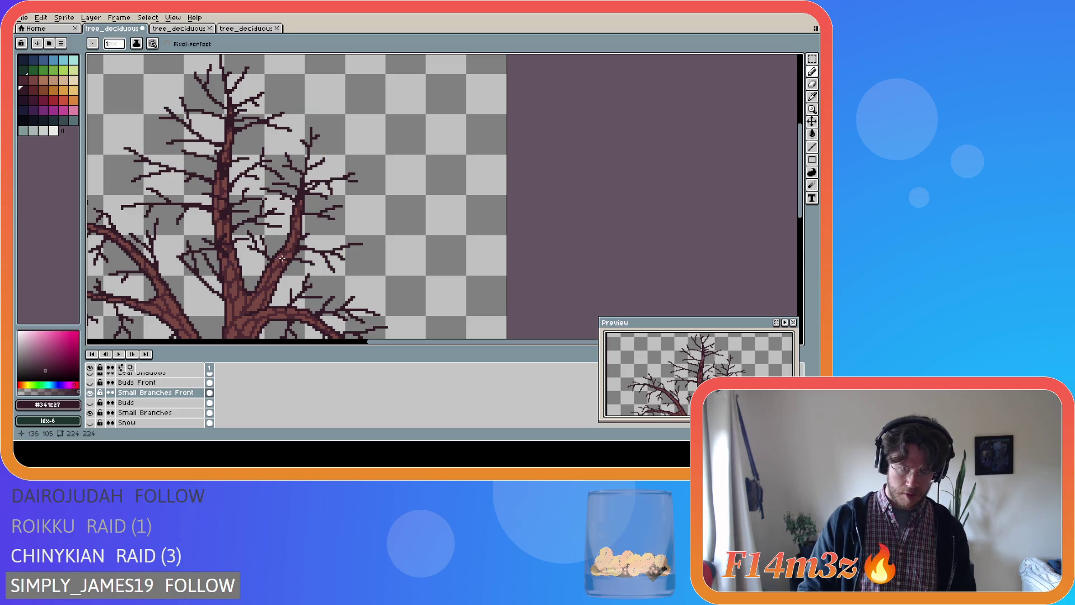
left_click(293, 286, "ctrl")
scroll(308, 286, "down", 1)
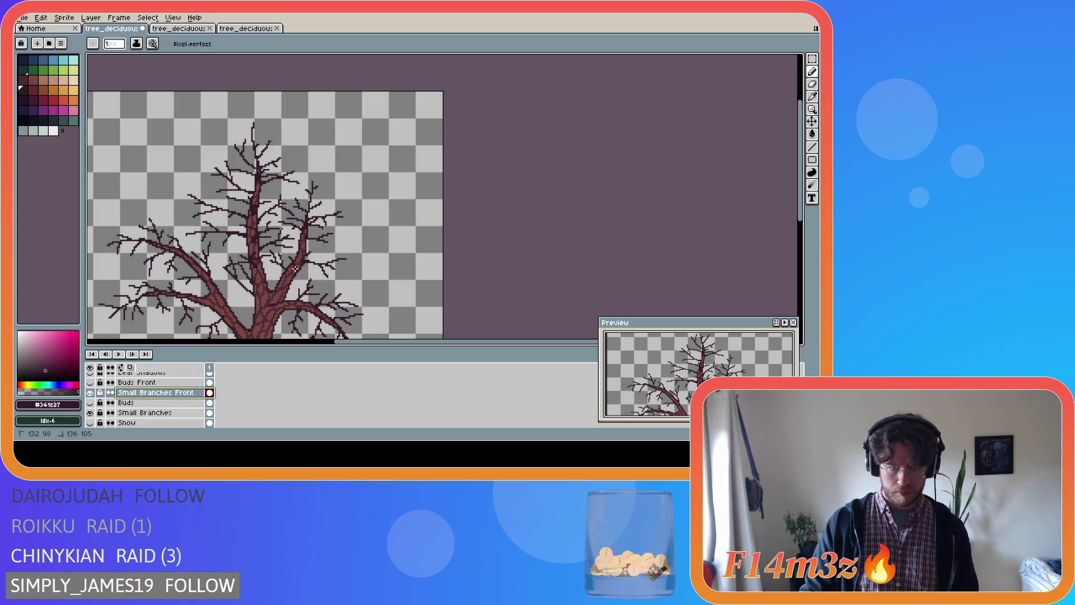
key("ctrl")
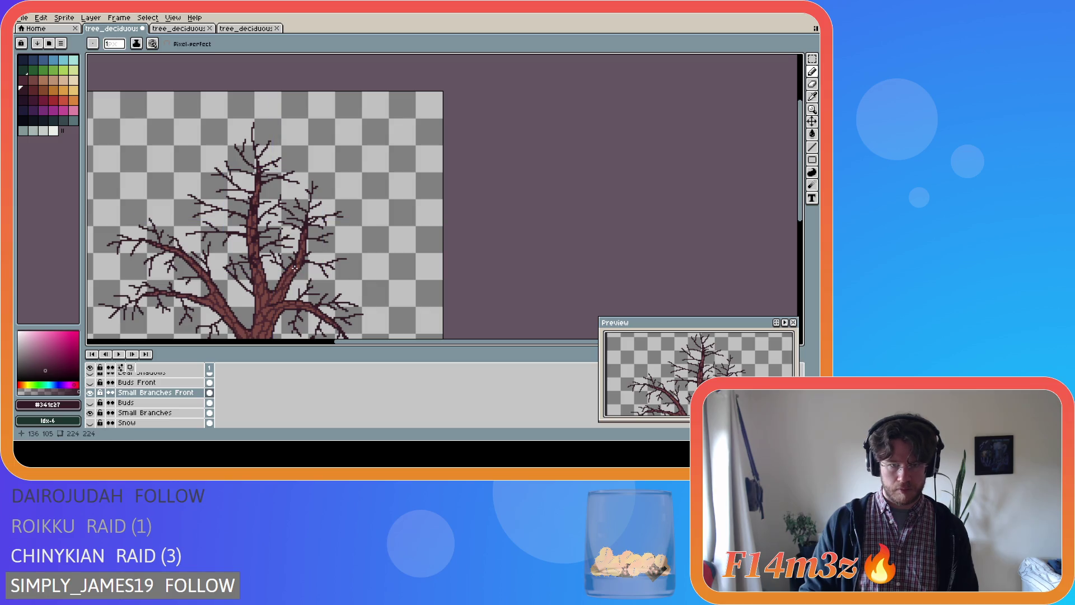
key("ctrl")
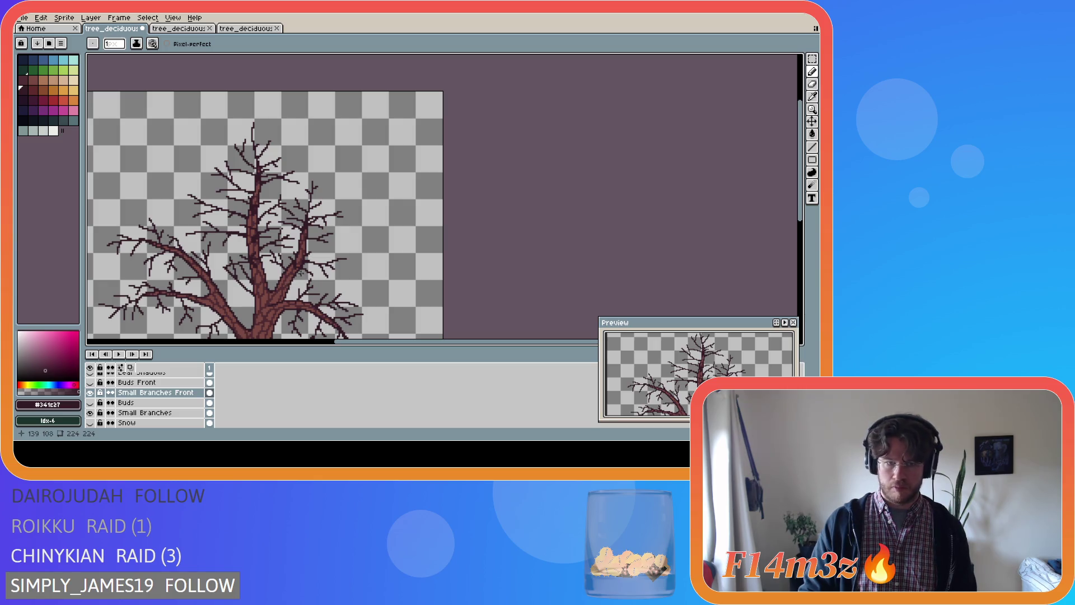
scroll(297, 267, "up", 1)
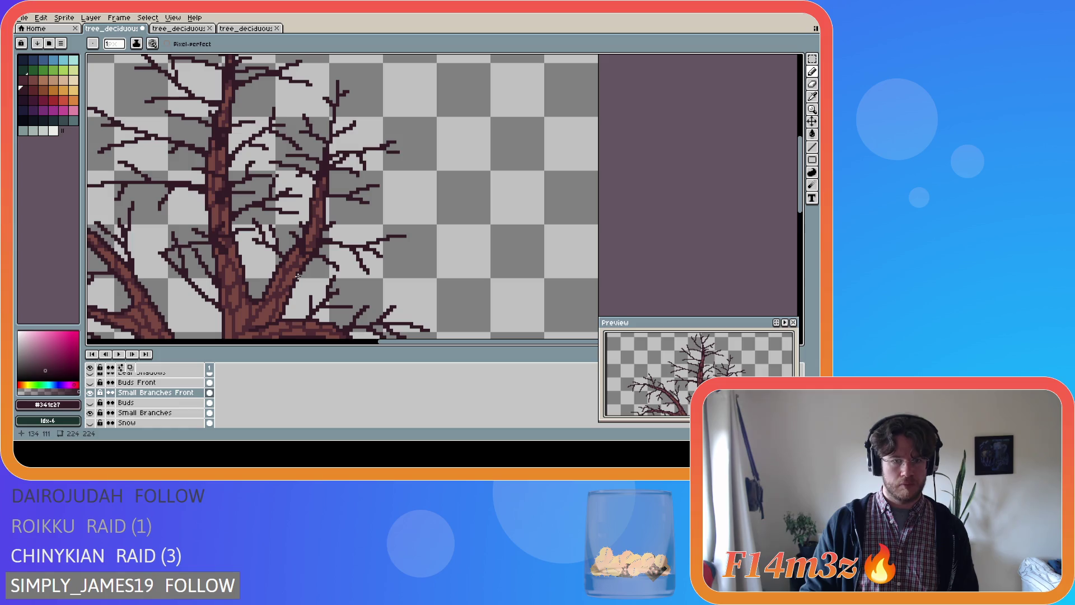
key("m")
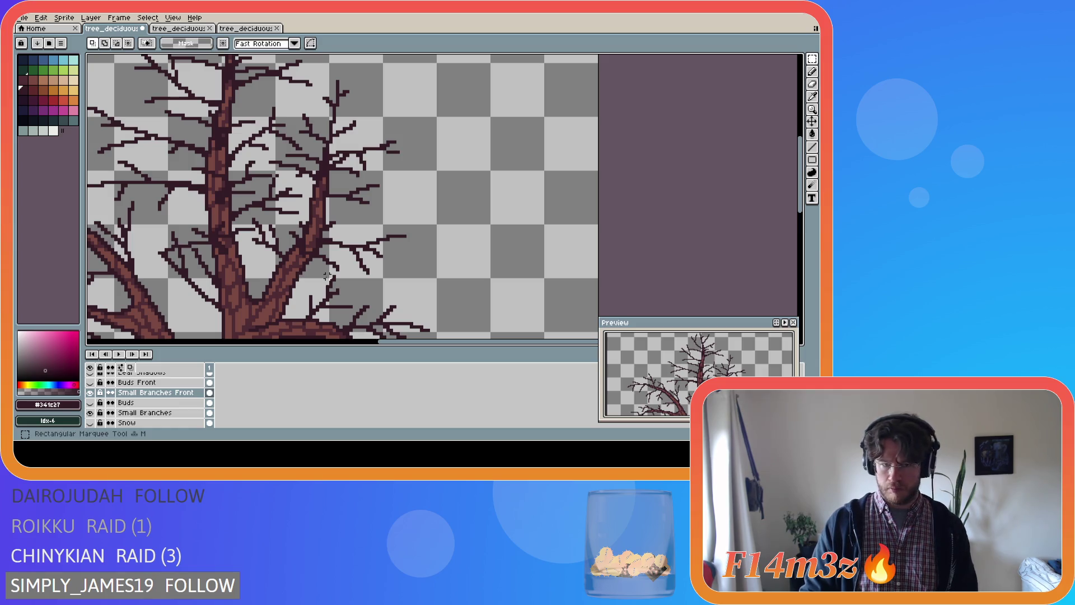
left_click_drag(345, 277, 303, 249)
key("ctrl+d")
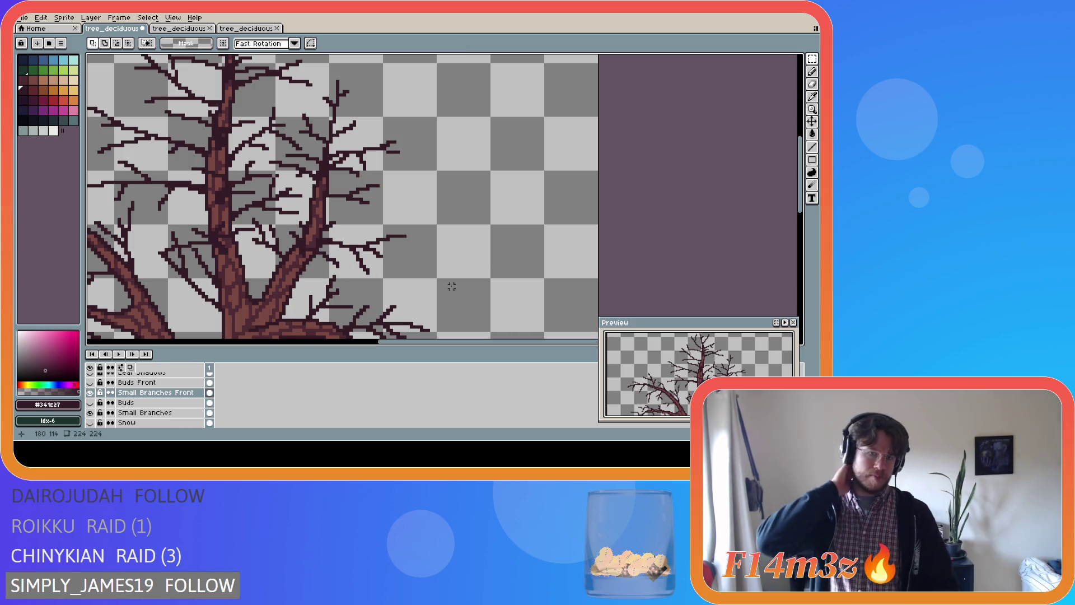
key("b")
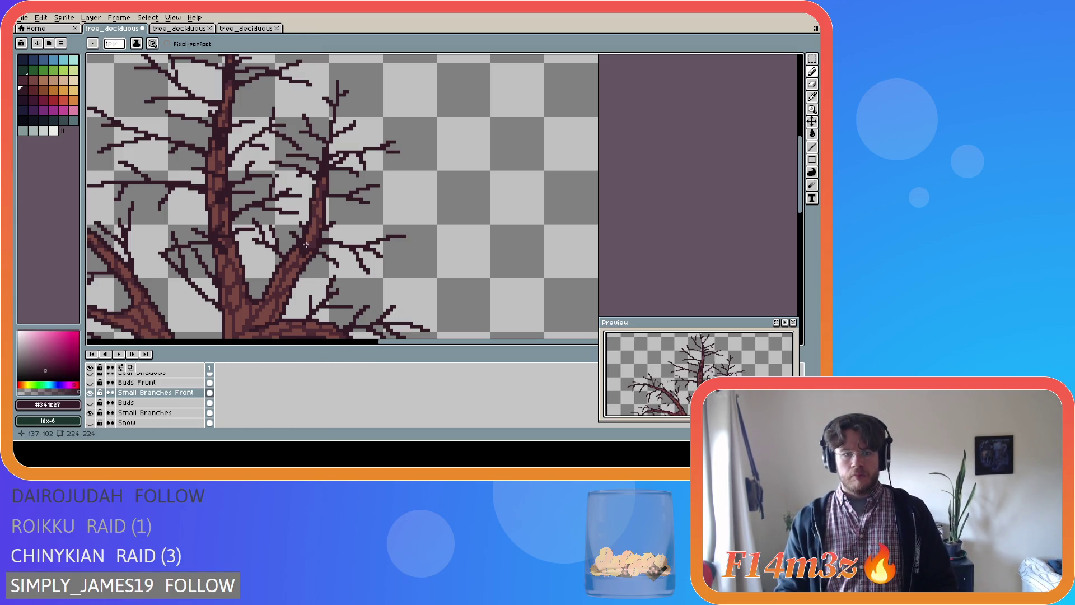
left_click(309, 248)
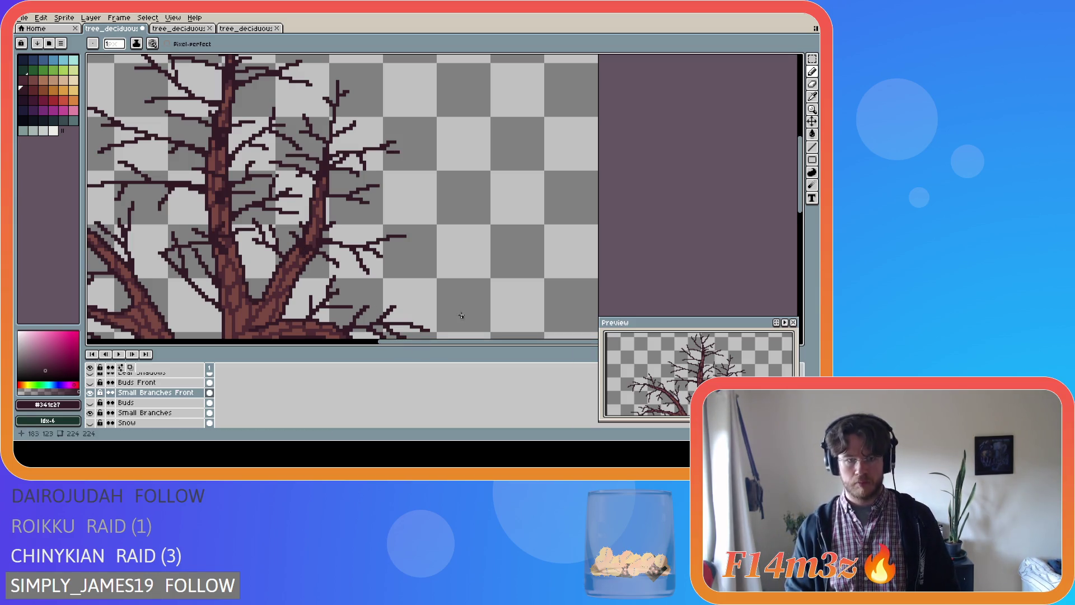
scroll(475, 293, "down", 1)
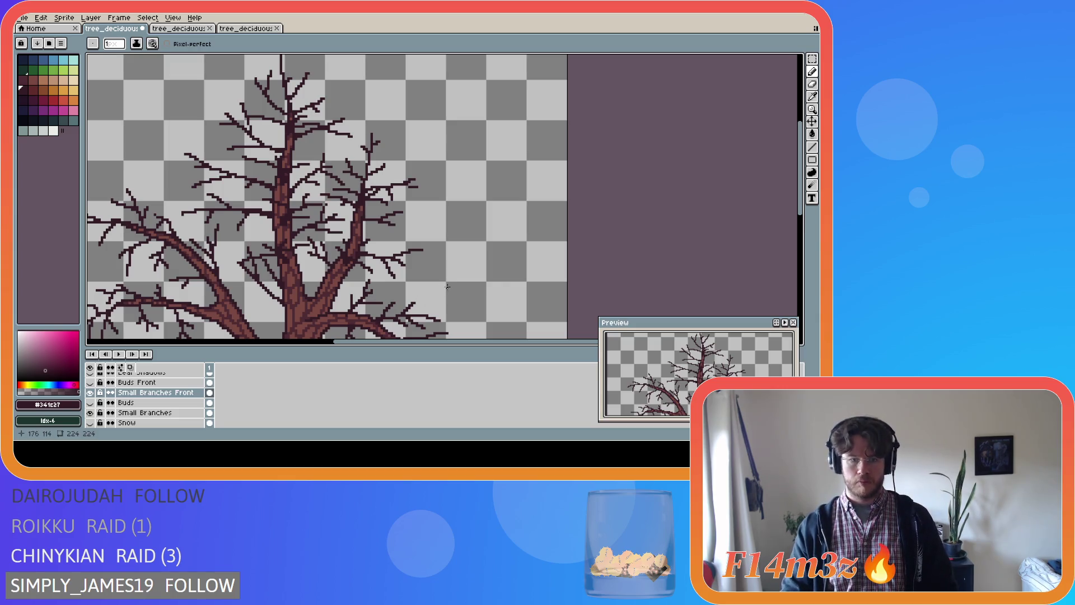
key("ctrl+y")
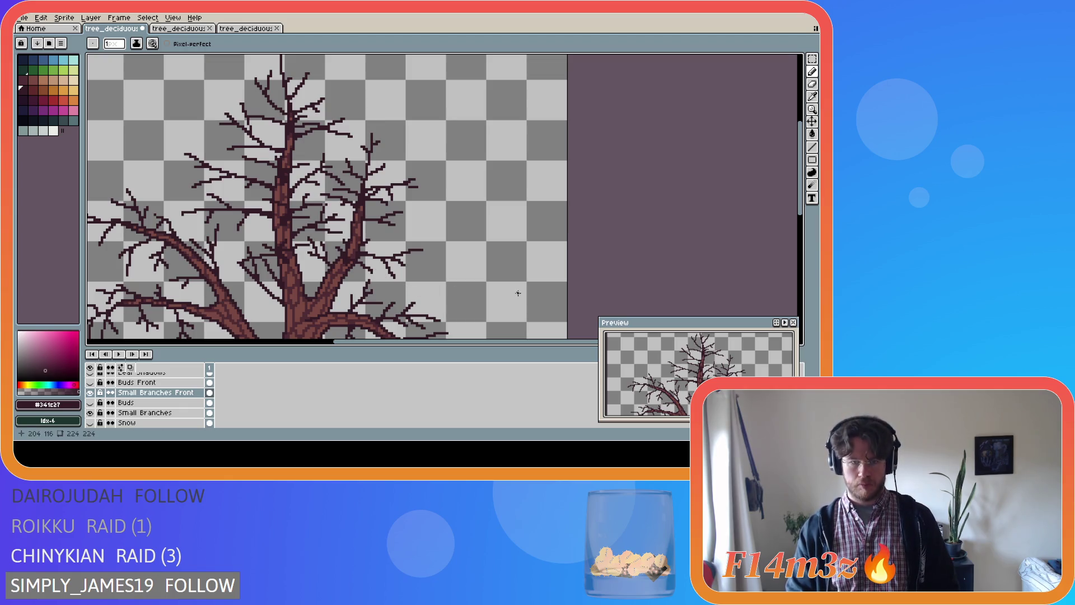
key("ctrl+z")
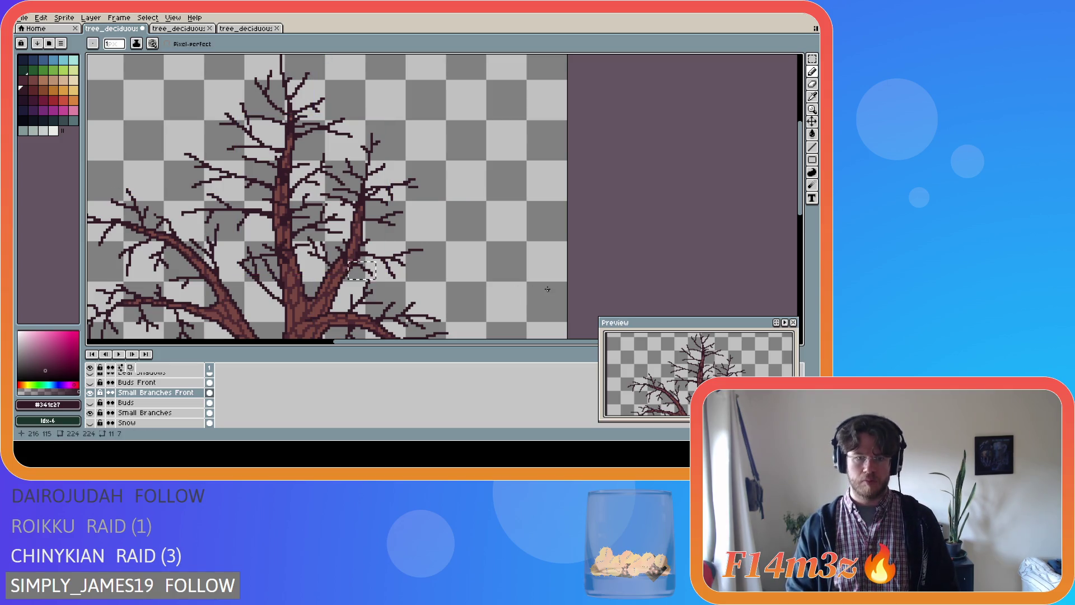
key("ctrl+z")
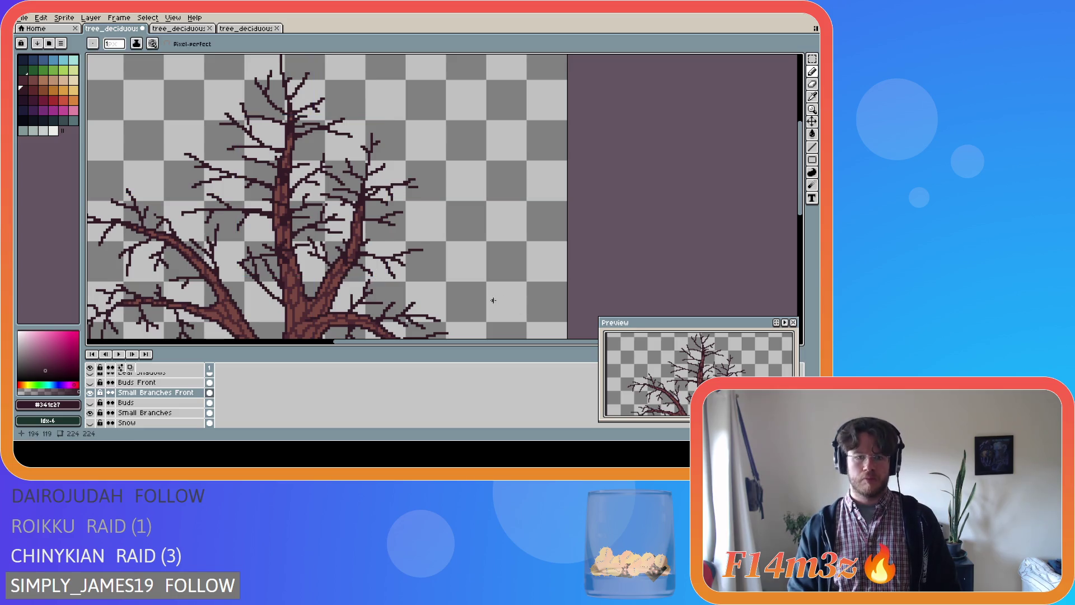
key("ctrl")
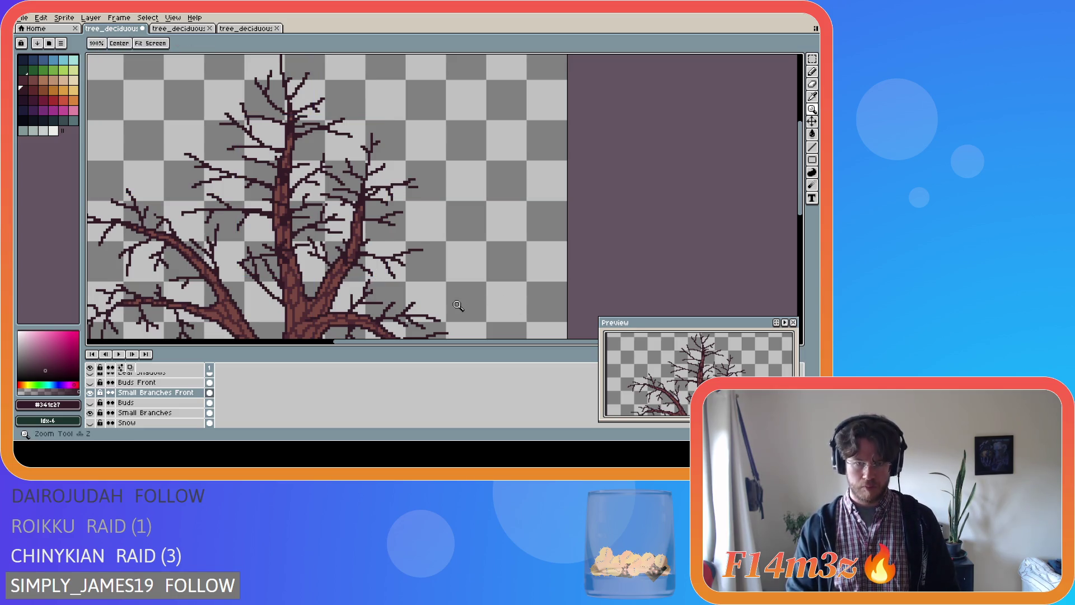
key("ctrl")
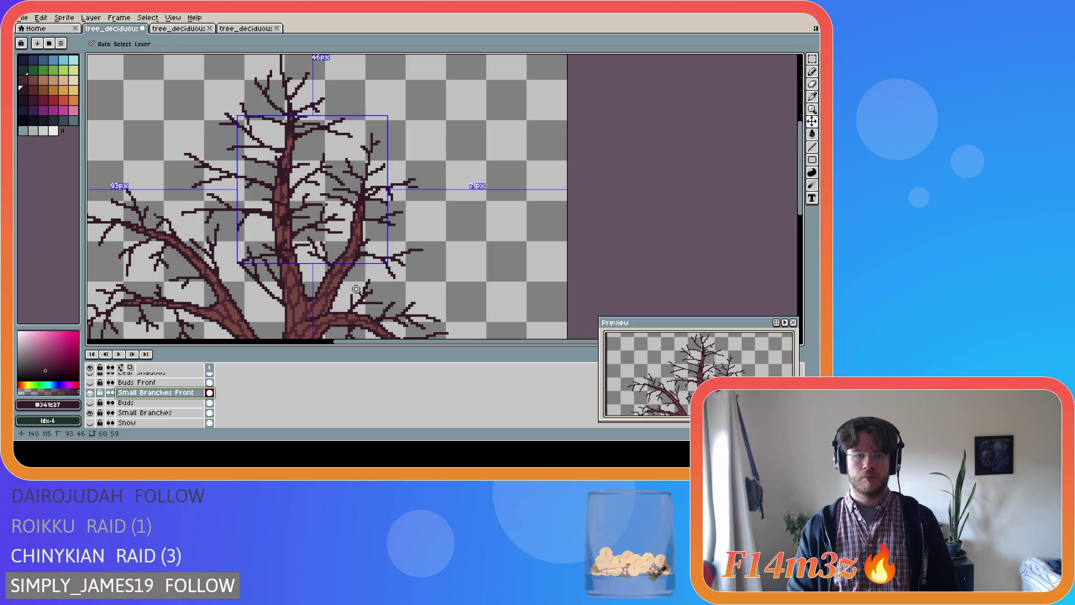
key("z")
scroll(372, 280, "down", 1)
- Pick the Small Branches Front layer by clicking its twigs on the canvas
scroll(373, 280, "down", 1)
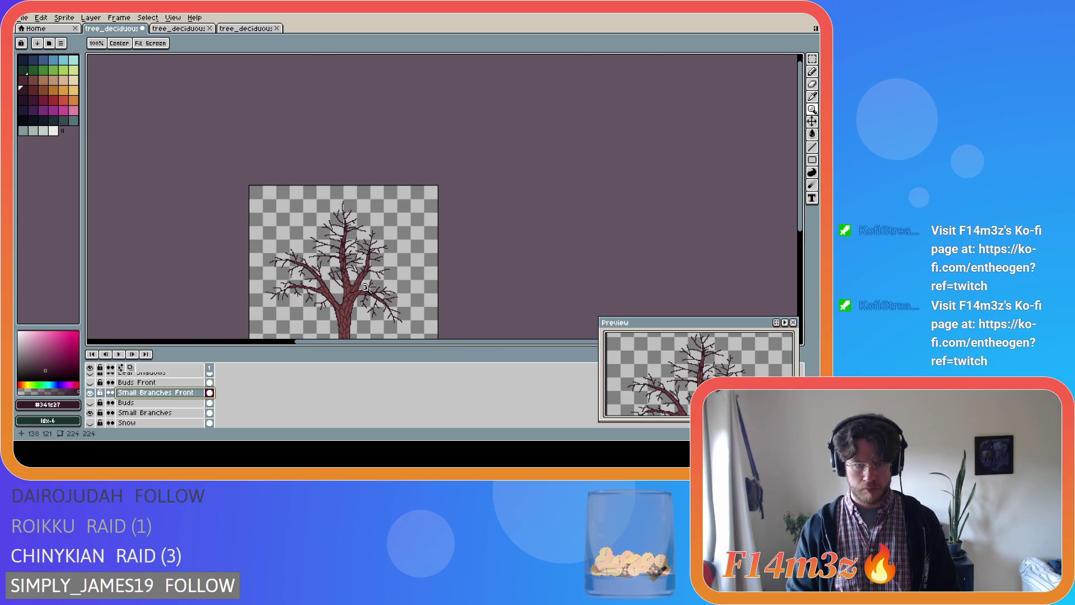
scroll(365, 288, "up", 2)
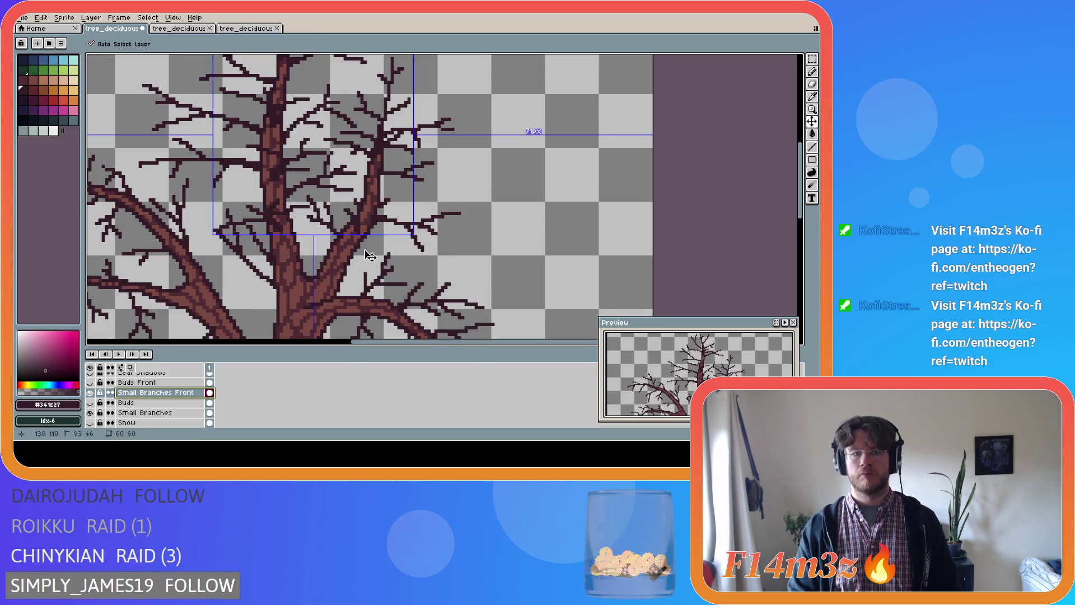
key("v")
key("b")
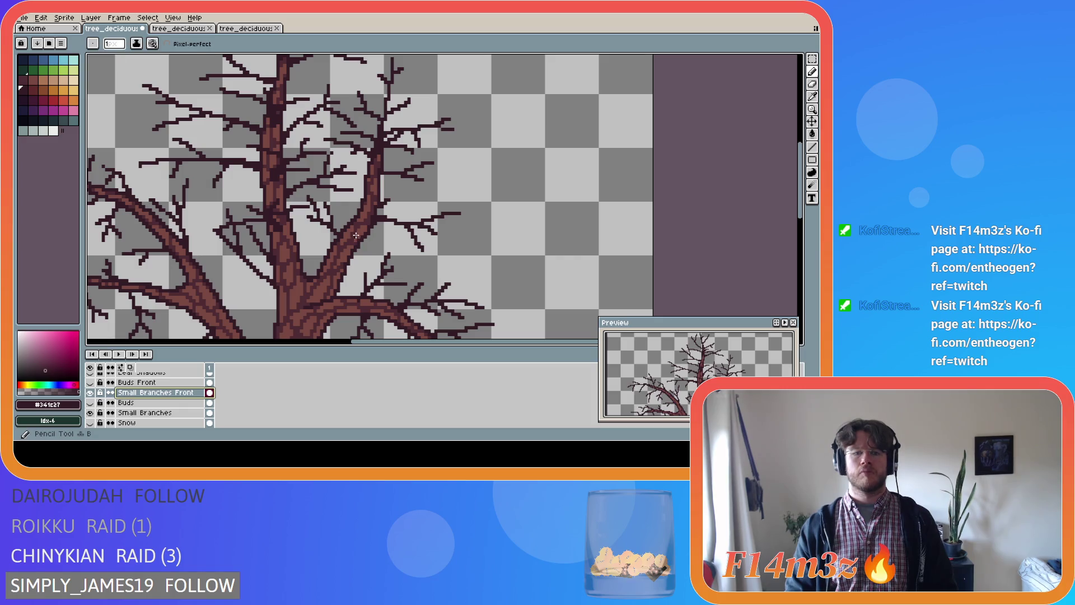
scroll(361, 234, "down", 2)
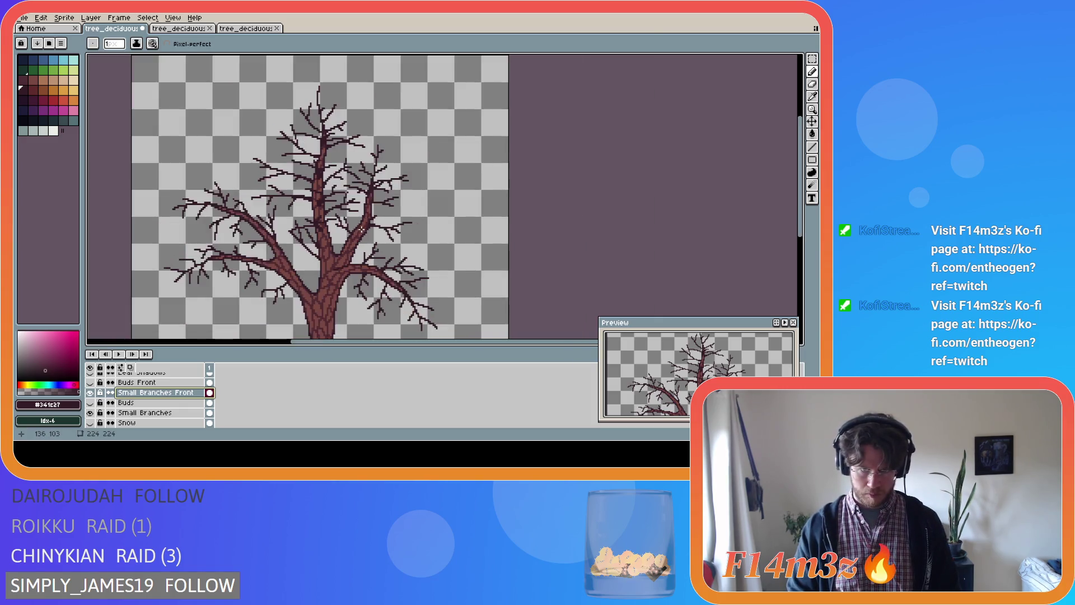
scroll(358, 229, "up", 2)
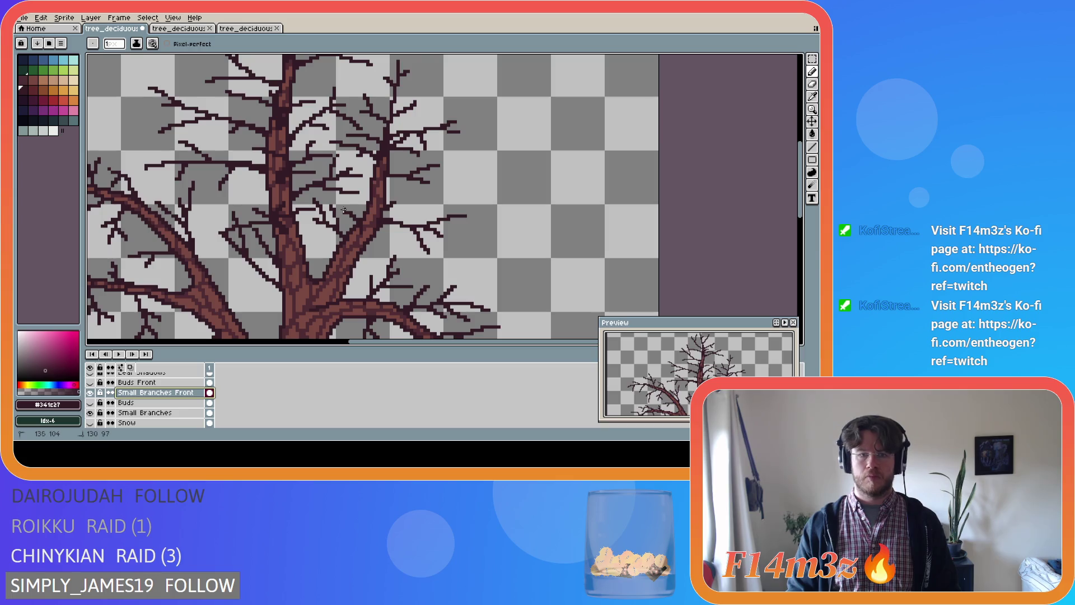
left_click(357, 238, "ctrl")
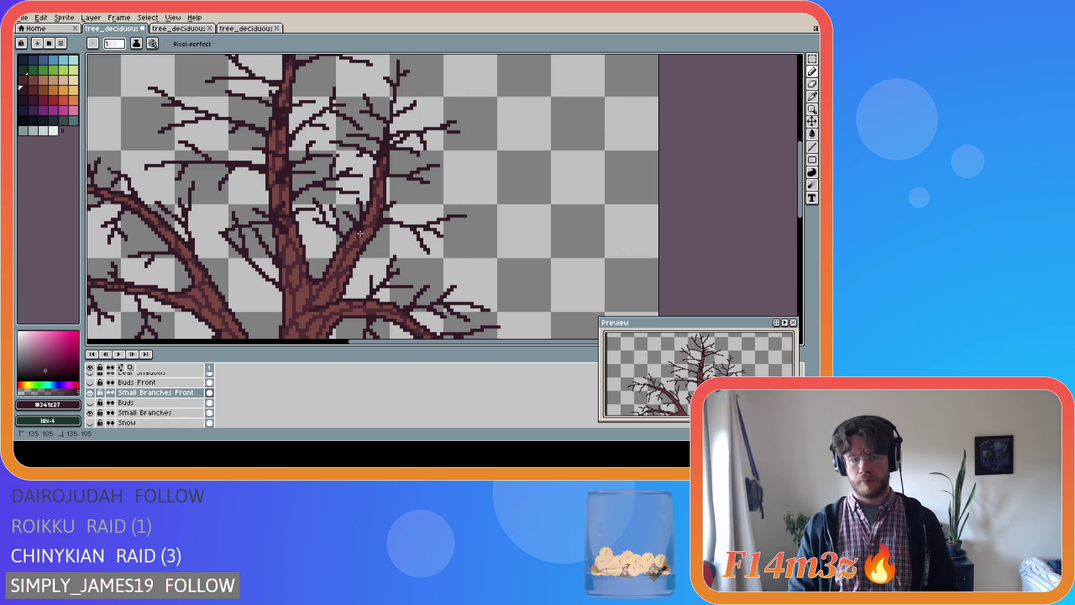
- Check the layer's bounds and undo the last pencil stroke
key("ctrl")
key("ctrl")
key("ctrl")
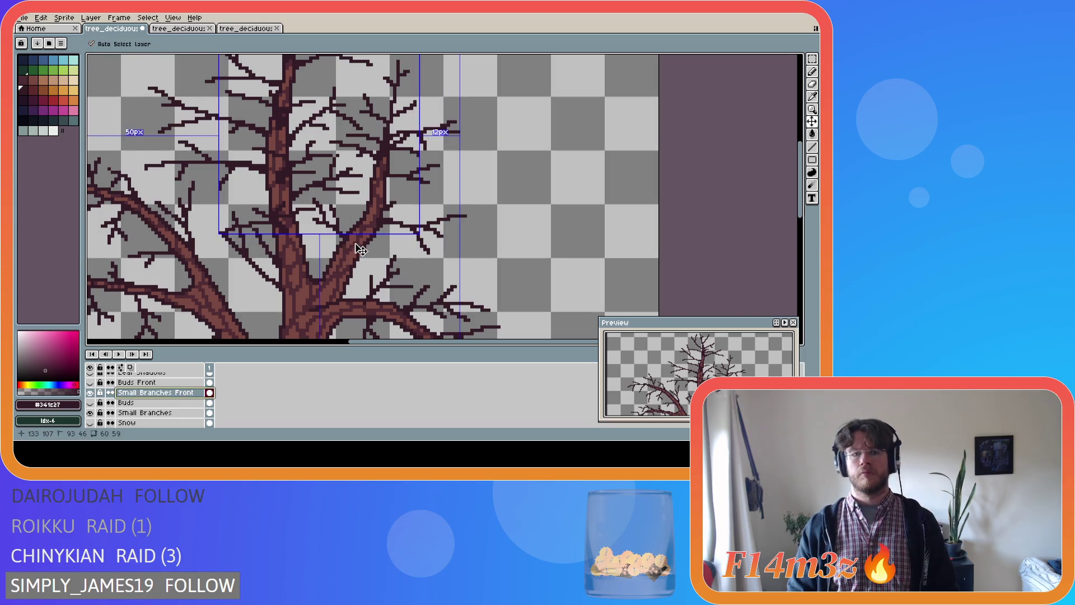
key("ctrl")
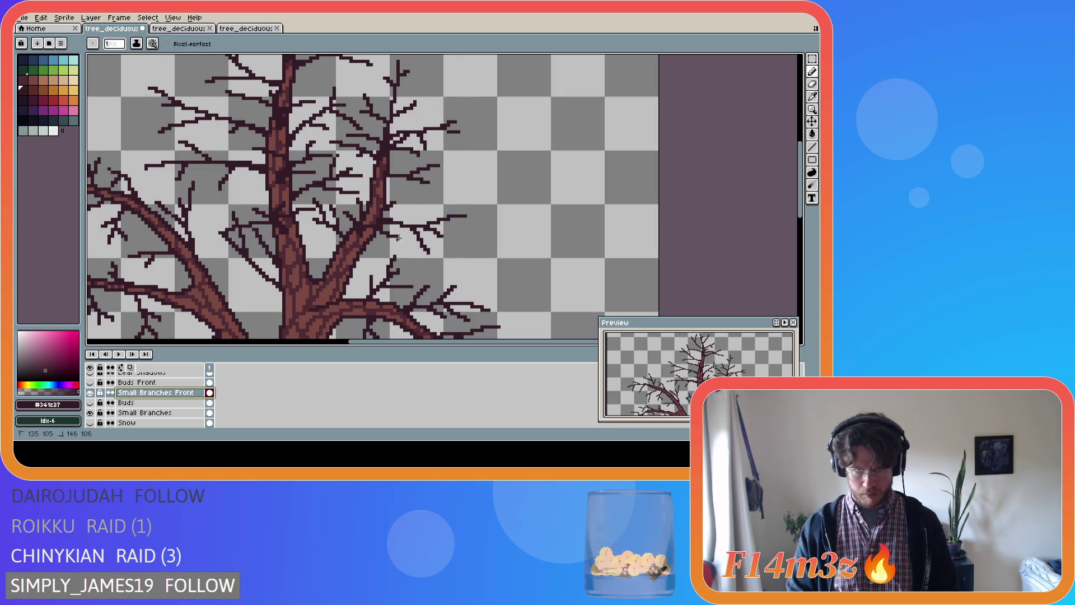
key("ctrl")
key("ctrl")
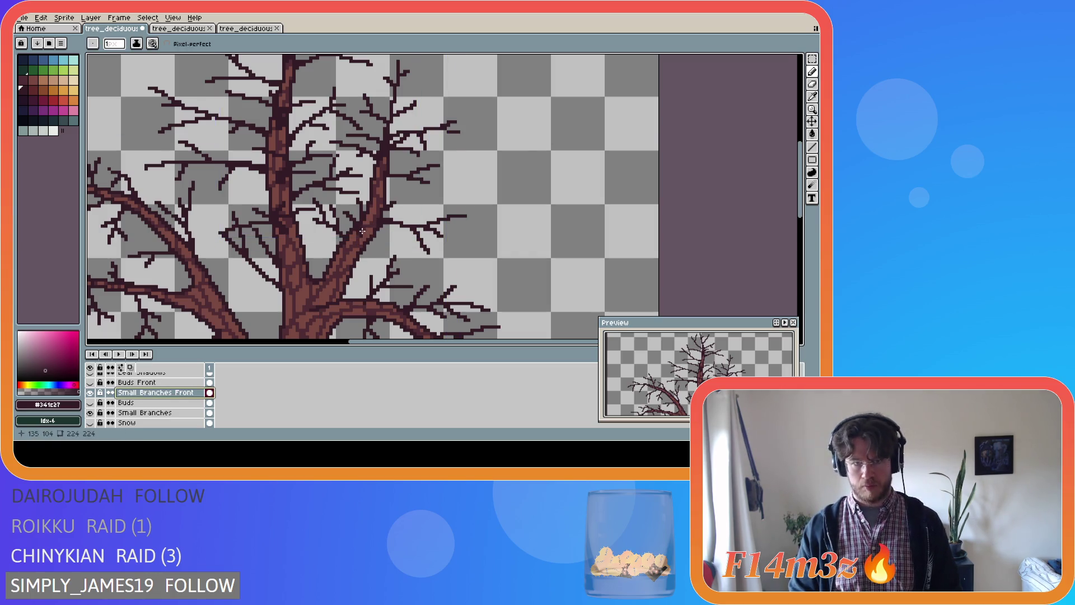
key("ctrl")
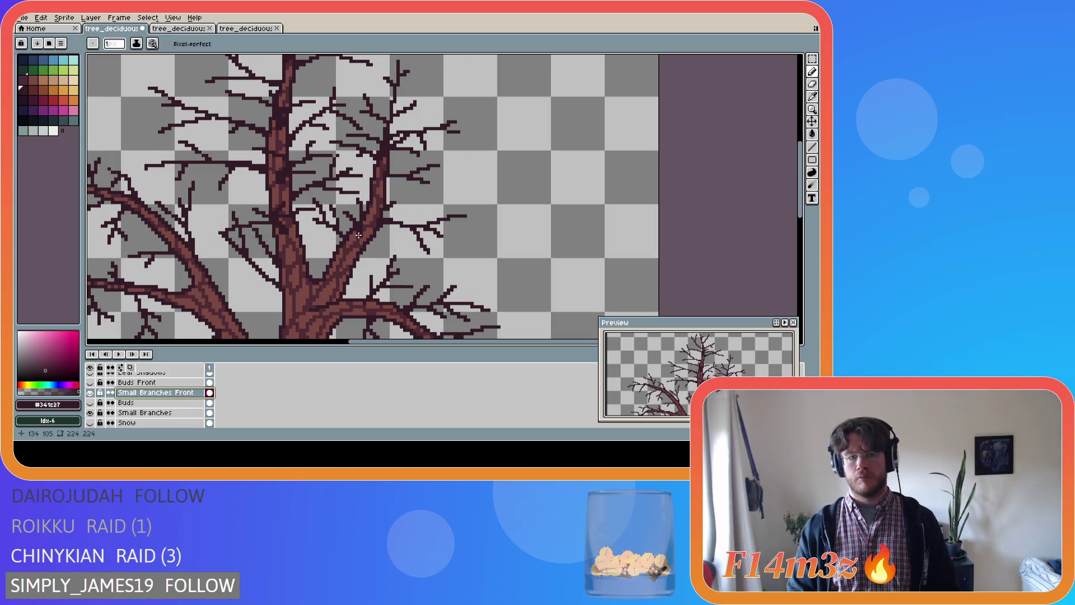
key("ctrl")
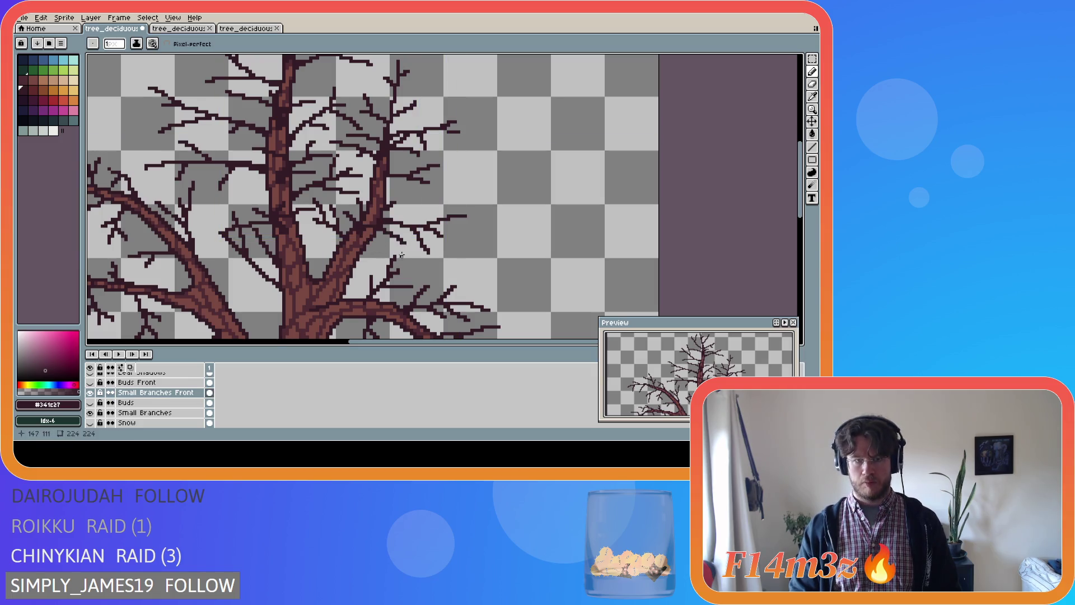
key("ctrl")
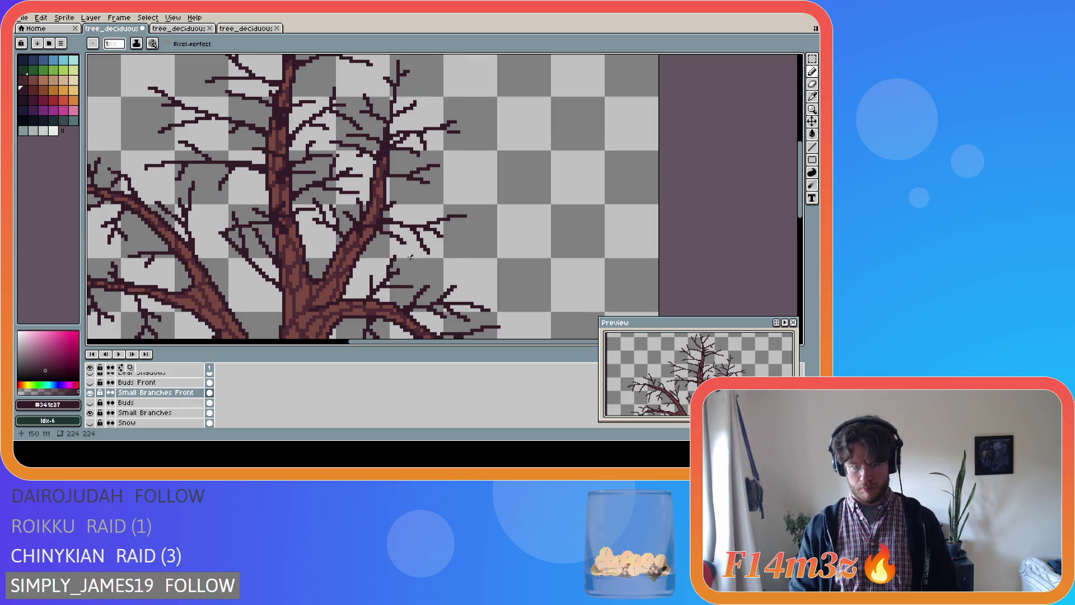
key("ctrl")
key("ctrl")
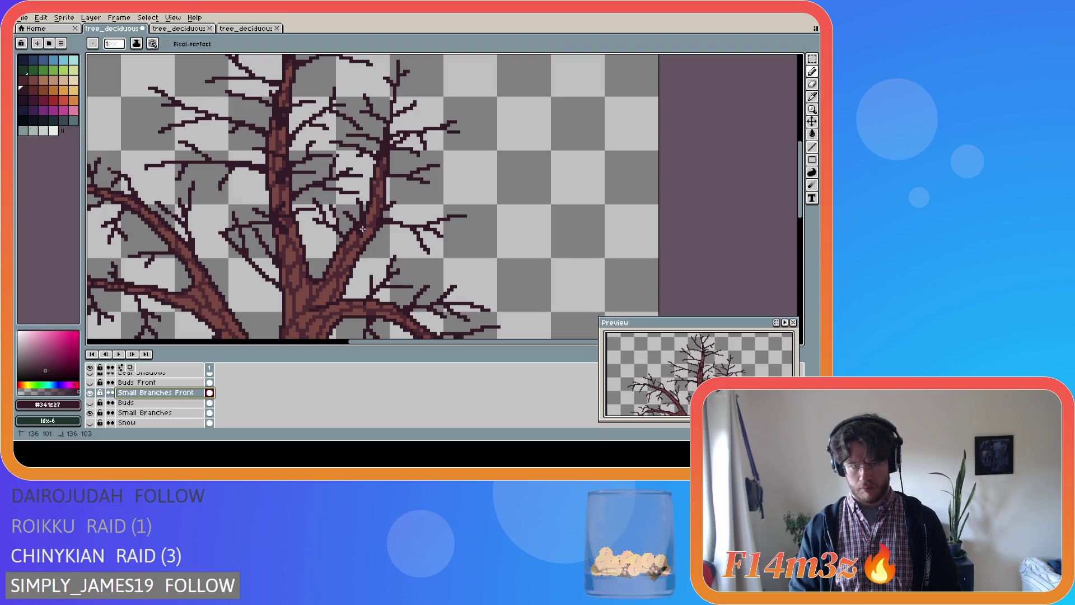
key("ctrl")
key("ctrl")
key("ctrl")
key("ctrl")
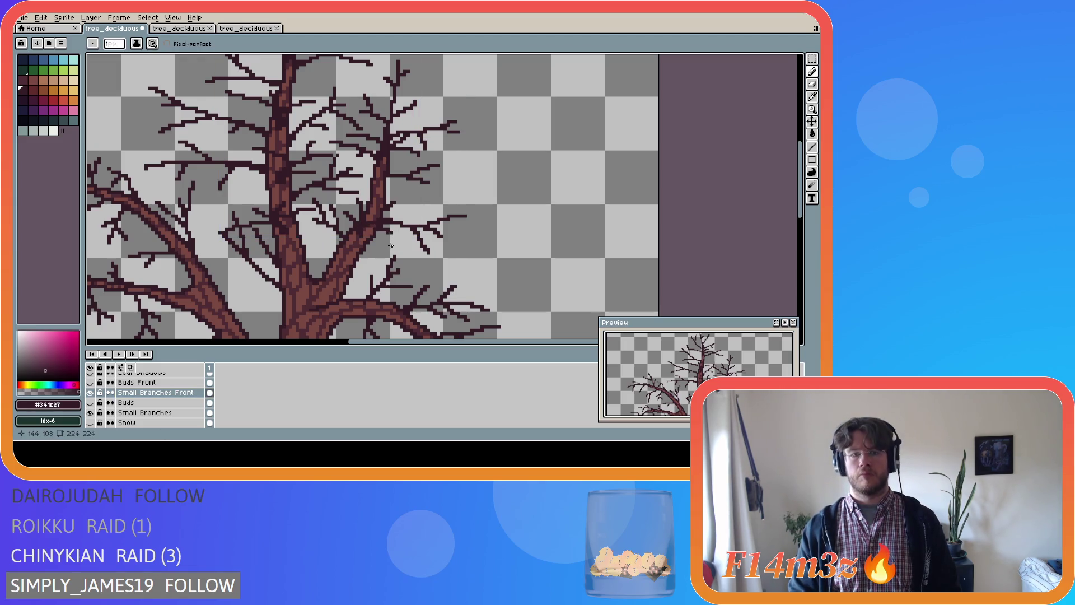
key("ctrl+z")
key("ctrl")
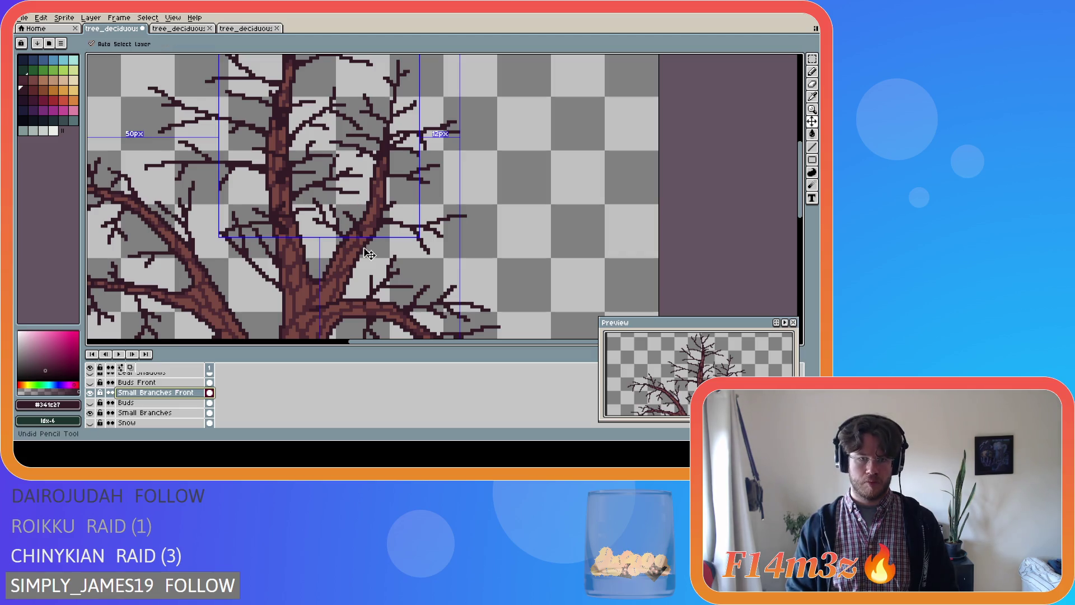
key("ctrl")
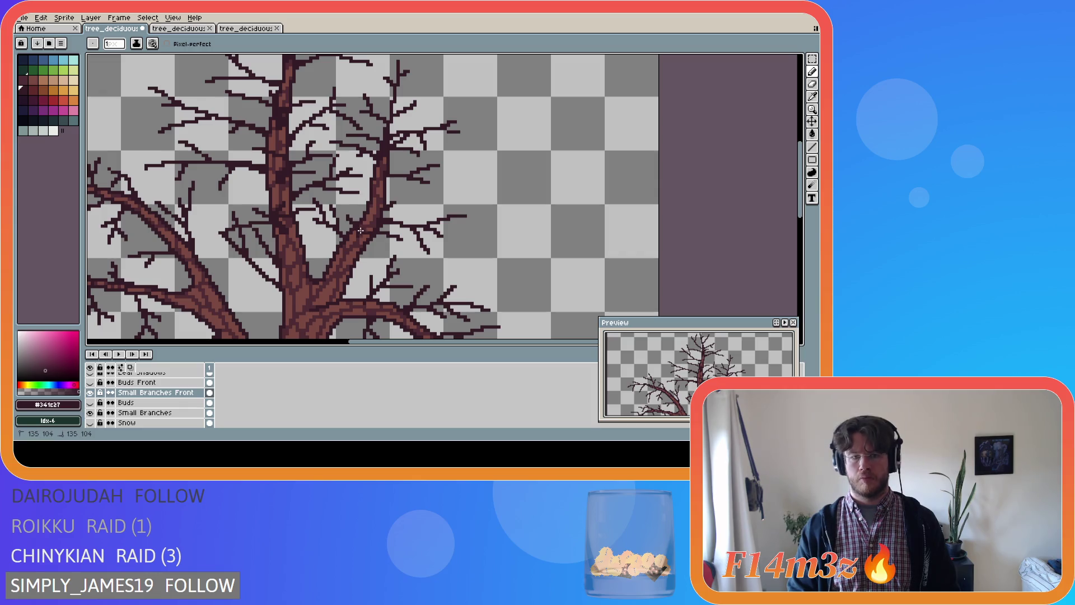
key("ctrl")
key("ctrl")
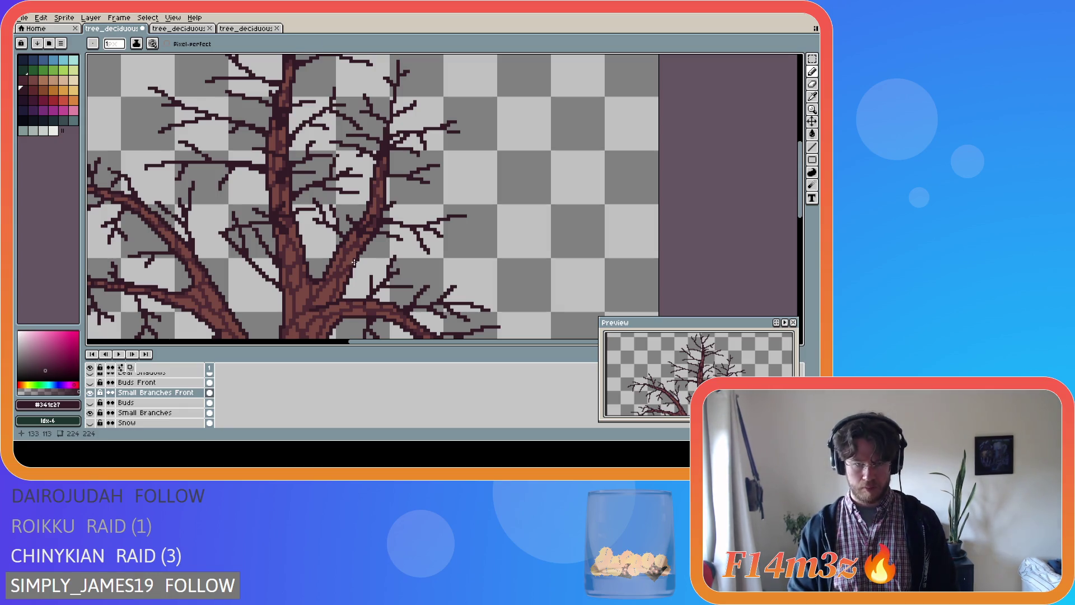
- Select a patch of mid-canopy twigs, nudge it down one pixel, and commit
key("m")
left_click_drag(334, 202, 419, 259)
key("ctrl+t")
key("Down")
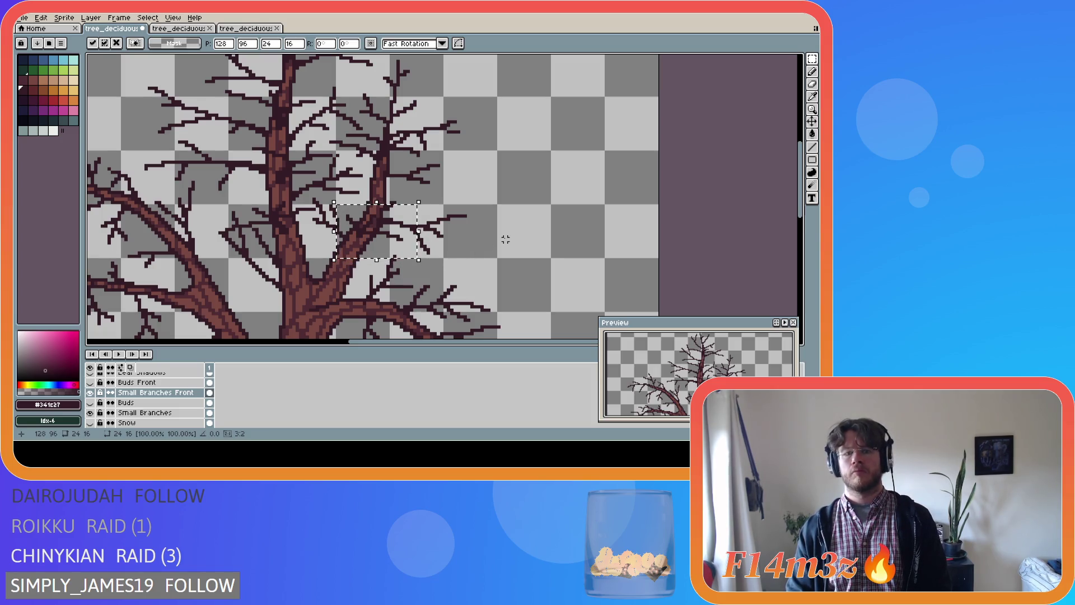
key("ctrl+d")
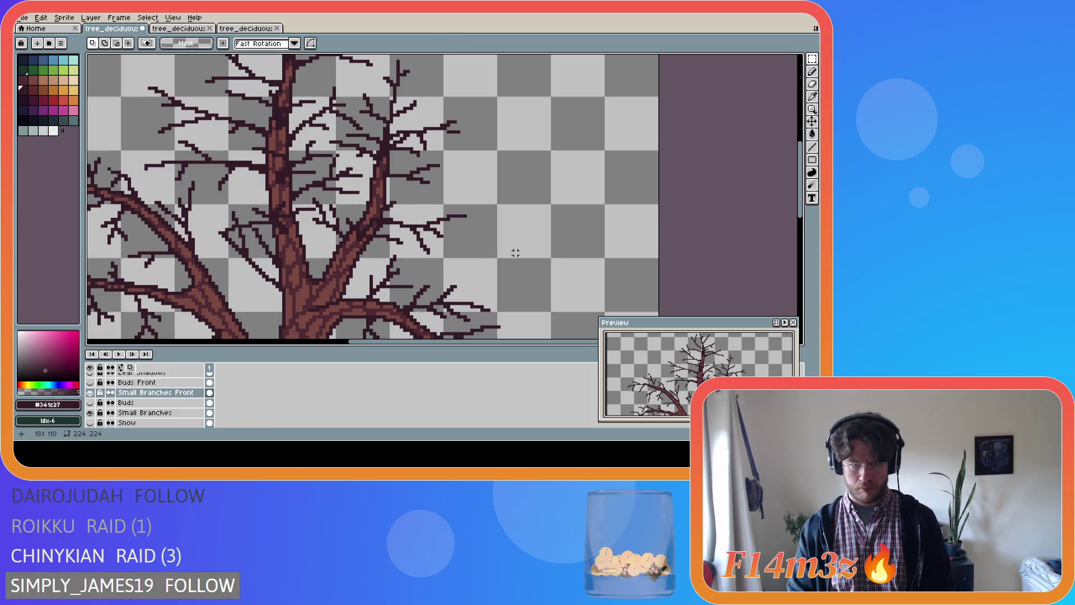
- Hide Small Branches, then flick the Tree layer off and on, leaving it visible
scroll(525, 279, "down", 1)
scroll(523, 280, "up", 2)
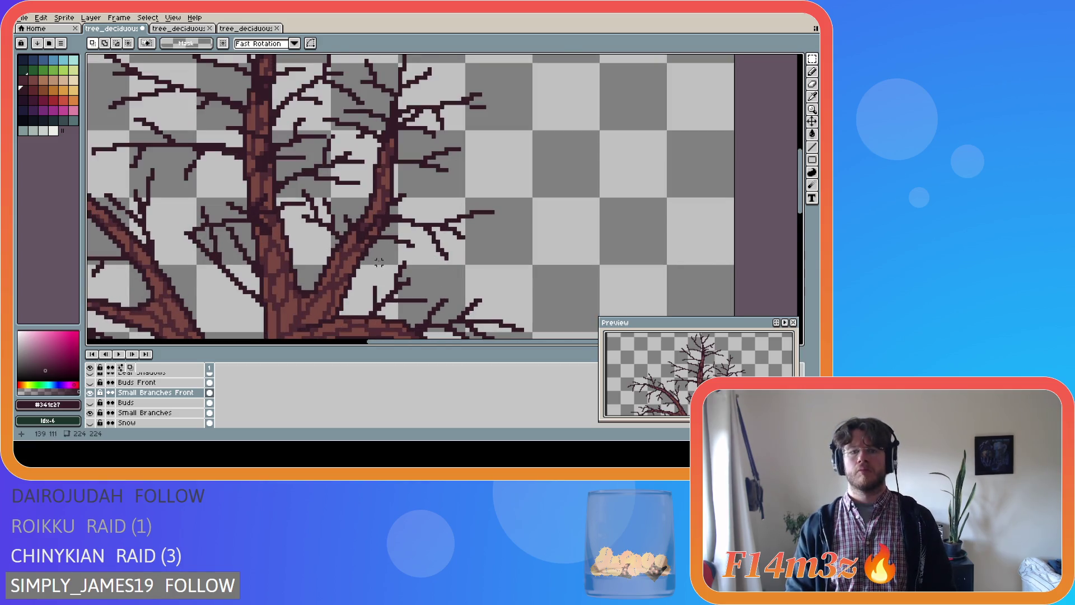
scroll(100, 414, "down", 1)
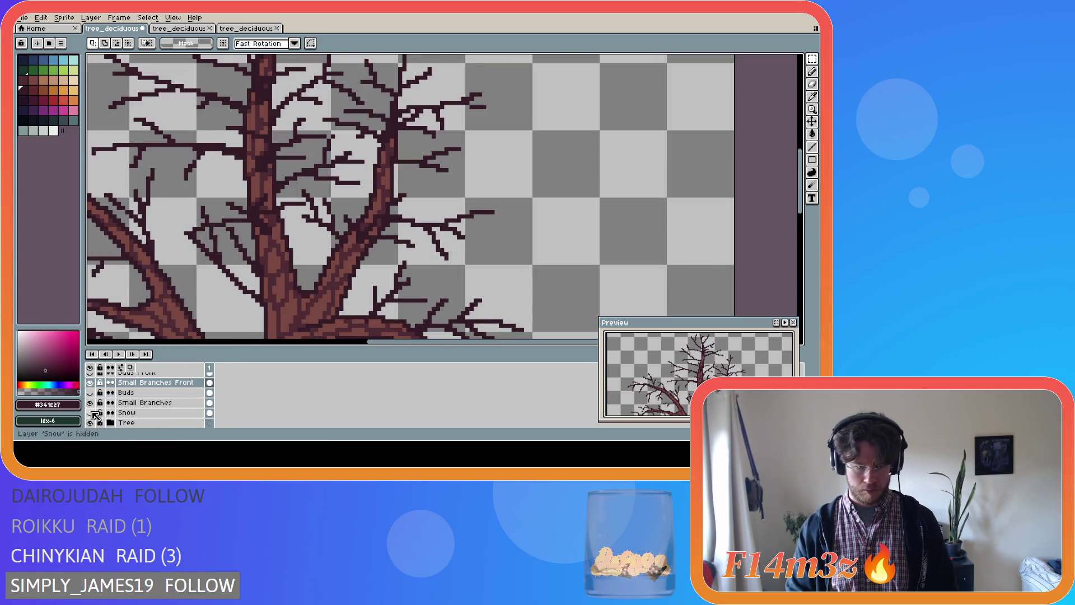
left_click(90, 403)
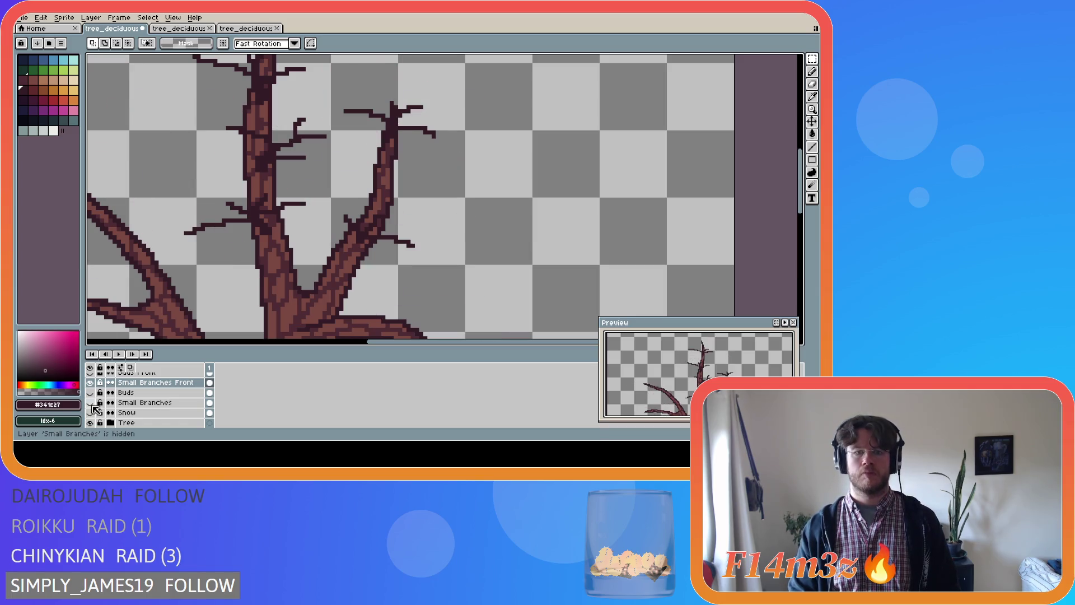
left_click(90, 423)
left_click(90, 423)
left_click(90, 423)
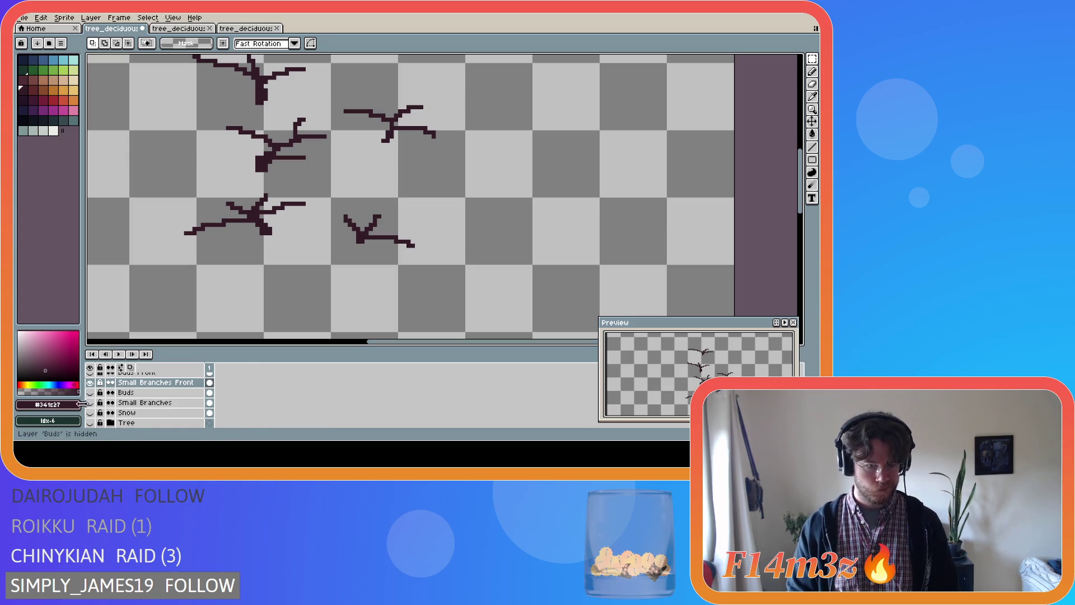
left_click(91, 424)
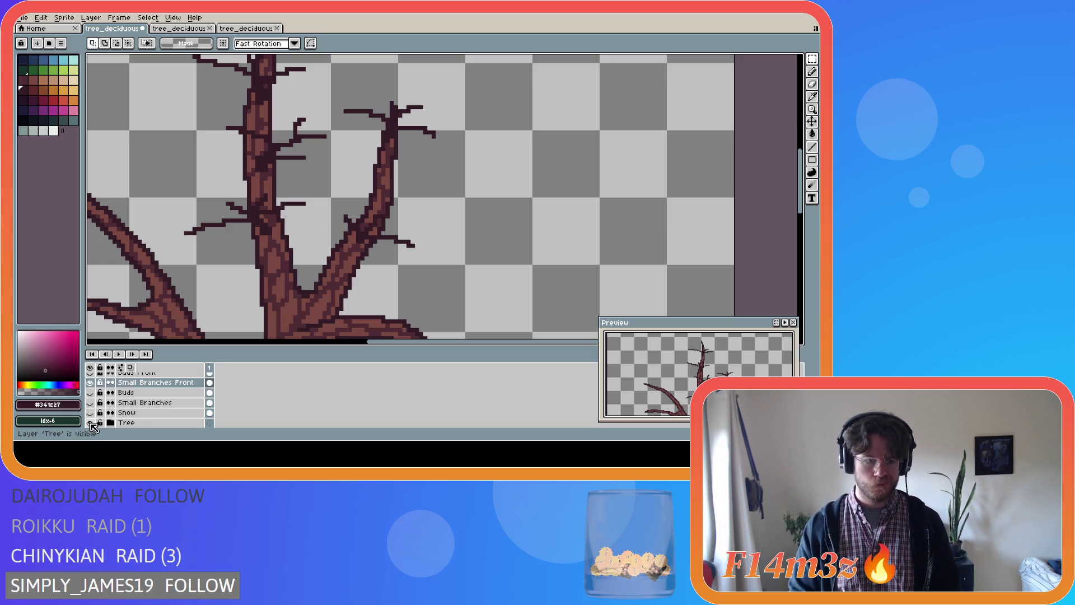
left_click(91, 425)
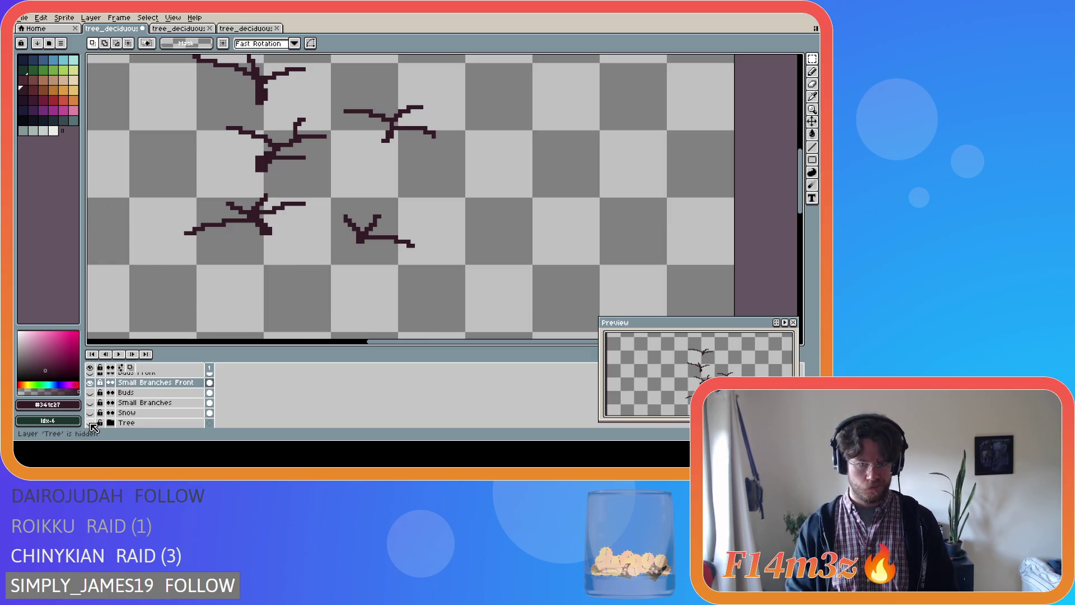
left_click(91, 424)
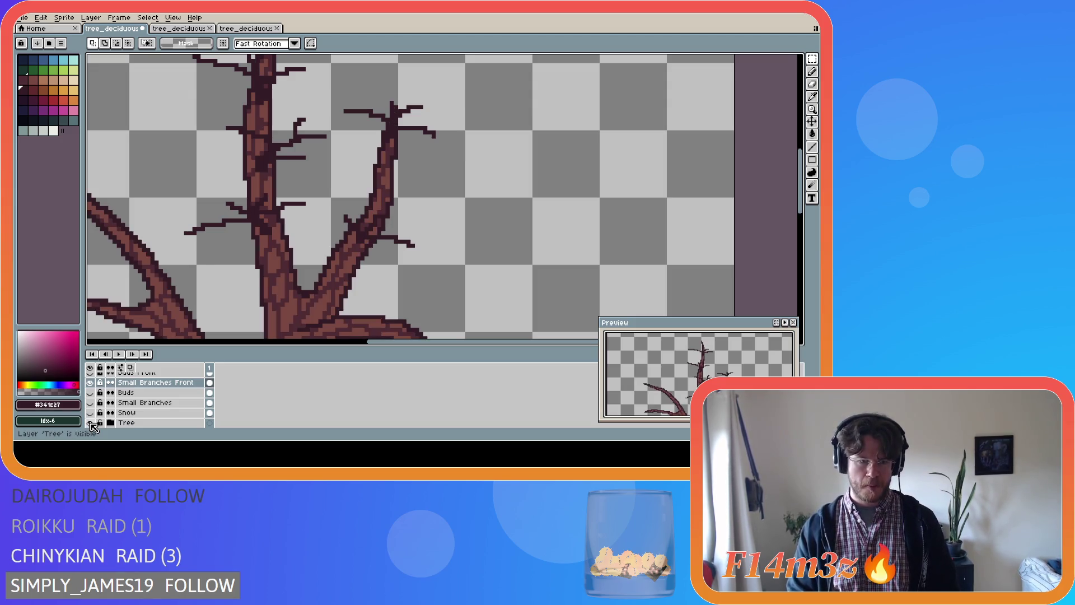
scroll(146, 397, "up", 2)
- Select Buds Front and show its leaf clusters, keep Buds hidden, and hide the Tree layer
left_click(138, 392)
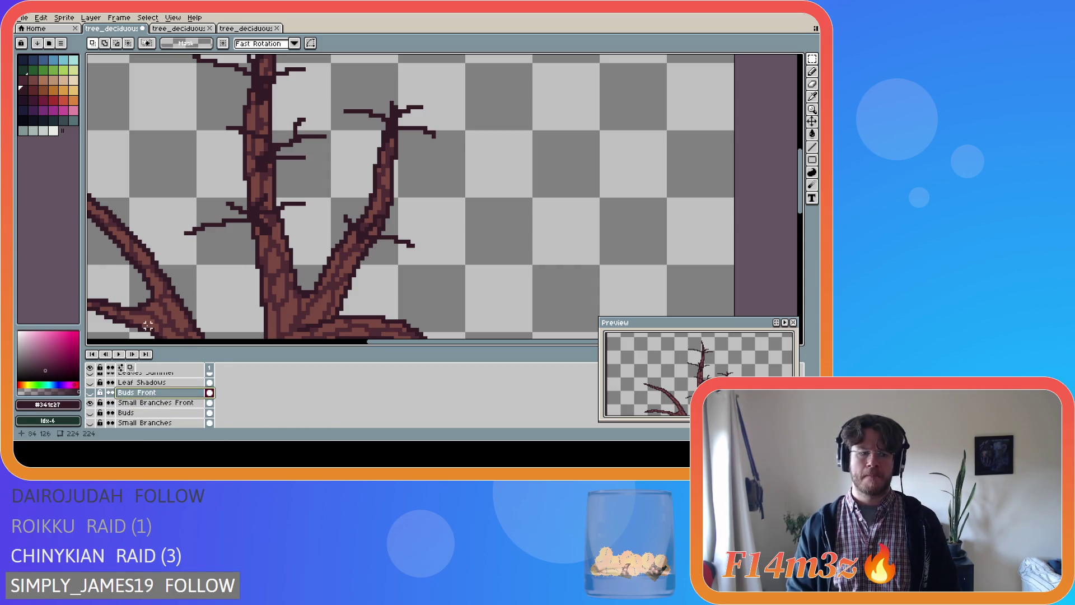
left_click(91, 412)
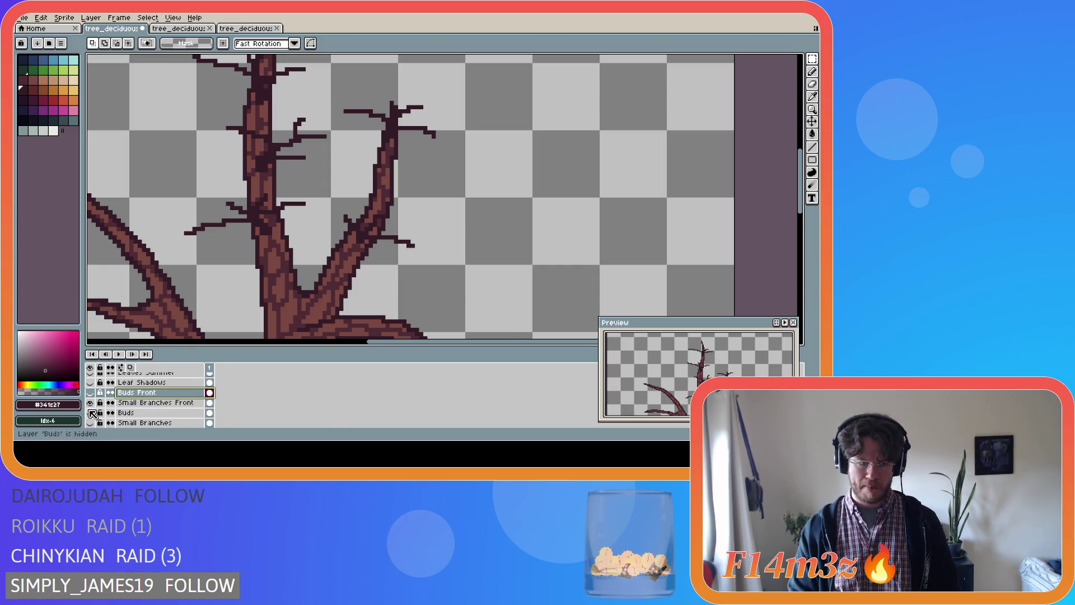
left_click(91, 412)
left_click(41, 69)
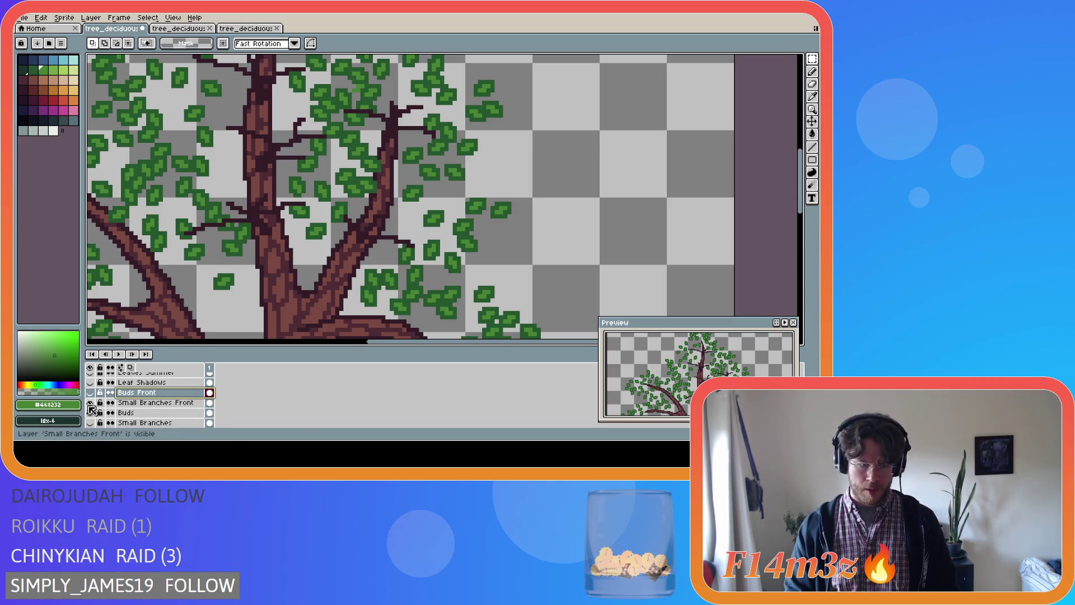
left_click(91, 413)
left_click(90, 393)
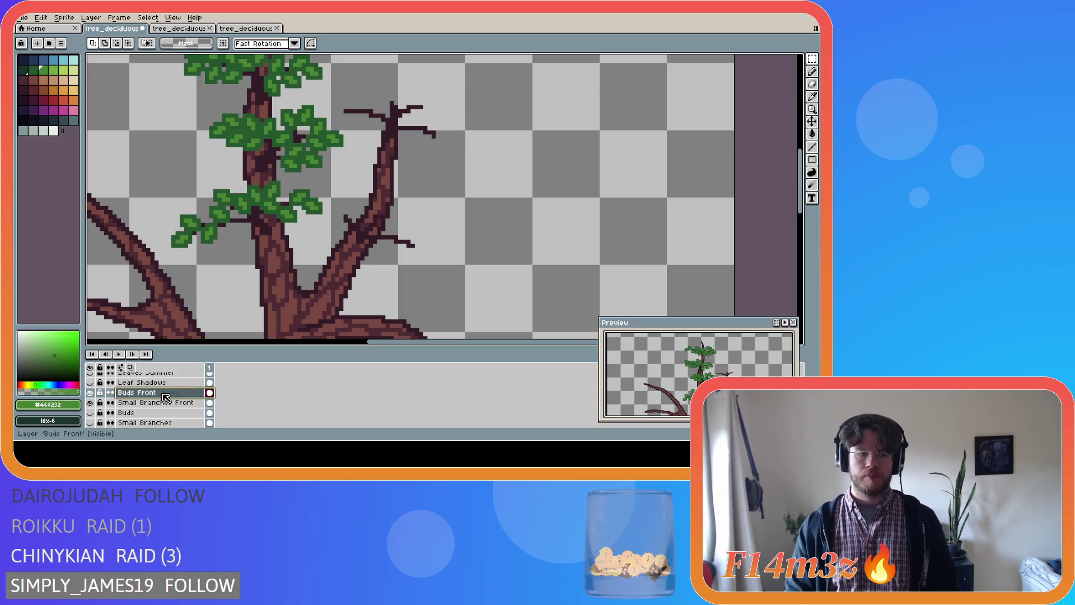
key("b")
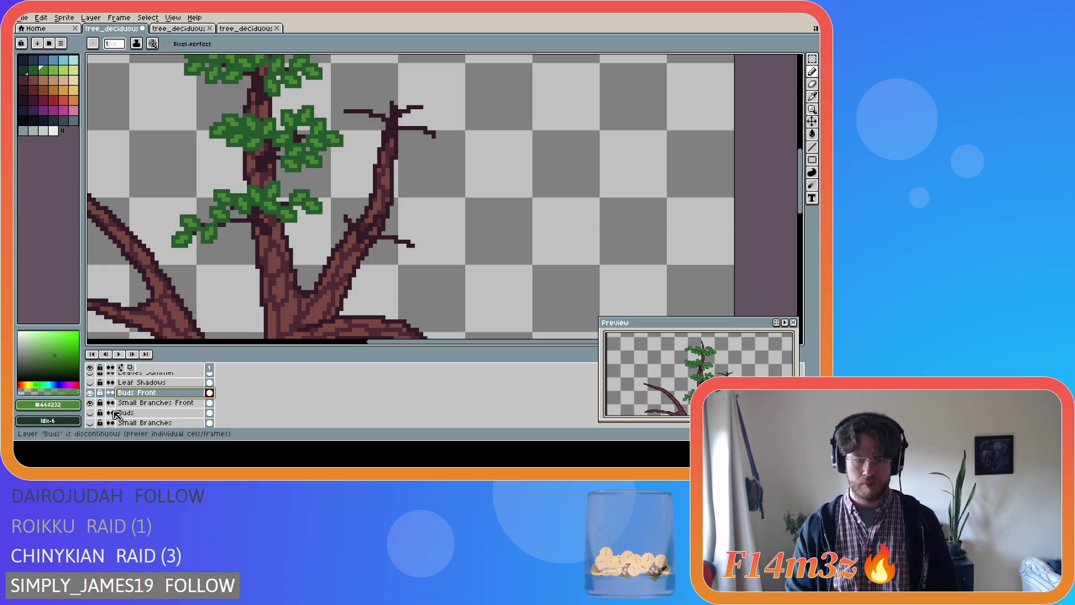
scroll(151, 404, "down", 2)
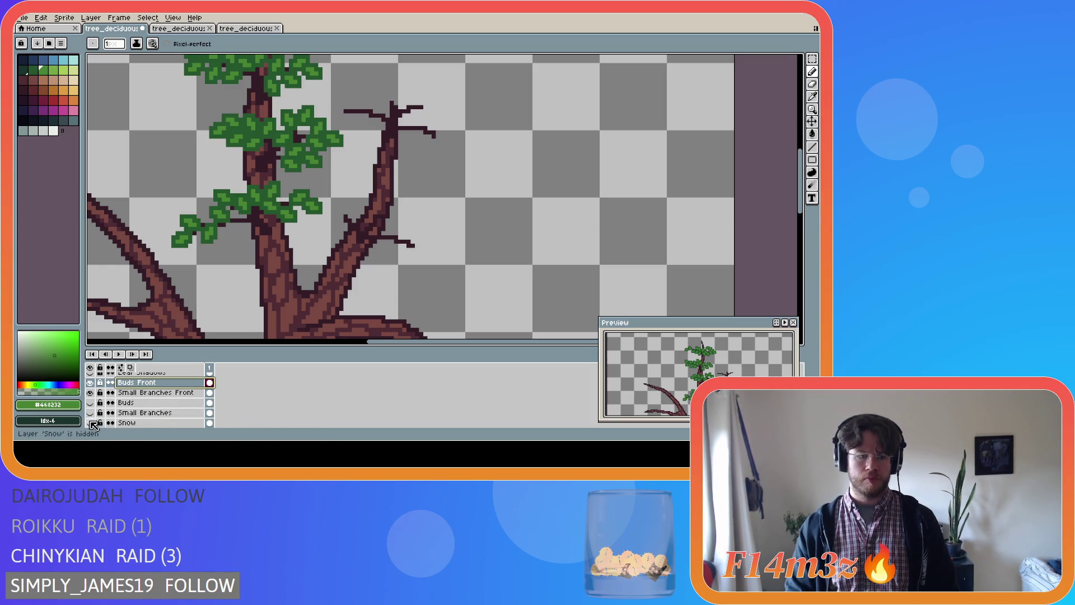
left_click(91, 423)
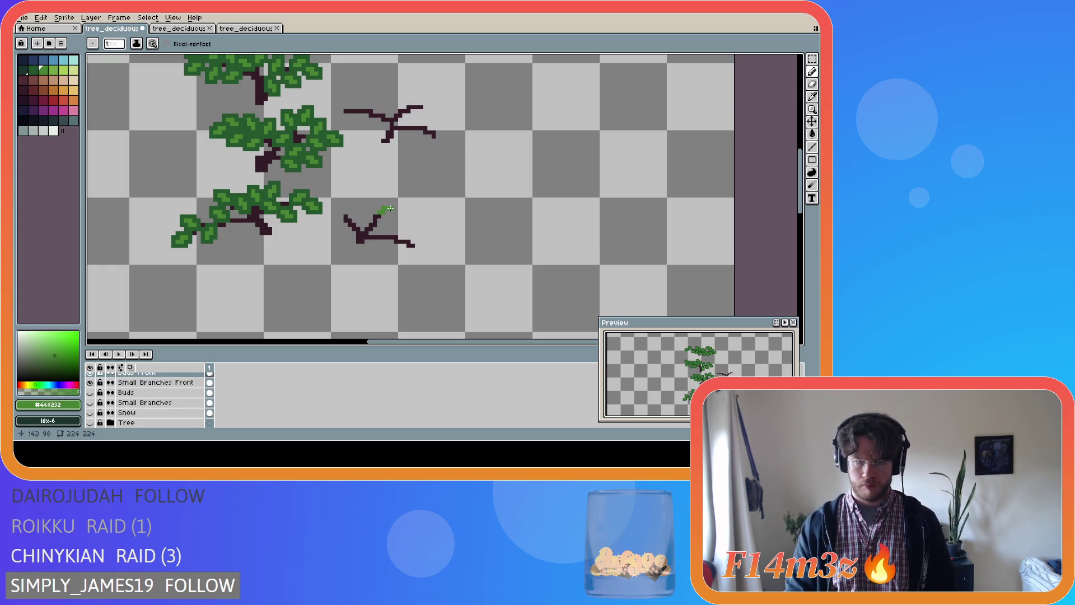
- Undo the stray green dab on the right twig
key("b")
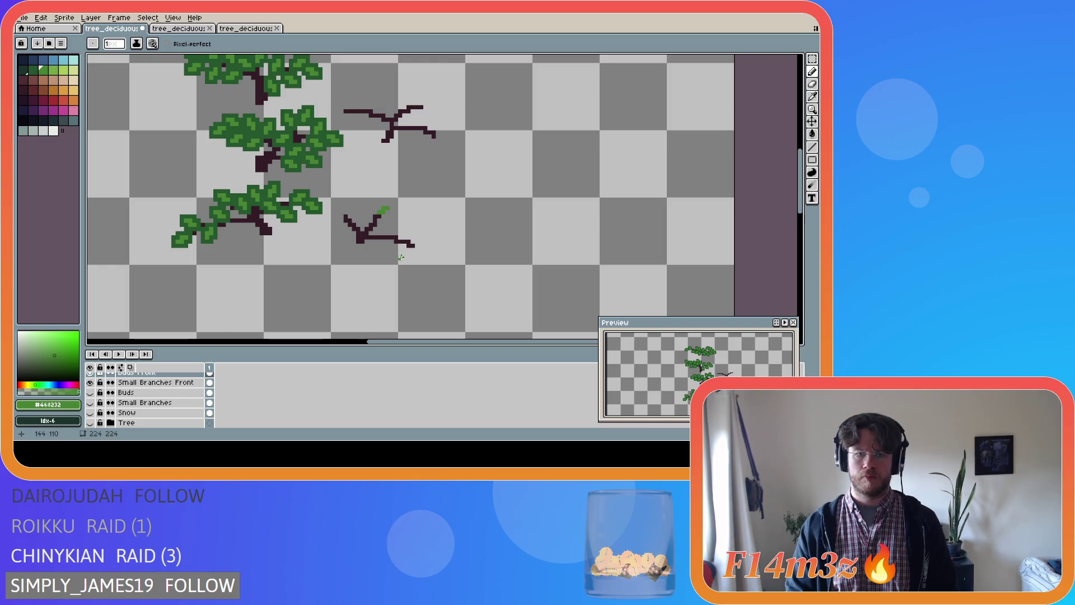
key("ctrl+z")
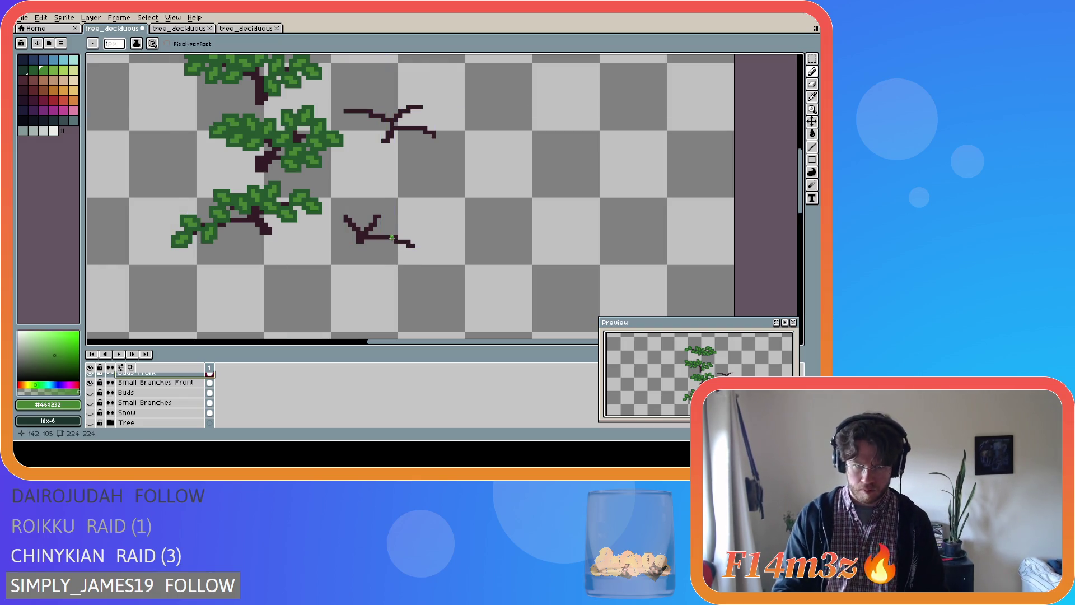
key("e")
key("b")
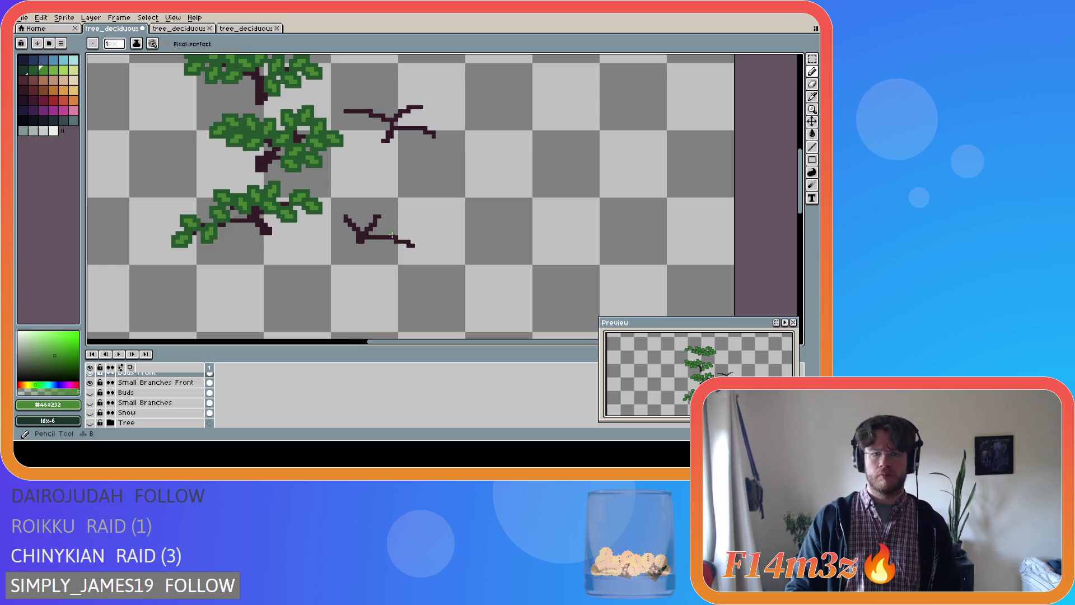
- Select Small Branches Front, sample the dark branch colour, then pick leaf green #468232
left_click(161, 383)
key("e")
left_click(375, 221, "alt")
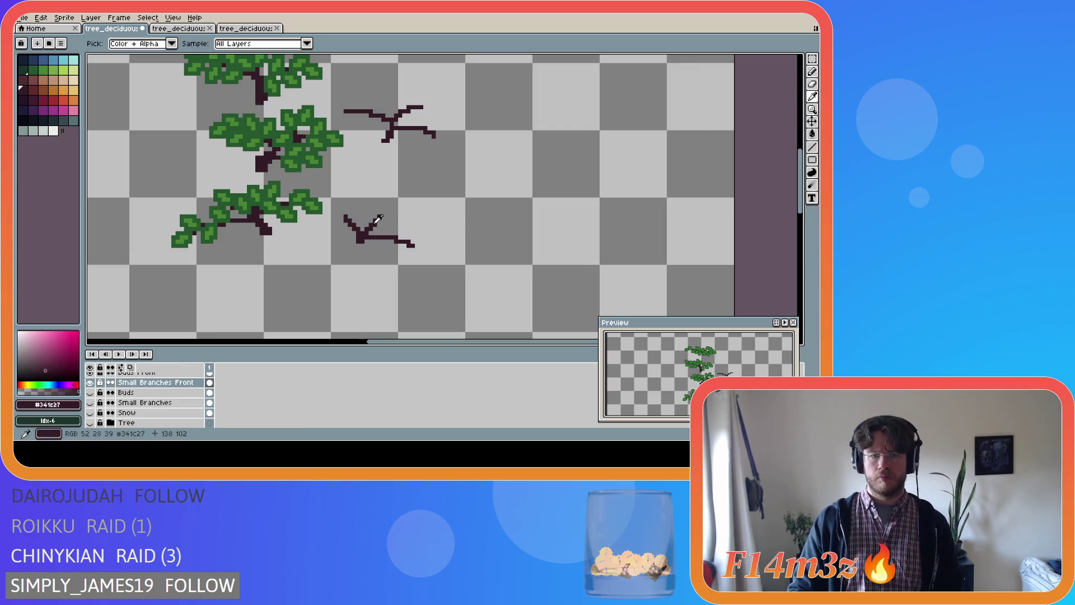
key("b")
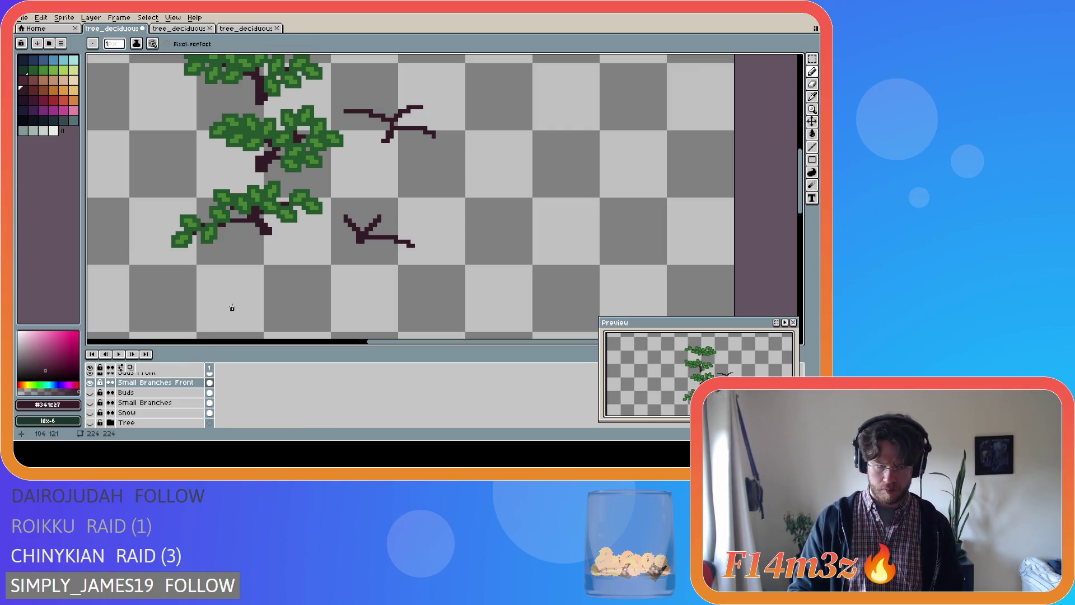
left_click(220, 209, "alt")
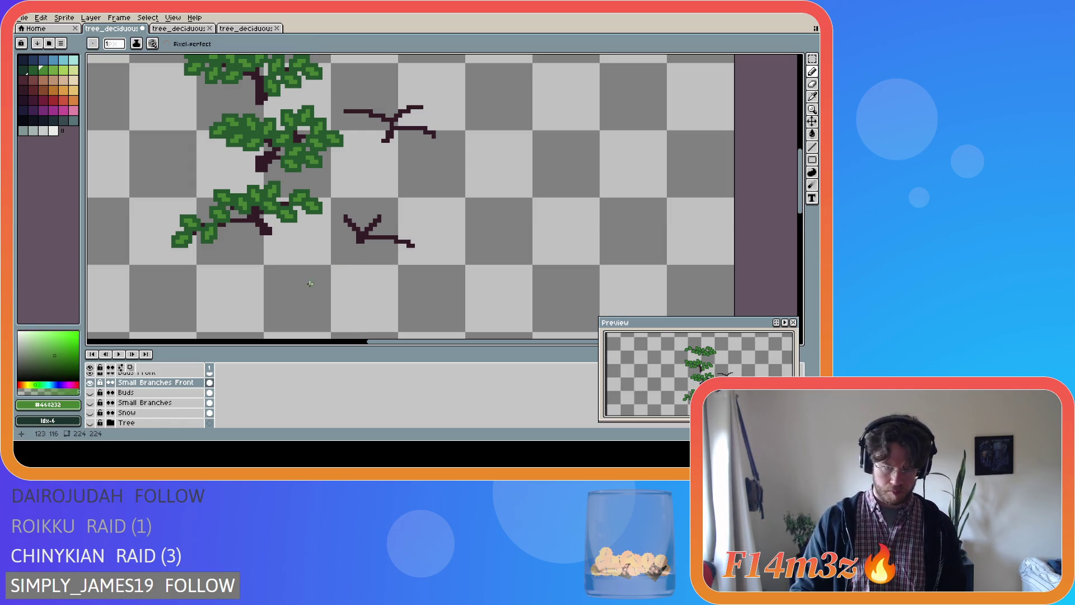
scroll(95, 398, "up", 2)
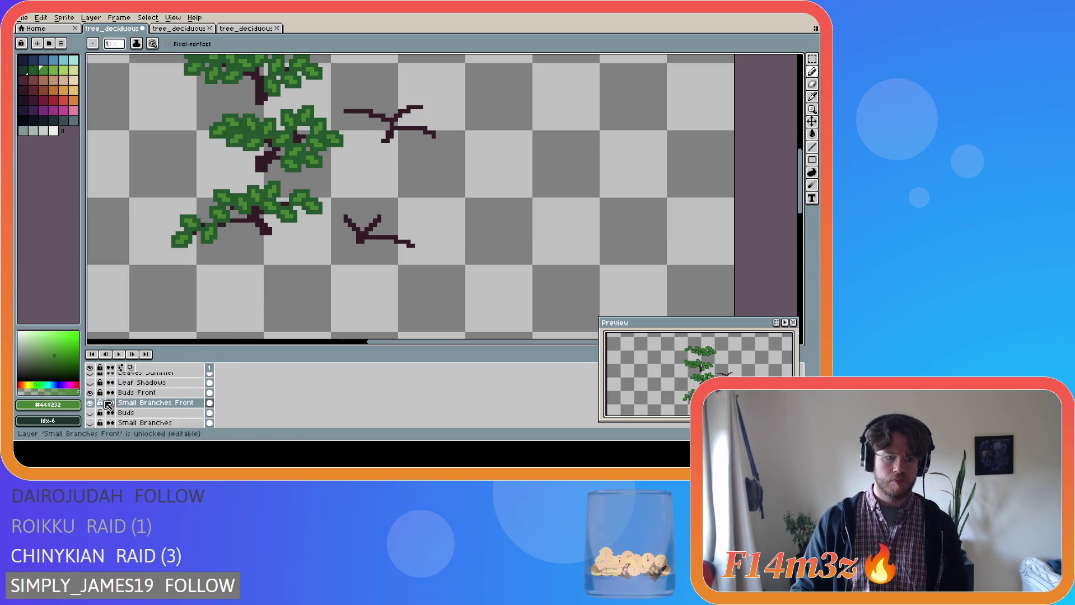
- Show the Tree layer, make Buds Front active, and undo the last eraser edit
left_click(90, 425)
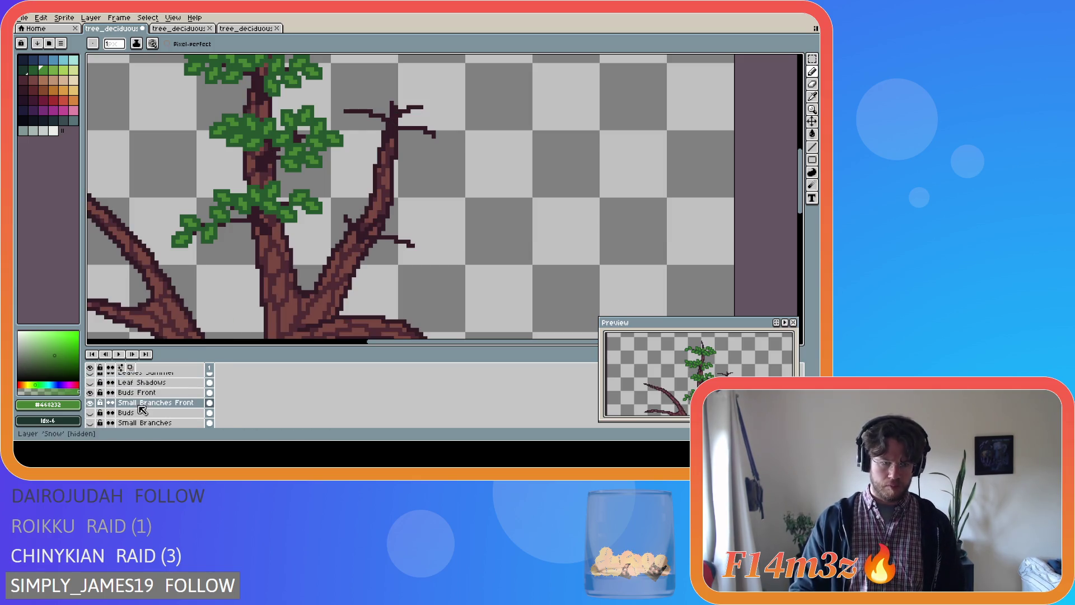
scroll(107, 403, "up", 2)
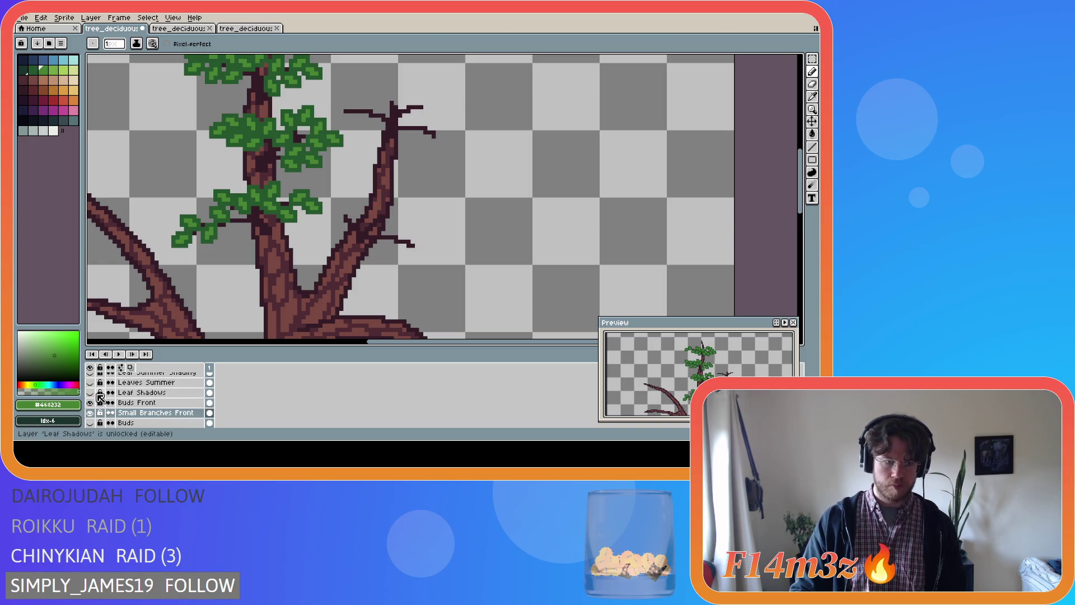
scroll(112, 407, "down", 1)
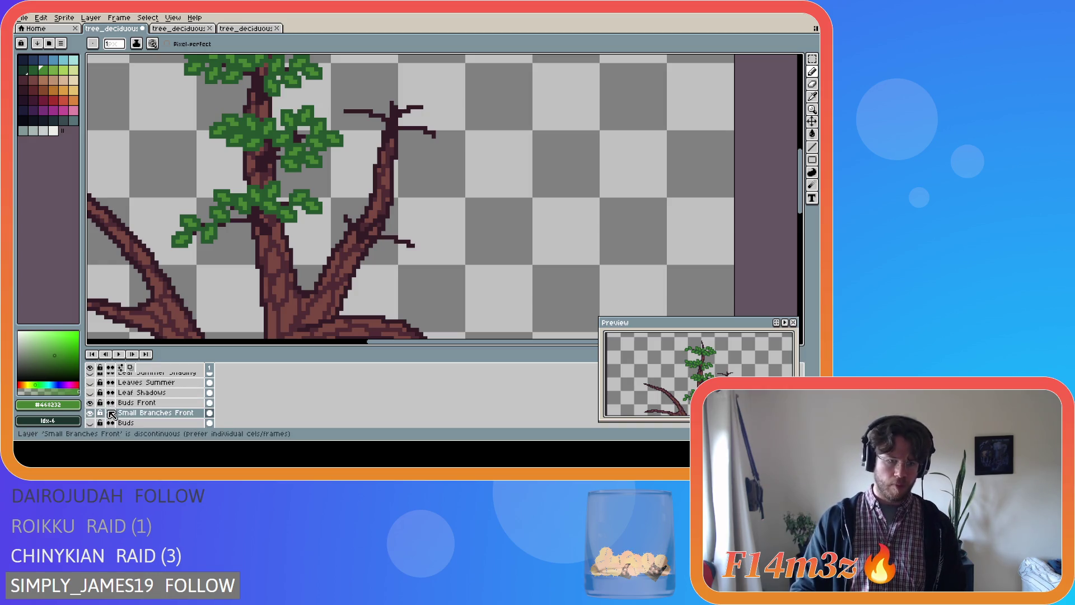
left_click(134, 403)
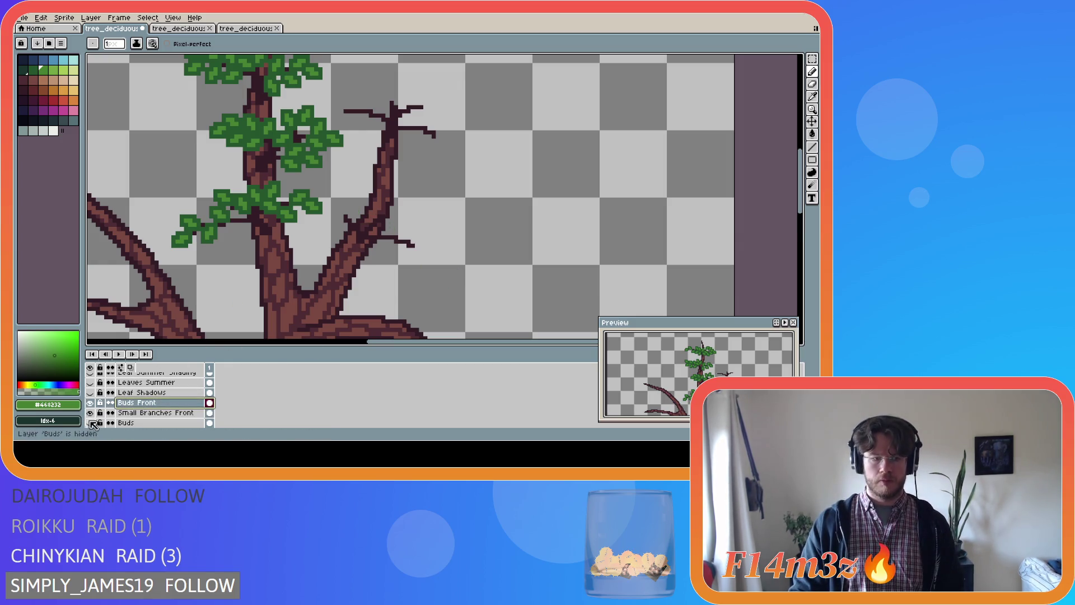
scroll(107, 414, "down", 3)
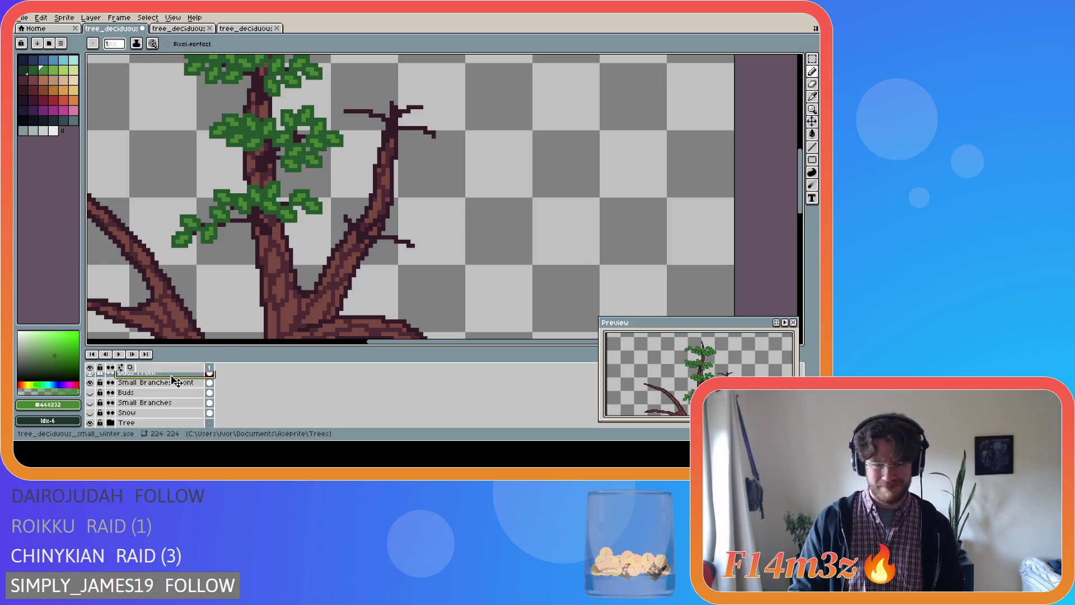
key("ctrl+z")
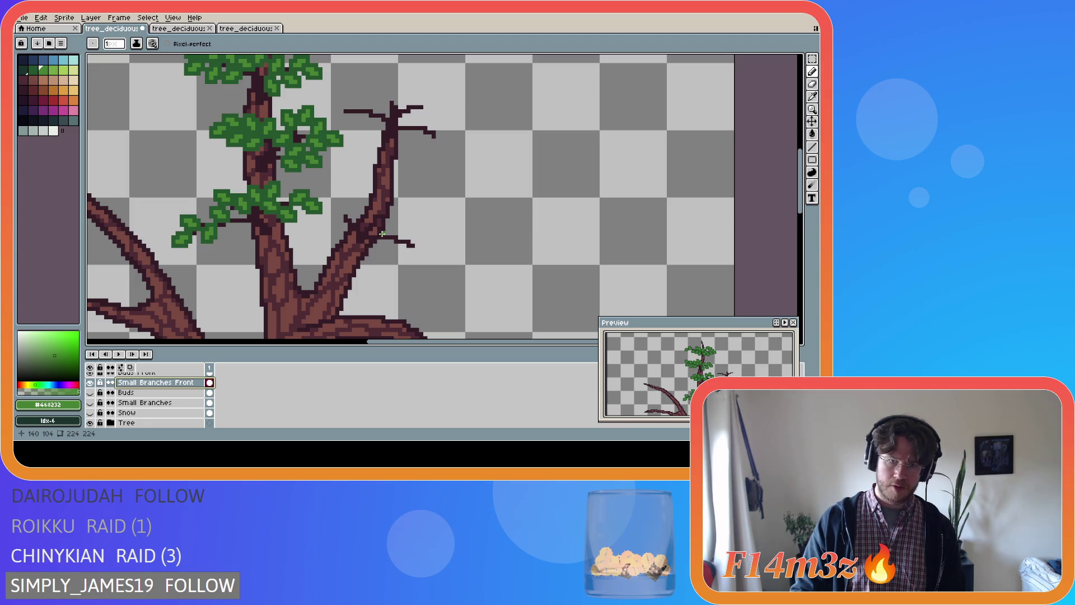
- Hide the trunk layer and paint green leaf pixels around the branch tips
left_click(90, 423)
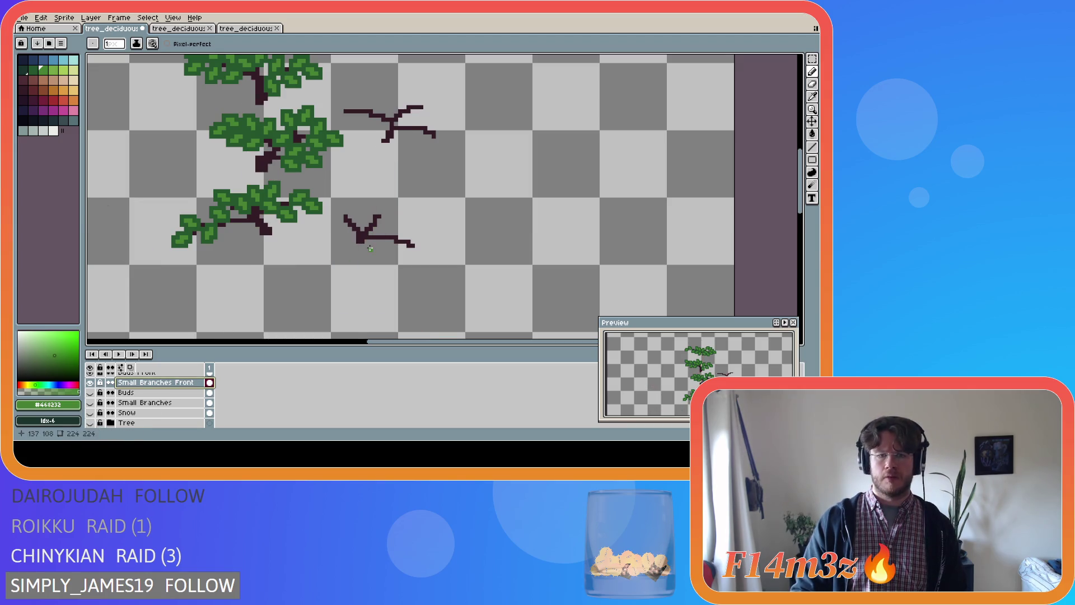
key("e")
key("b")
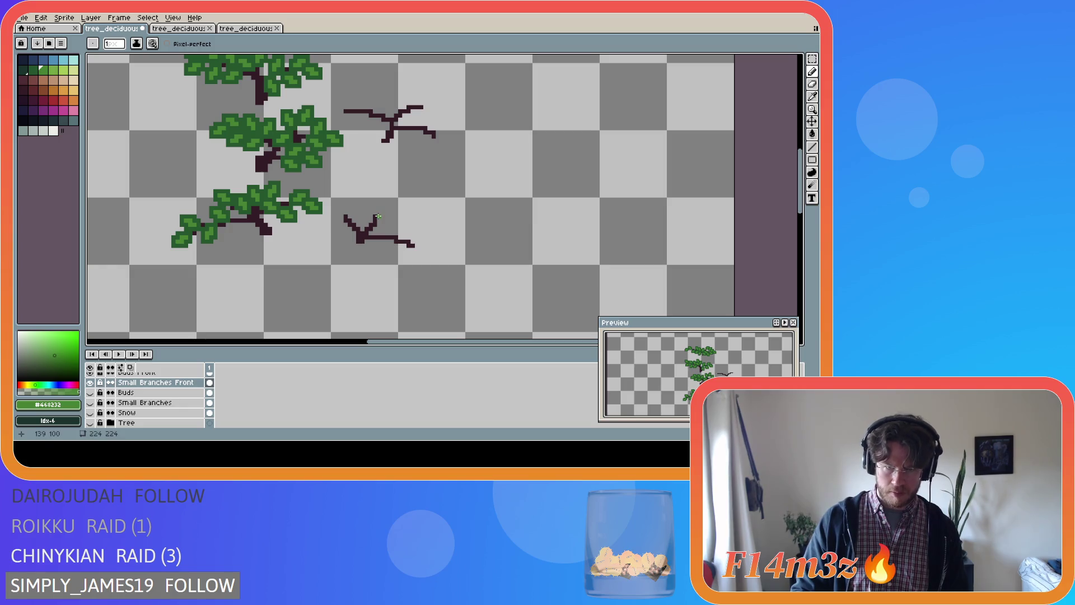
mouse_move(381, 213)
left_mouse_down()
mouse_move(366, 211)
mouse_move(386, 229)
left_mouse_up()
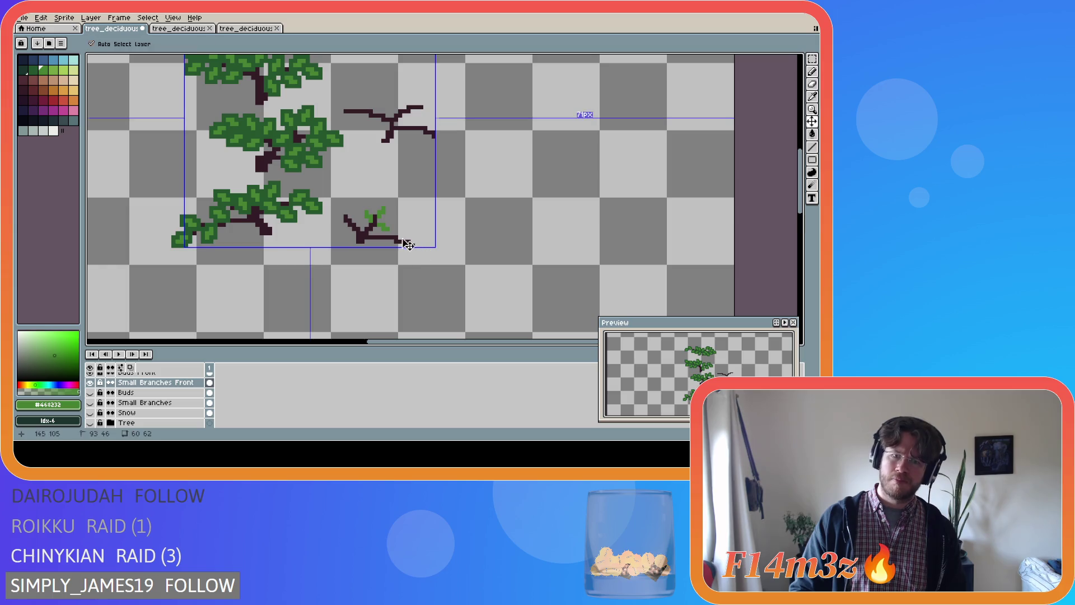
key("ctrl+z")
left_click_drag(378, 229, 388, 229)
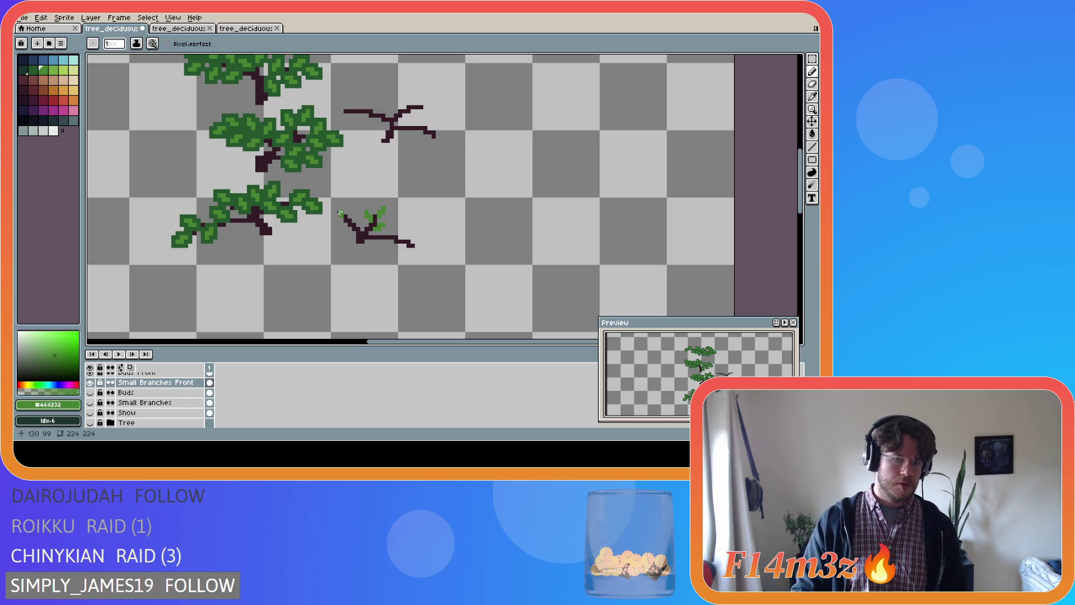
key("ctrl")
left_click_drag(336, 209, 341, 215)
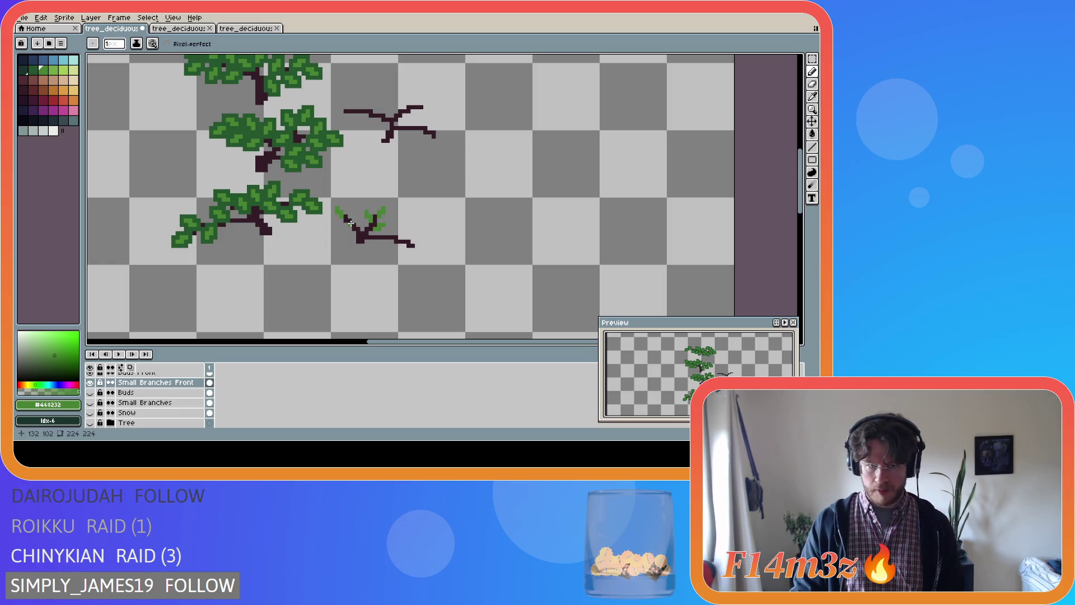
left_click(352, 219)
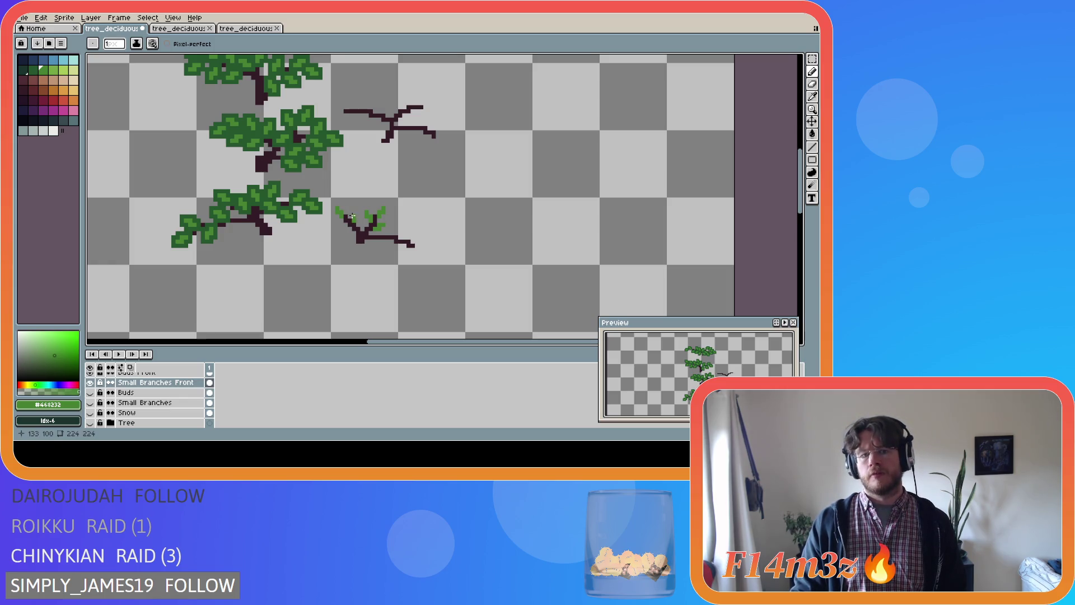
left_click(355, 213)
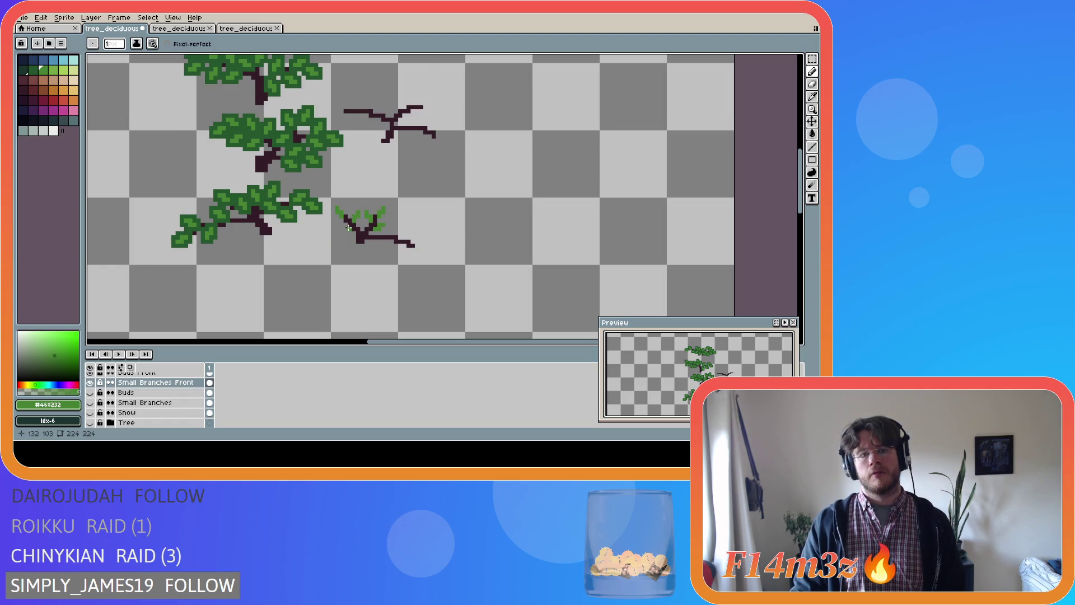
key("ctrl+z")
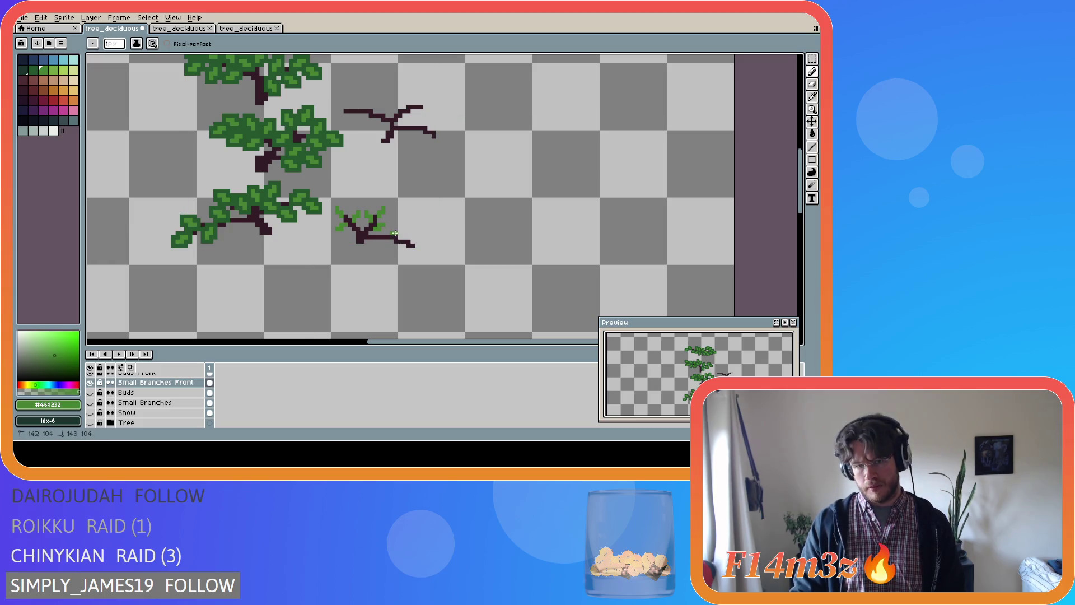
- Extend the green leaf cluster at the branch end and on the lower twig
left_click_drag(396, 230, 398, 233)
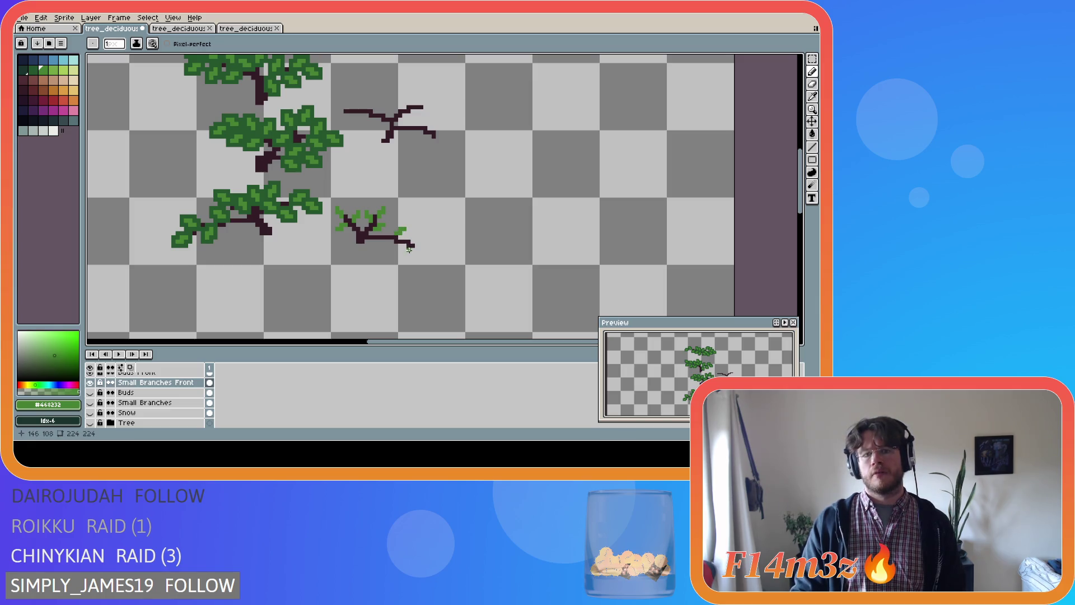
left_click(417, 252)
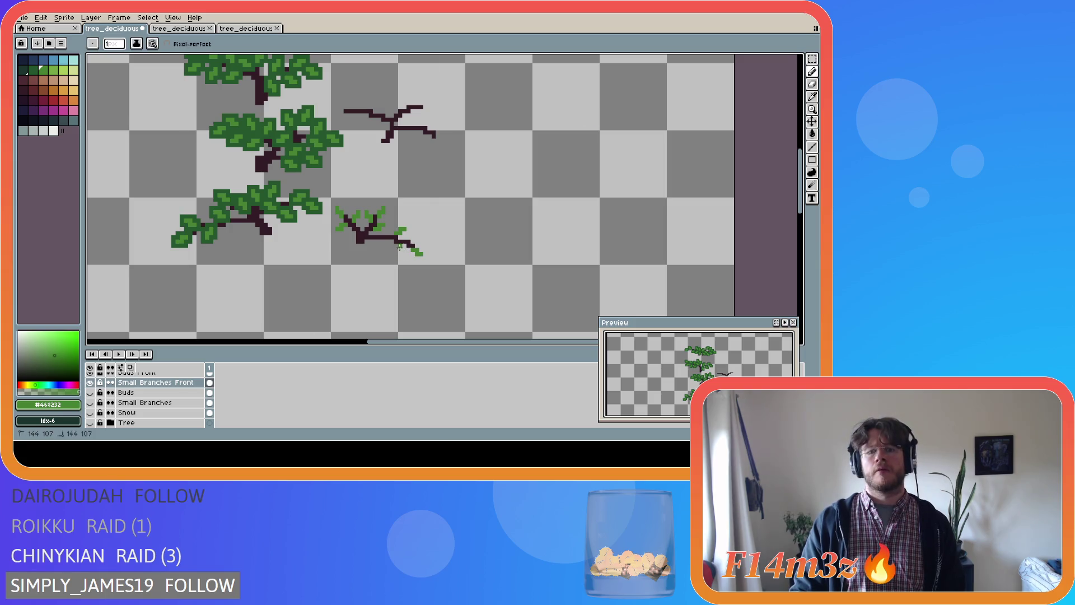
left_click(402, 250)
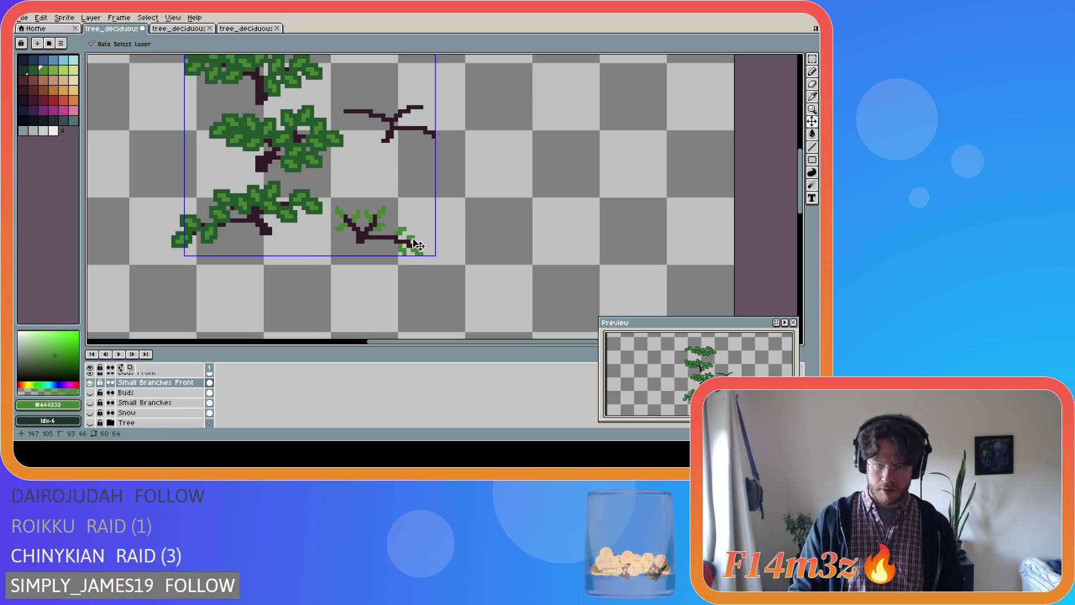
left_click(414, 240)
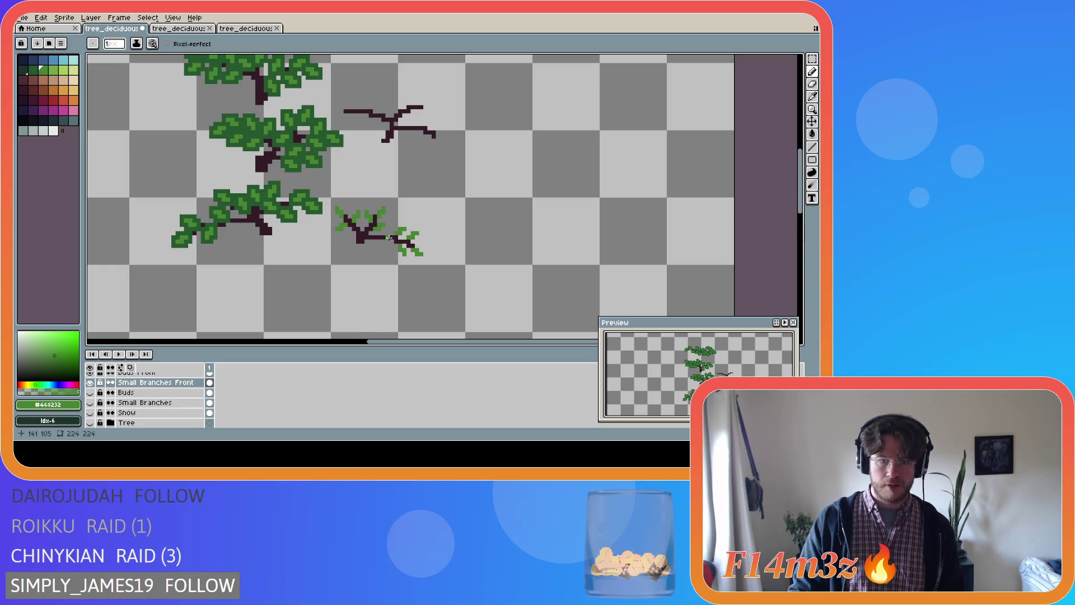
left_click_drag(392, 234, 396, 233)
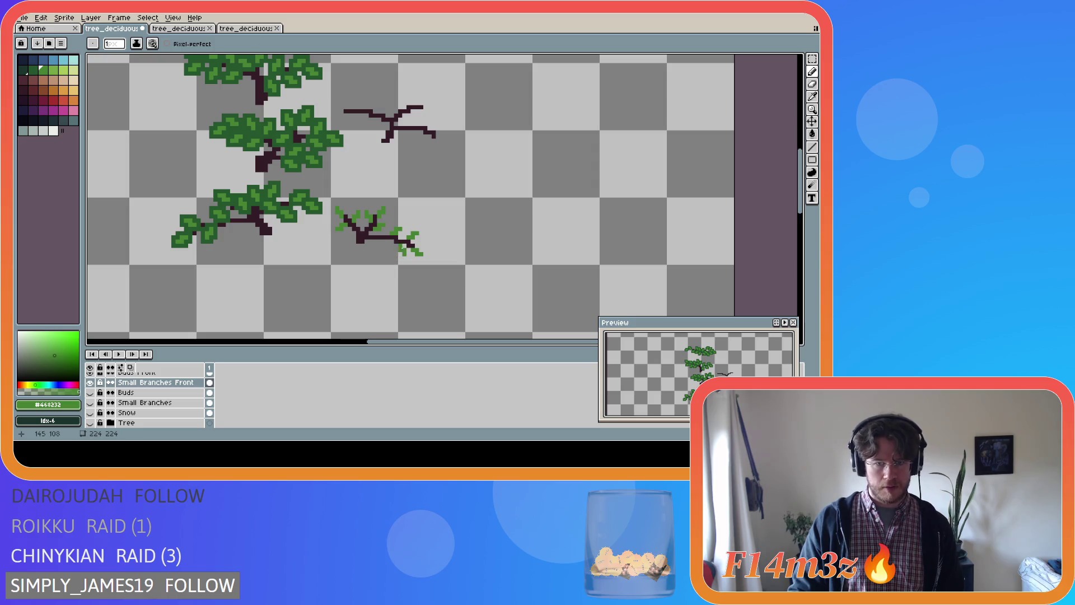
key("e")
key("b")
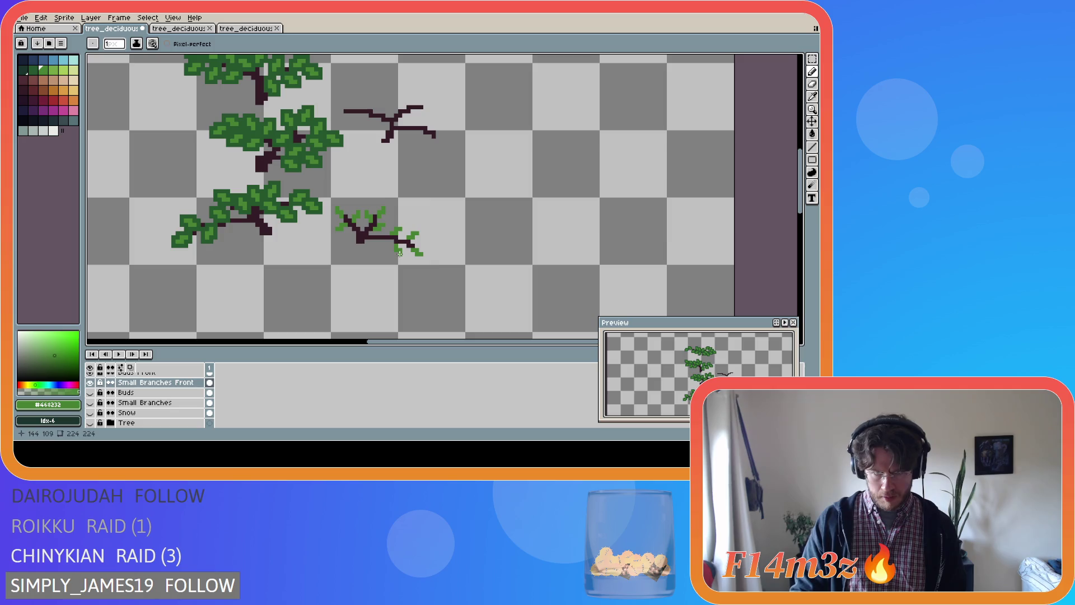
left_click(383, 244)
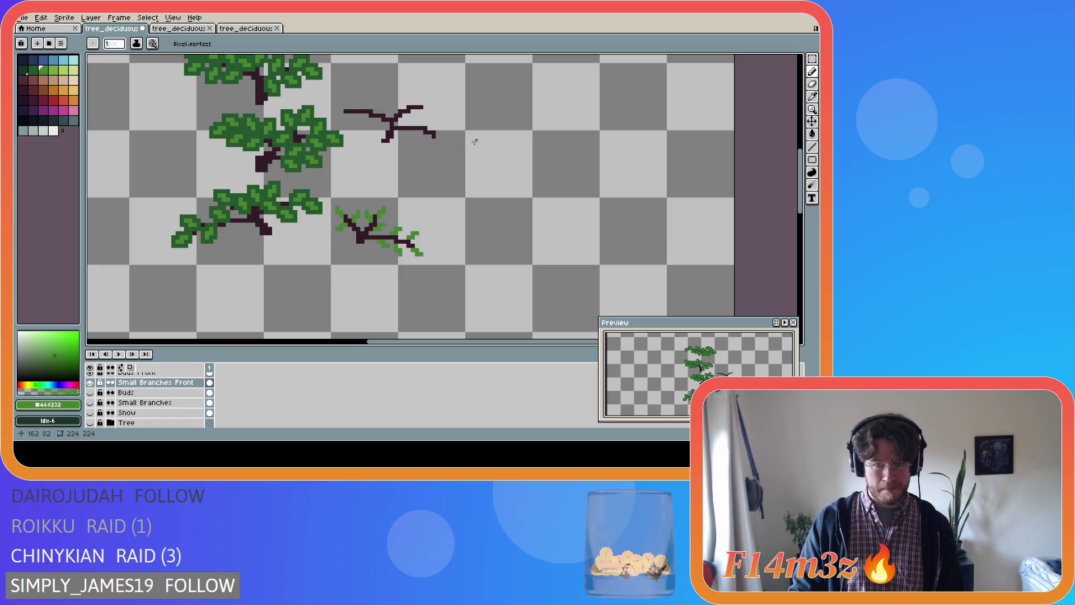
- Show the trunk again and paint green leaves along the upper right branch
left_click(90, 423)
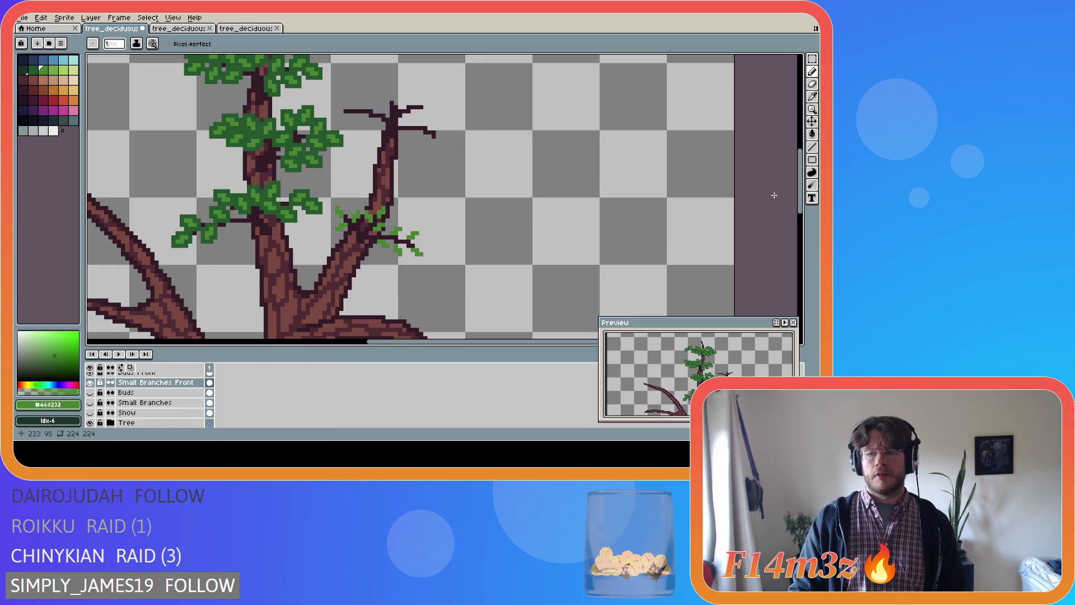
scroll(680, 190, "up", 2)
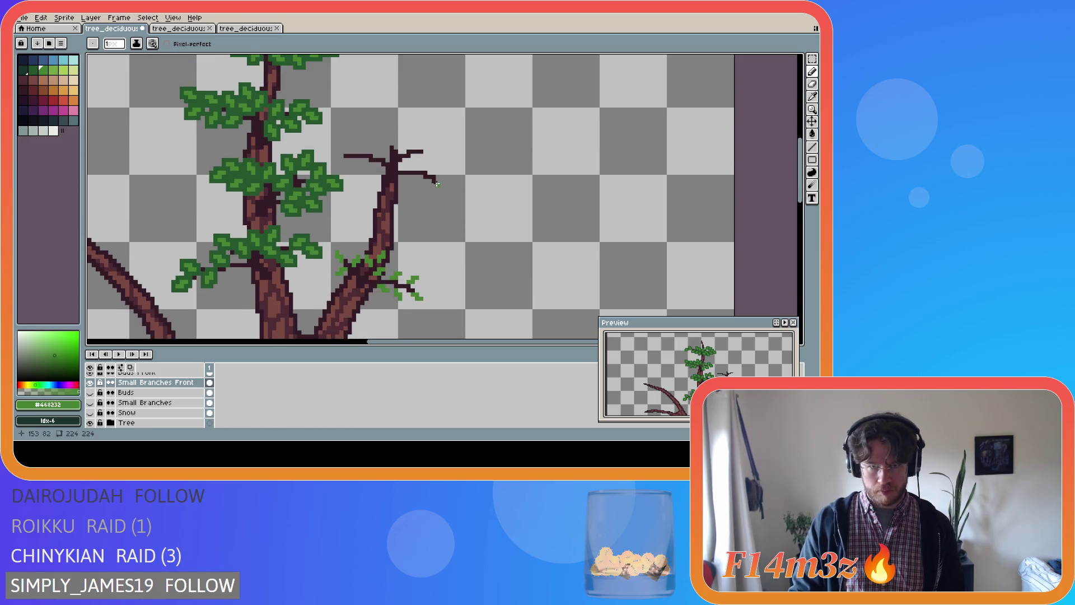
mouse_move(437, 183)
left_mouse_down()
mouse_move(434, 164)
mouse_move(413, 180)
left_mouse_up()
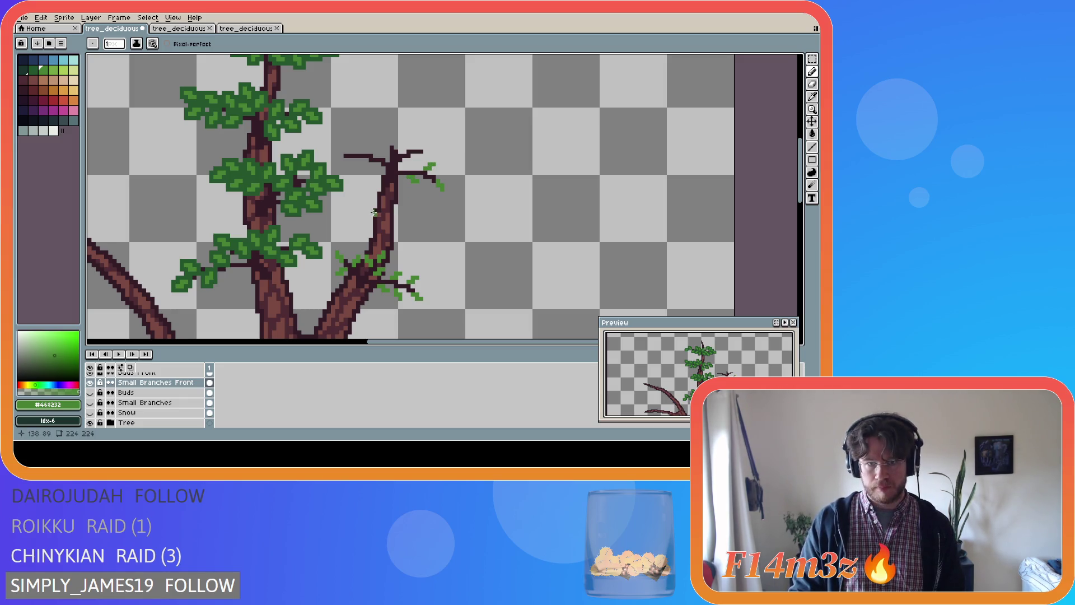
key("ctrl+z")
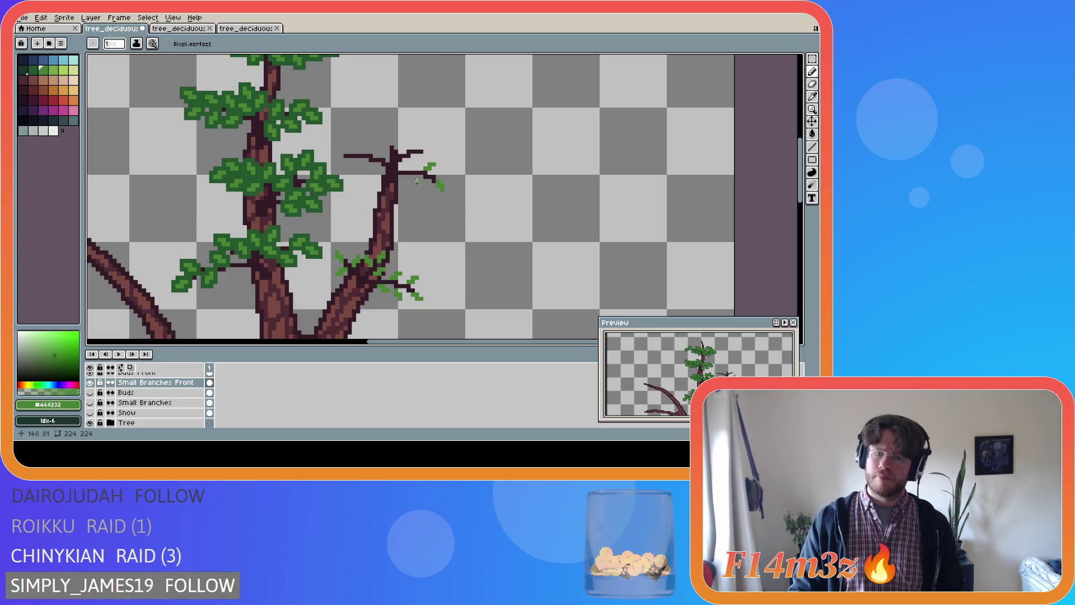
left_click_drag(412, 178, 418, 186)
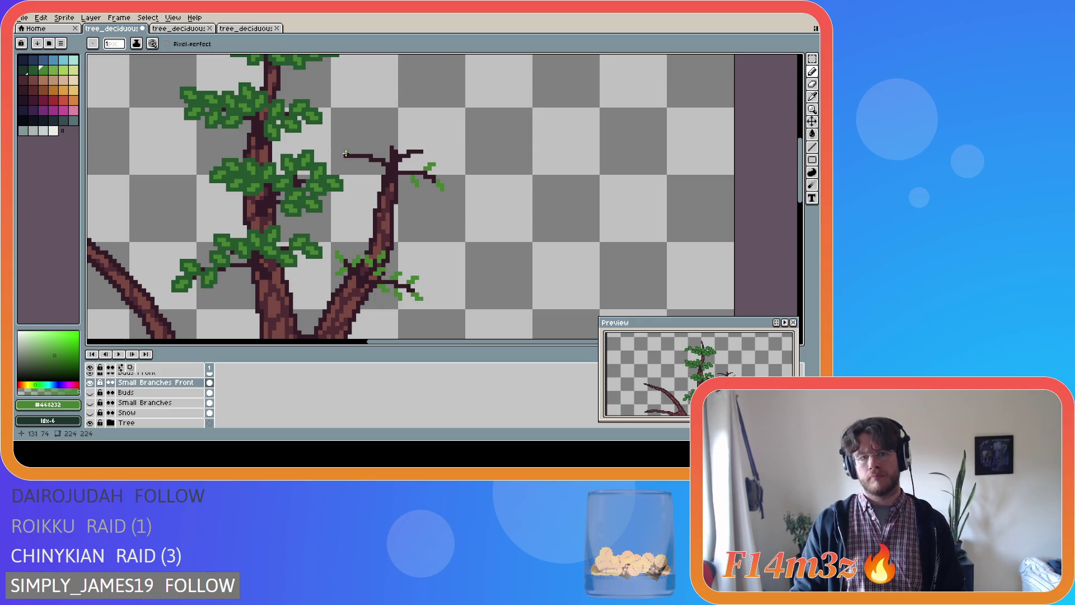
left_click_drag(340, 156, 335, 161)
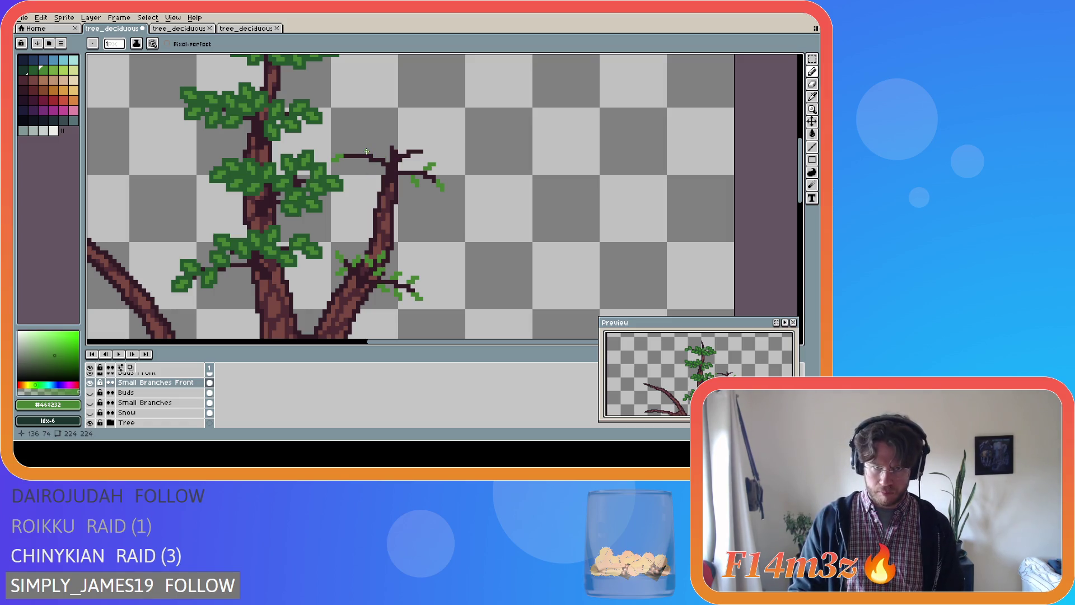
left_click(367, 152)
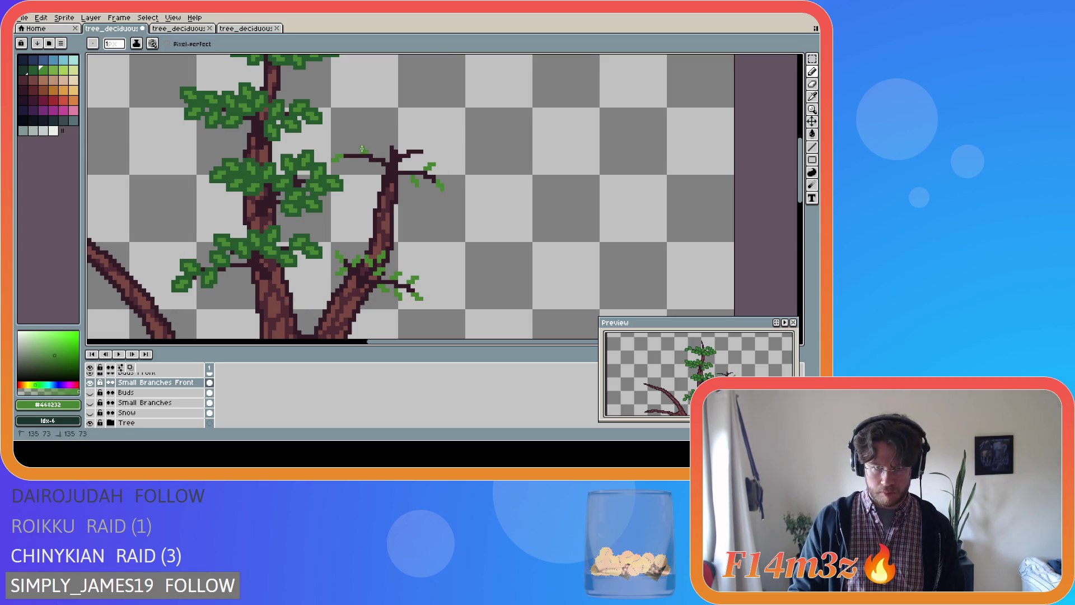
left_click_drag(360, 148, 438, 152)
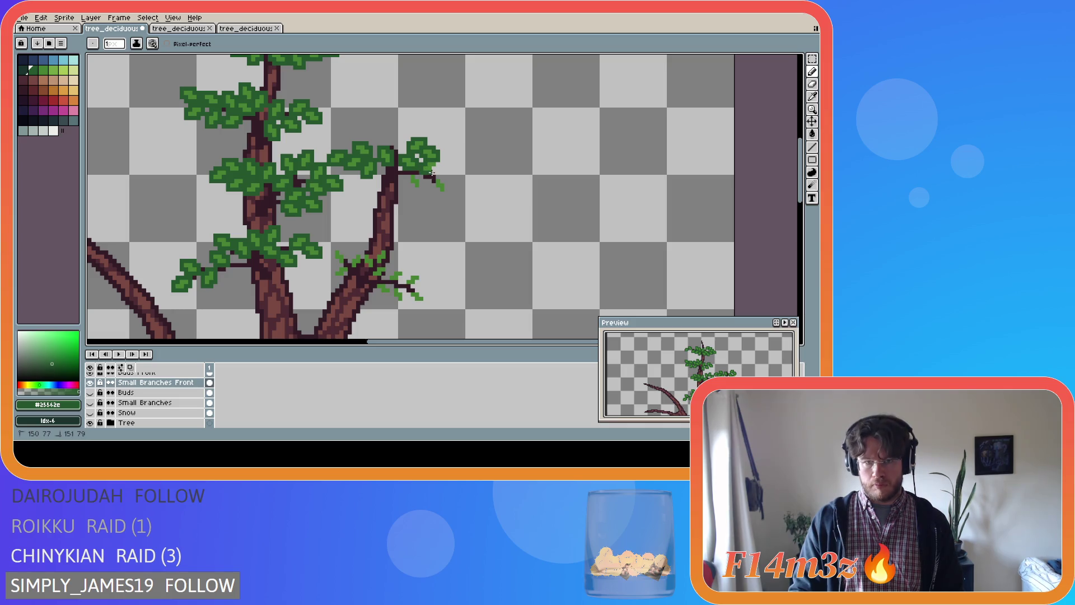
- Finish the right branch tip cluster, save tree_deciduous_small_winter.ase, and add one more leaf pixel
left_click_drag(441, 180, 441, 185)
left_click(441, 194)
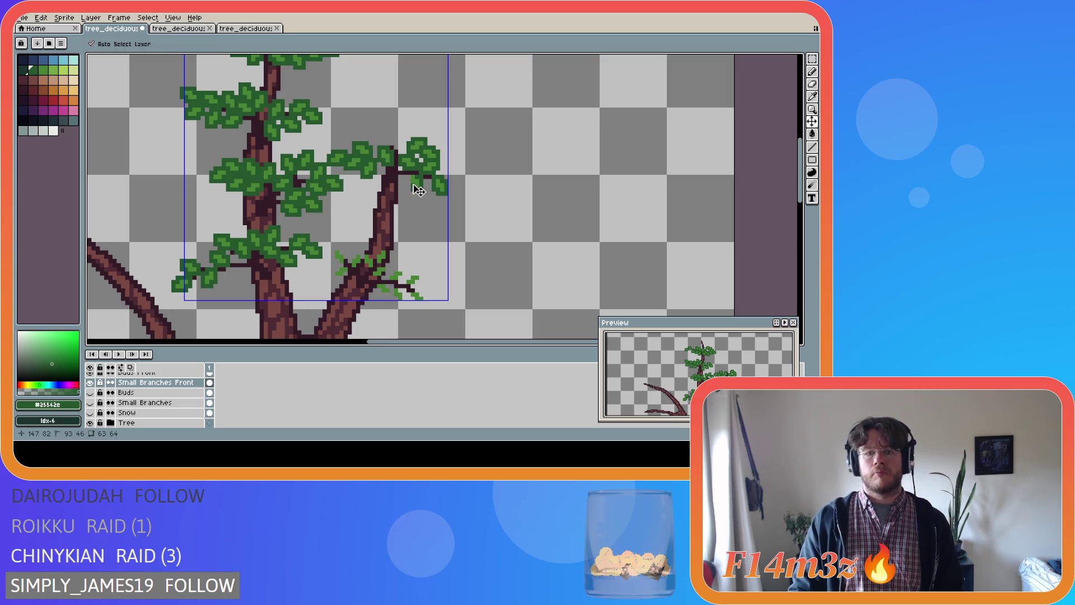
left_click_drag(407, 184, 414, 173)
key("ctrl+s")
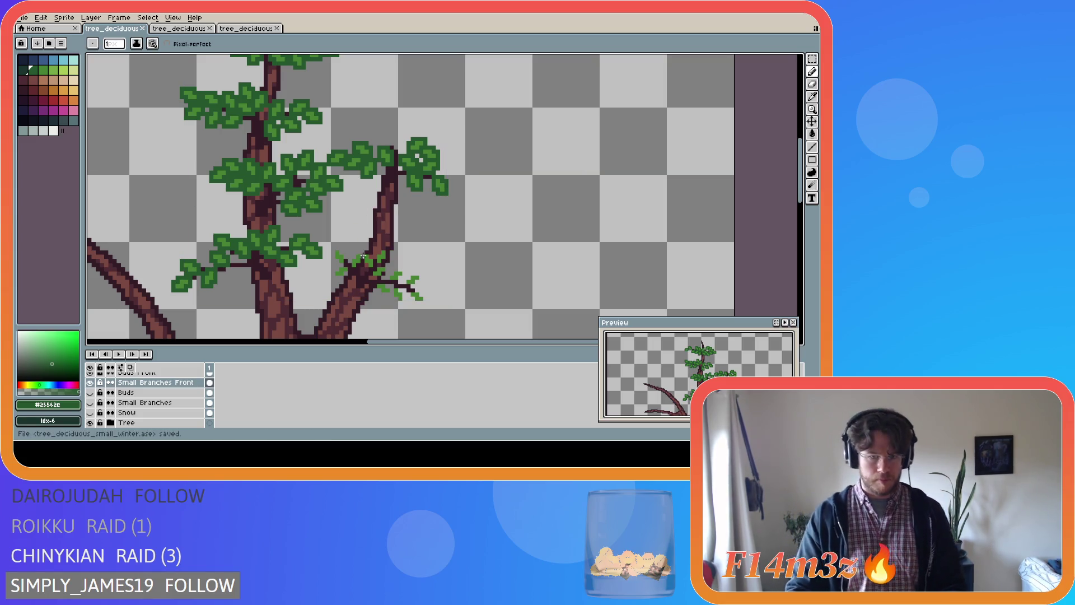
left_click(333, 260)
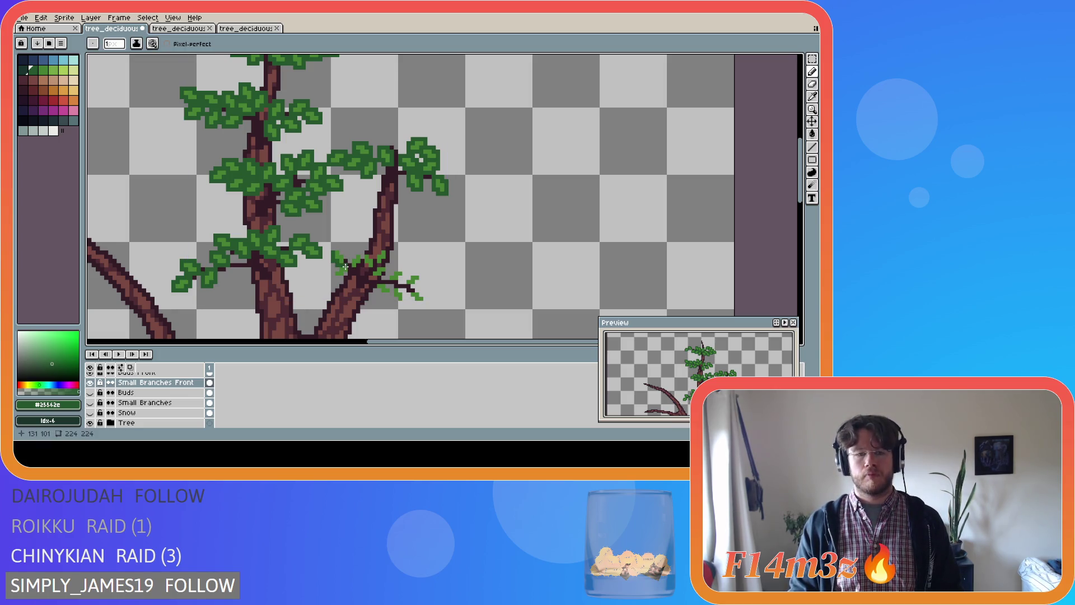
- Paint a green leaf cluster along the lower right branch tip and save tree_deciduous_small_winter.ase
left_click(345, 263)
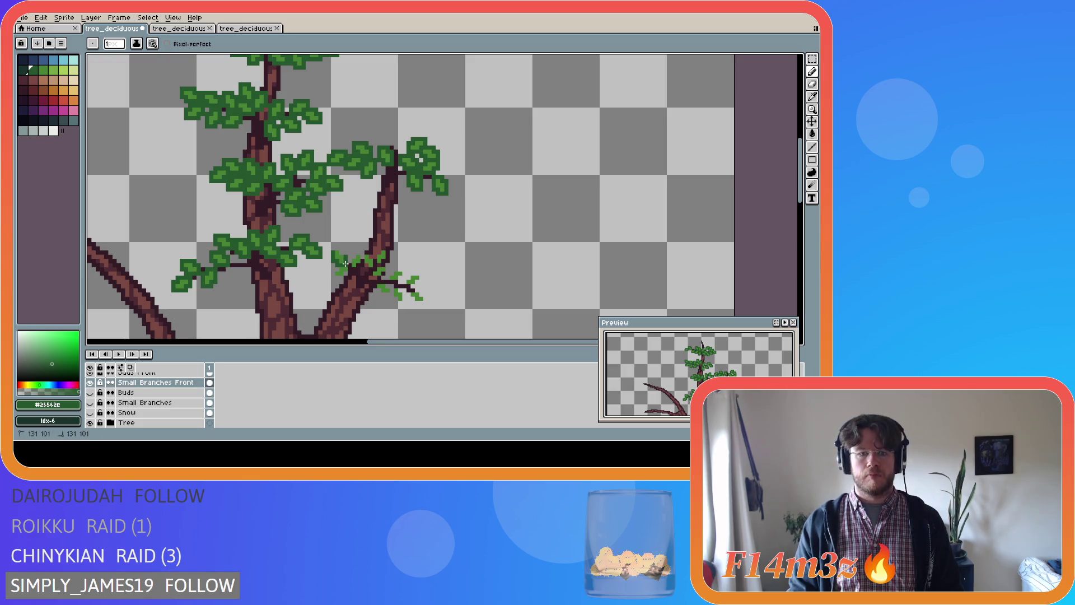
left_click_drag(345, 256, 344, 254)
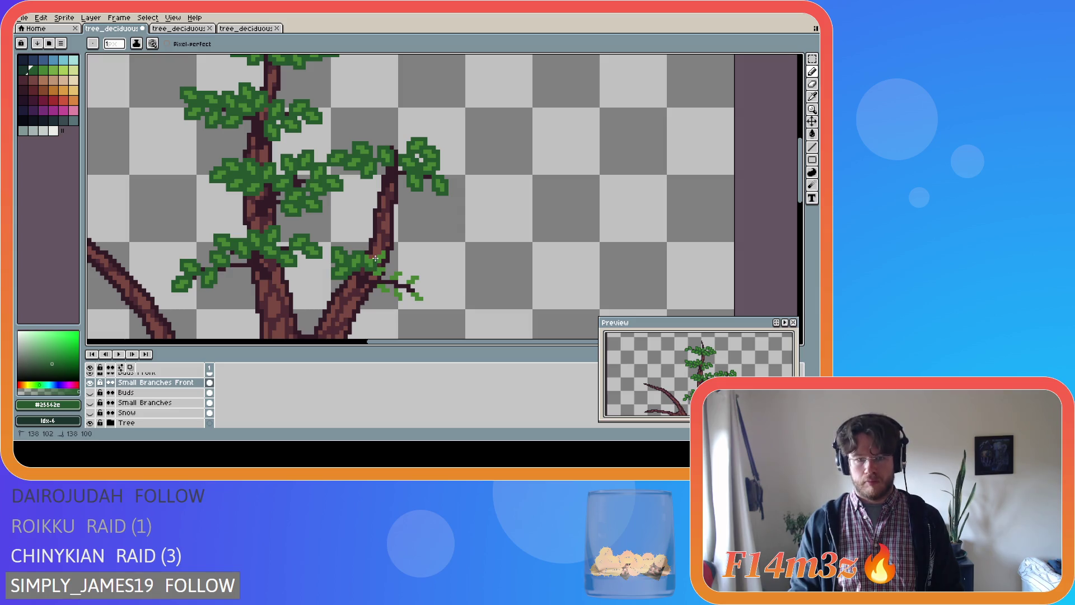
left_click_drag(375, 257, 387, 253)
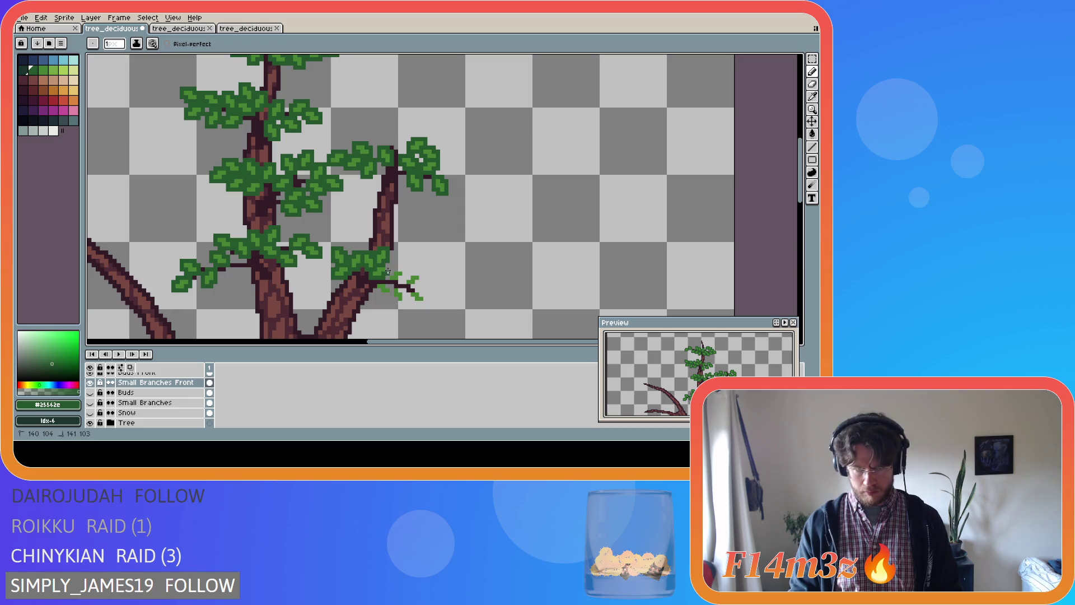
left_click_drag(378, 290, 374, 284)
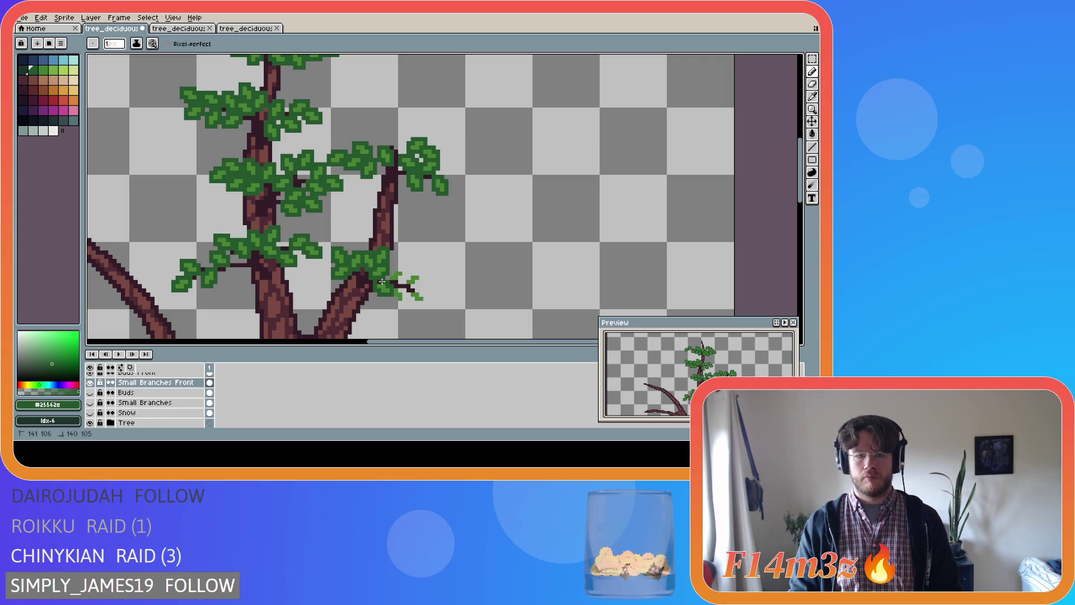
left_click_drag(389, 274, 390, 270)
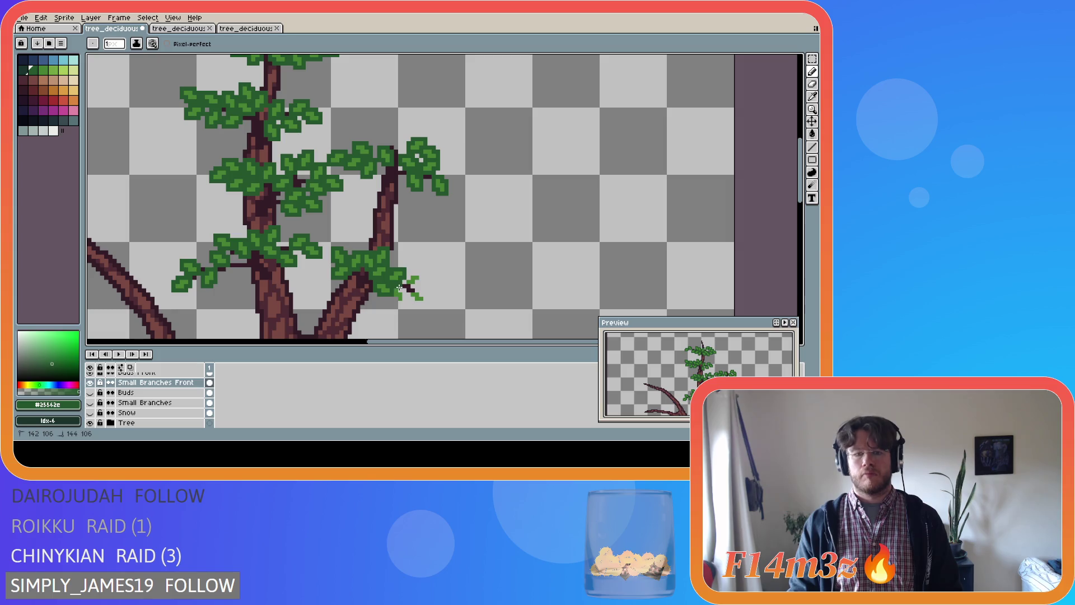
left_click(399, 290)
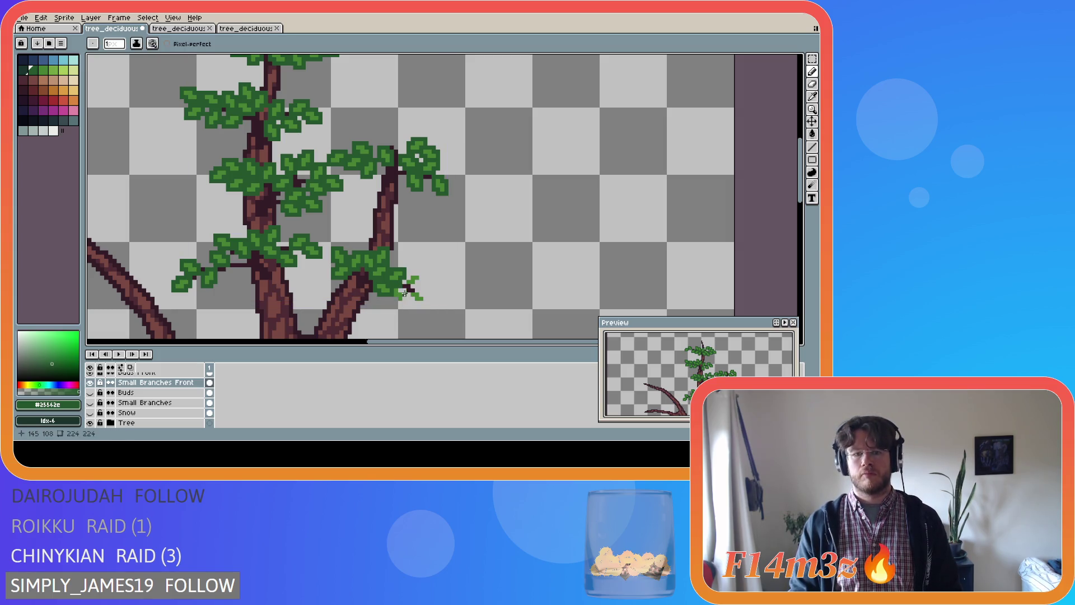
left_click_drag(402, 302, 420, 291)
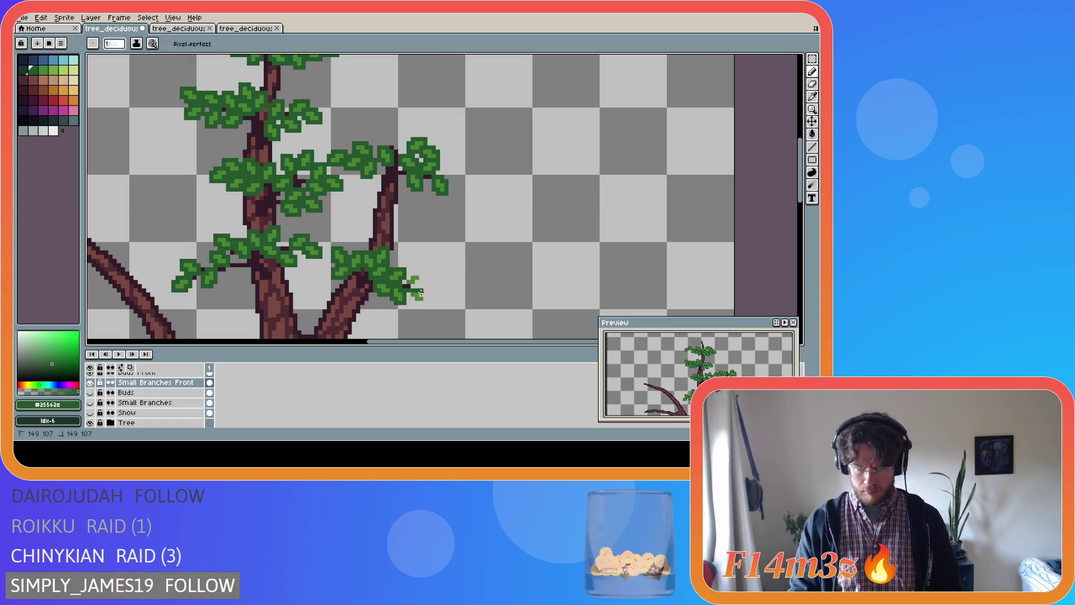
left_click_drag(411, 303, 412, 299)
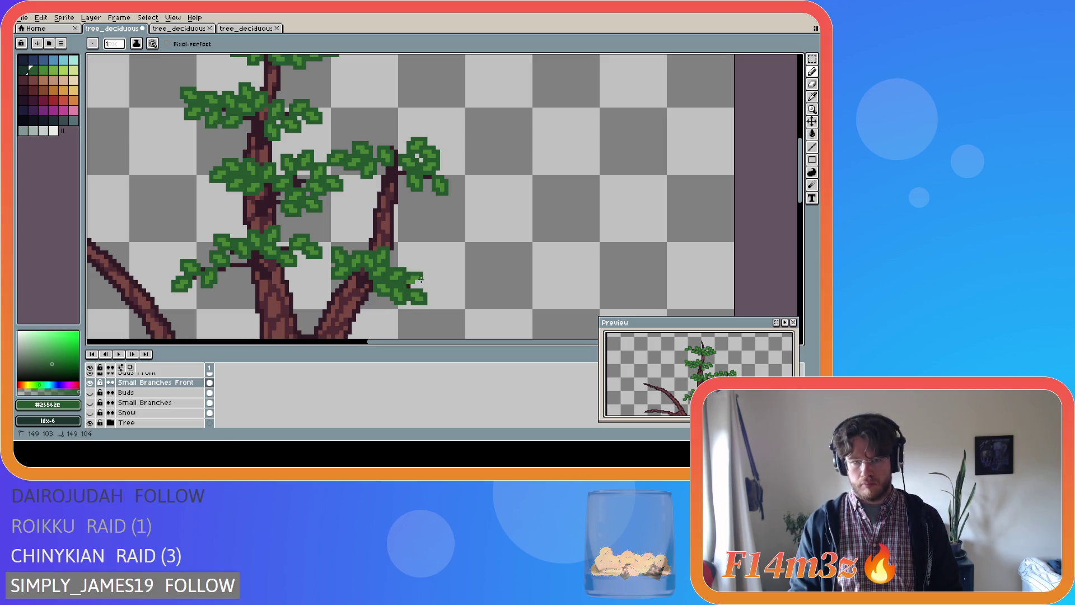
key("ctrl+s")
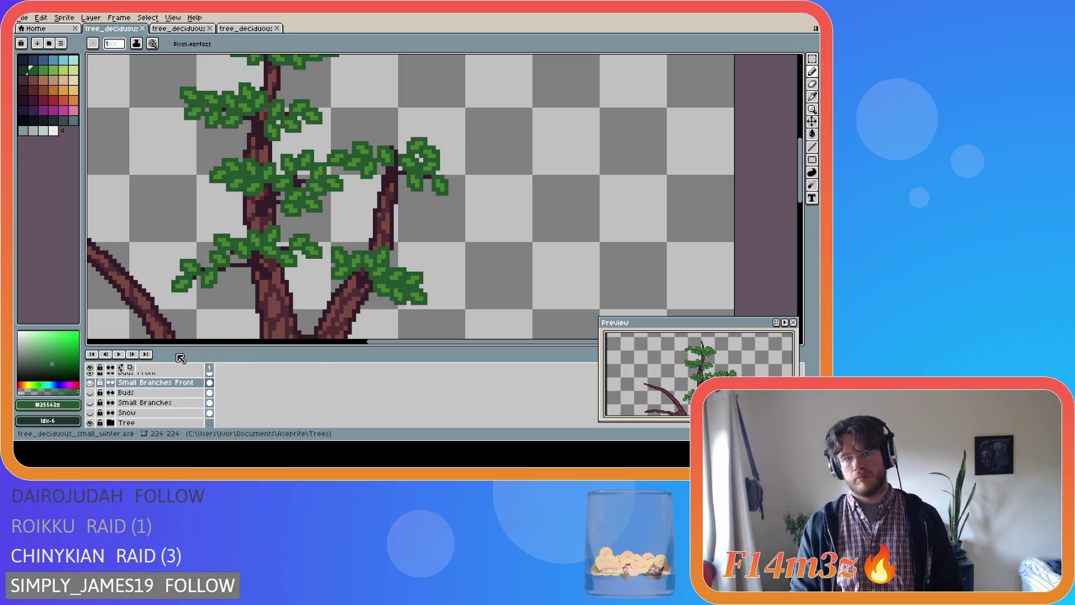
- Zoom out and show the Small Branches and Buds layers
scroll(258, 325, "down", 2)
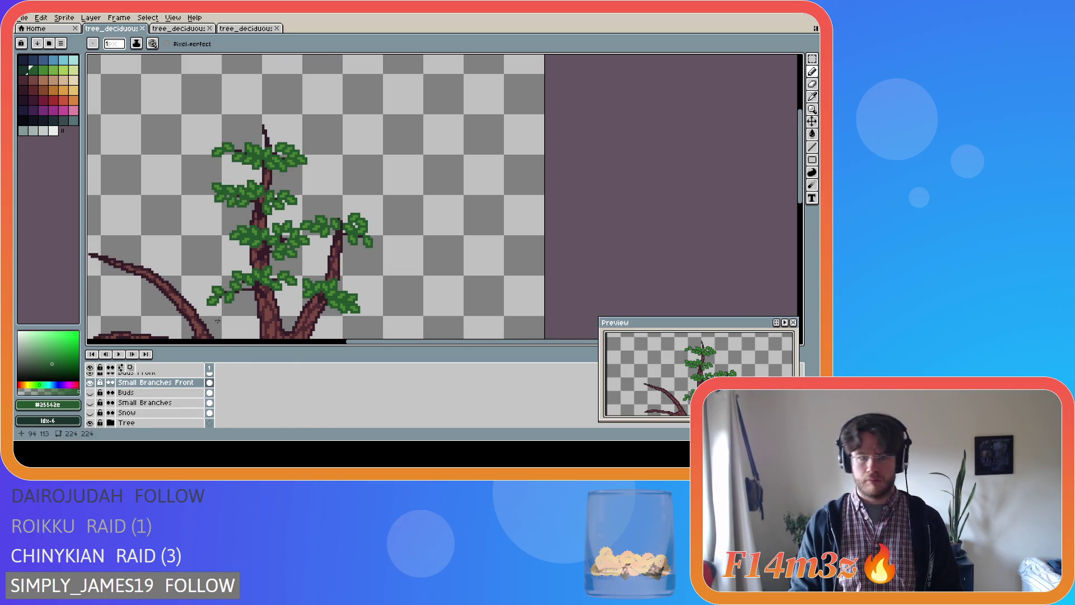
left_click(89, 403)
left_click(90, 392)
scroll(165, 329, "down", 1)
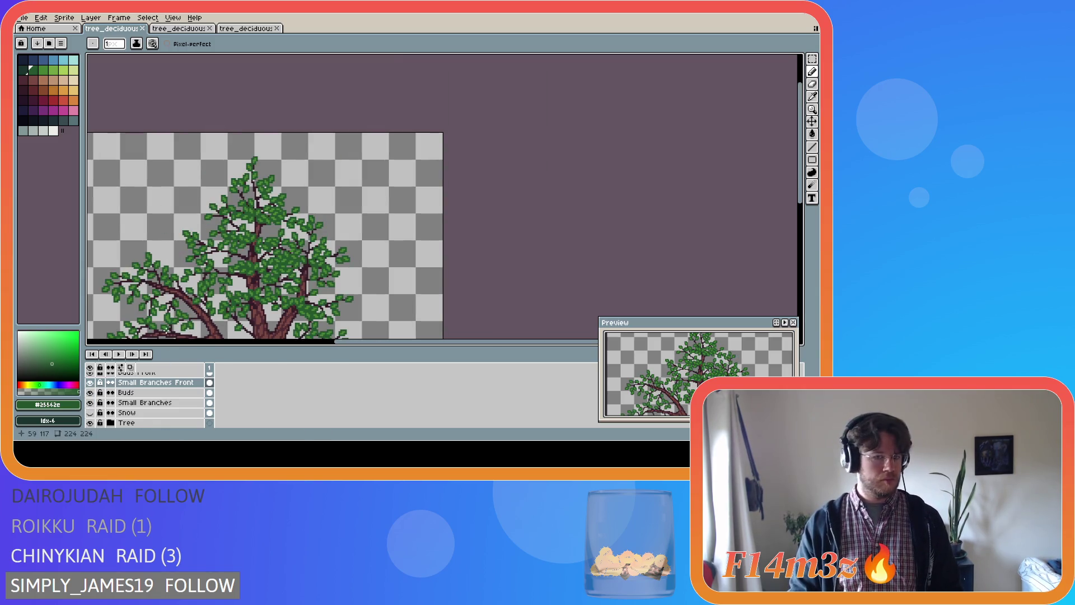
left_click_drag(384, 342, 317, 342)
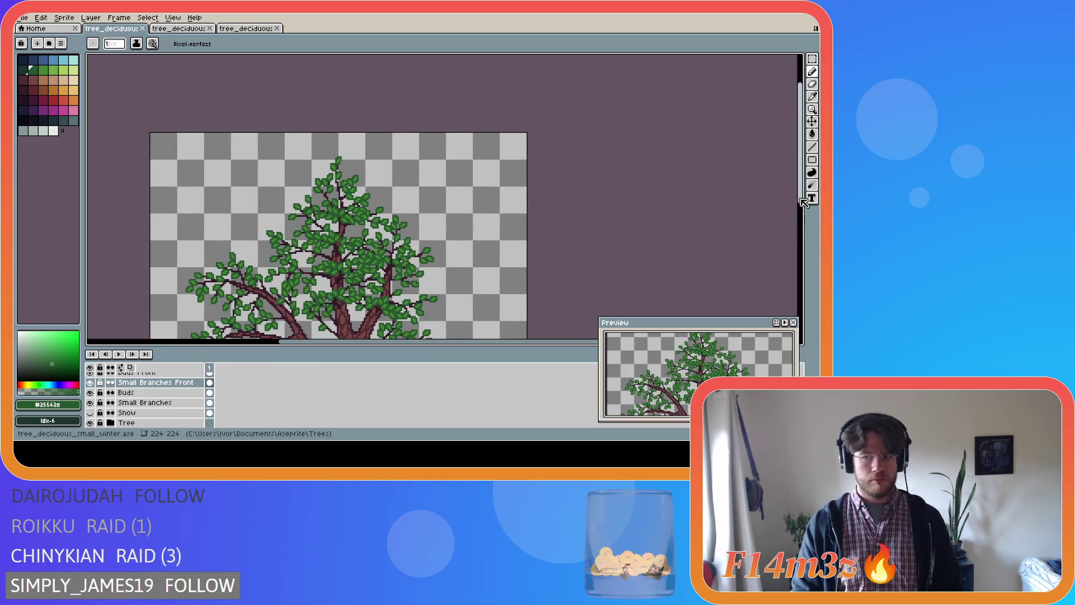
left_click_drag(800, 202, 800, 230)
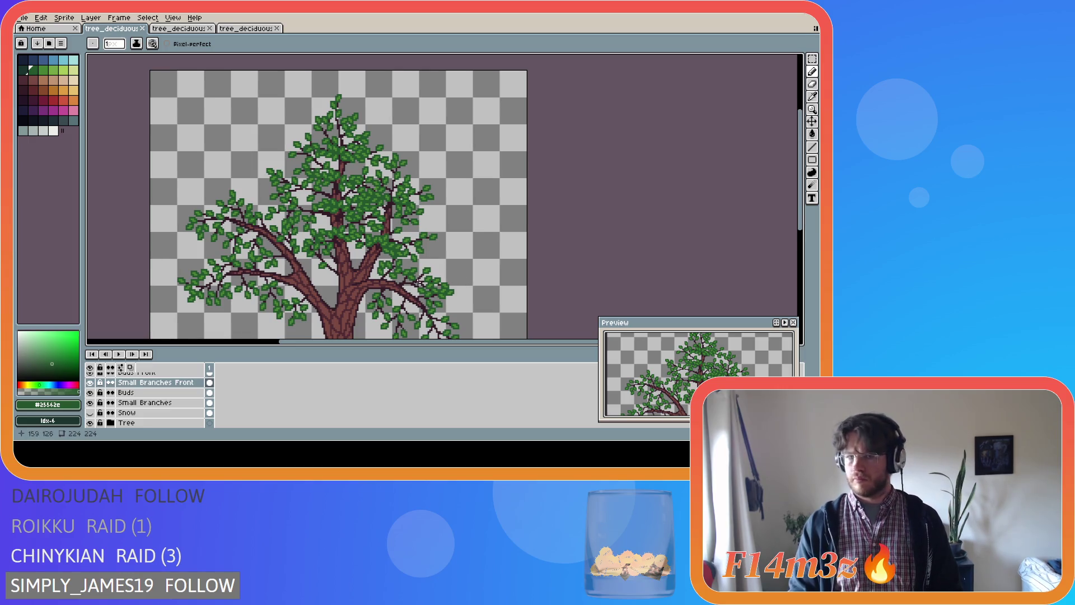
scroll(390, 250, "up", 3)
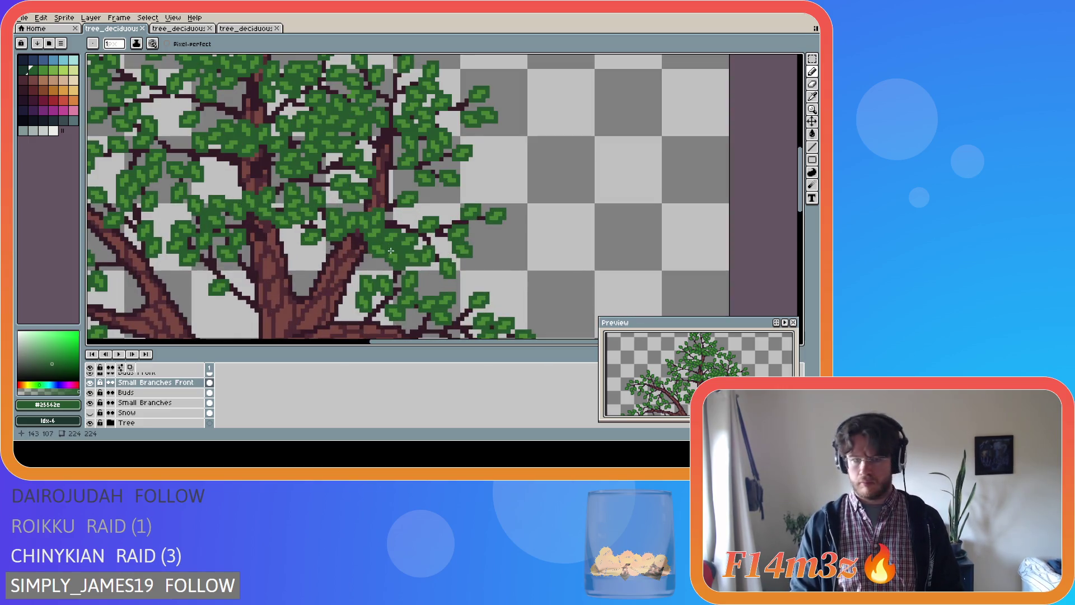
scroll(92, 396, "up", 1)
- Hide Buds Front and Buds, toggling the Small Branches layers to compare the bare branches
left_click(91, 392)
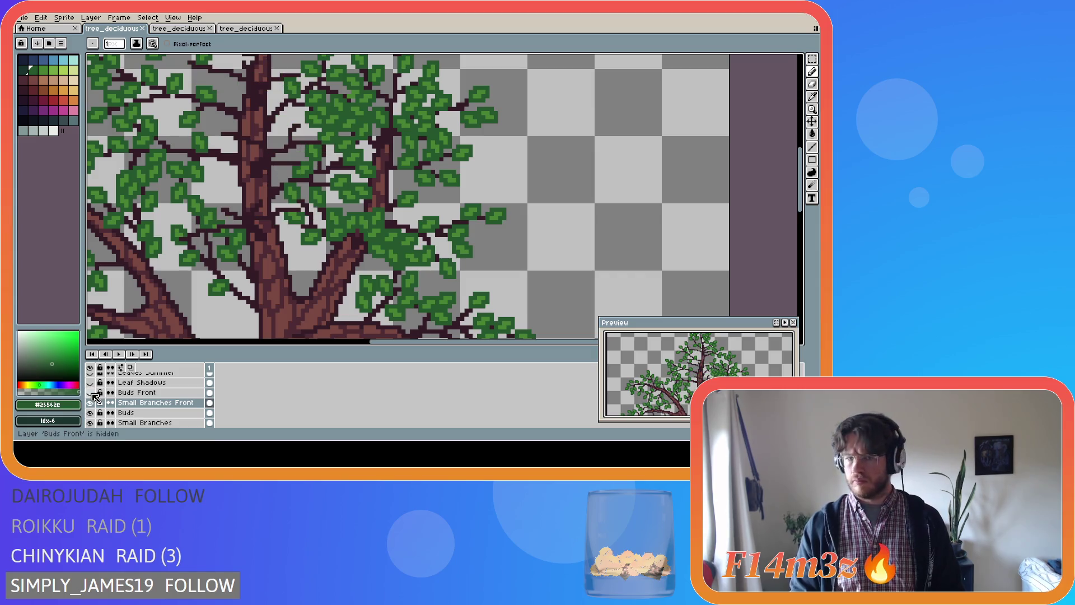
left_click(90, 392)
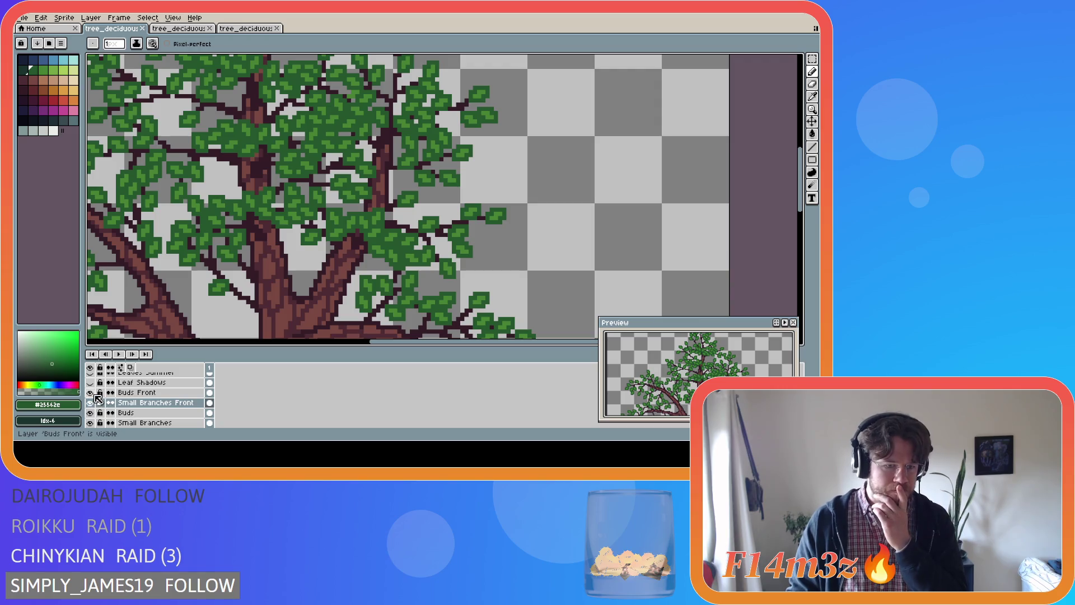
left_click(90, 392)
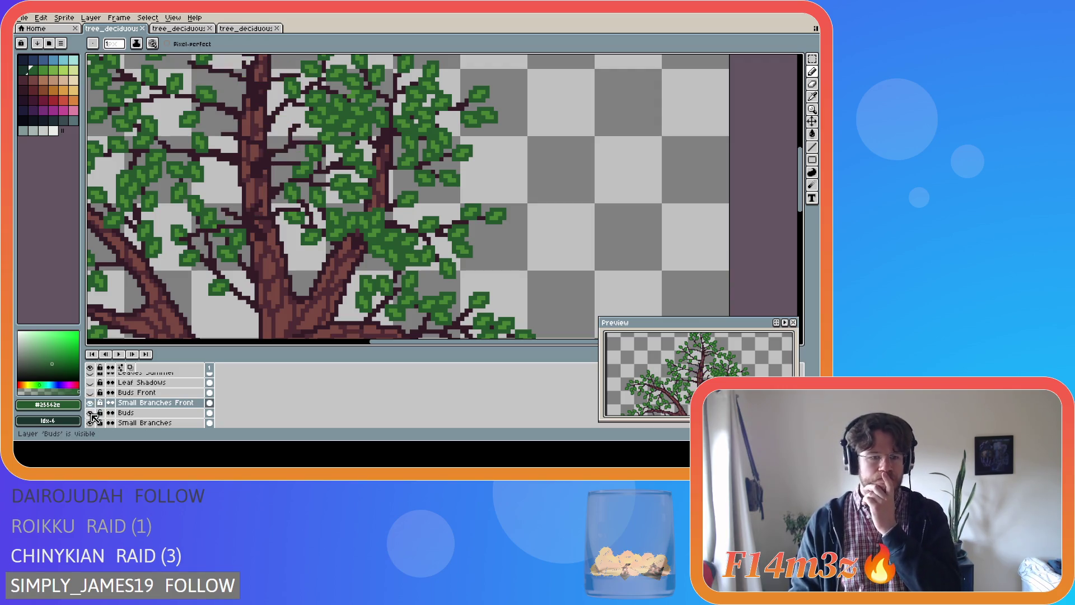
left_click(90, 413)
left_click(90, 423)
left_click(90, 423)
left_click(90, 423)
left_click(91, 423)
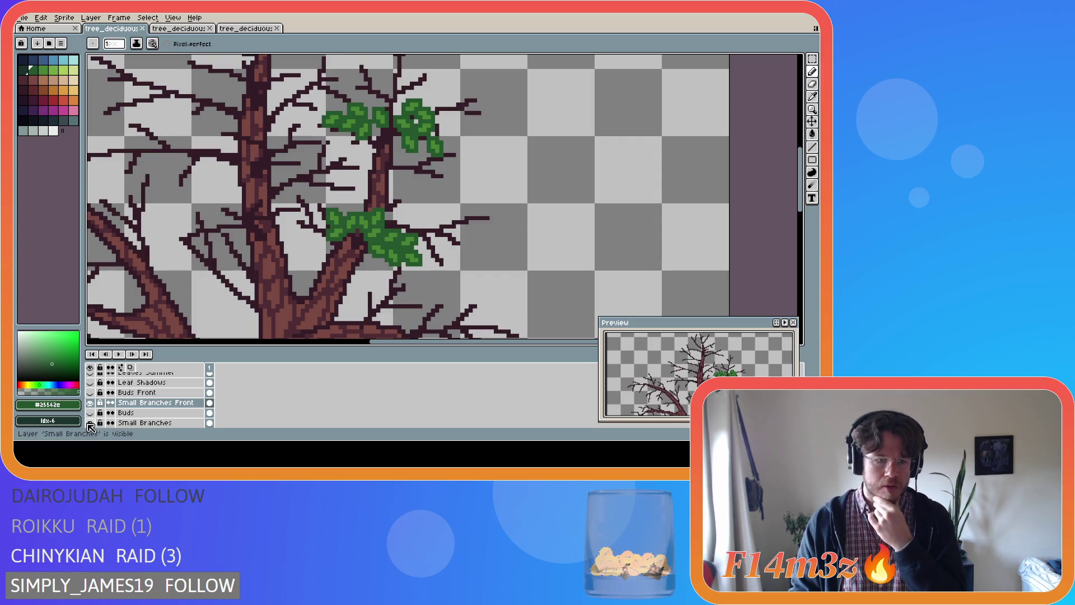
left_click(90, 403)
left_click(90, 402)
left_click(91, 402)
left_click(90, 403)
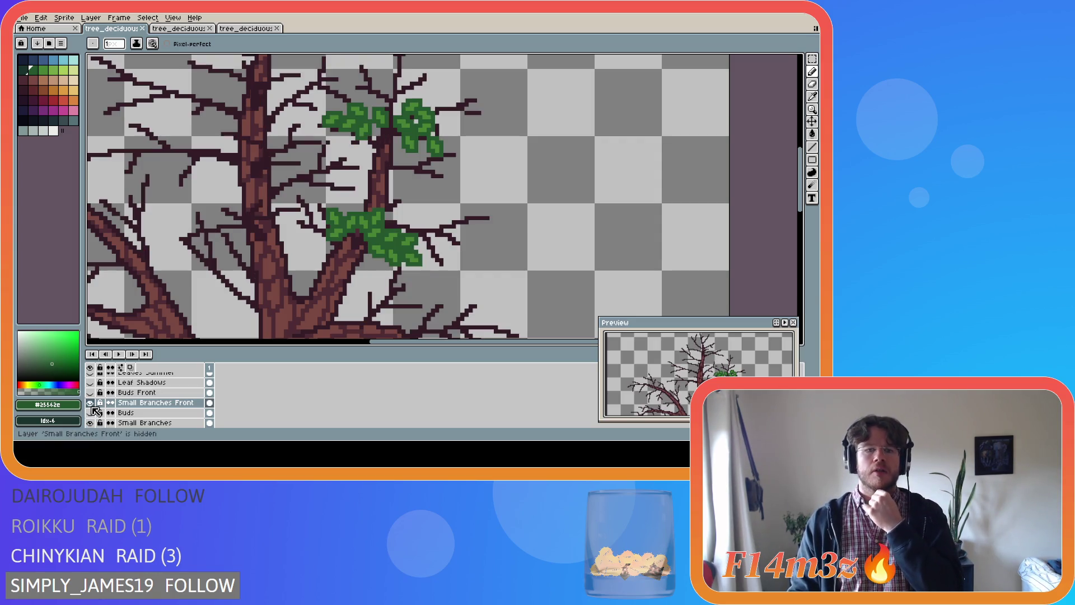
left_click(93, 407)
left_click(93, 407)
left_click(92, 407)
left_click(92, 407)
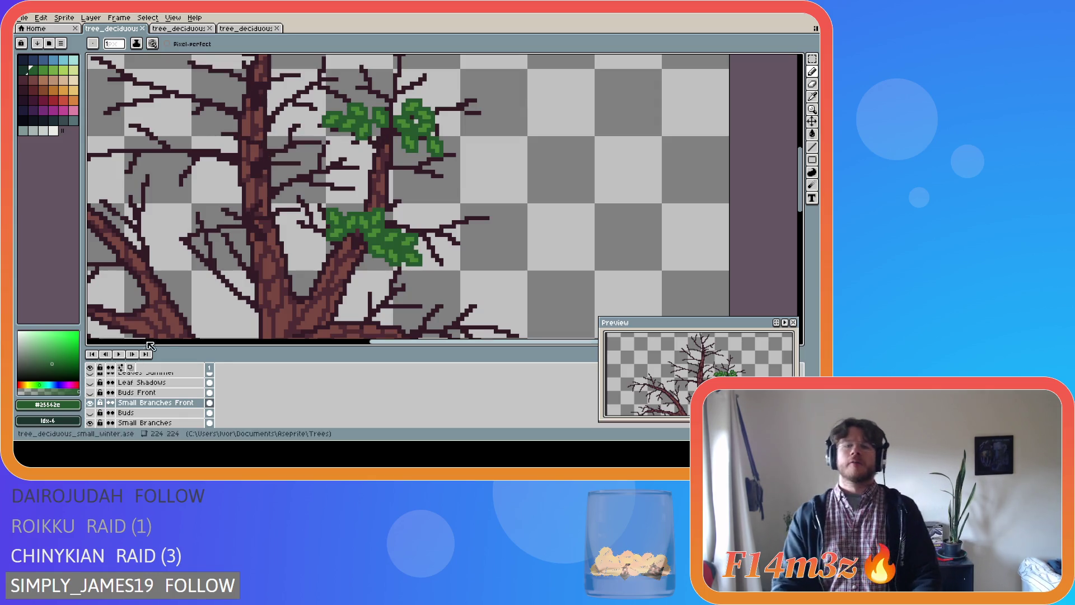
- Magic-wand select the dark-green lower leaf cluster and add its light-green patches
key("w")
left_click(335, 217)
scroll(335, 217, "up", 1)
left_click(336, 230, "shift")
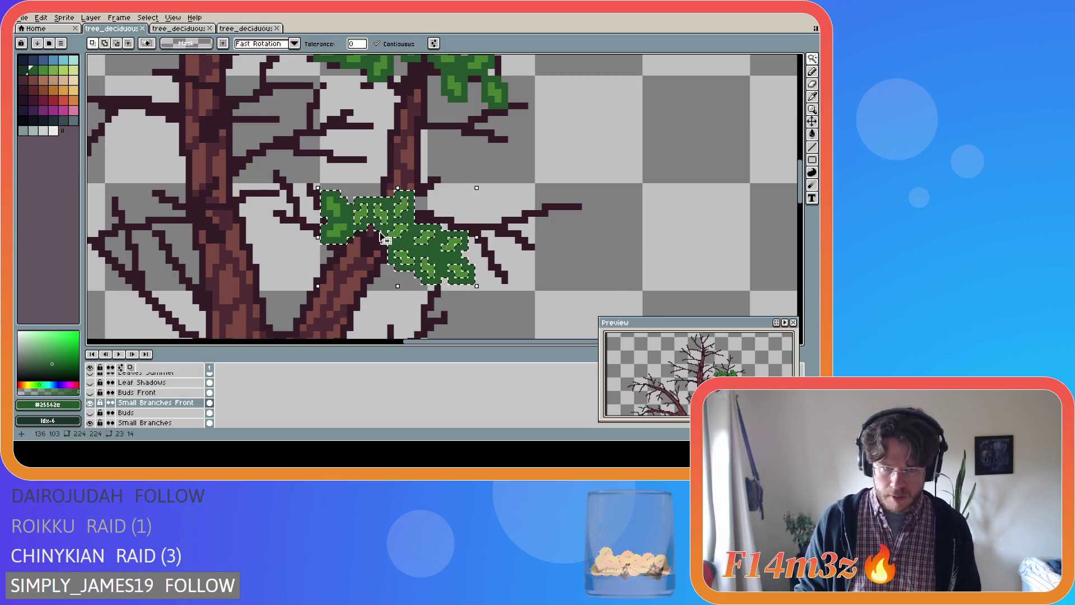
scroll(381, 230, "up", 1)
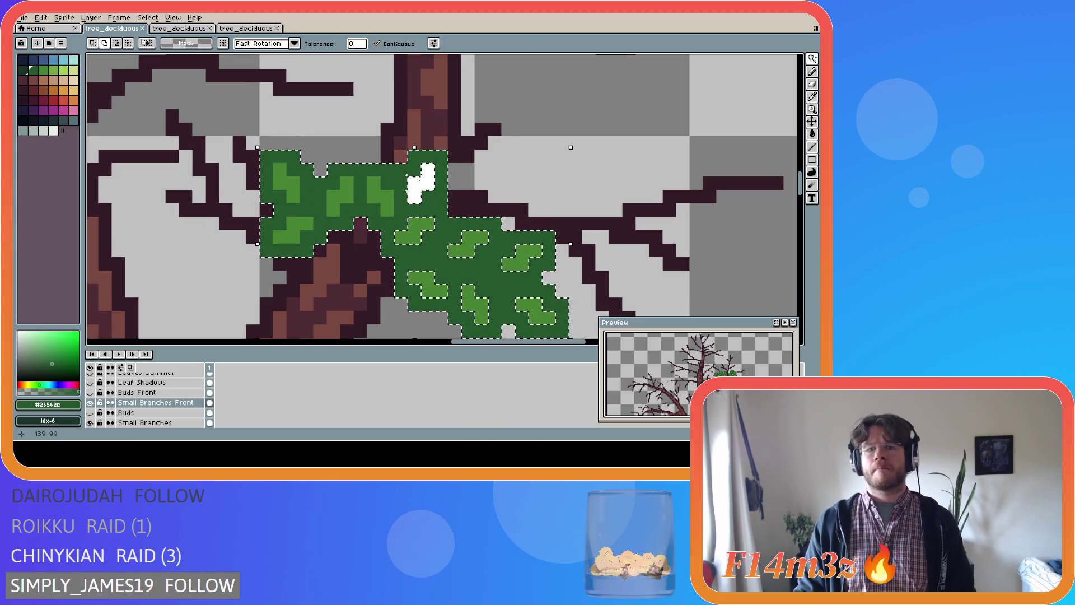
left_click(429, 283, "shift")
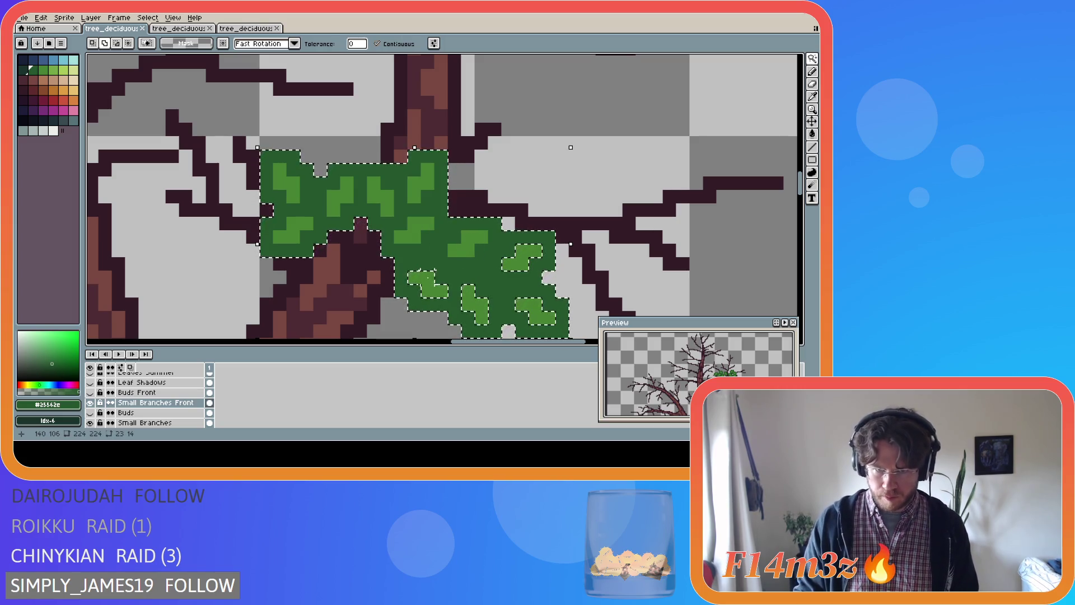
left_click(474, 302, "shift")
left_click(532, 308, "shift")
left_click(523, 258, "shift")
- Select the upper leaf cluster, add the right cluster, then zoom out
scroll(453, 191, "up", 5)
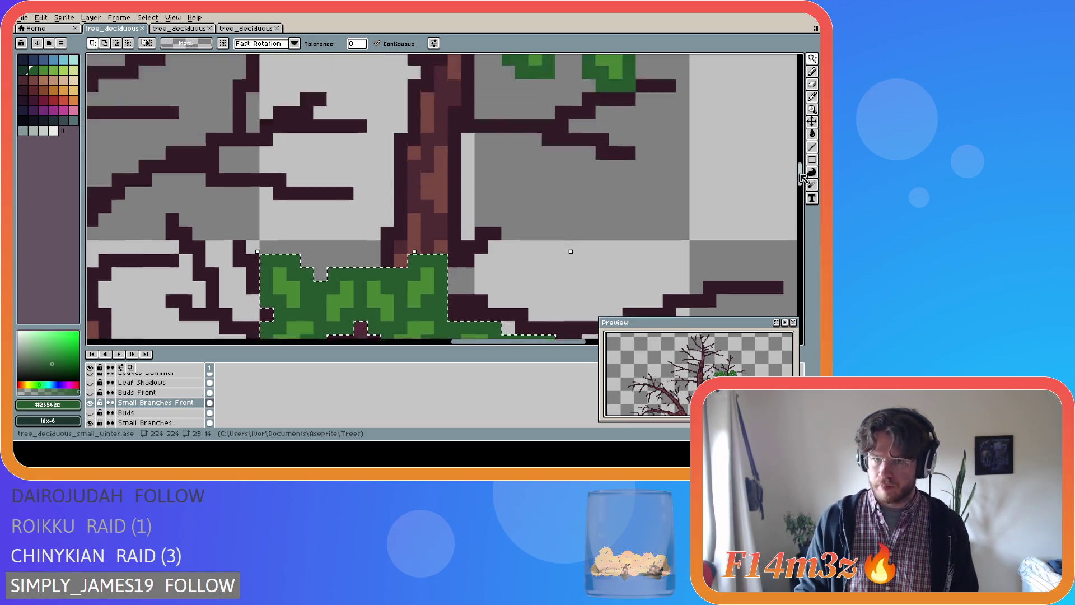
left_click(454, 191)
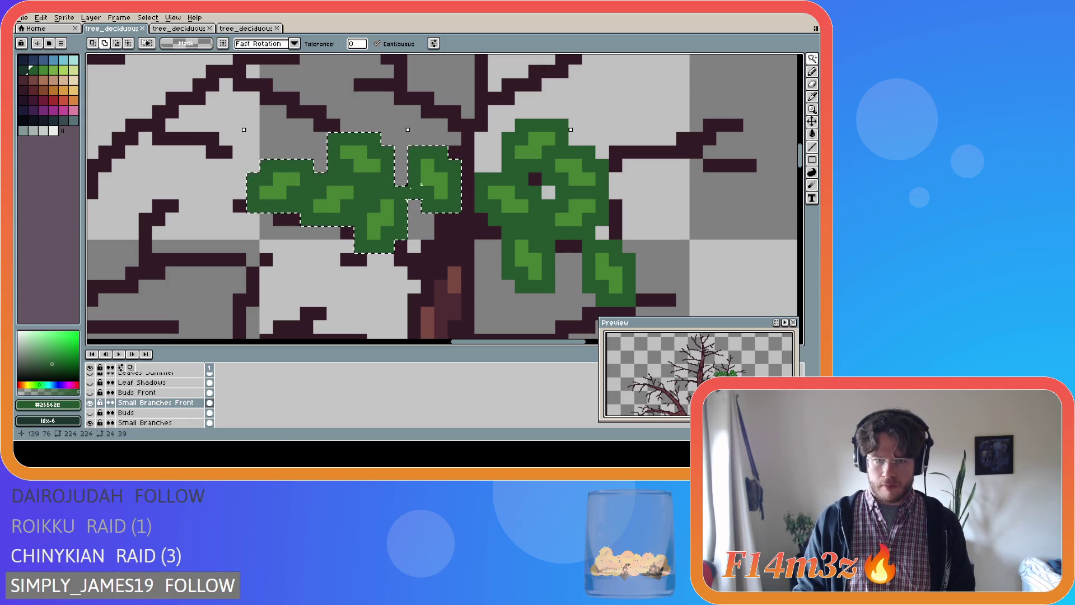
left_click(520, 205, "shift")
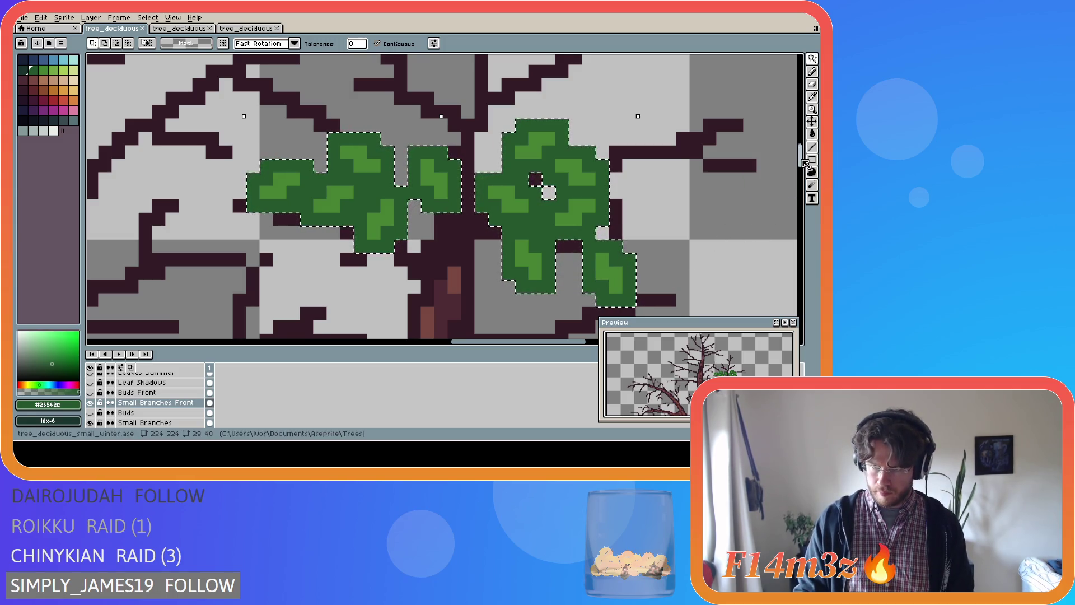
scroll(503, 160, "down", 2)
scroll(503, 161, "down", 1)
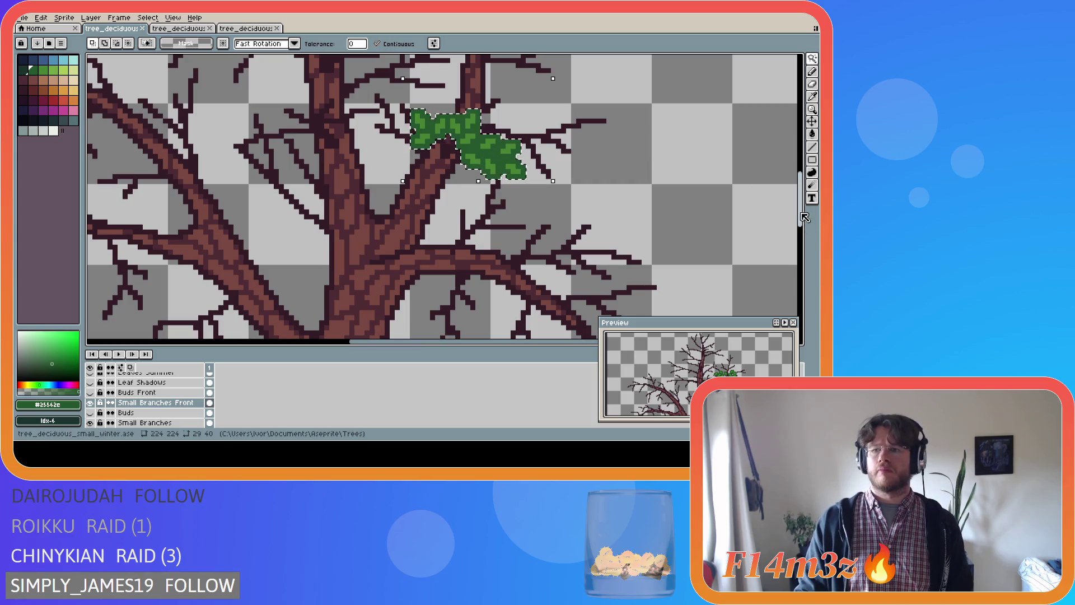
scroll(629, 184, "up", 3)
scroll(593, 185, "down", 1)
- Undo the leaf selections and the lower-right leaf strokes
key("ctrl+z")
key("ctrl+z")
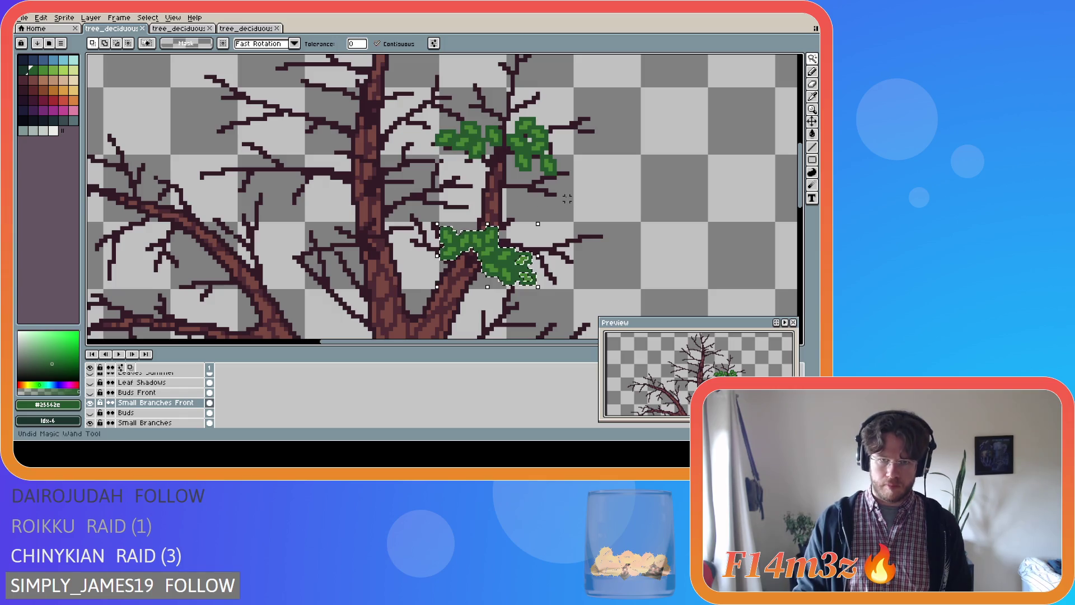
key("ctrl+z")
key("ctrl+z")
key("ctrl+z")
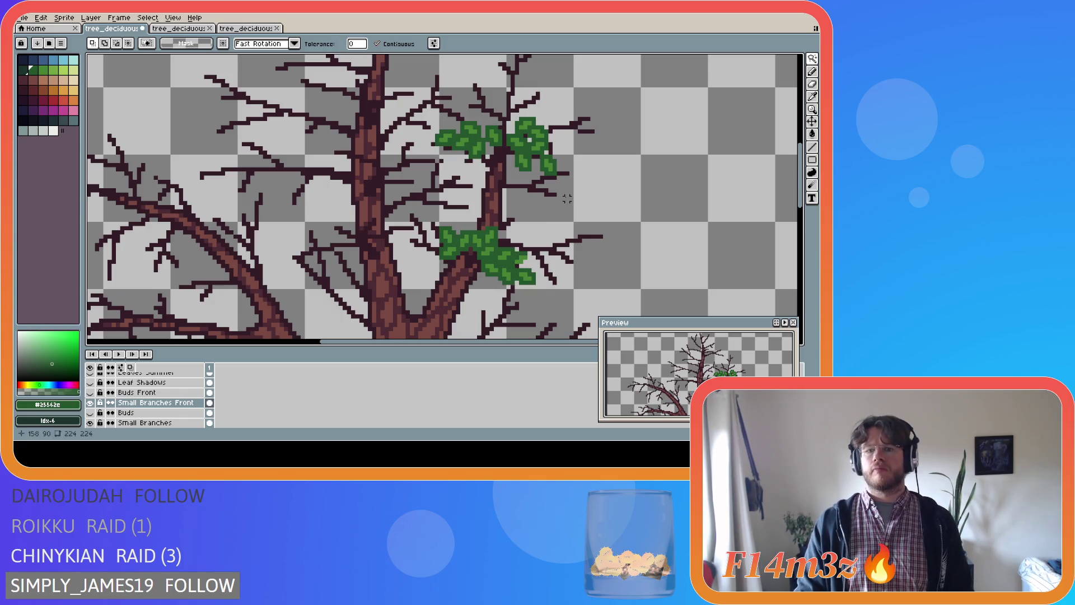
key("ctrl+z")
key("ctrl+z")
key("ctrl+z")
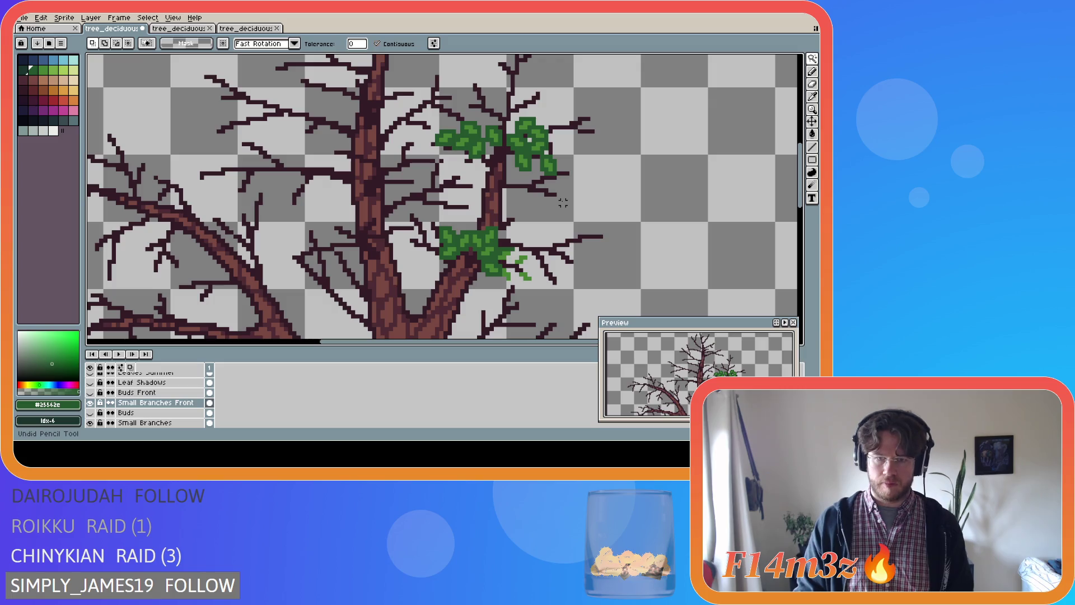
key("ctrl+z")
key("ctrl+z")
key("ctrl+z")
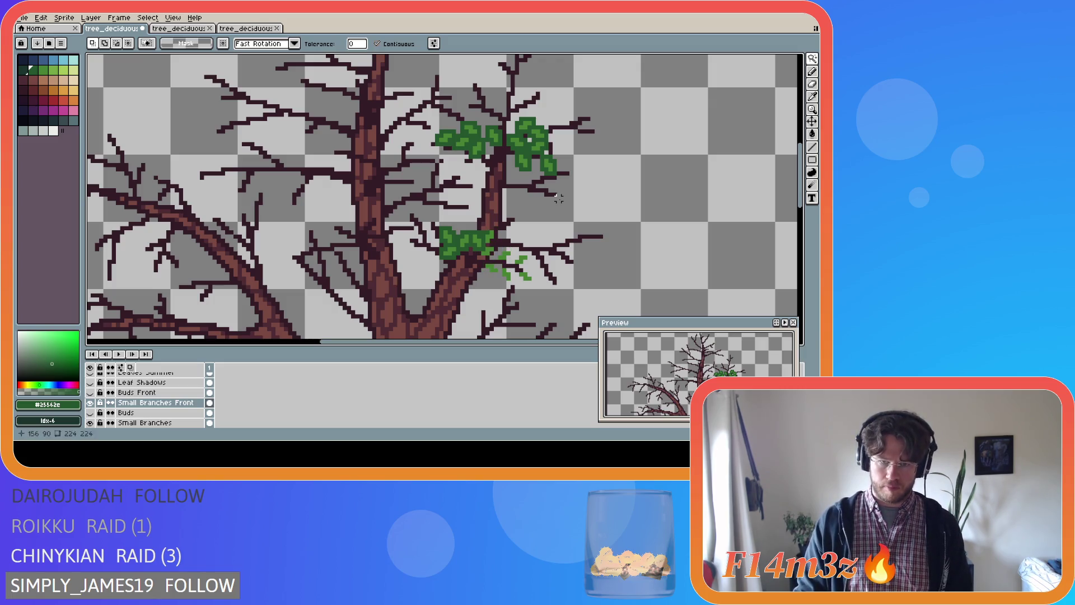
key("ctrl+z")
key("ctrl+z")
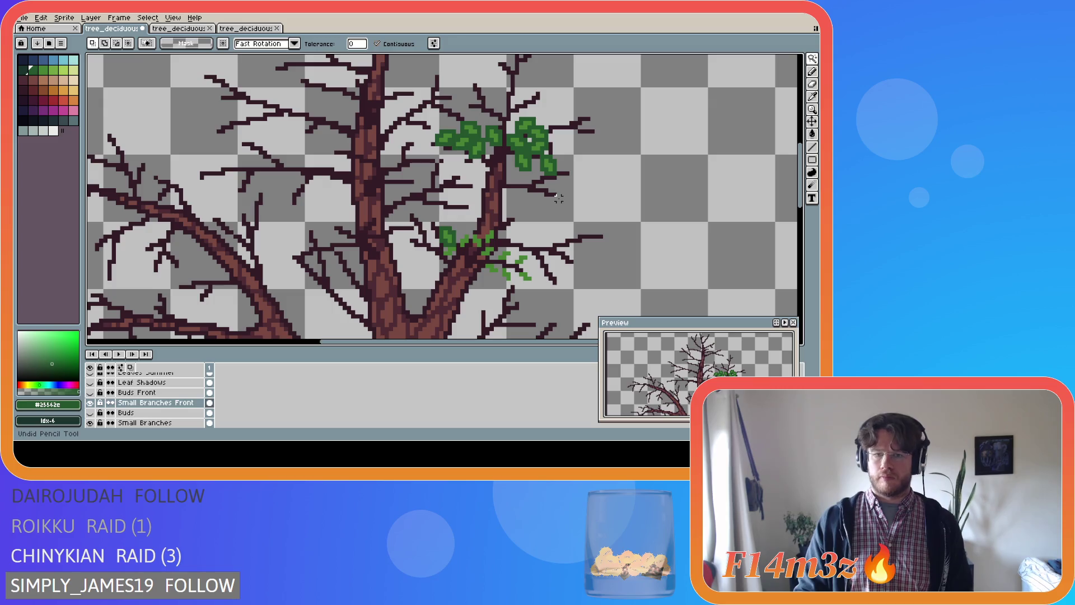
- Undo the remaining upper and lower leaf strokes, then select the Buds Front layer
key("ctrl+z")
key("ctrl+z")
key("ctrl+z")
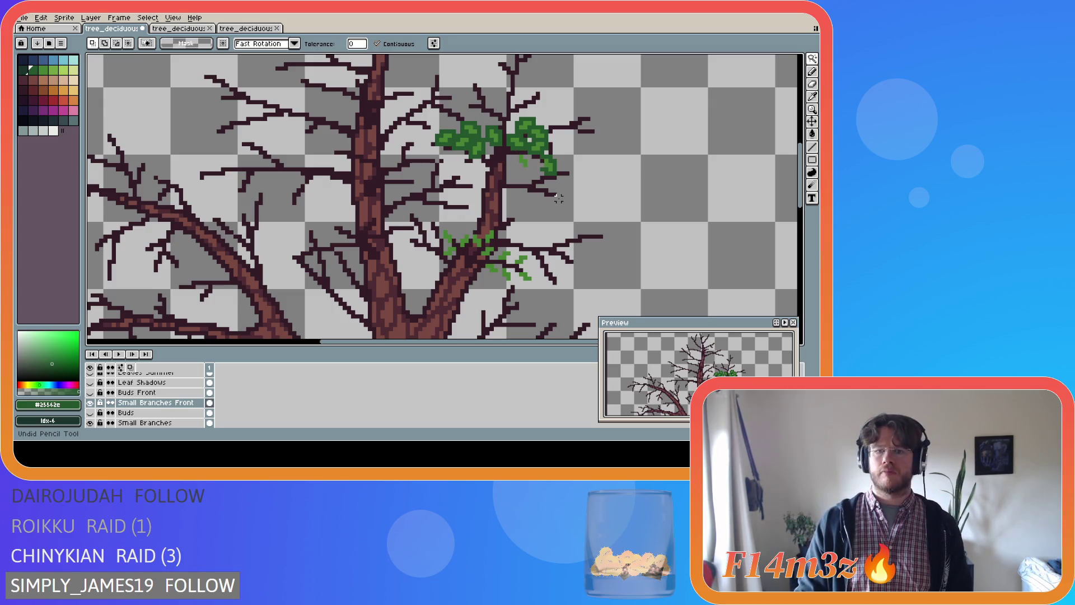
key("ctrl+z")
key("ctrl+z")
key("ctrl+z")
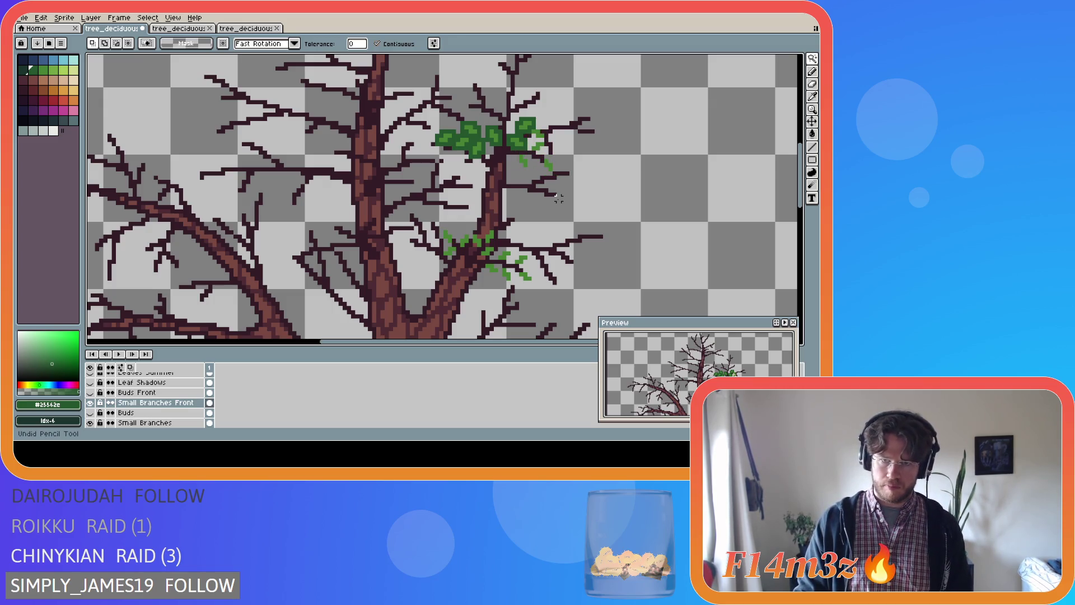
key("ctrl+z")
key("ctrl+z")
key("ctrl+z")
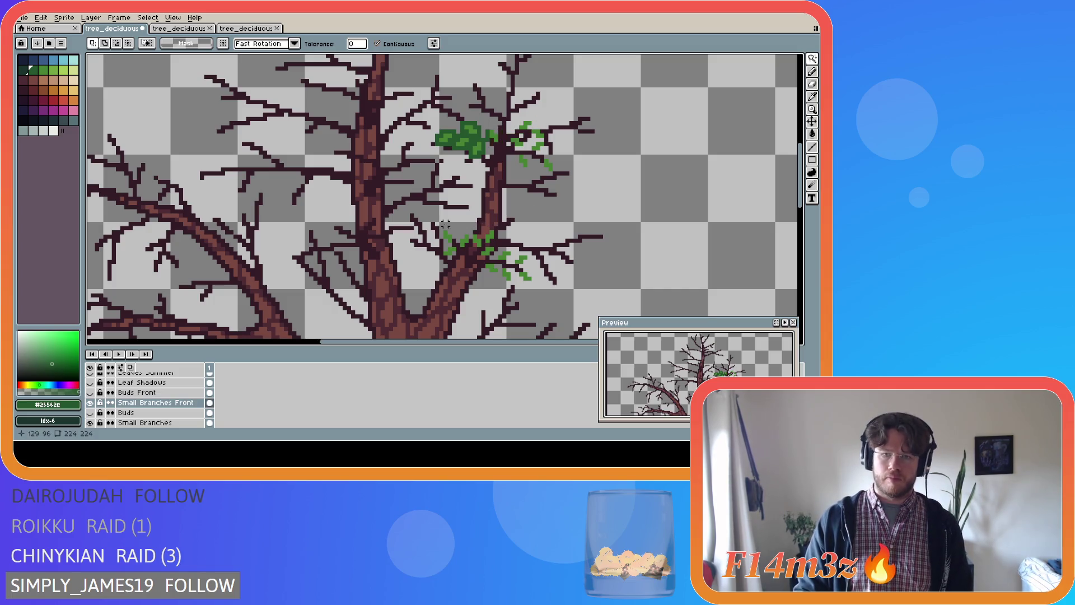
key("ctrl+z")
key("ctrl+z")
key("ctrl+z")
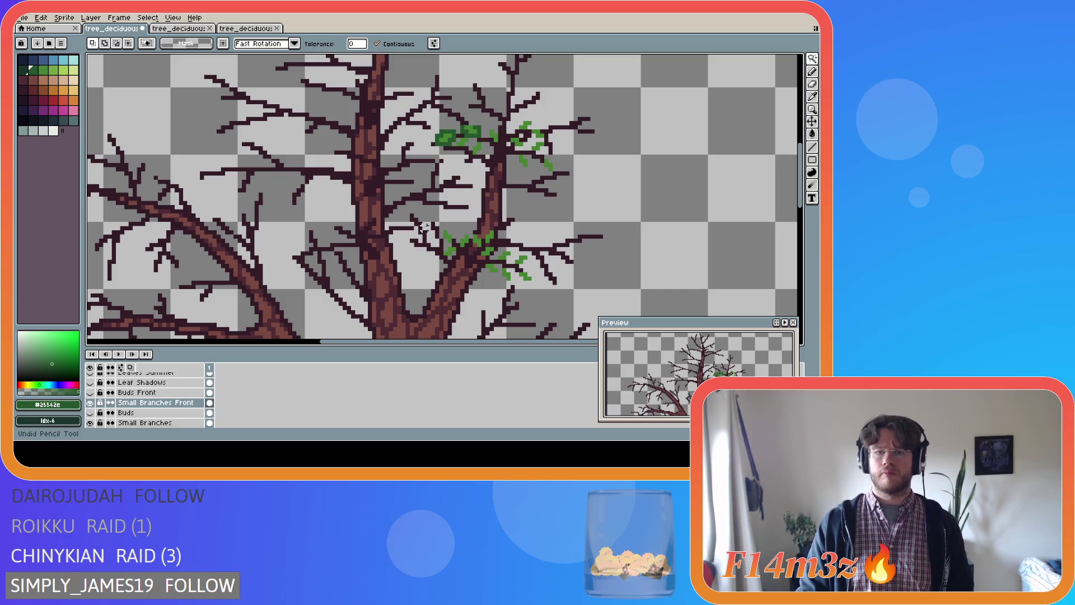
key("ctrl+z")
key("ctrl+z")
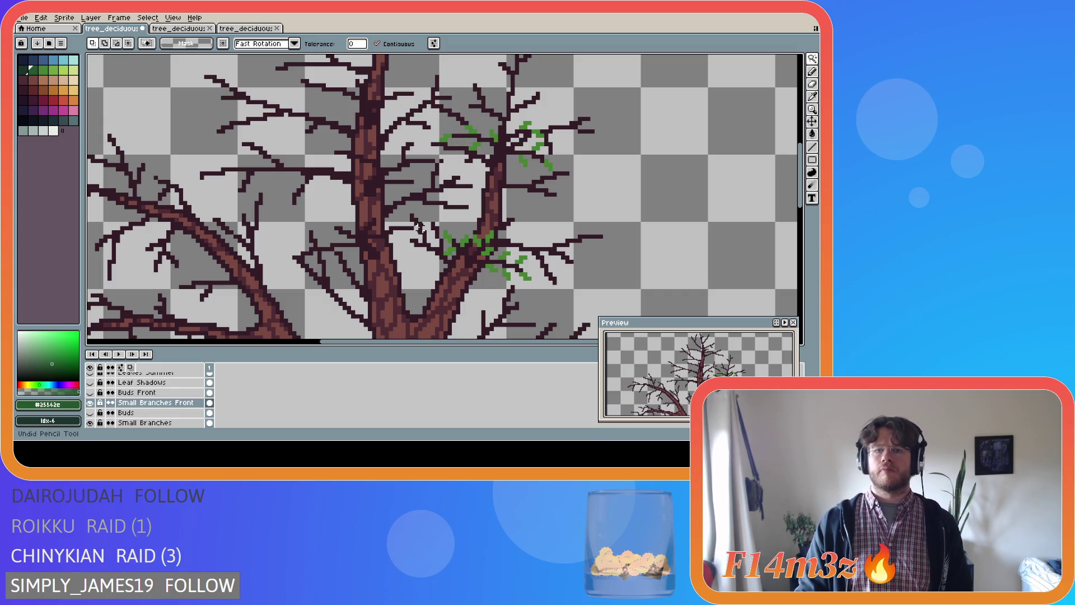
key("ctrl+z")
key("ctrl+z")
key("ctrl+z")
key("ctrl+z")
key("ctrl+z")
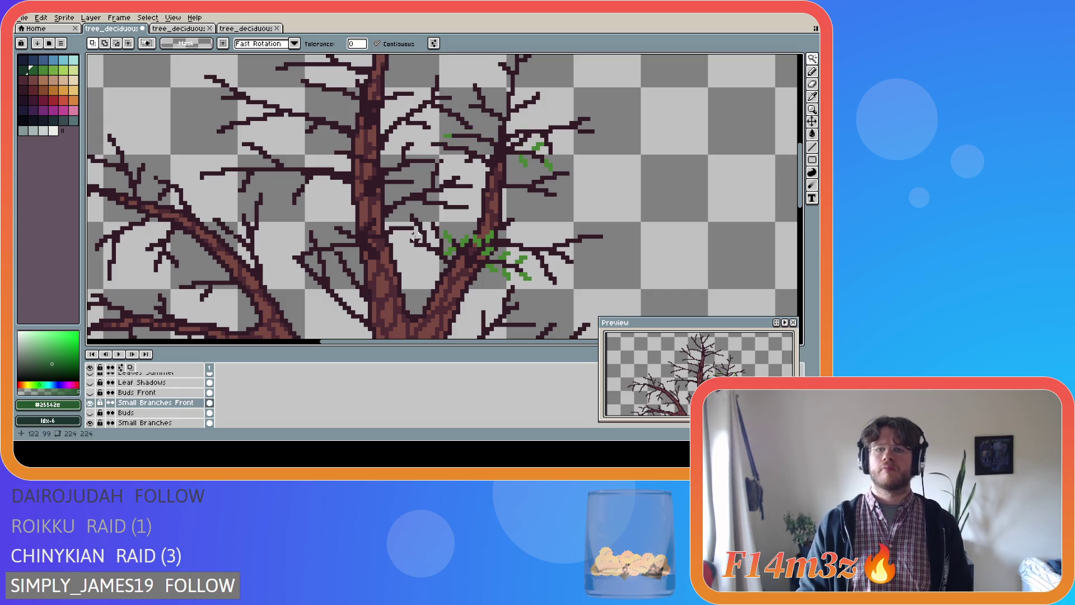
key("ctrl+z")
key("ctrl+z")
key("ctrl+z")
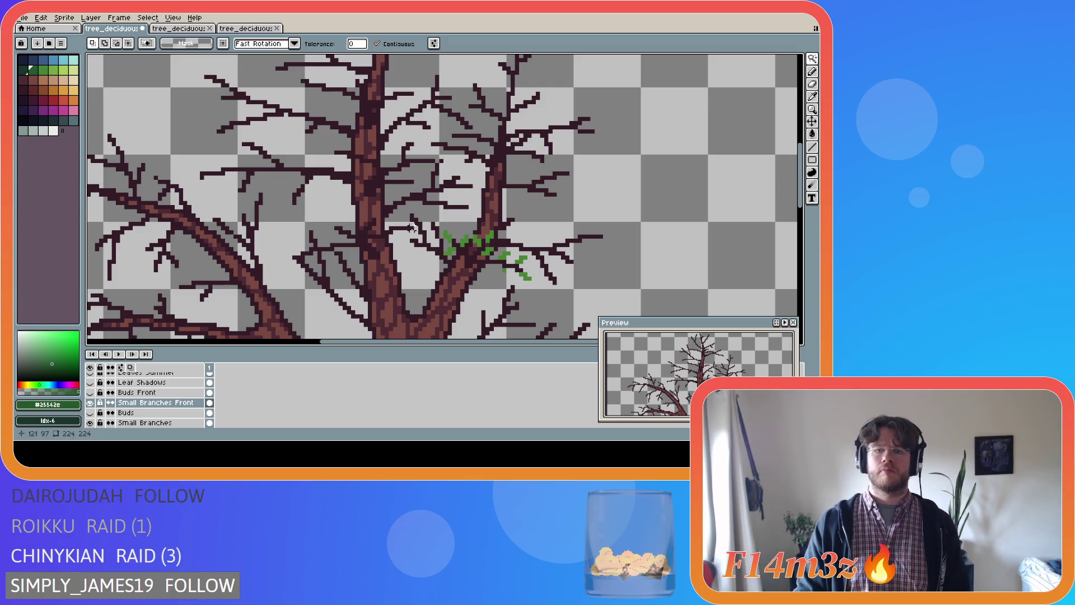
key("ctrl+z")
key("ctrl+z")
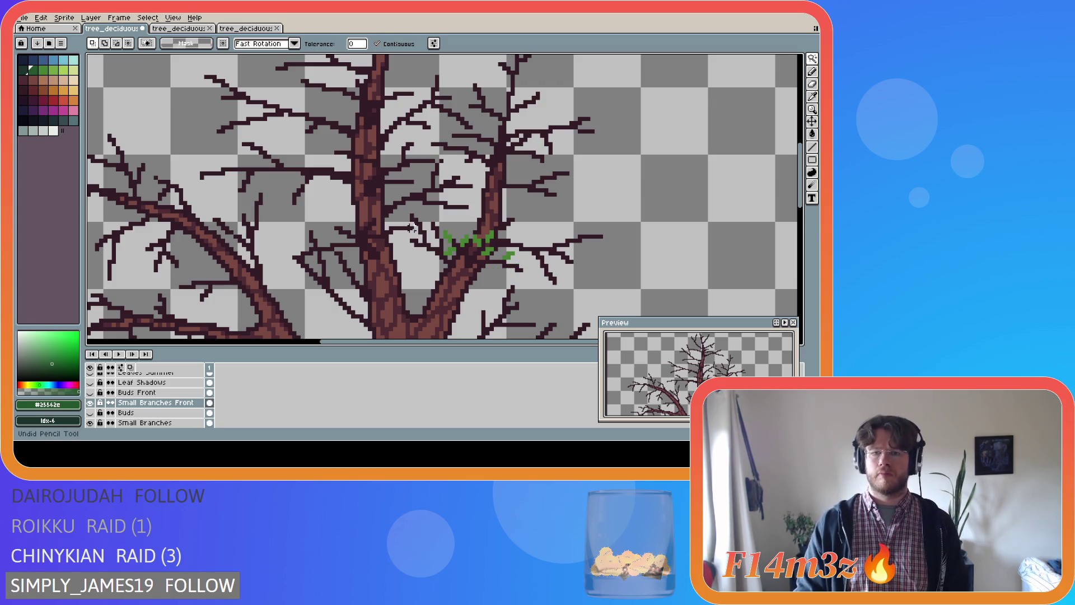
key("ctrl+z")
key("ctrl+z")
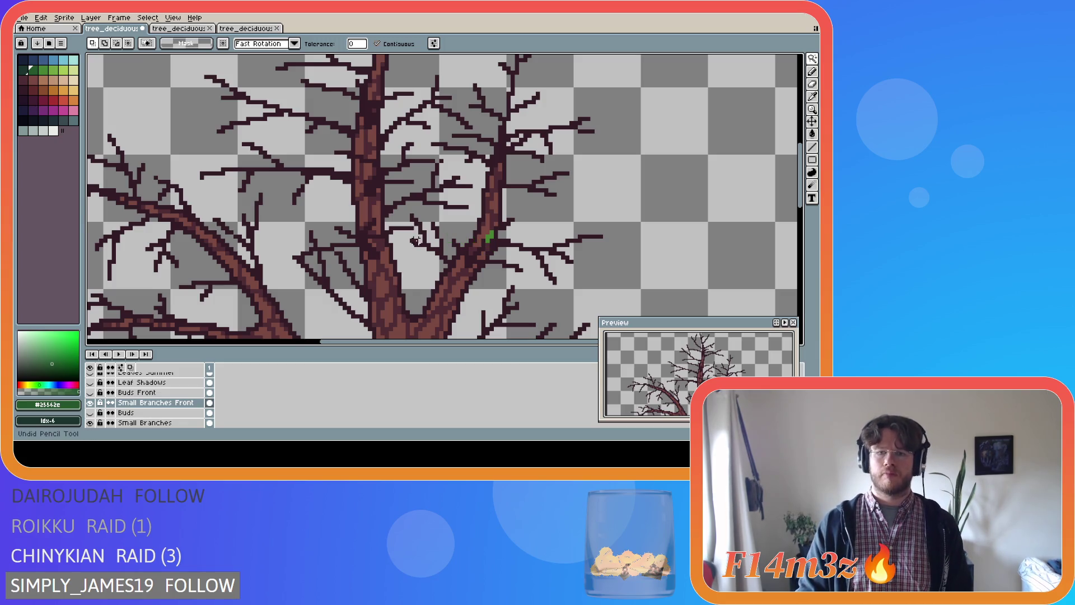
left_click(209, 392)
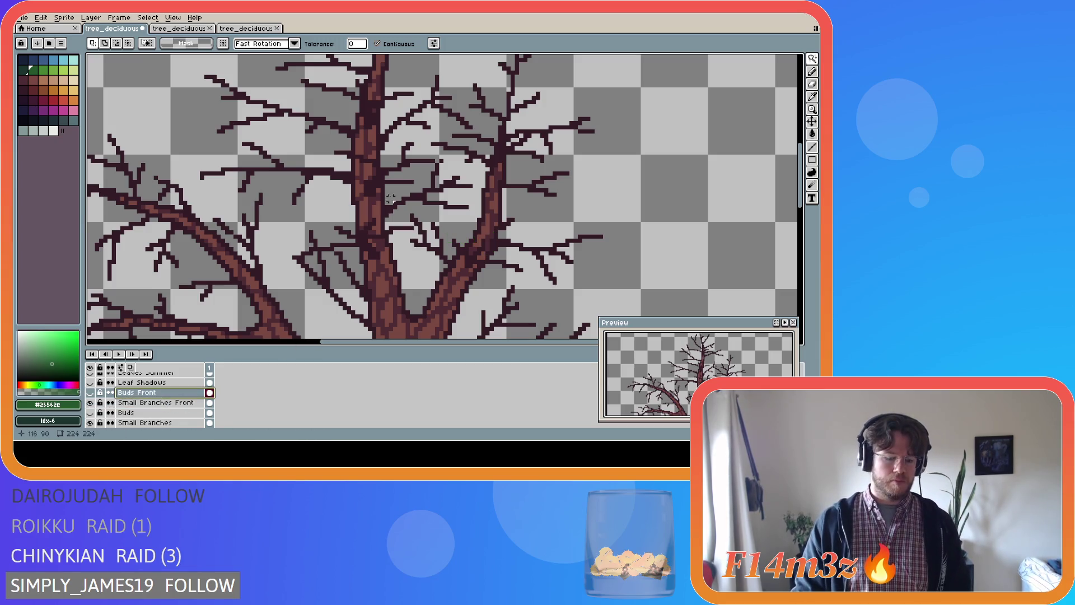
- Show Buds Front, paste the leaf clusters onto it in place, and deselect
left_click(90, 392)
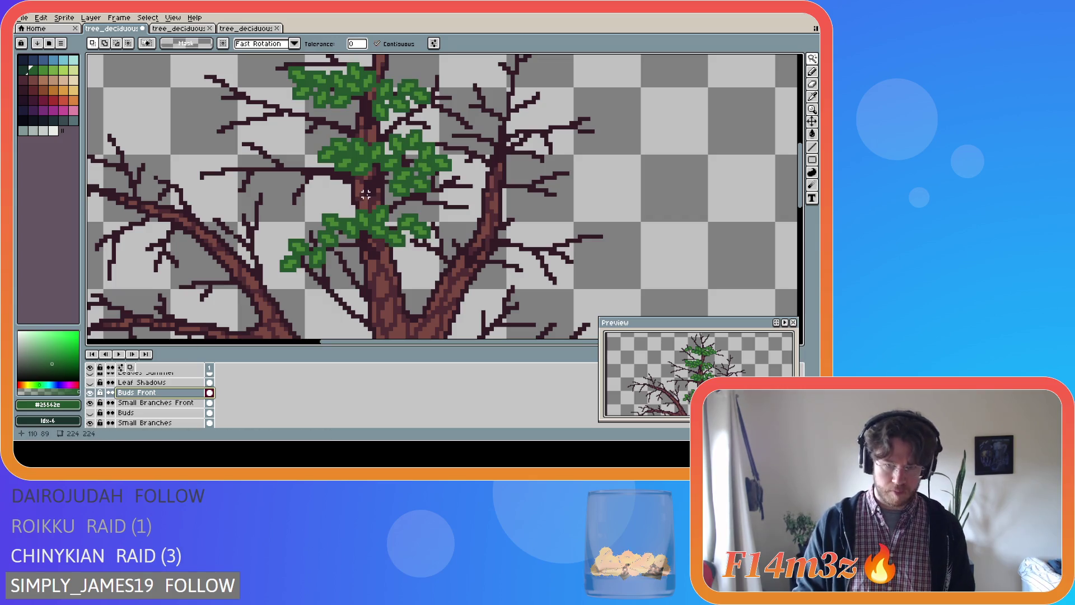
key("ctrl+v")
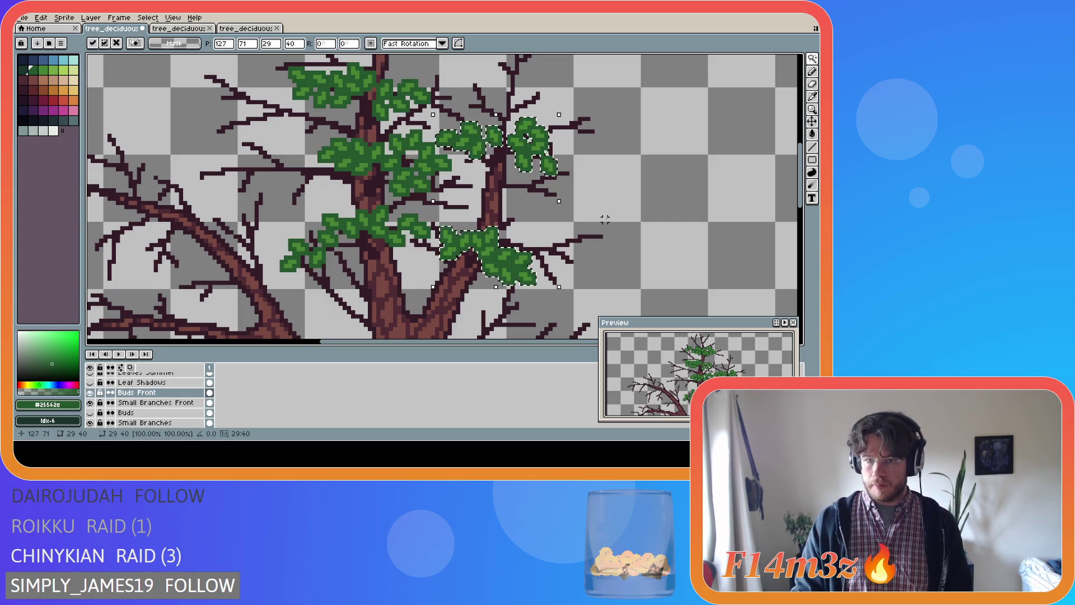
left_click(613, 223)
left_click(617, 226)
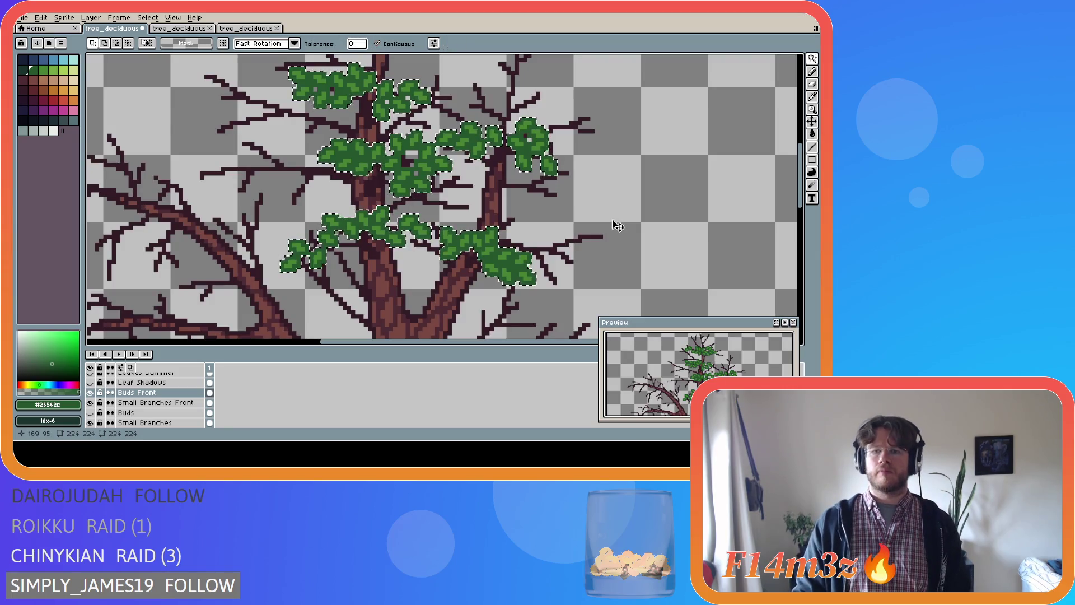
left_click(692, 233)
key("ctrl+d")
key("b")
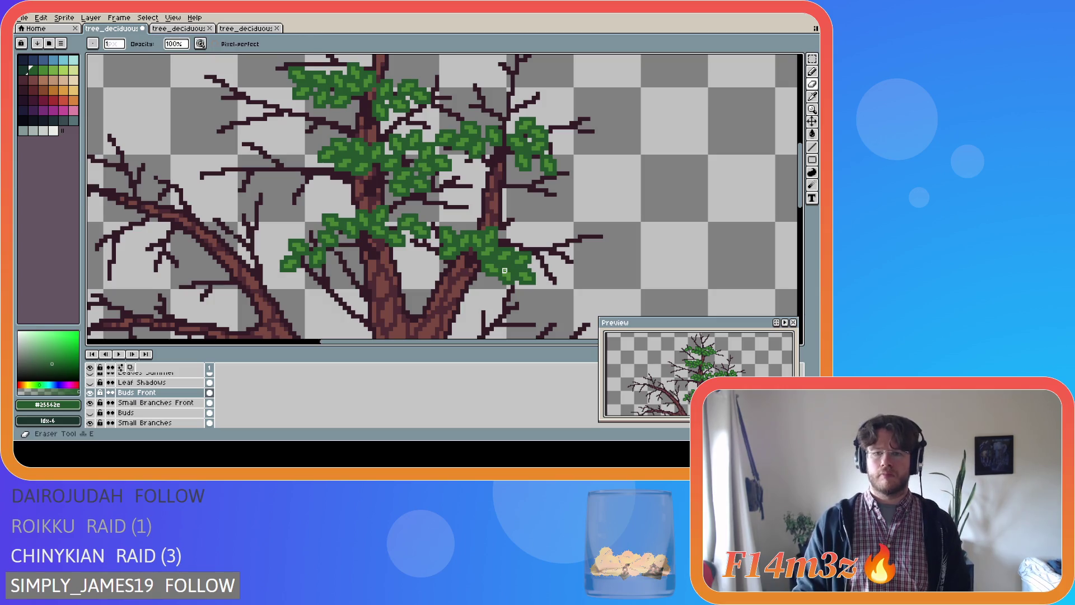
- Toggle Buds Front and Buds visibility to compare, leaving both shown for the full leafy tree
left_click(90, 392)
left_click(90, 392)
left_click(89, 393)
left_click(90, 392)
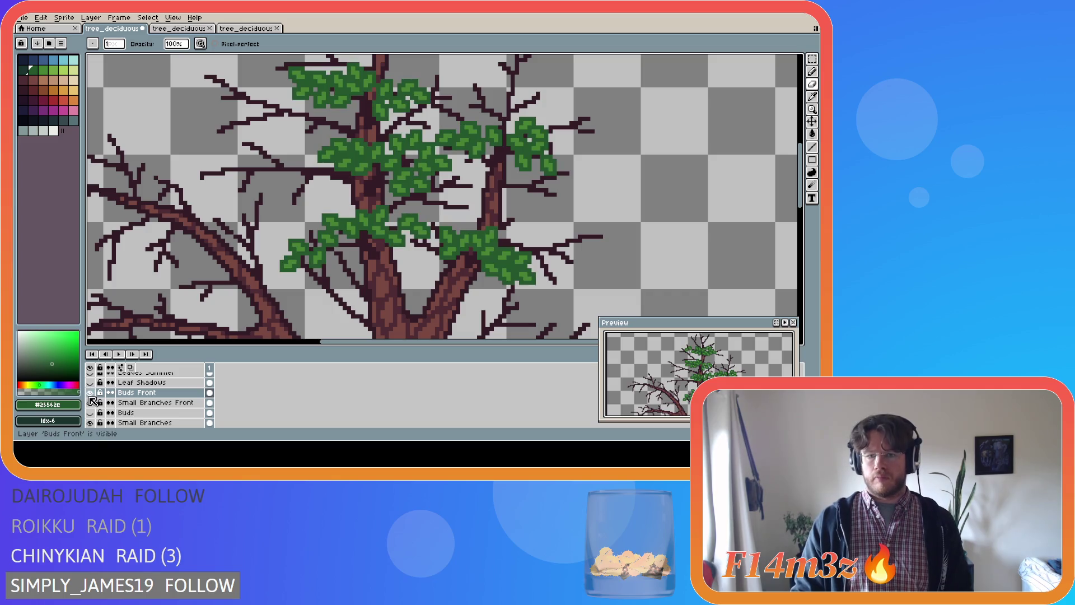
left_click(89, 393)
left_click(89, 393)
left_click(91, 413)
left_click(91, 413)
left_click(91, 414)
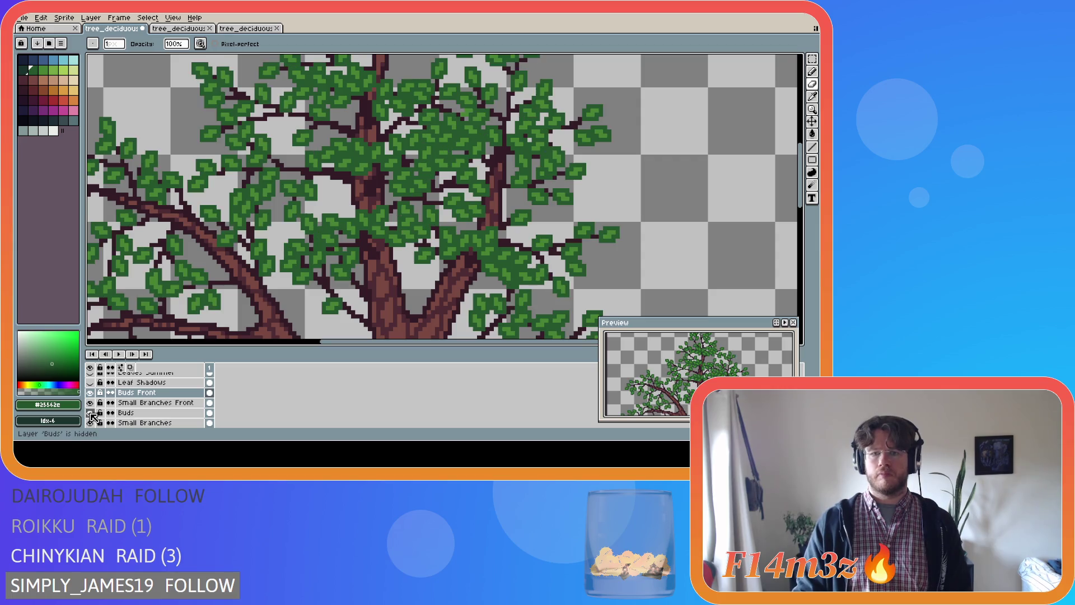
left_click(90, 413)
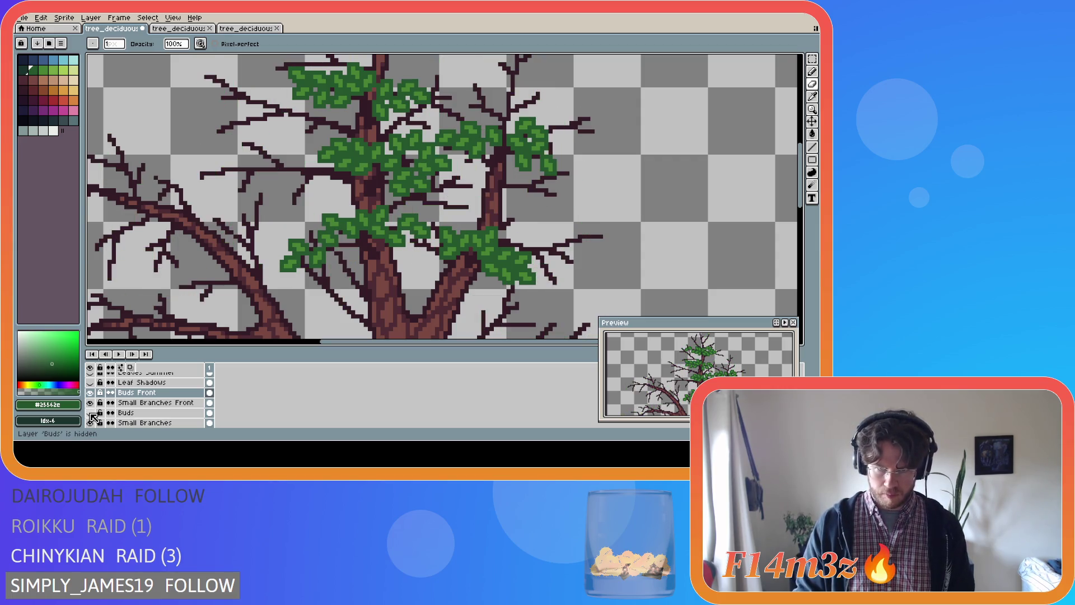
left_click(91, 413)
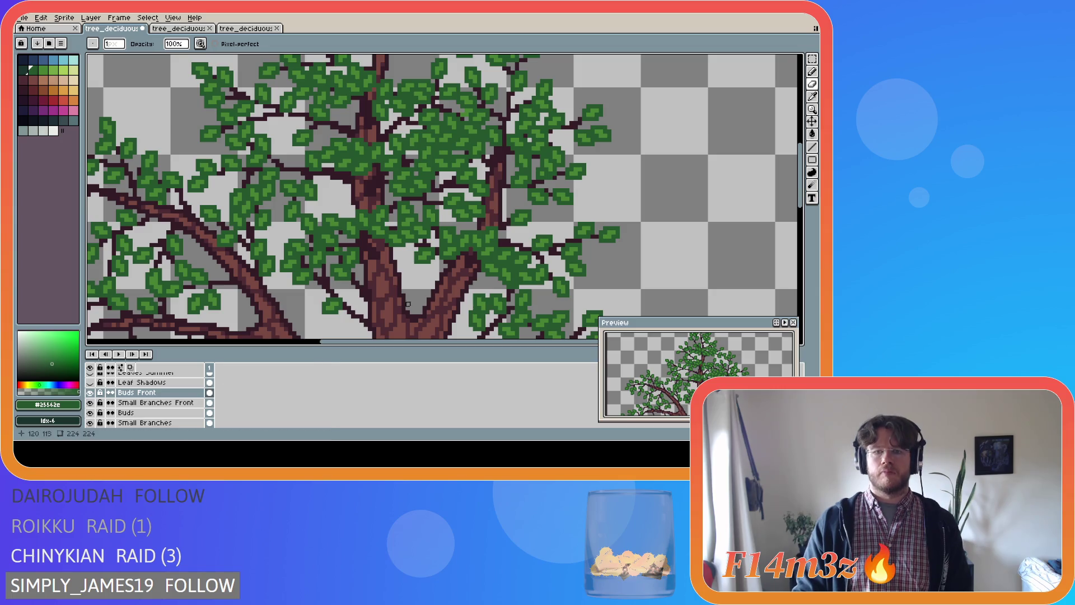
scroll(504, 258, "up", 1)
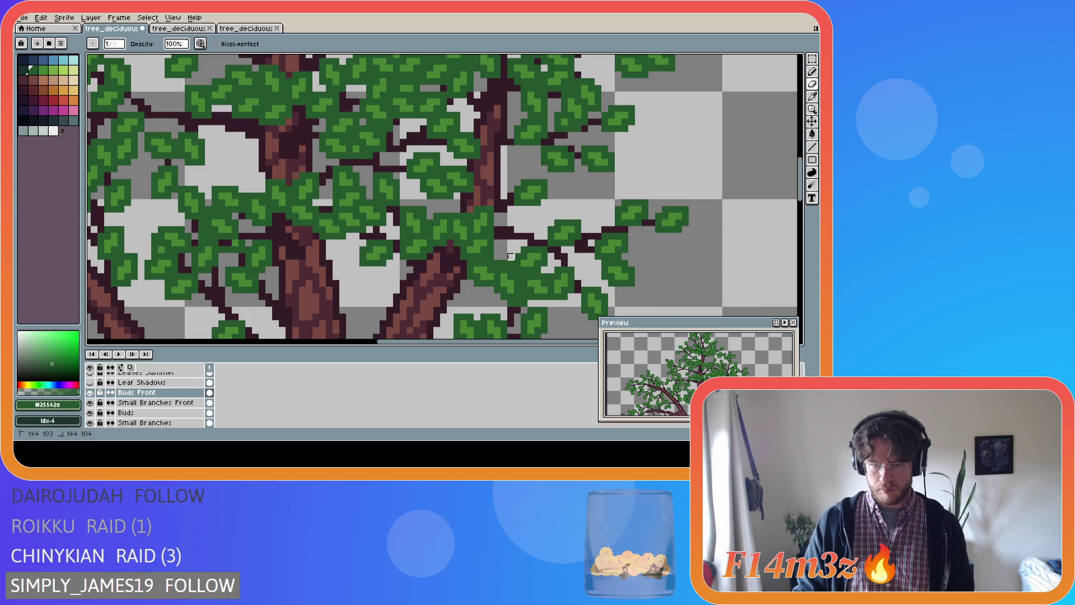
key("ctrl+s")
scroll(543, 285, "down", 2)
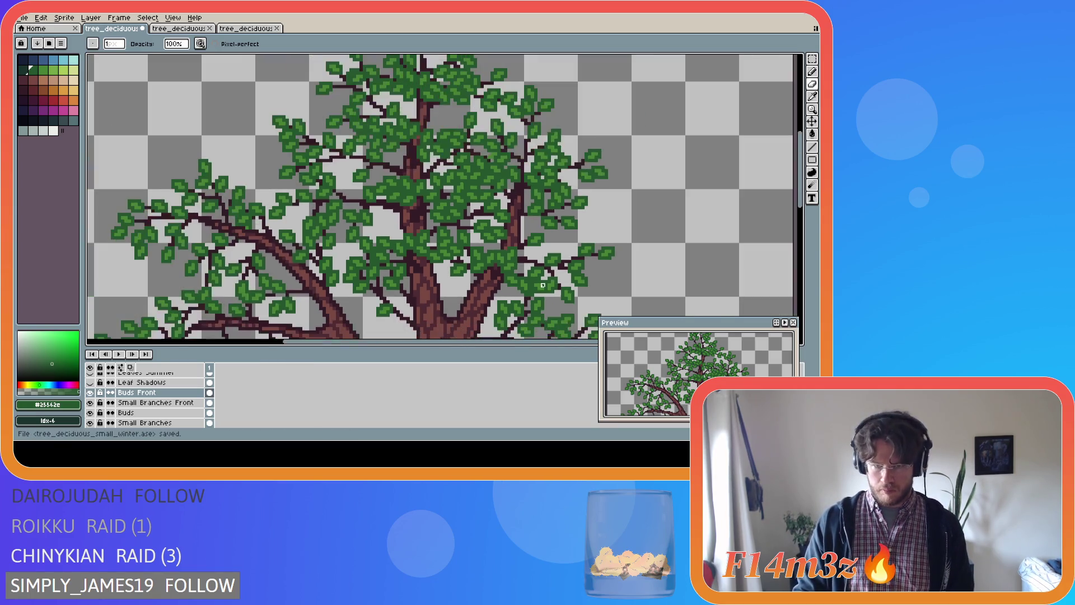
scroll(519, 323, "down", 2)
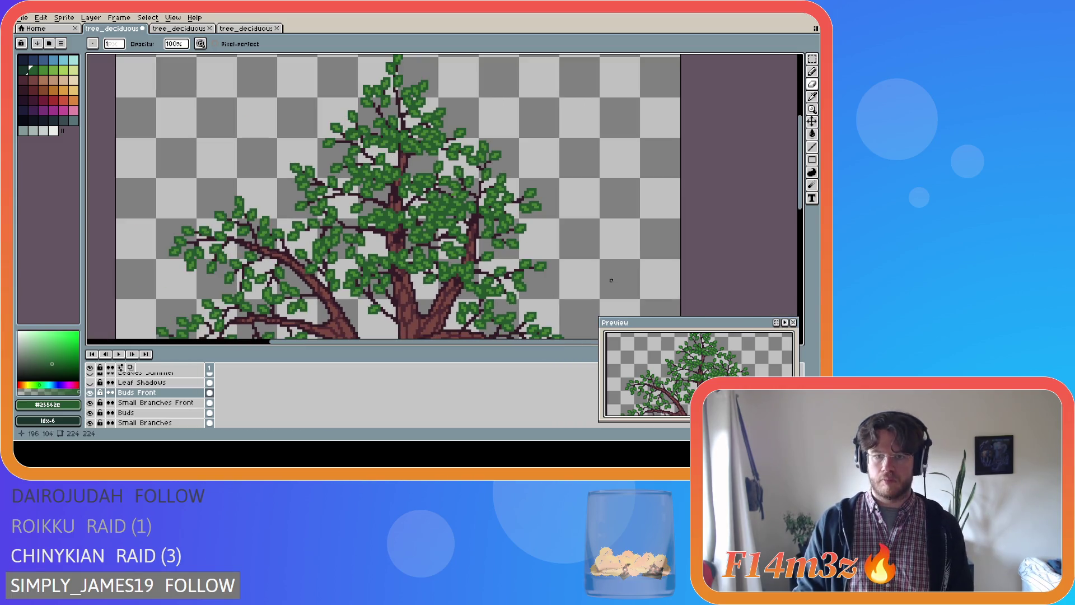
scroll(409, 282, "down", 3)
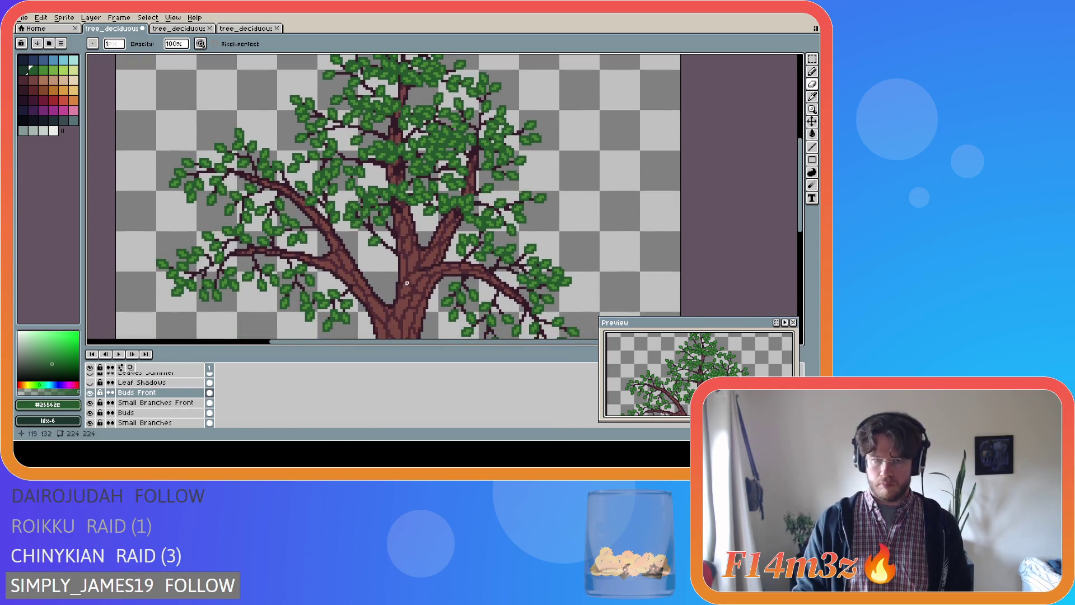
scroll(409, 282, "down", 1)
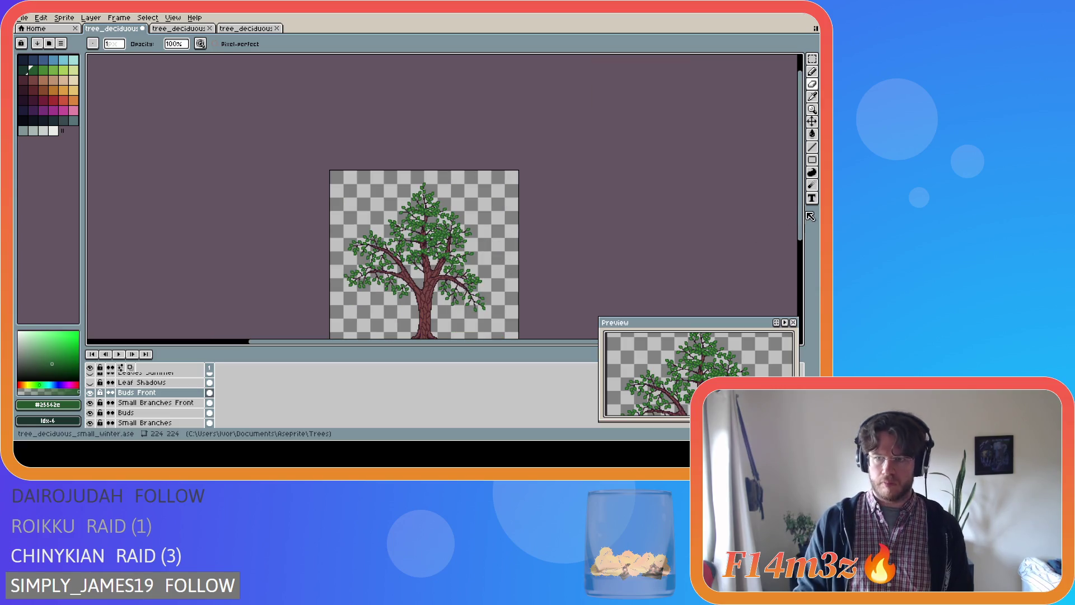
left_click_drag(802, 231, 802, 253)
- Save the leafy tree_deciduous_small_winter sprite
key("ctrl+s")
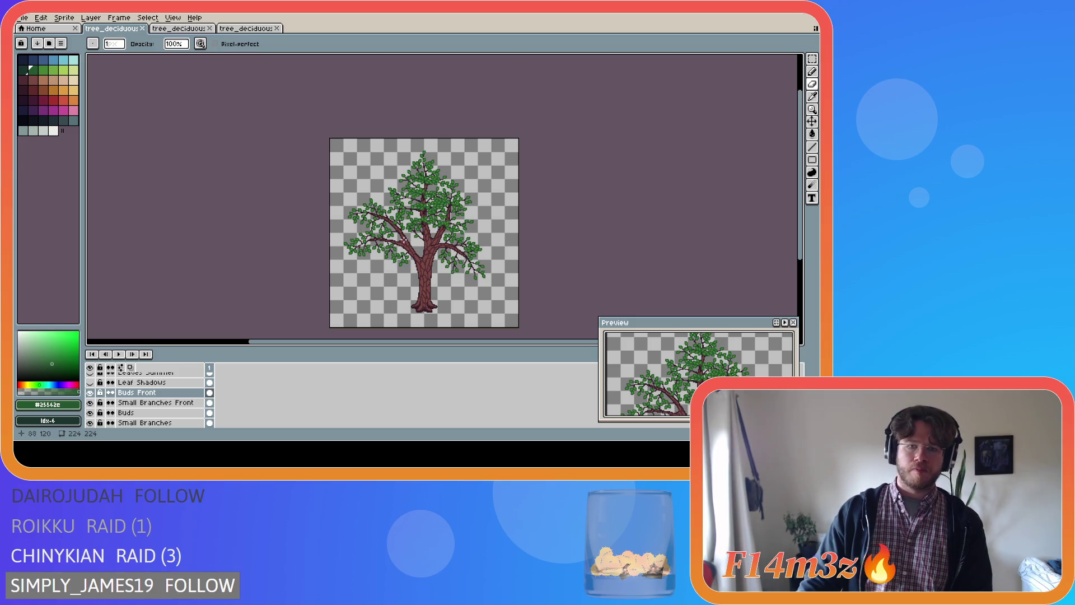
scroll(404, 239, "up", 3)
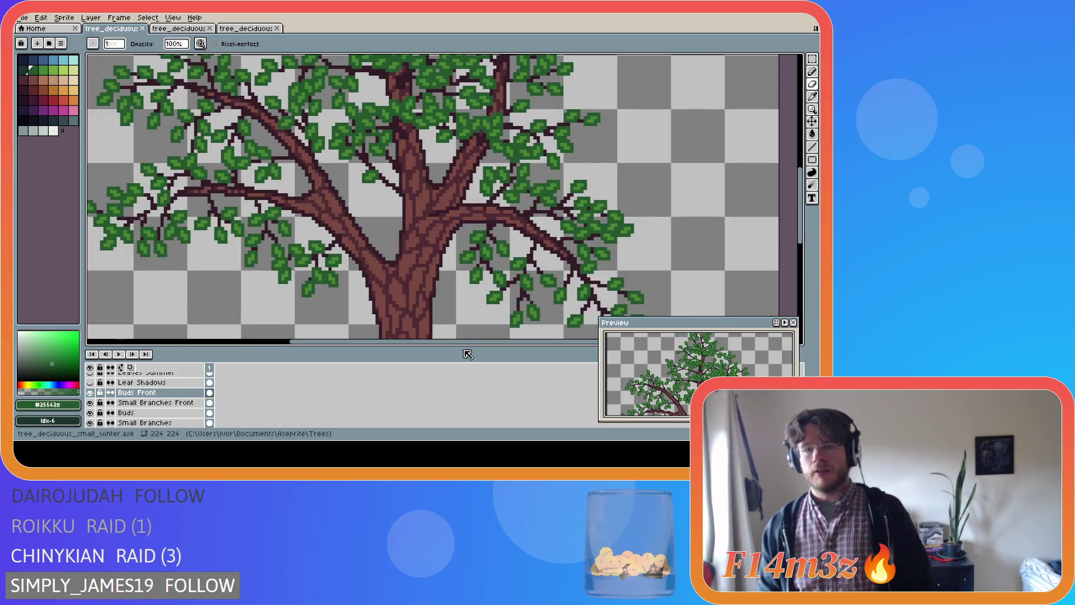
- On the Small Branches Front layer, eyedrop the dark brown and try a twig stroke, undoing it
left_click_drag(470, 341, 527, 341)
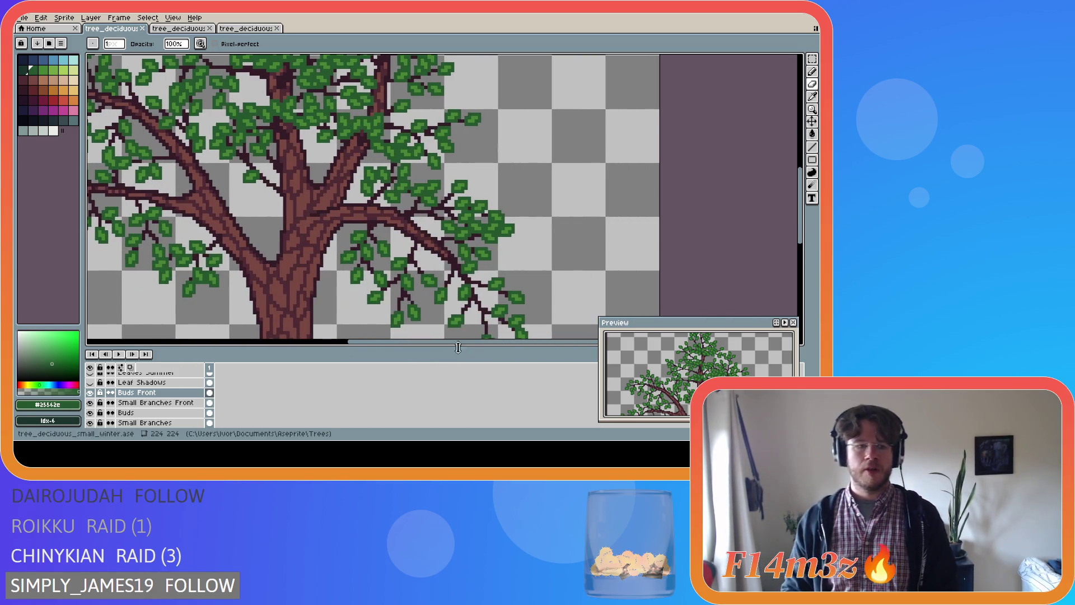
left_click(159, 404)
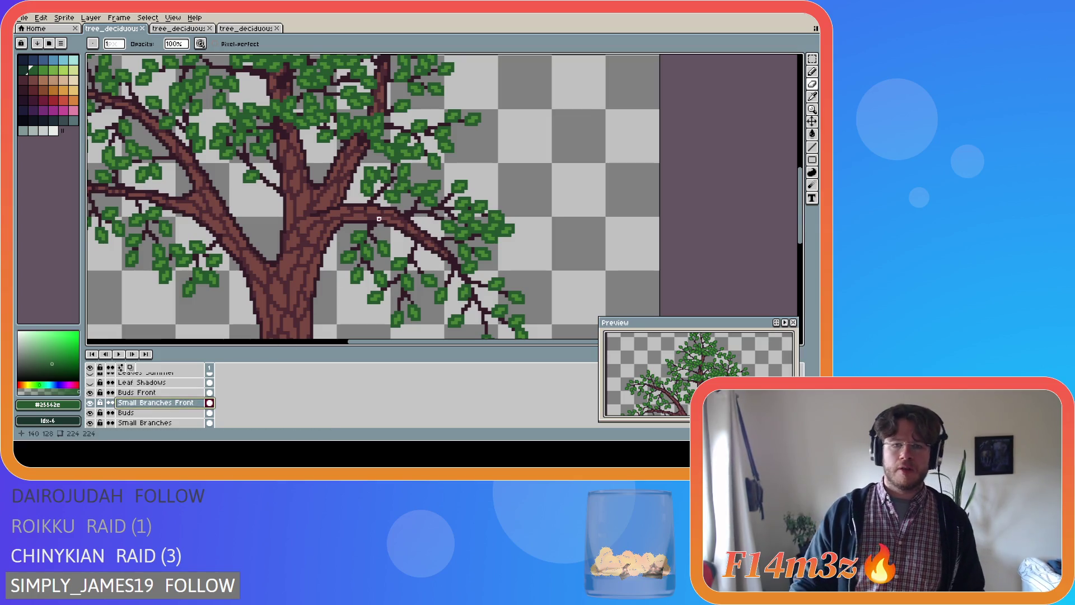
left_click(384, 216, "alt")
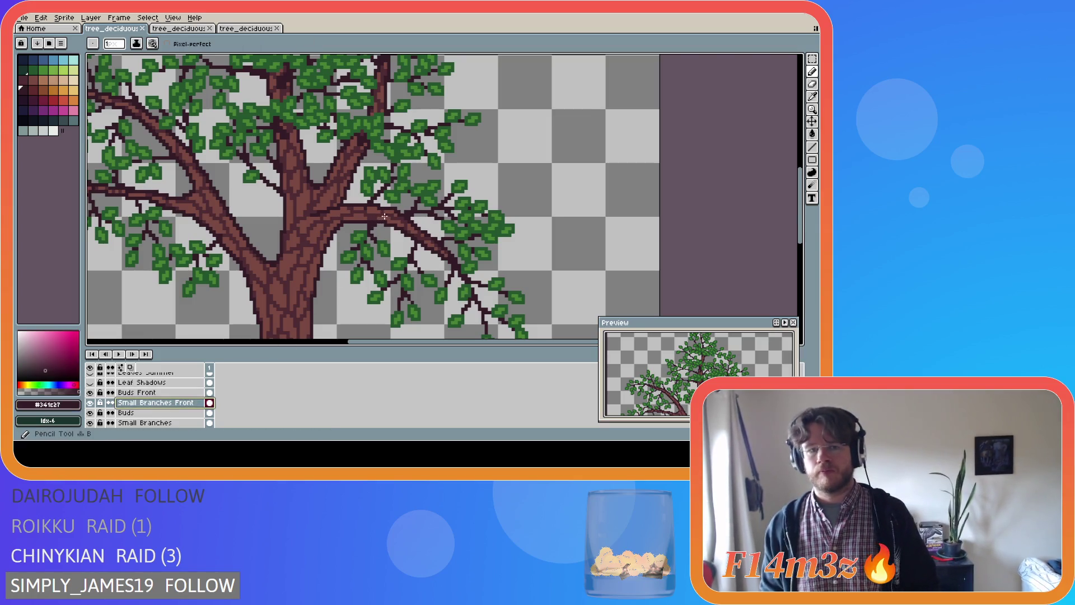
left_click(426, 252, "shift")
key("e")
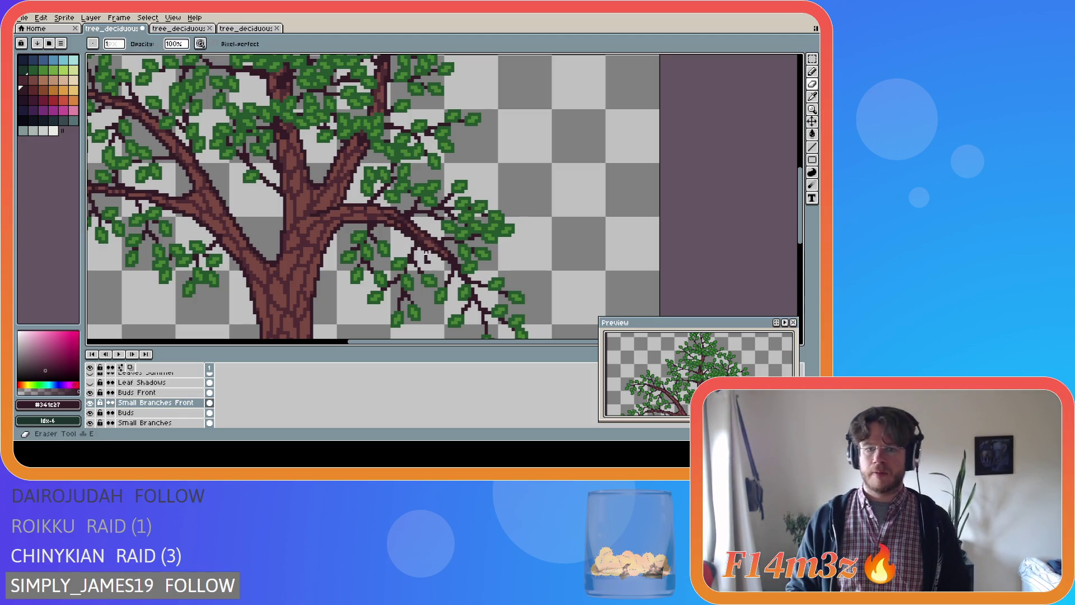
key("b")
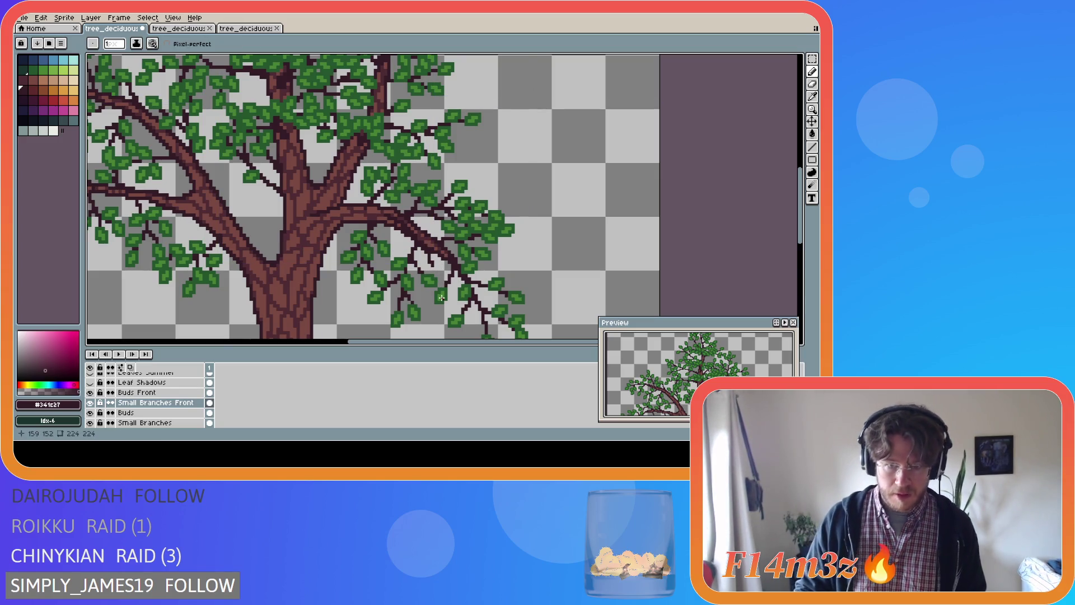
key("ctrl")
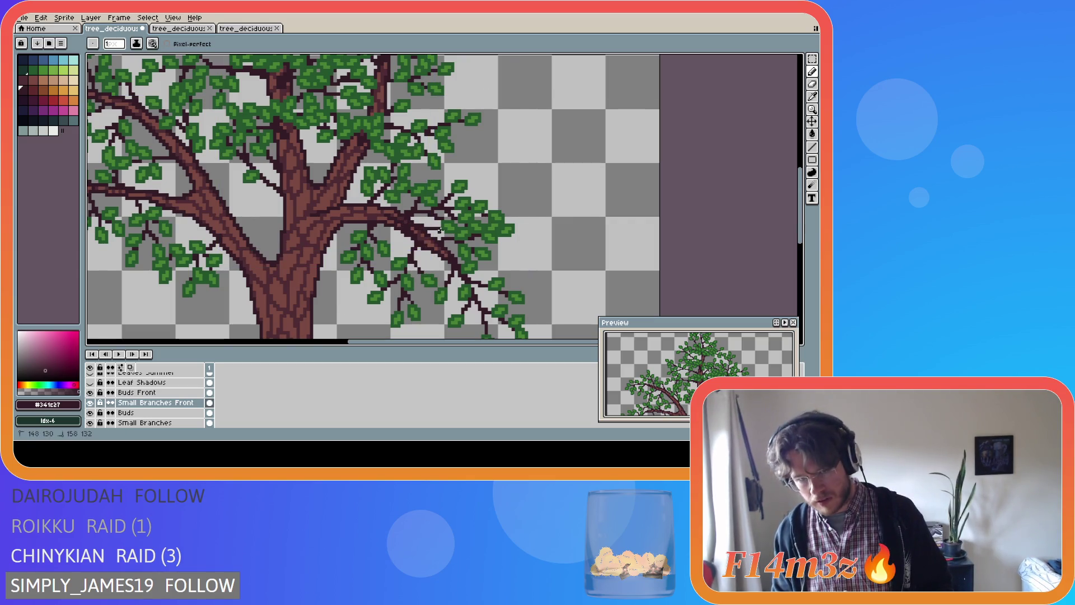
key("ctrl+z")
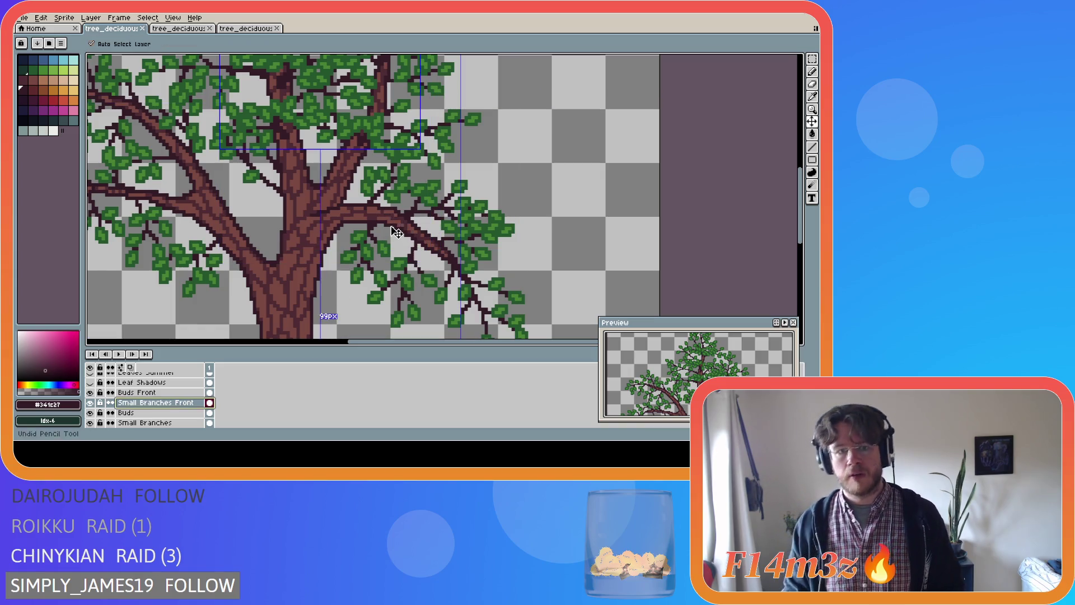
- Draw dark brown twig lines along the right branch, undoing a misplaced stroke
left_click_drag(380, 220, 438, 227)
key("ctrl")
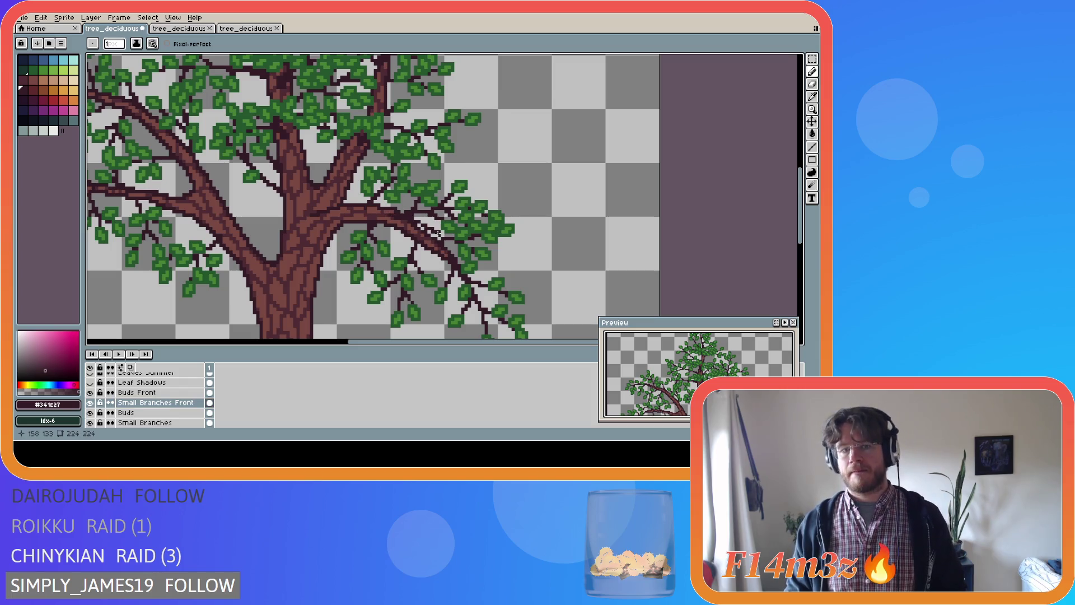
key("ctrl+z")
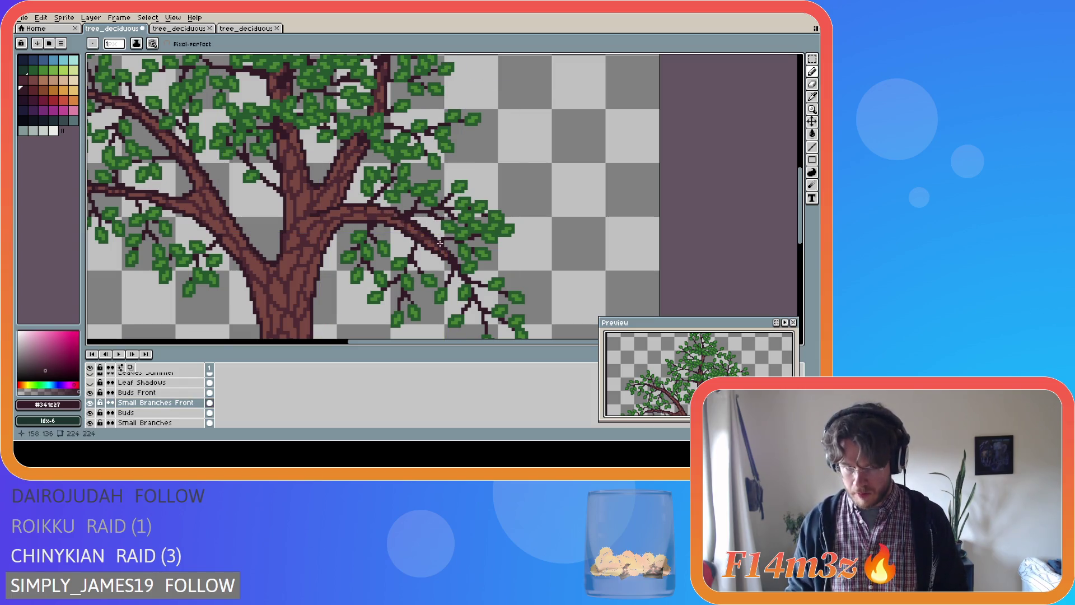
mouse_move(419, 225)
left_mouse_down()
mouse_move(435, 231)
mouse_move(419, 241)
left_mouse_up()
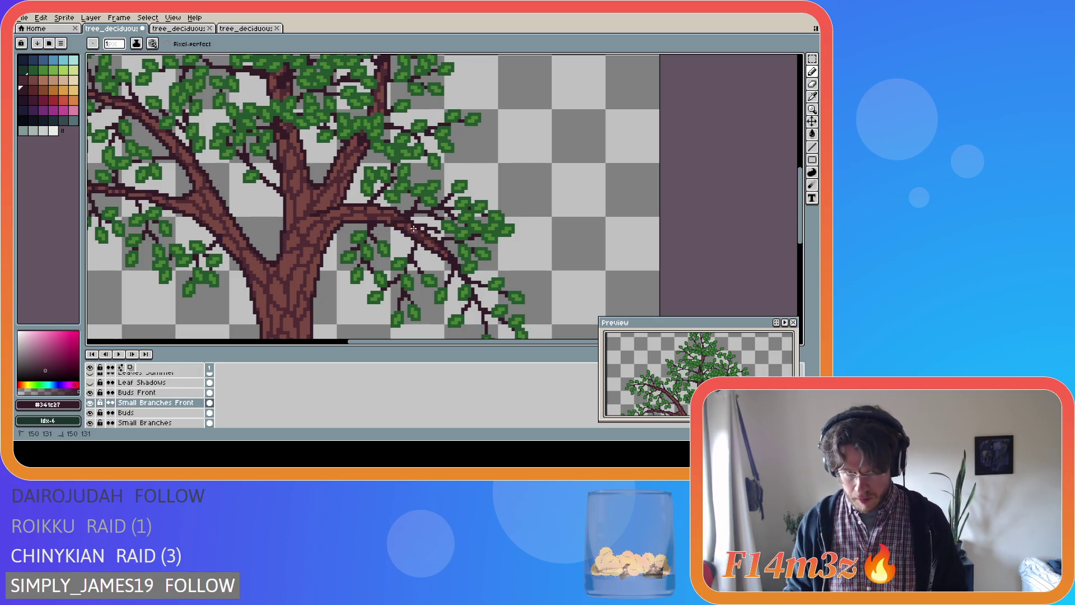
left_click(417, 224, "shift")
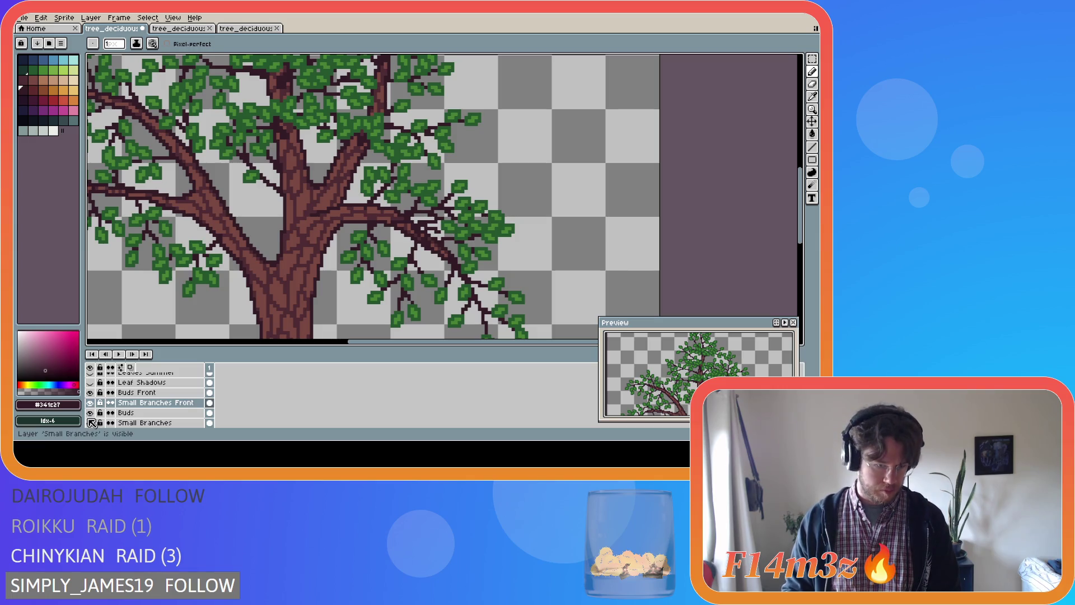
- Compare the tree with the Buds and Small Branches layers toggled, ending with the Buds leaves hidden
scroll(191, 411, "down", 1)
left_click(89, 413)
left_click(90, 403)
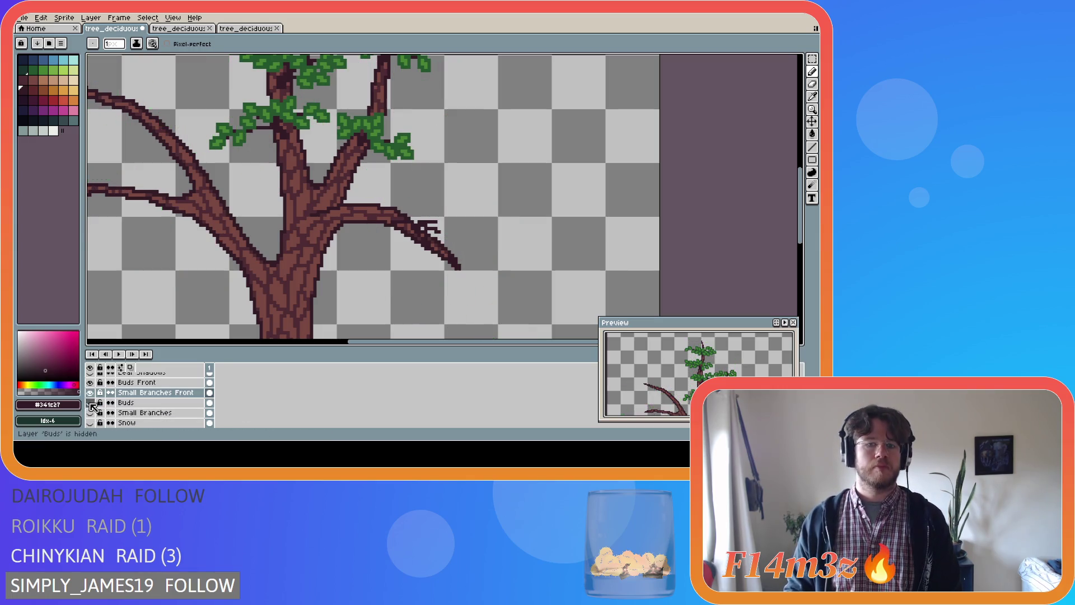
key("v")
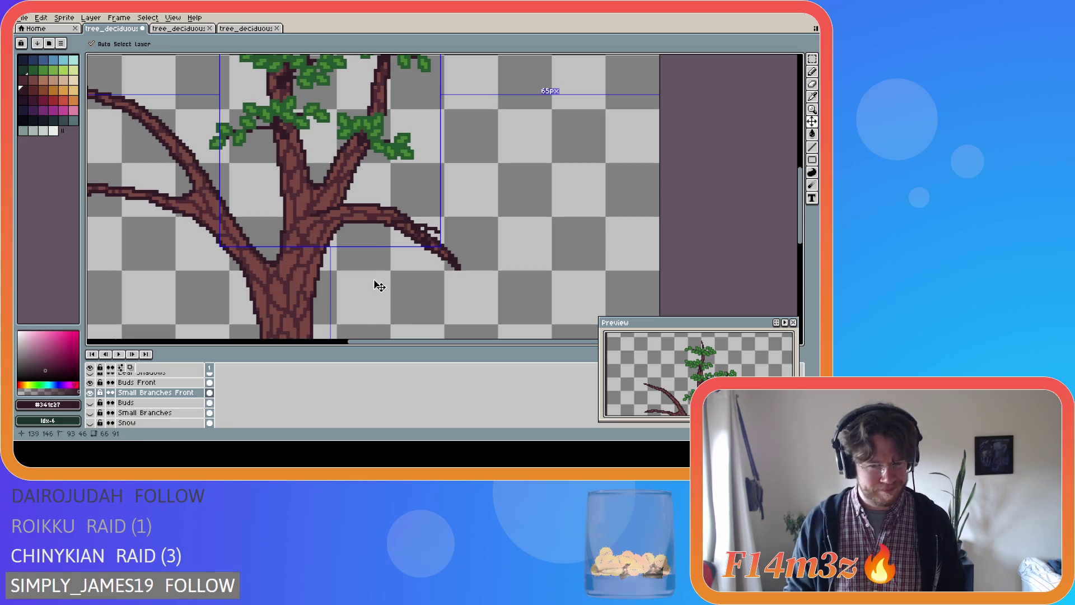
key("b")
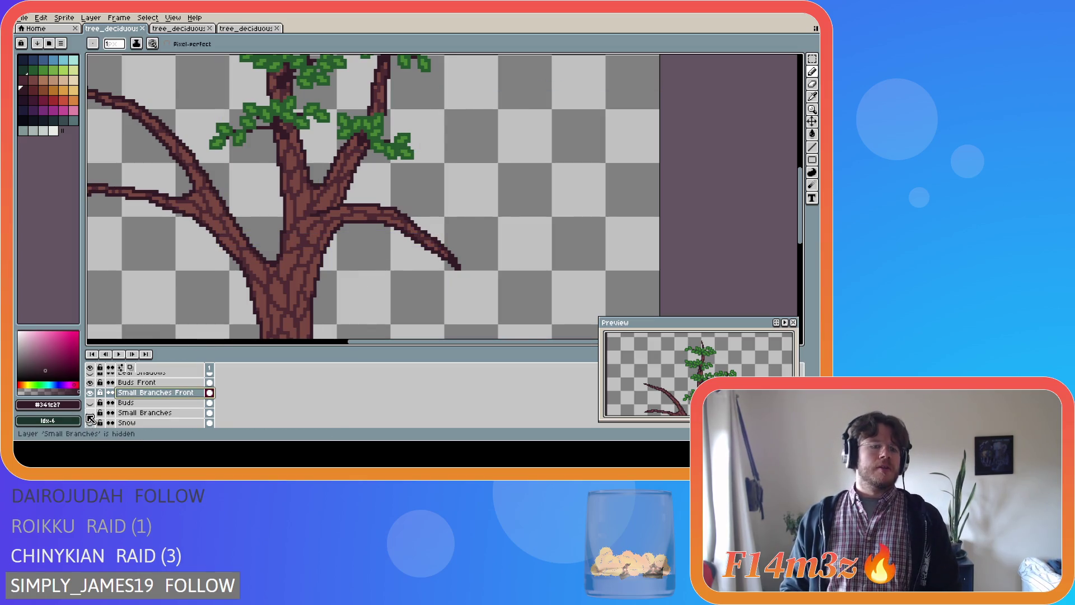
left_click(89, 413)
left_click(90, 403)
left_click(91, 413)
left_click(91, 413)
left_click(90, 402)
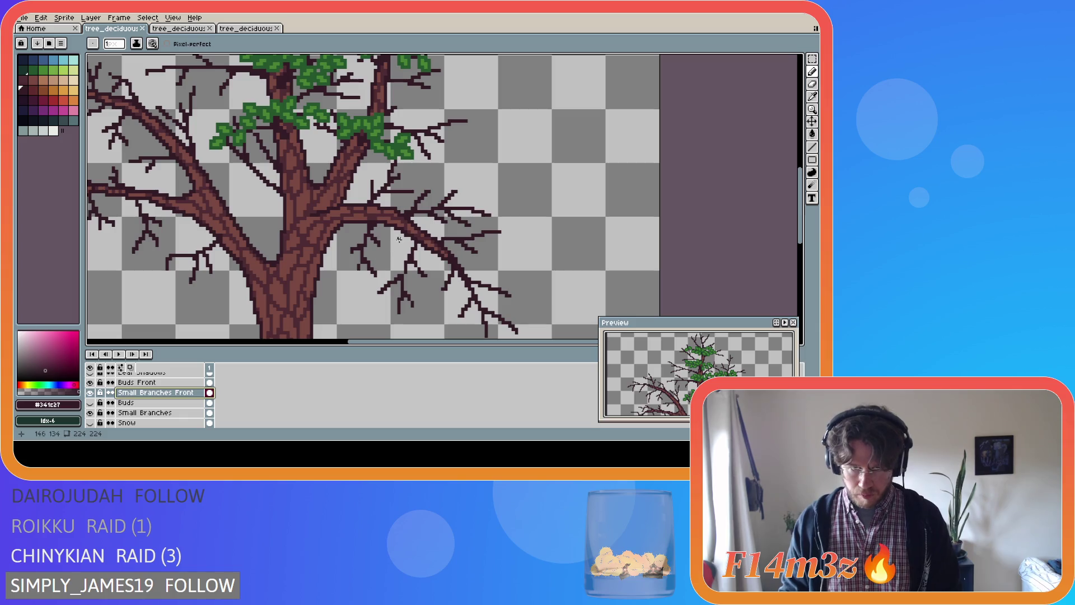
- Draw a twig along the right branch with the pencil, touch it up, and save
left_click_drag(393, 218, 434, 226)
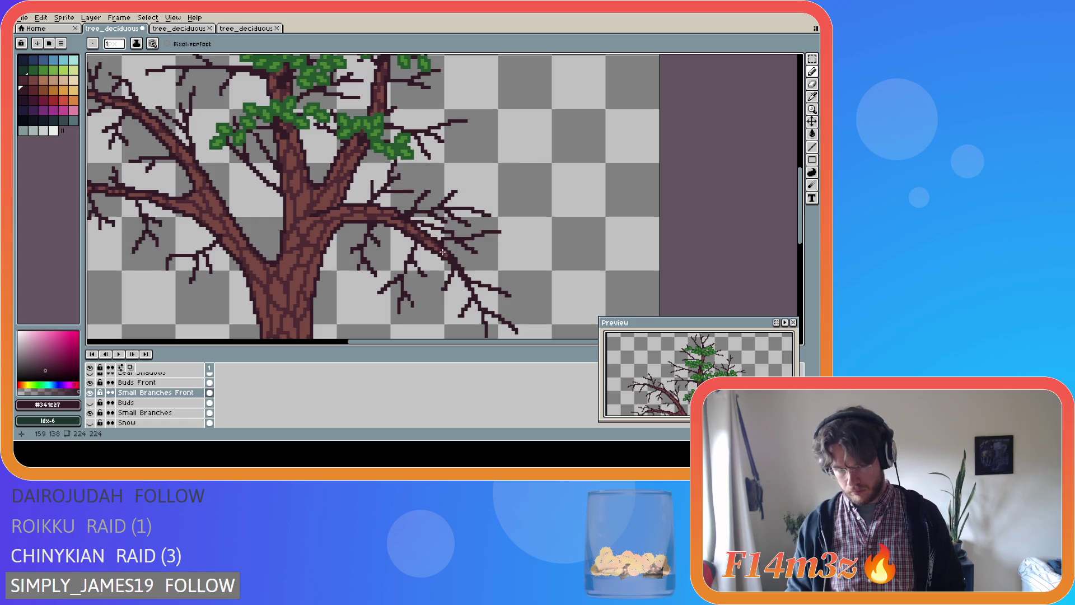
key("e")
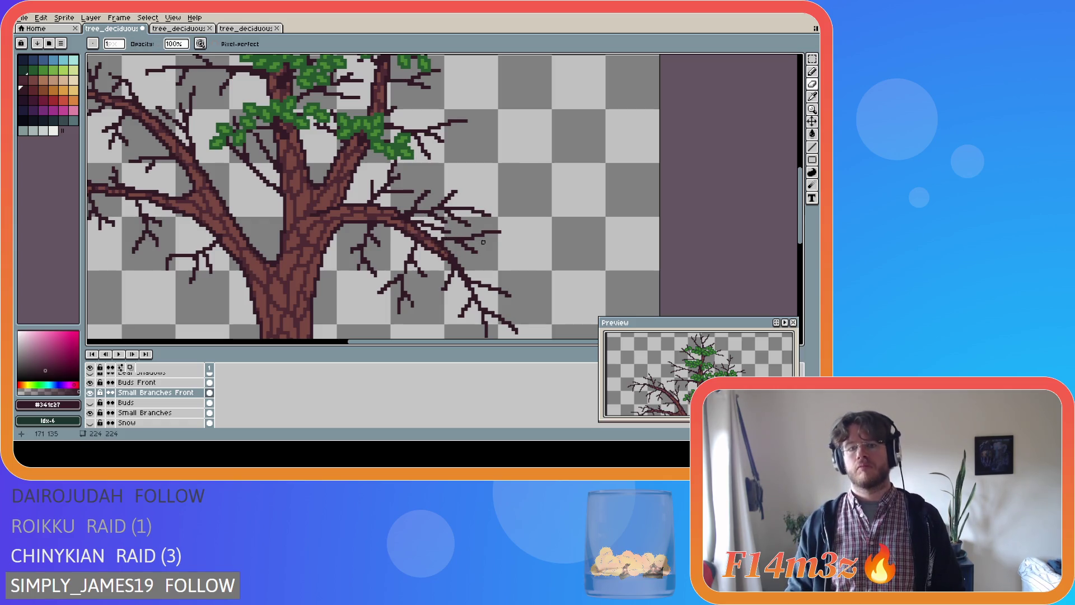
key("b")
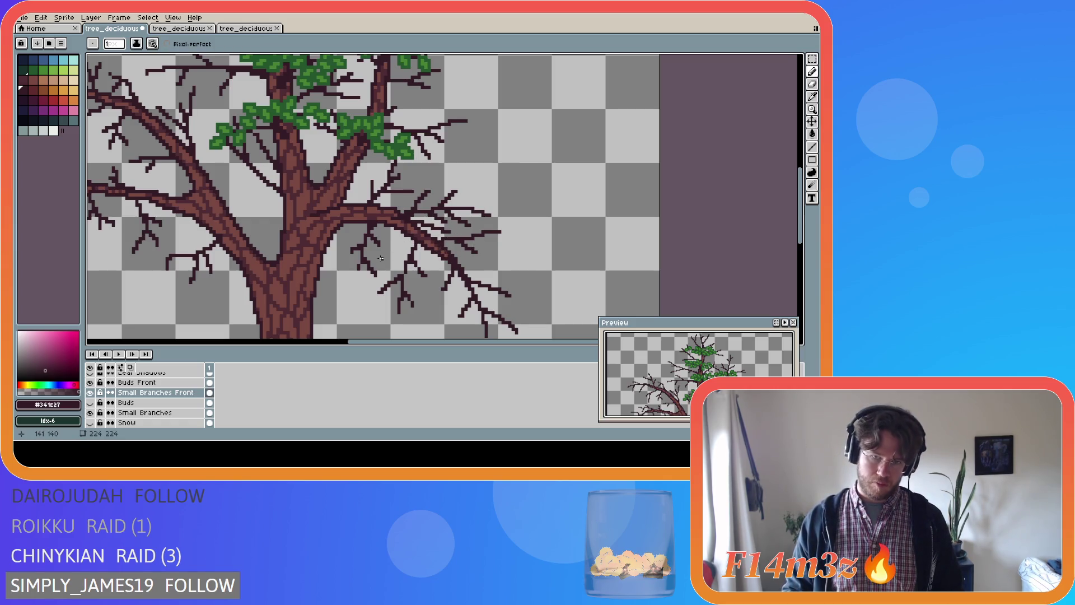
key("ctrl+s")
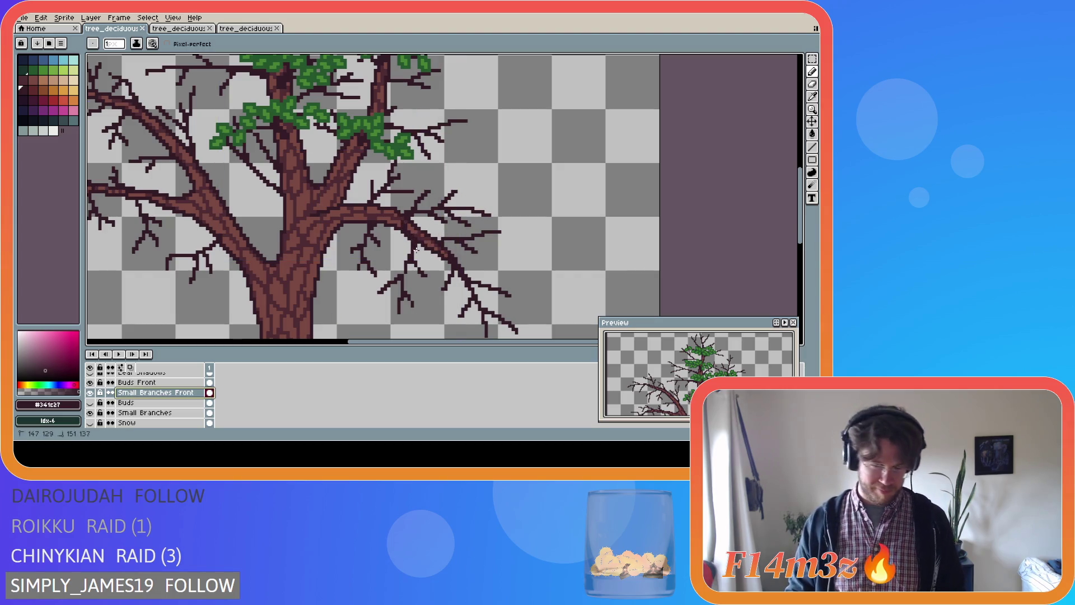
- Add two more short twigs off the right branch, save the sprite, and zoom out
left_click_drag(404, 223, 429, 246)
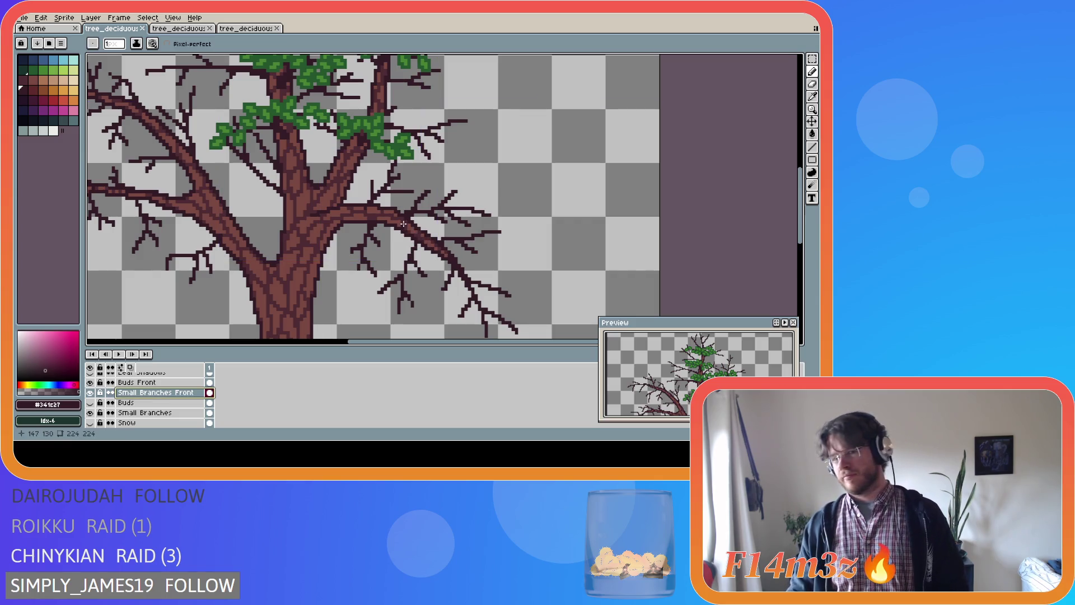
left_click_drag(403, 224, 429, 261)
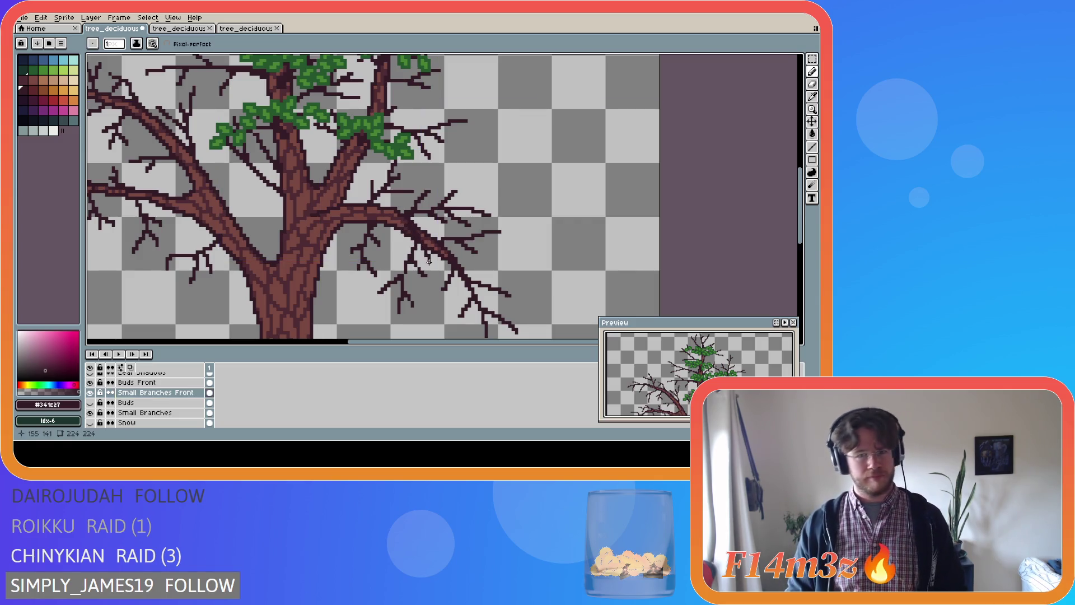
key("ctrl+s")
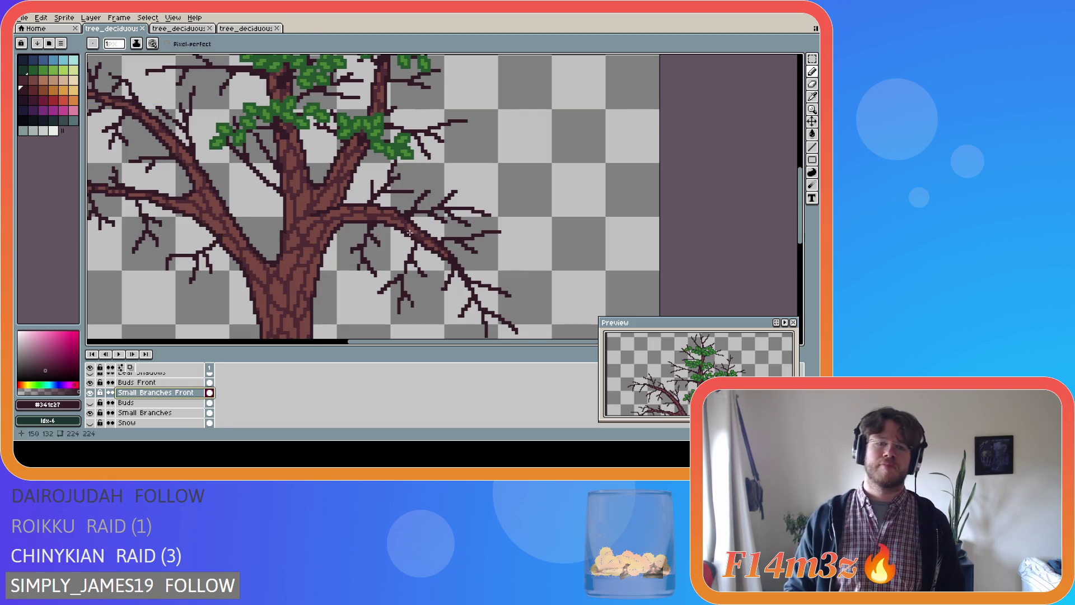
scroll(410, 232, "down", 1)
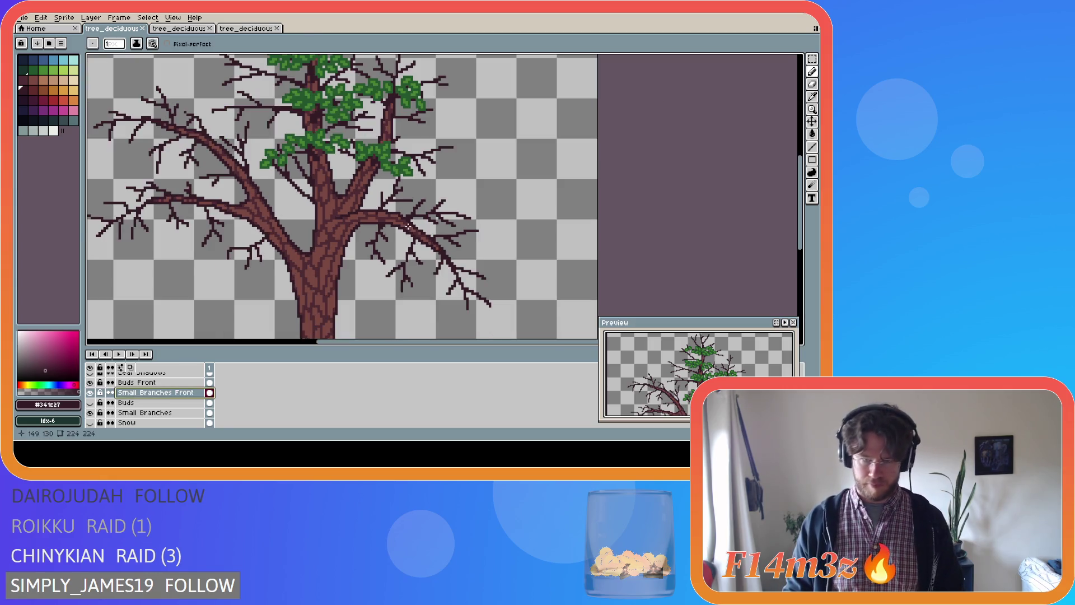
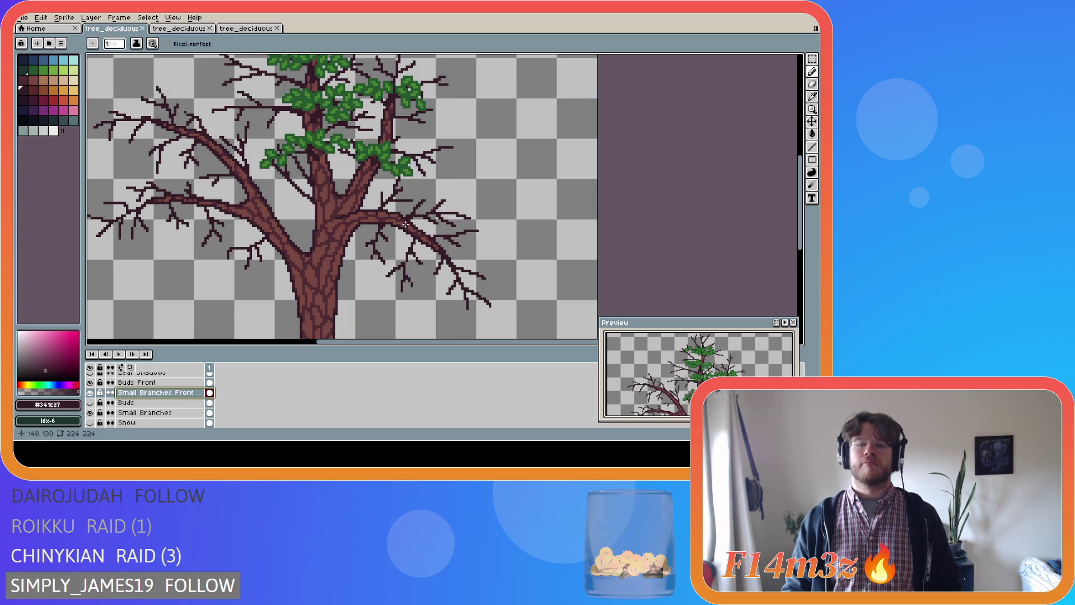
- Pencil dark twig pixels and a stroke onto the upper part of the right branch, then save
left_click(400, 223)
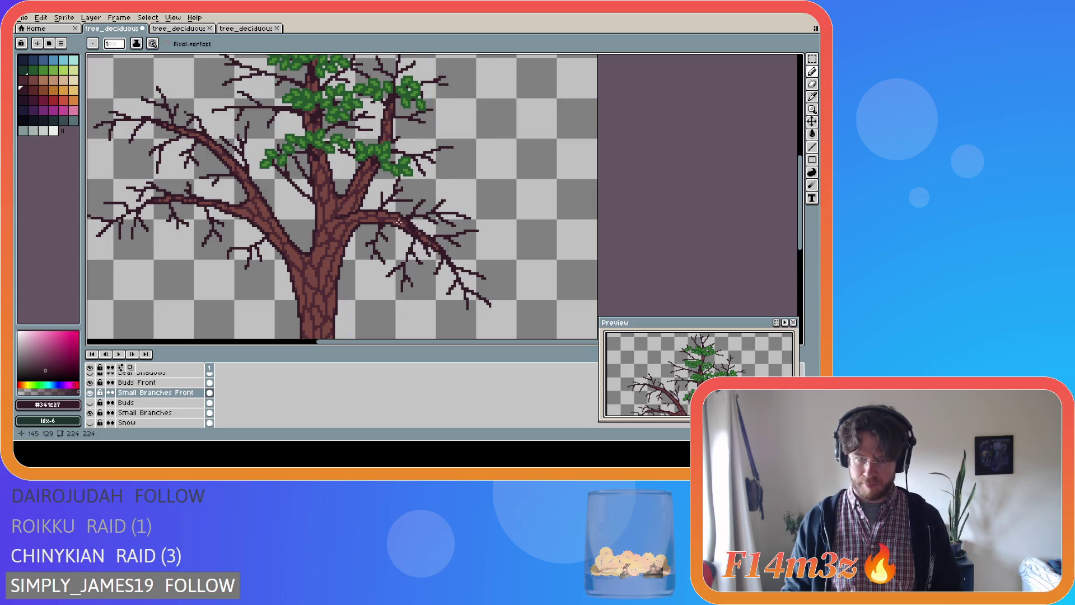
key("ctrl")
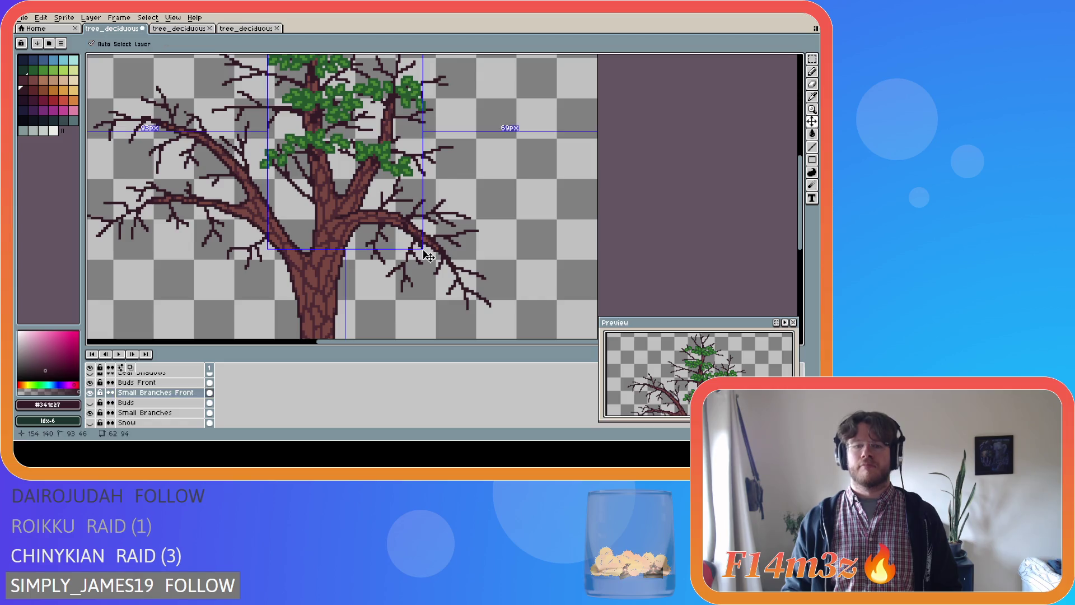
key("ctrl+s")
left_click_drag(408, 230, 427, 252)
key("ctrl")
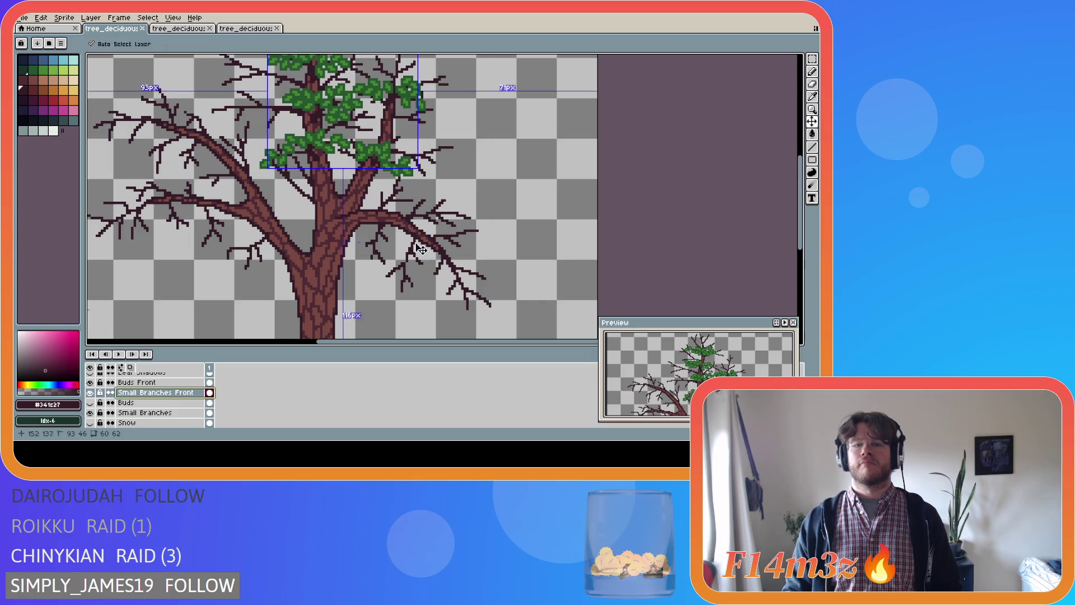
key("ctrl")
key("ctrl+s")
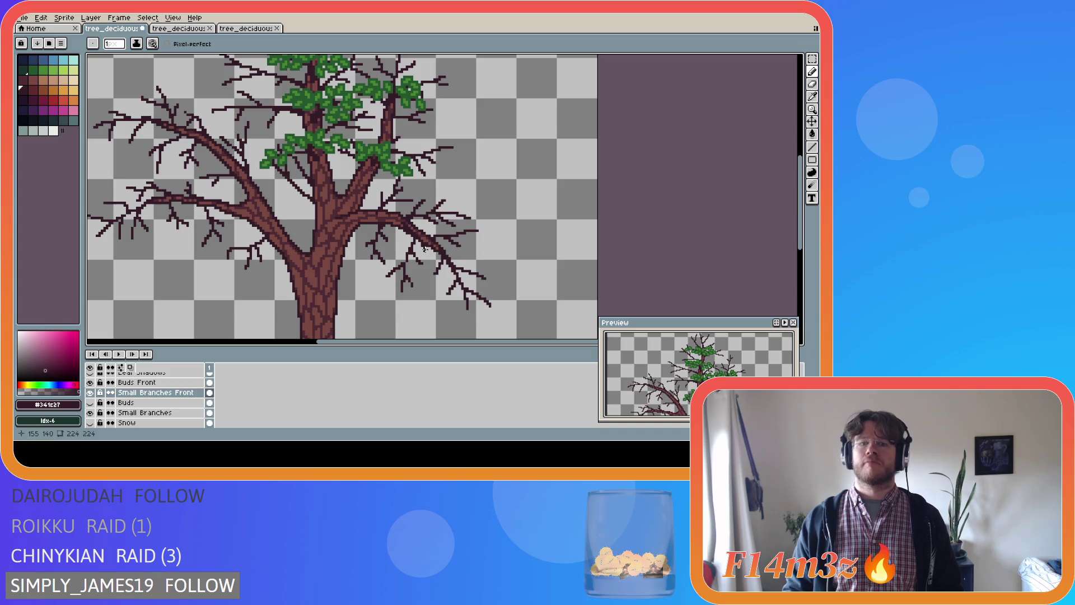
- Complete straight dark twig lines further along the right branch, saving between strokes
left_click(427, 249, "shift")
key("ctrl+s")
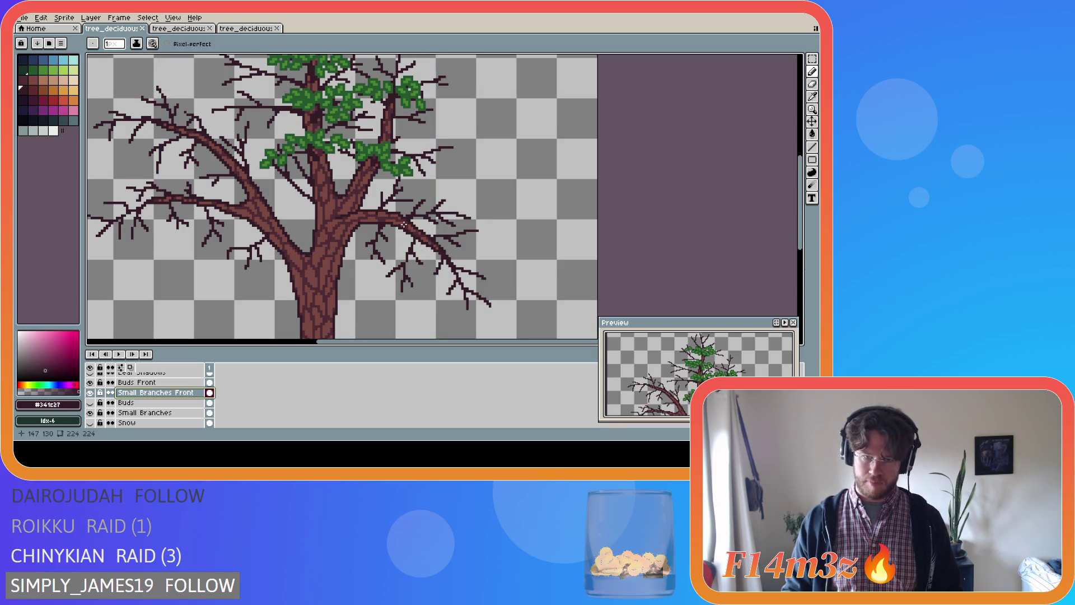
left_click(431, 257, "shift")
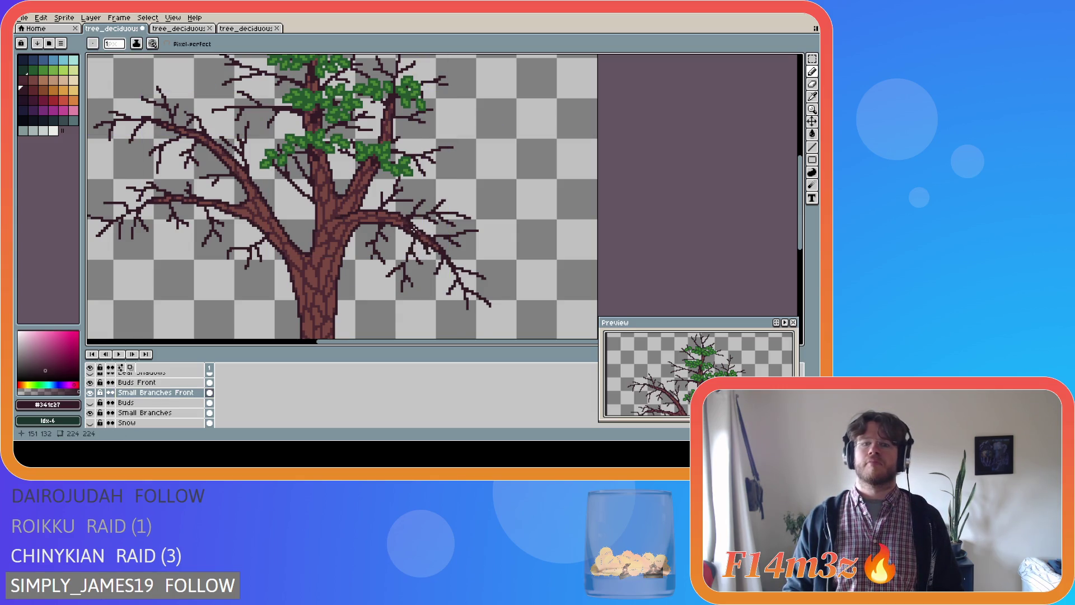
key("ctrl+s")
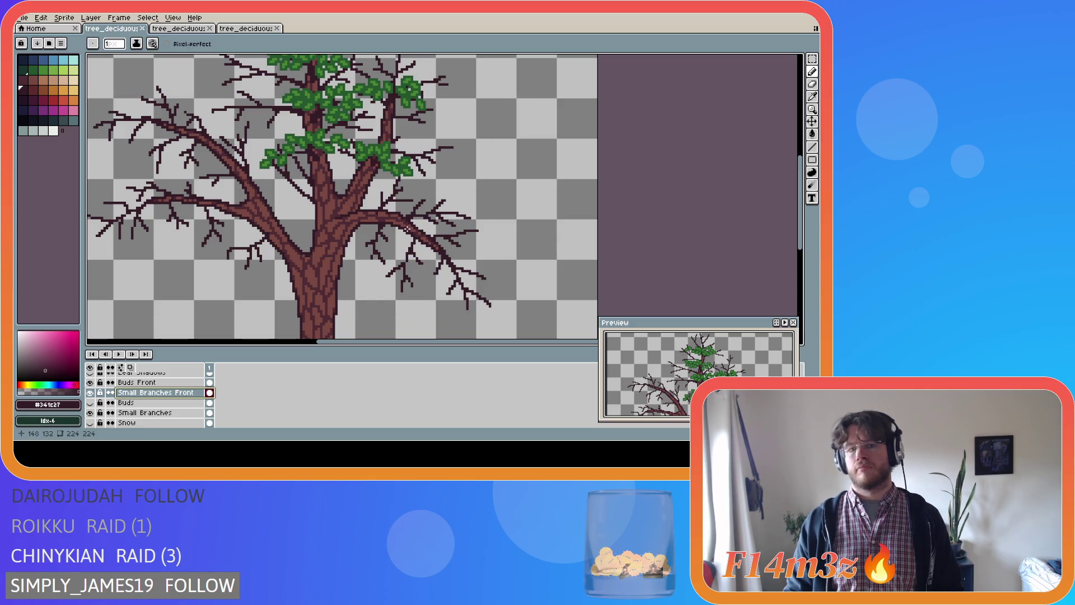
left_click_drag(402, 223, 430, 255)
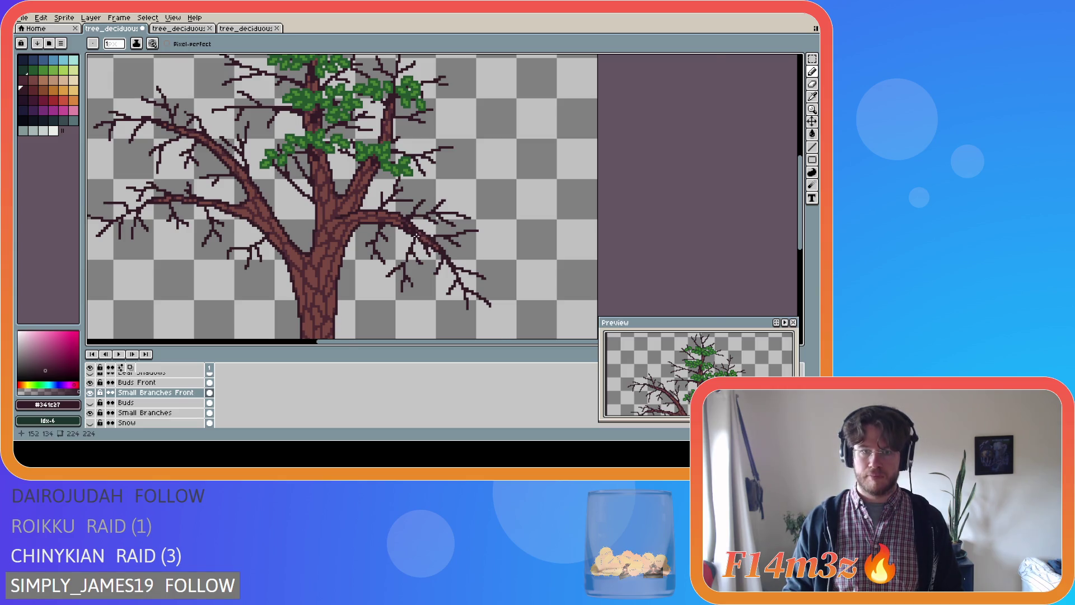
scroll(409, 229, "up", 2)
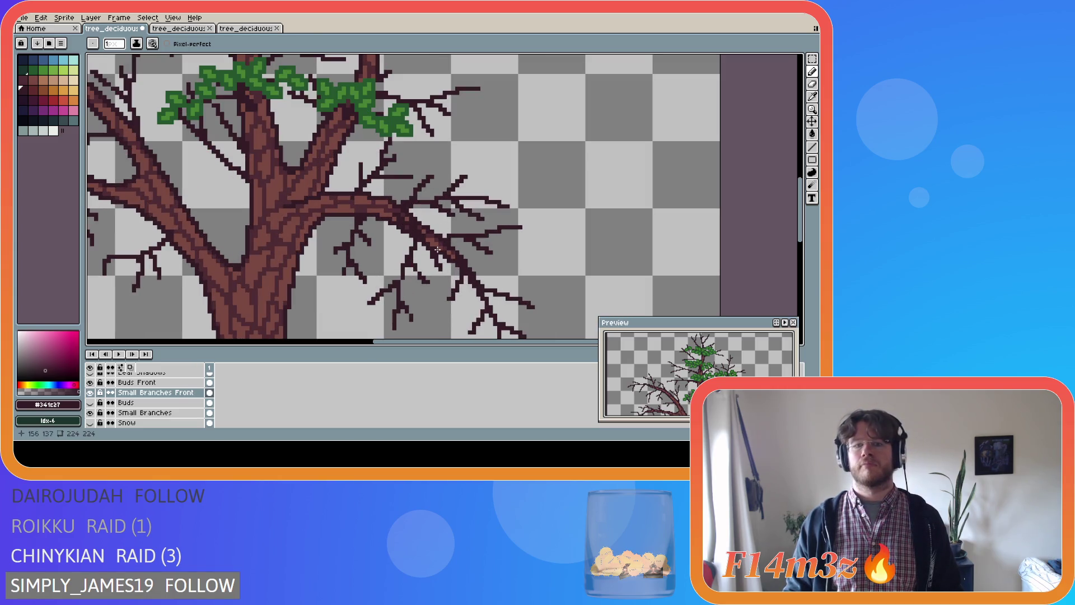
- Draw a short twig hanging below the branch, undoing a misplaced stroke along it
key("ctrl+s")
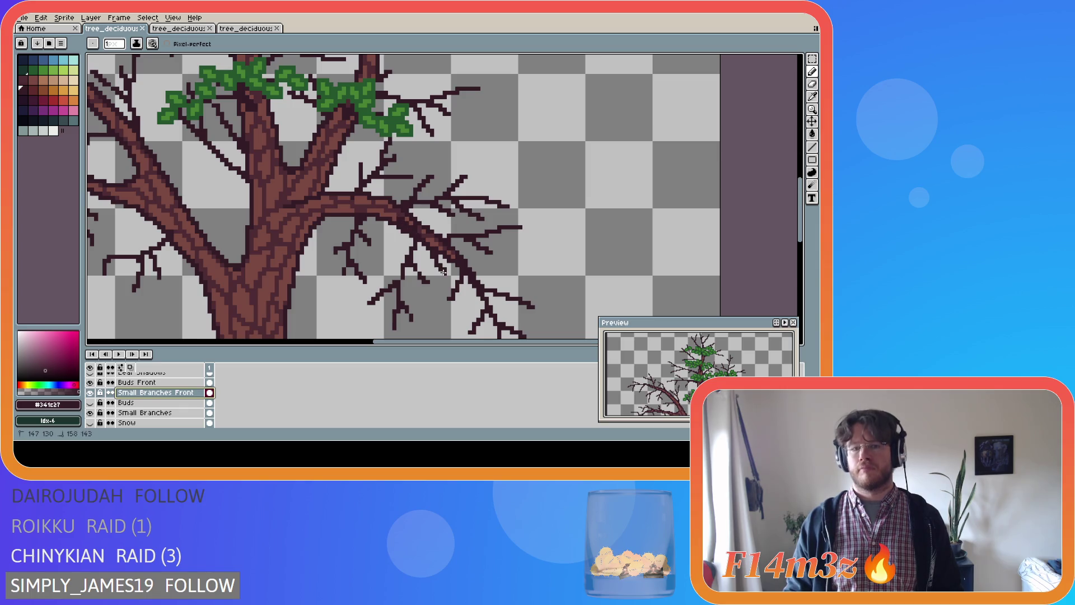
left_click_drag(423, 247, 439, 275)
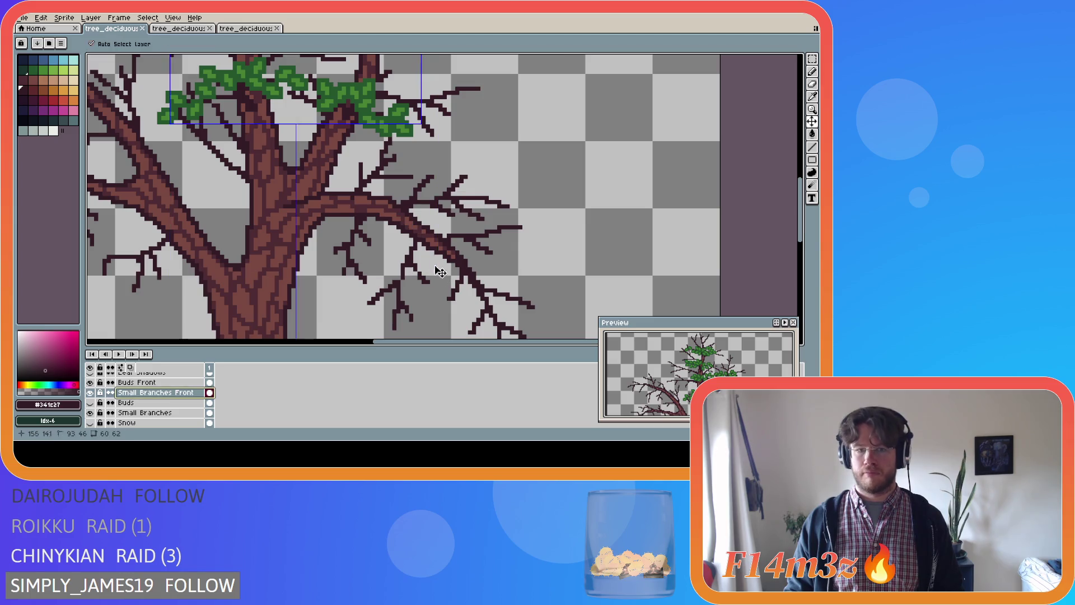
left_click_drag(401, 218, 441, 264)
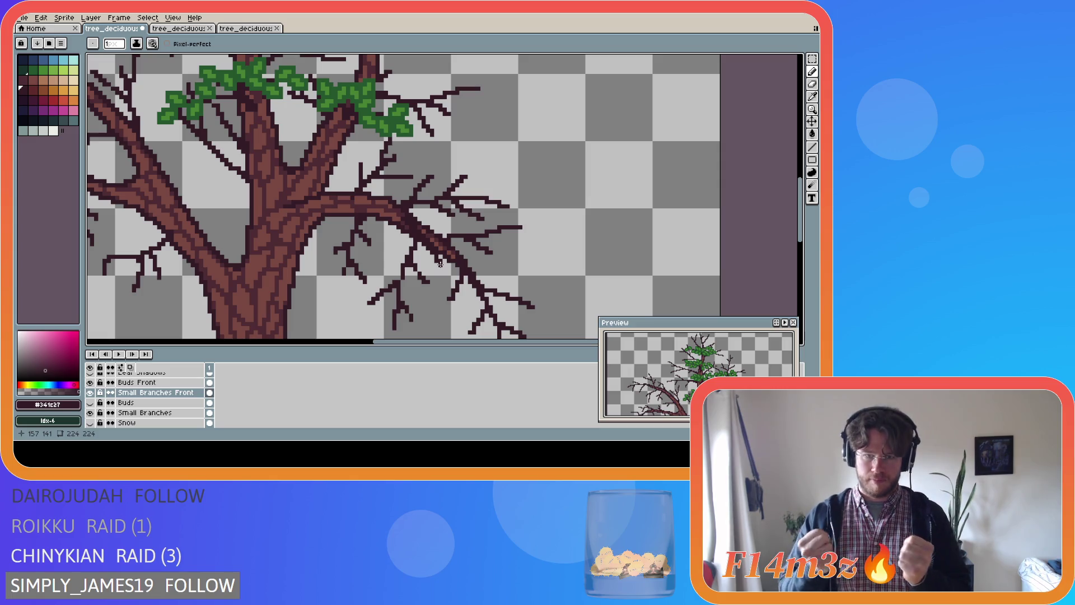
key("ctrl+z")
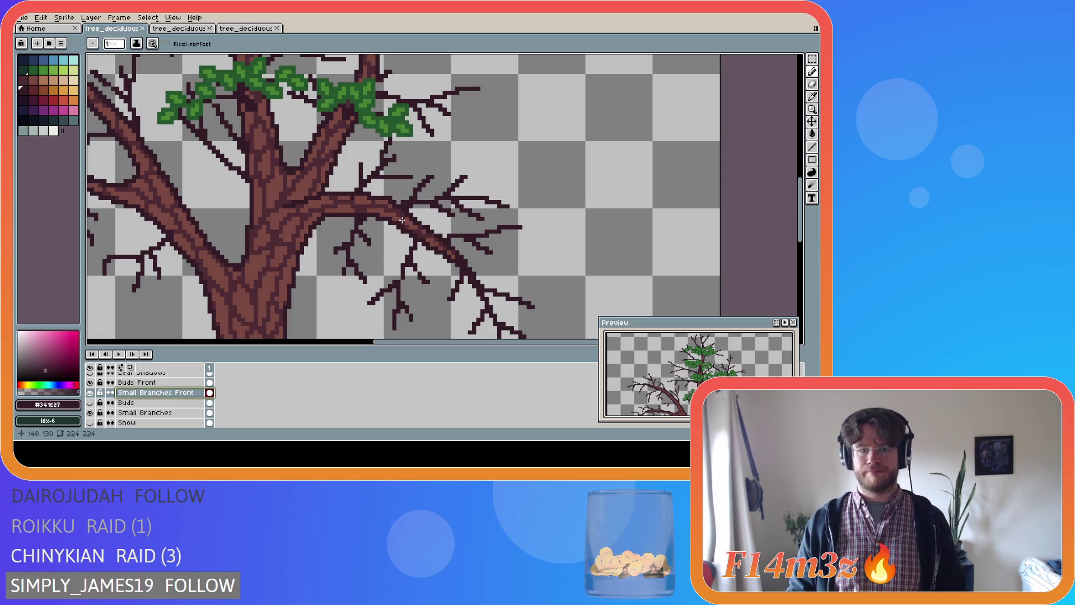
scroll(402, 220, "down", 5)
scroll(394, 251, "up", 4)
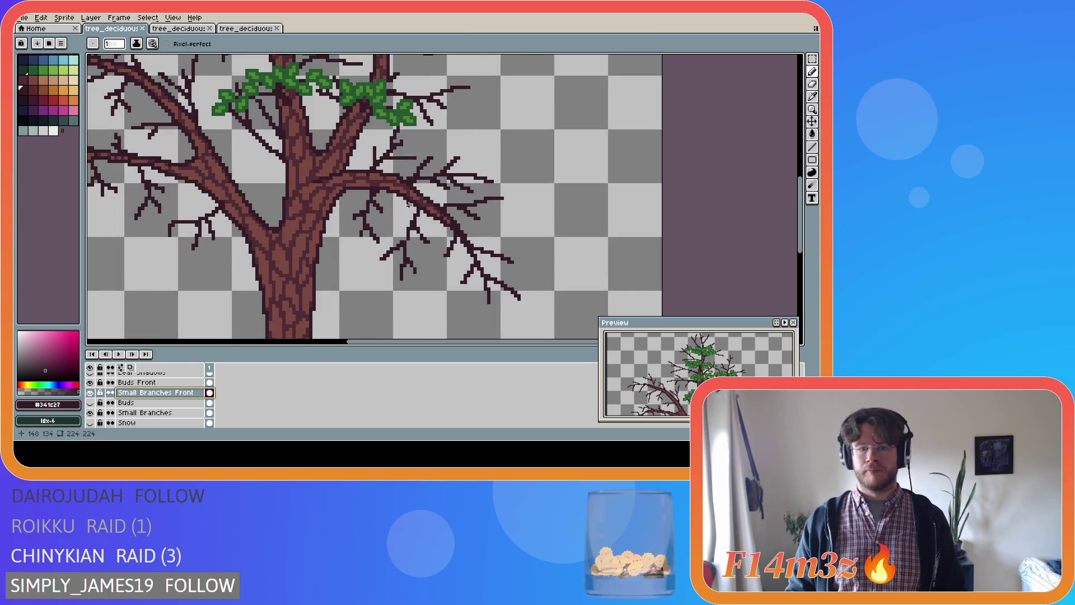
- Draw a new twig down from the branch and thicken the branch with a few pixels
left_click_drag(408, 193, 439, 235)
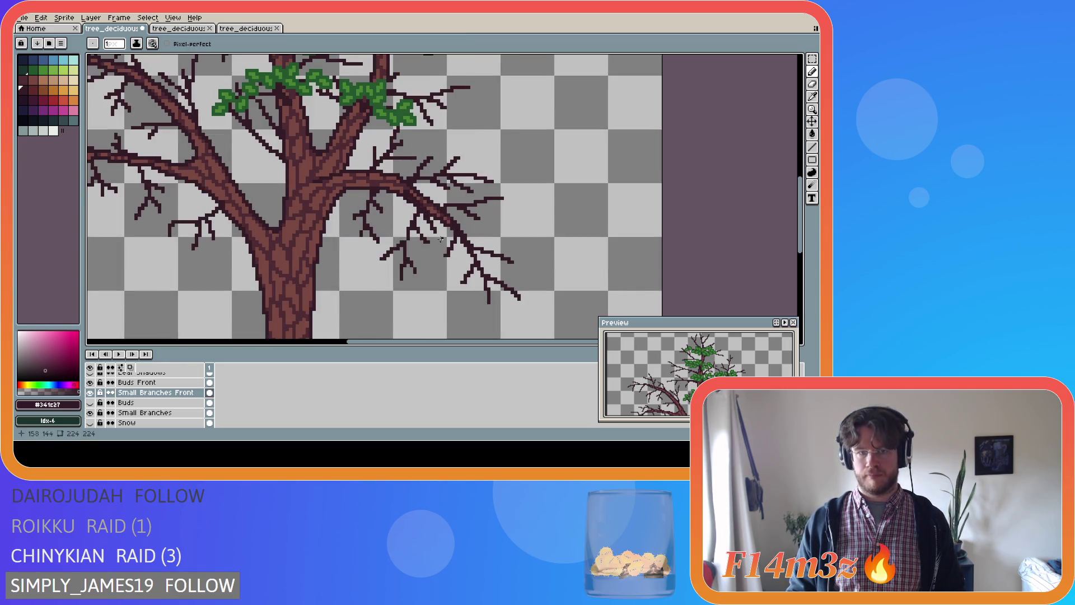
left_click_drag(409, 191, 420, 204)
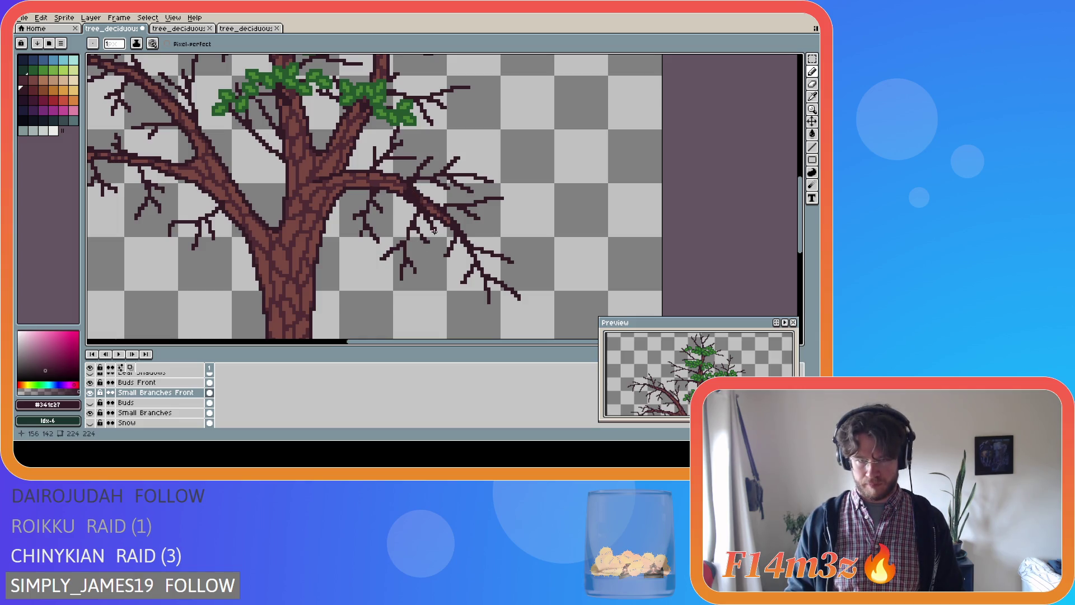
scroll(449, 247, "down", 3)
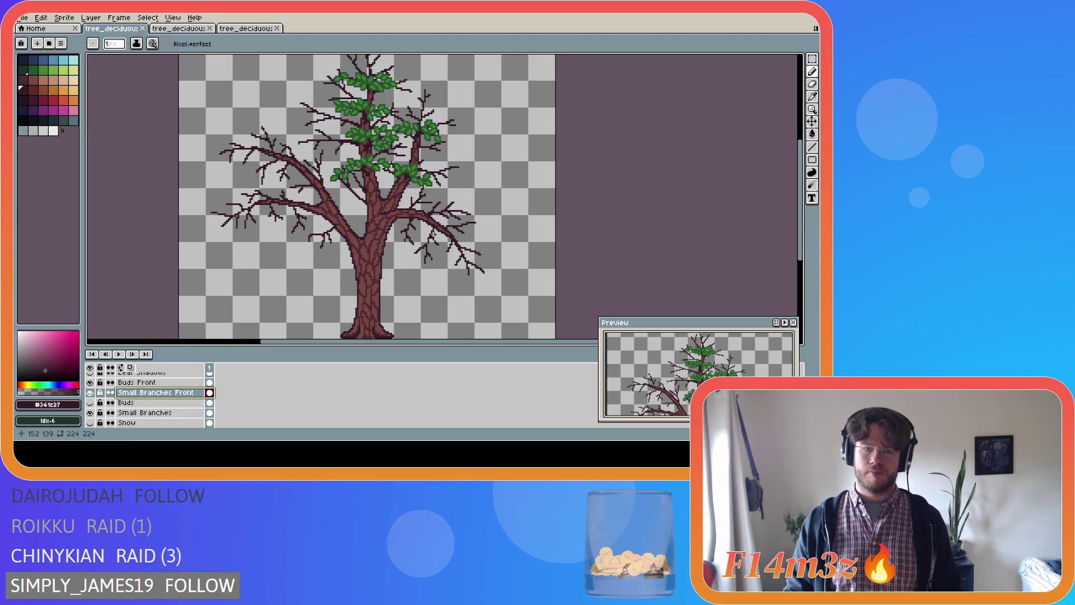
scroll(434, 230, "up", 2)
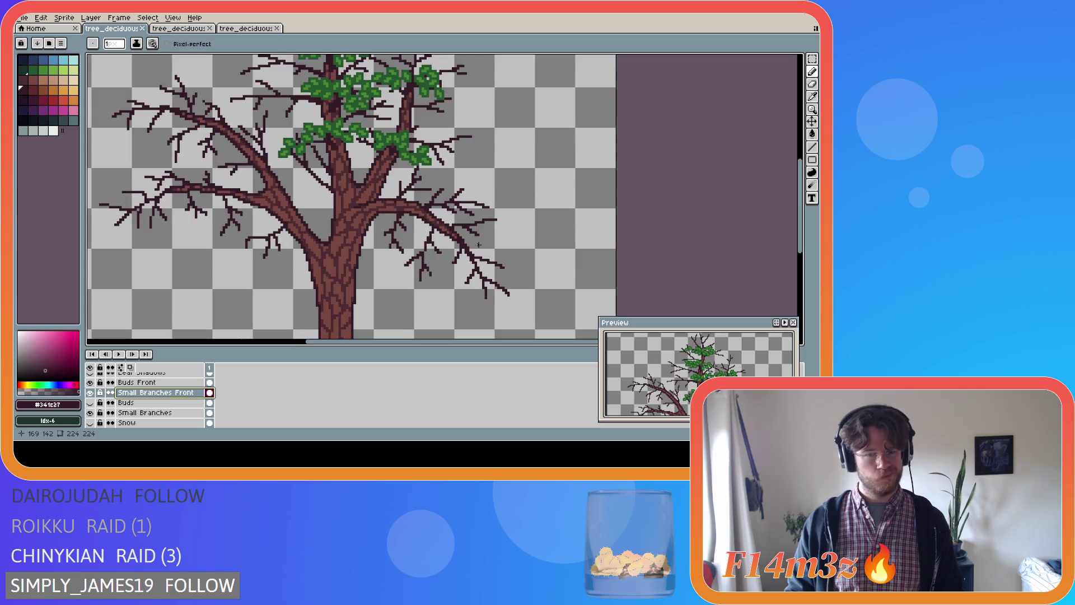
scroll(479, 245, "down", 1)
scroll(478, 245, "down", 1)
scroll(476, 246, "up", 1)
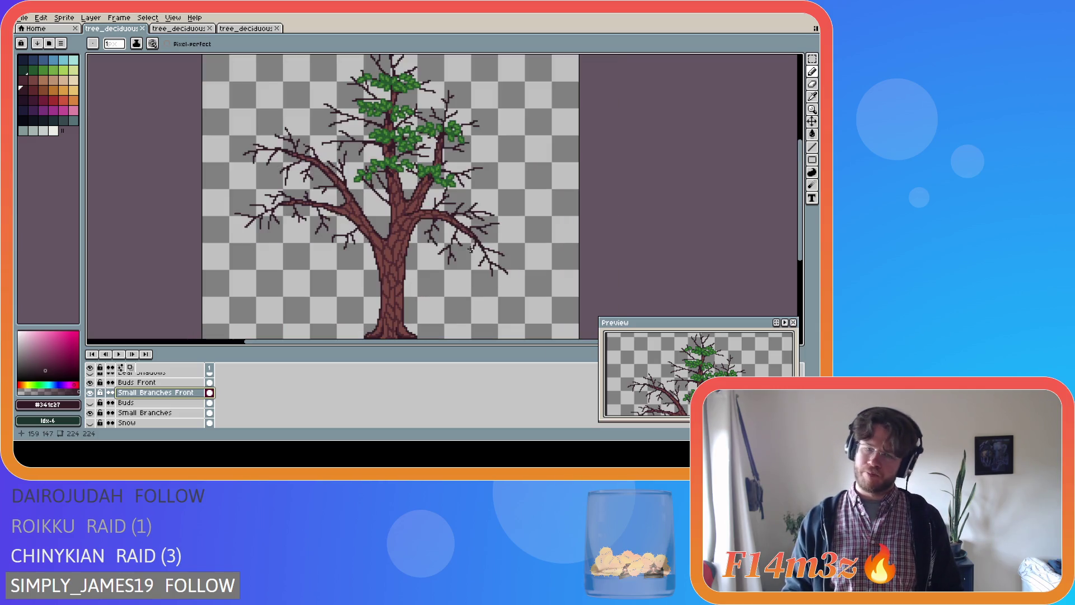
scroll(469, 240, "up", 1)
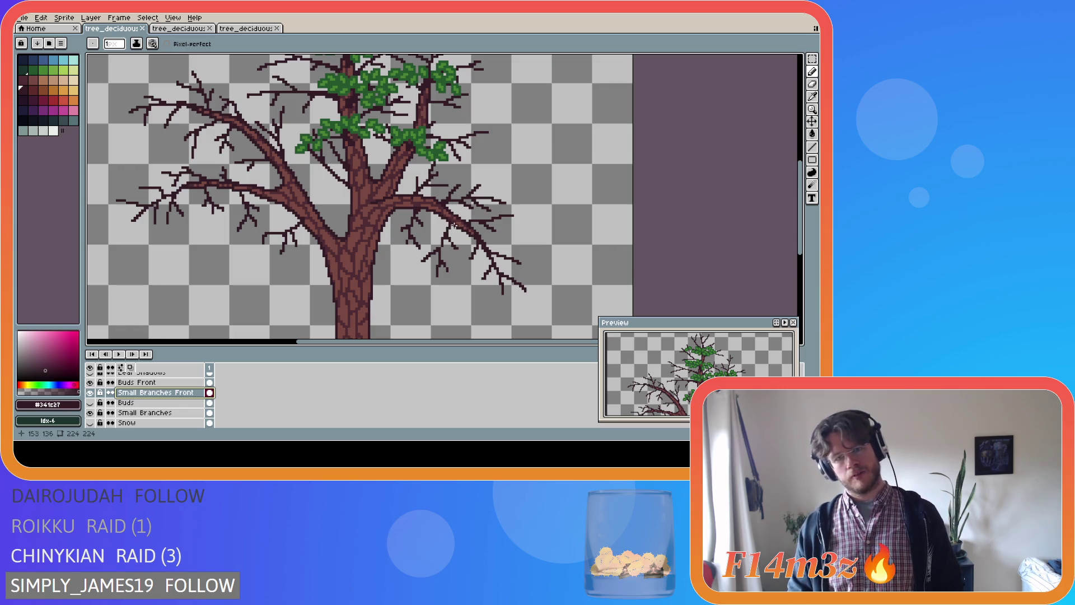
- Add two more dark twig strokes along the branch, then undo the last change
left_click_drag(442, 210, 461, 224)
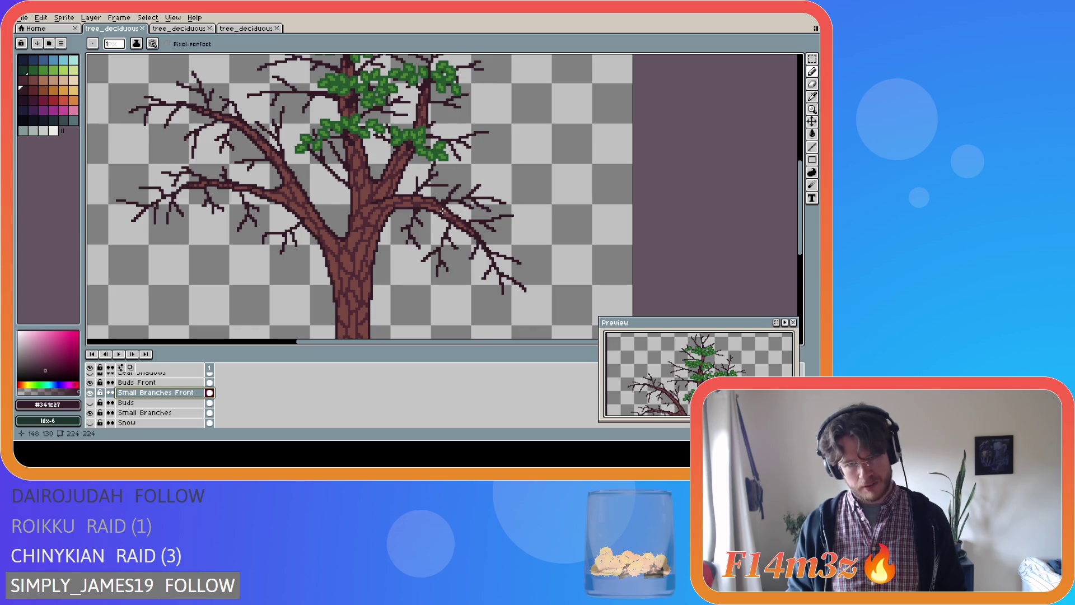
scroll(447, 212, "down", 2)
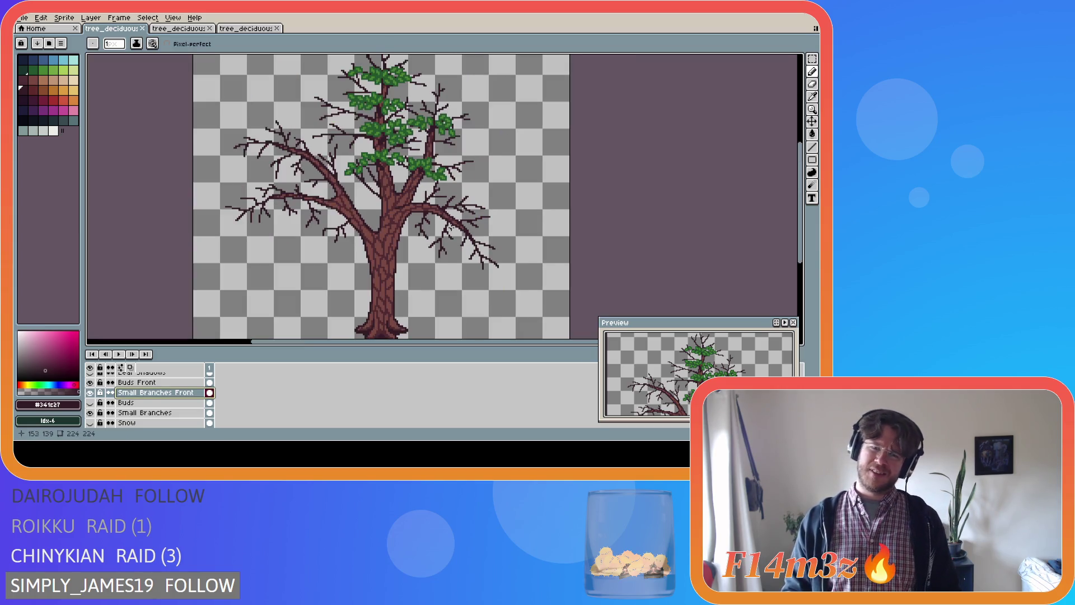
scroll(452, 228, "up", 1)
scroll(452, 228, "up", 1)
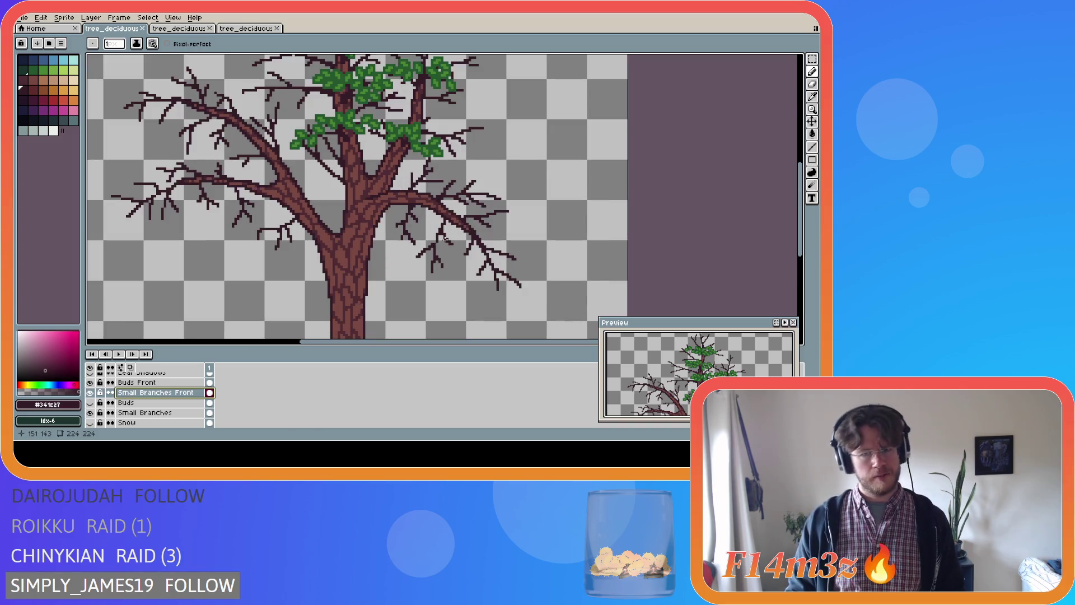
scroll(443, 238, "up", 1)
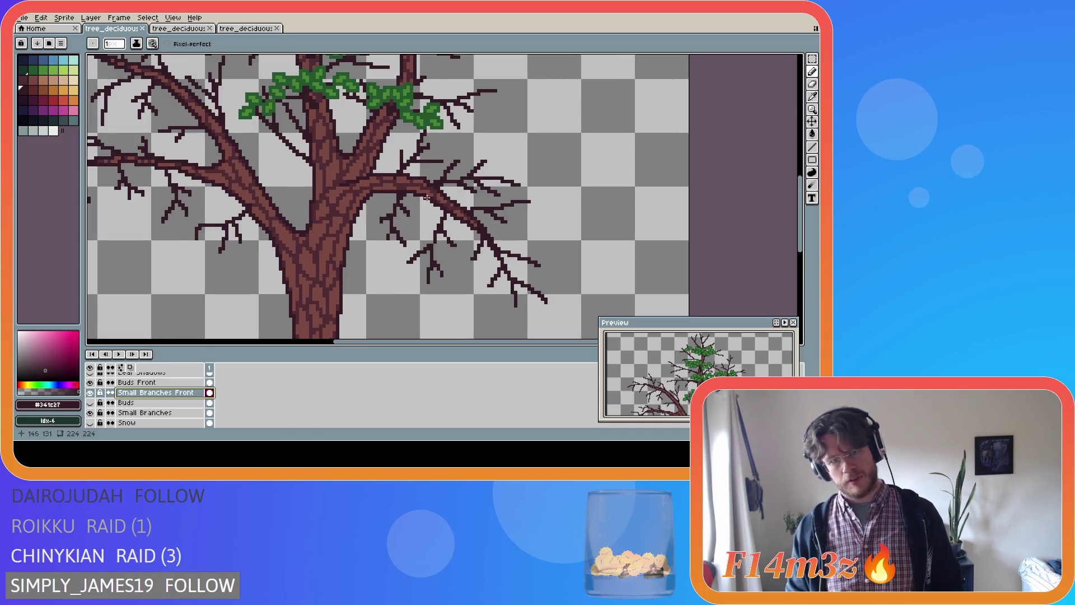
mouse_move(425, 198)
left_mouse_down()
mouse_move(469, 230)
mouse_move(461, 250)
left_mouse_up()
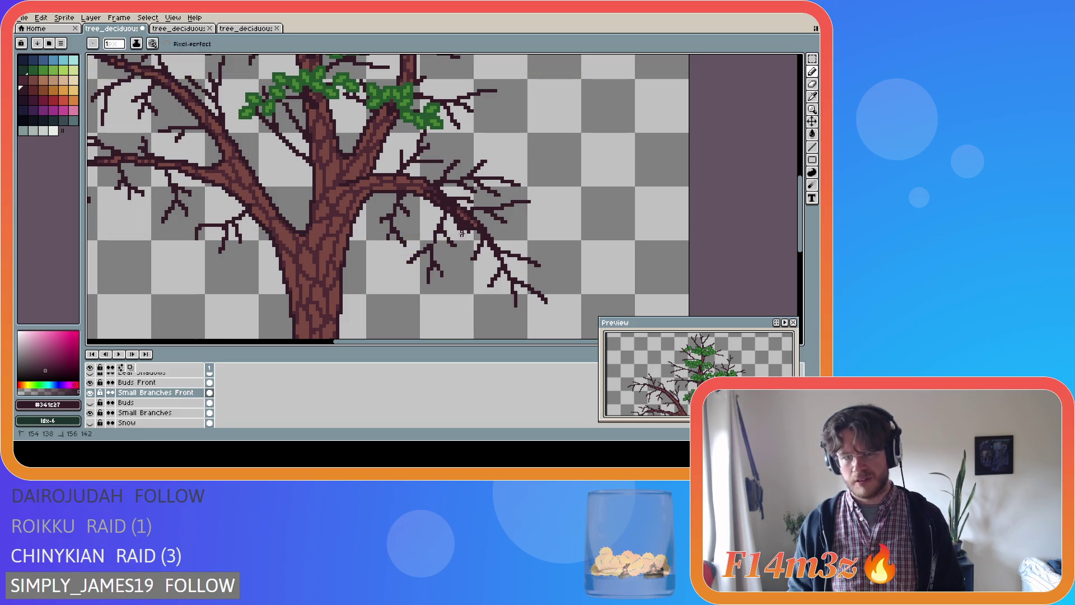
key("v")
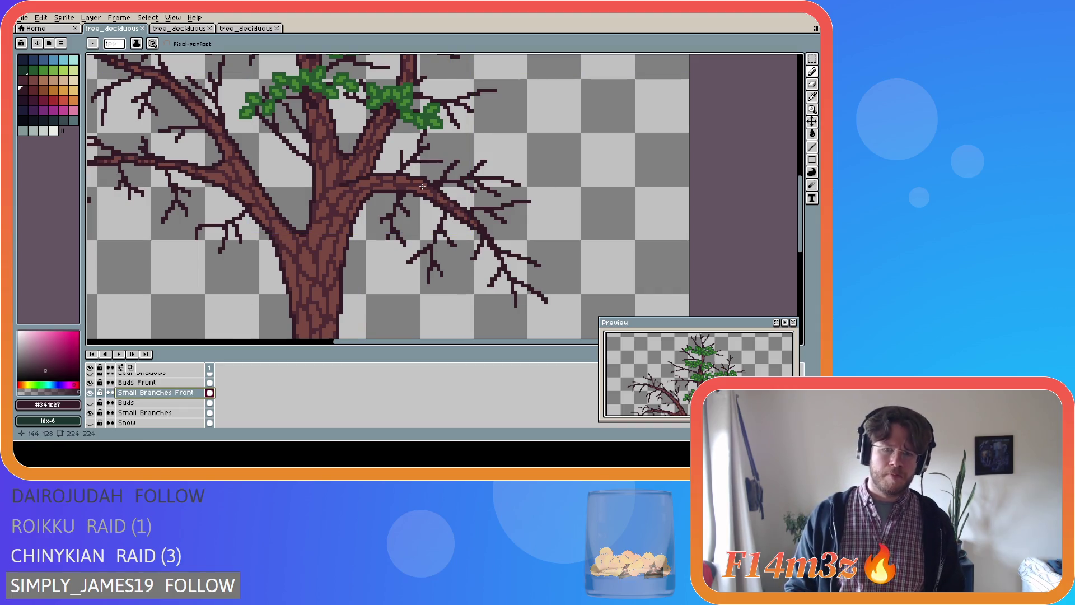
key("b")
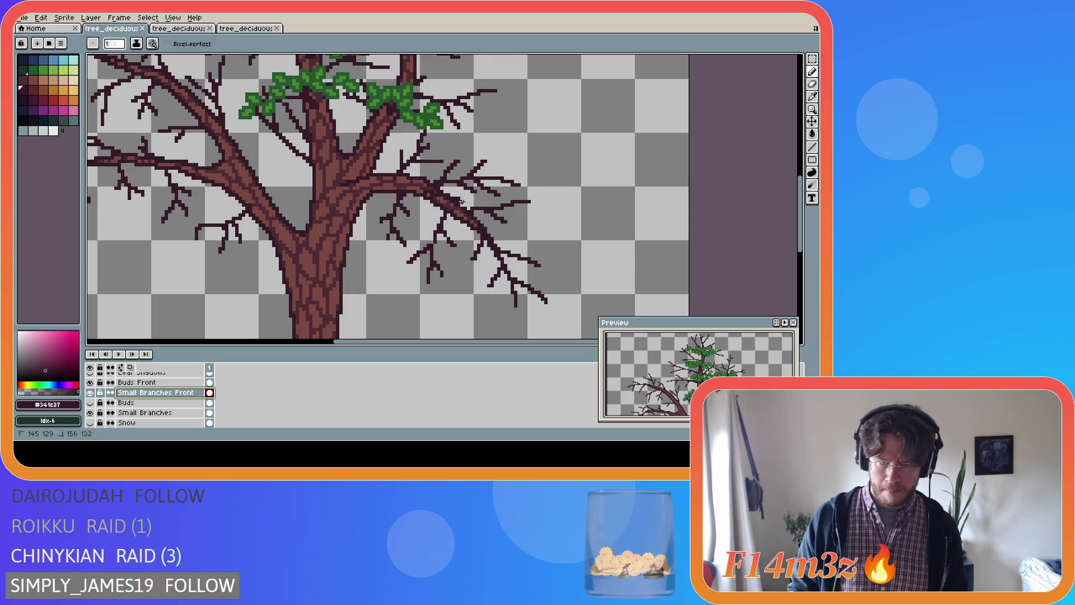
key("ctrl+z")
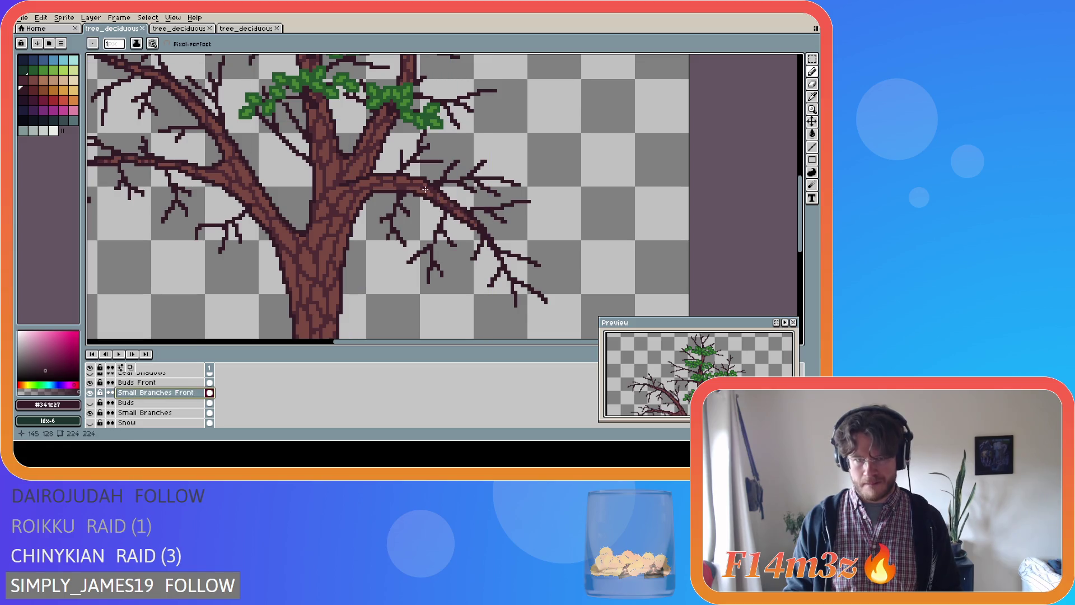
scroll(425, 192, "down", 5)
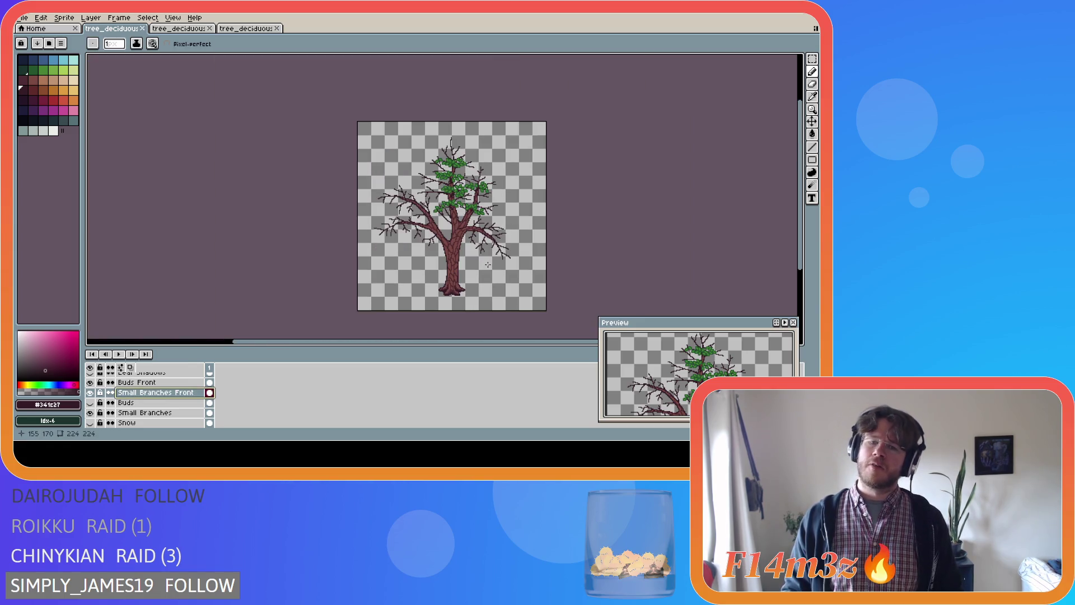
- Run a long dark pencil stroke along the right branch's upper edge and save
scroll(493, 264, "up", 4)
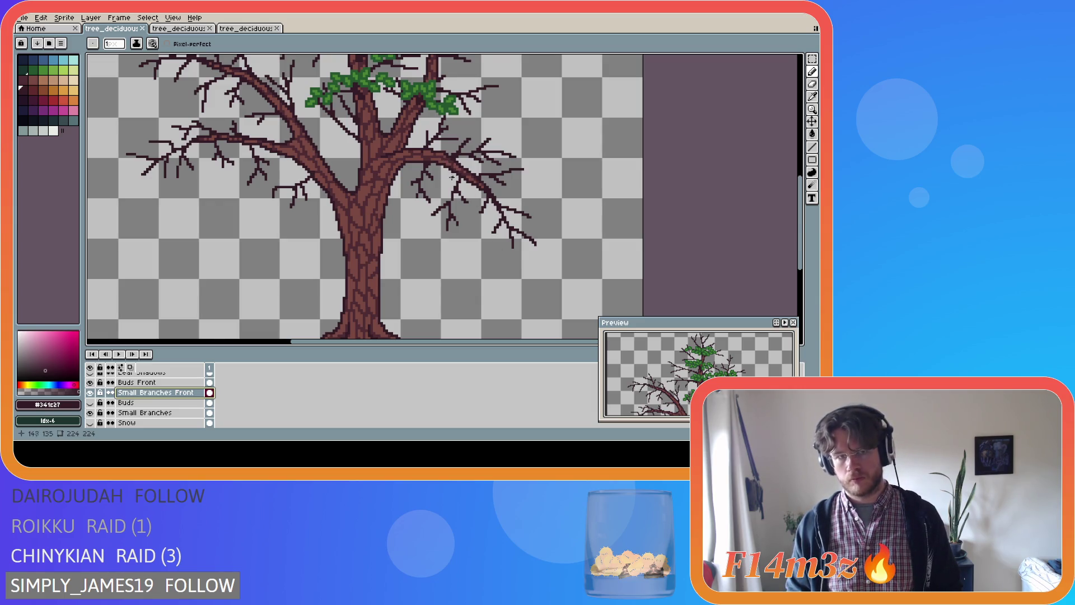
scroll(450, 176, "down", 4)
scroll(452, 178, "up", 2)
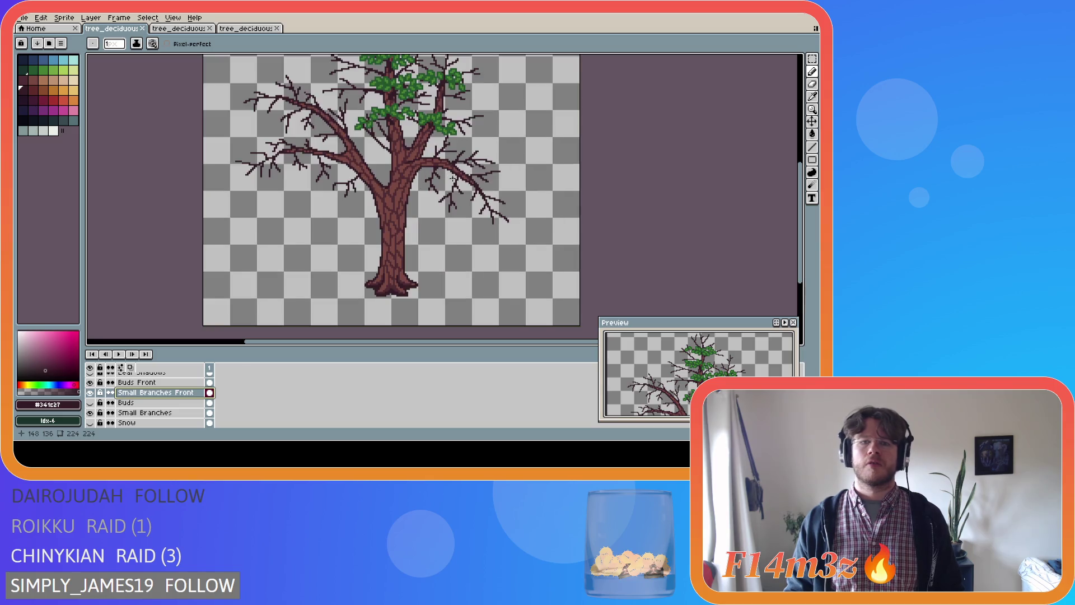
mouse_move(799, 200)
left_mouse_down()
mouse_move(799, 177)
mouse_move(799, 192)
left_mouse_up()
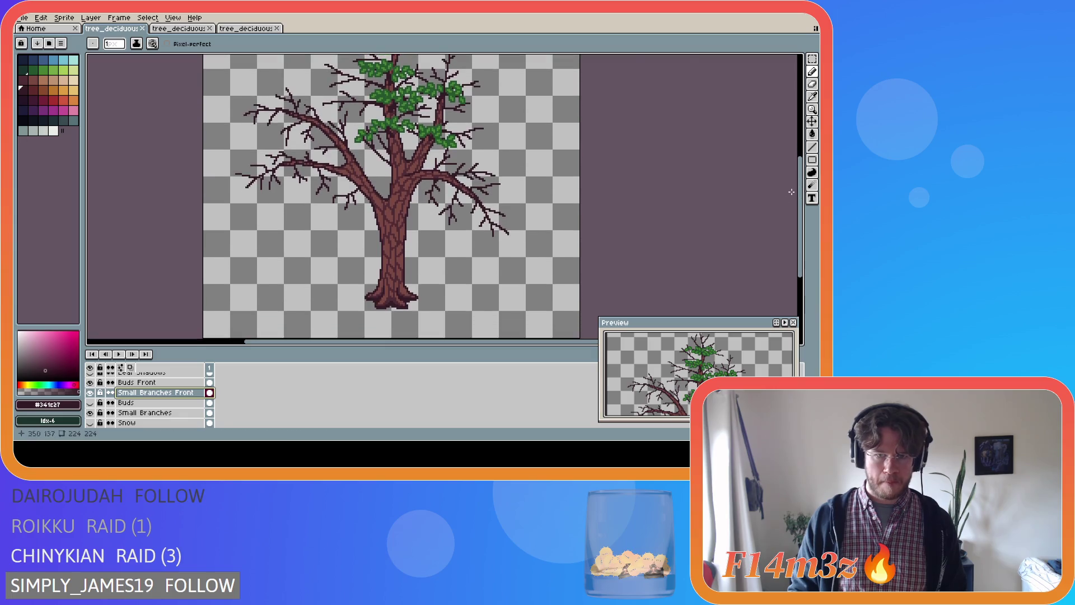
scroll(430, 167, "up", 2)
left_click_drag(428, 154, 485, 199)
key("ctrl+s")
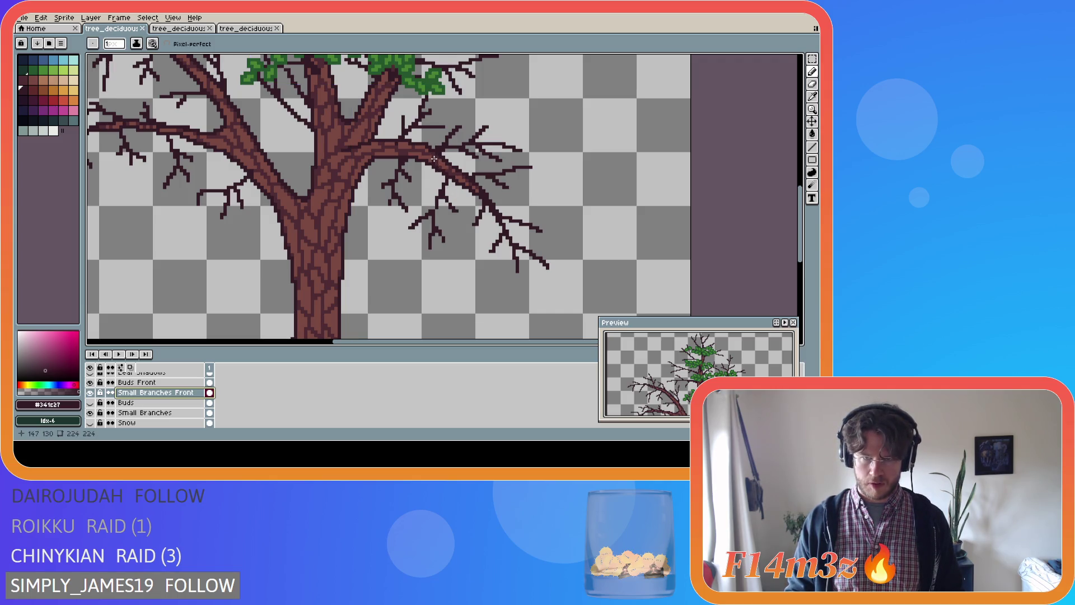
- Try an extra pixel stroke along the right branch, then undo it
scroll(434, 159, "down", 5)
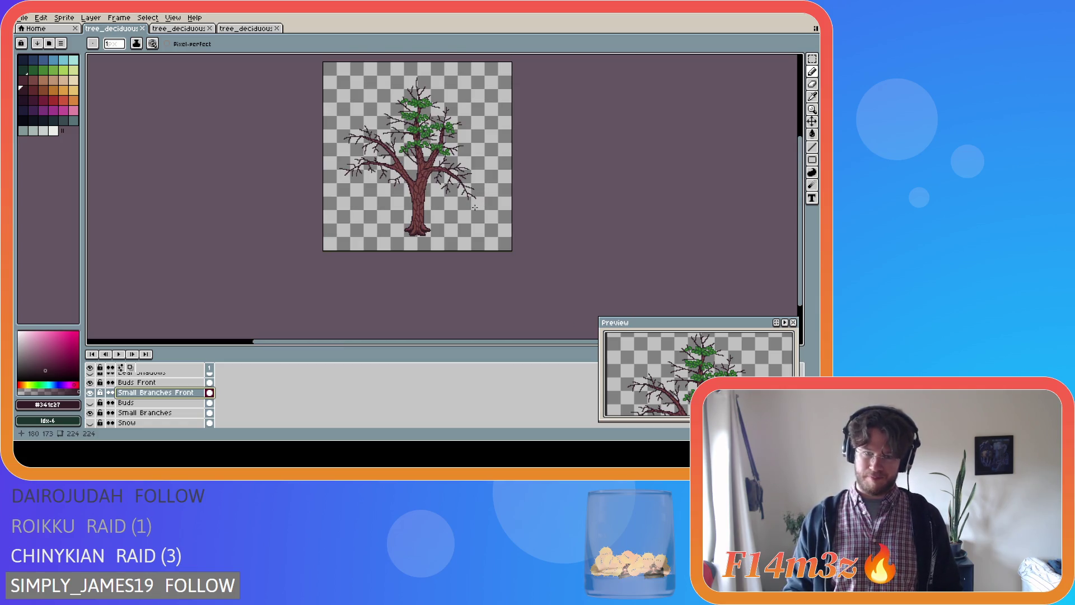
scroll(449, 178, "up", 3)
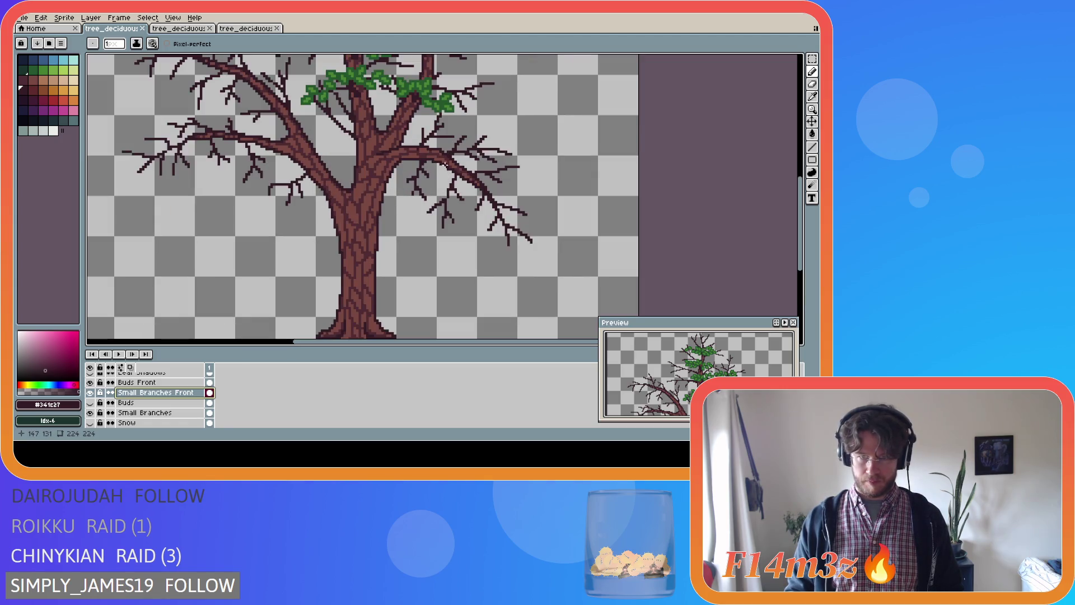
left_click_drag(447, 161, 460, 168)
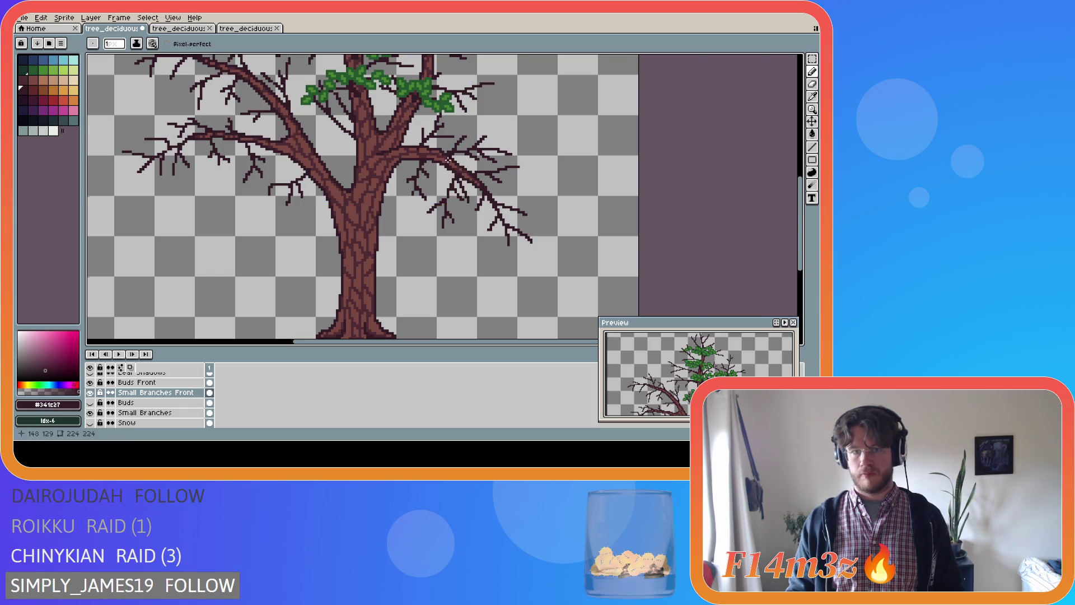
scroll(434, 155, "up", 1)
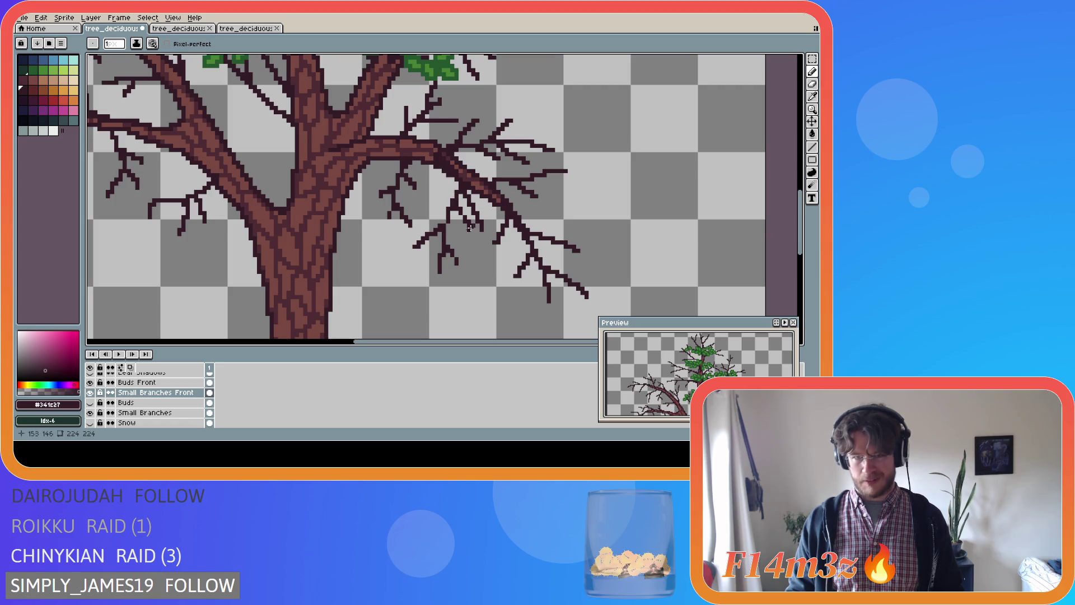
key("ctrl+z")
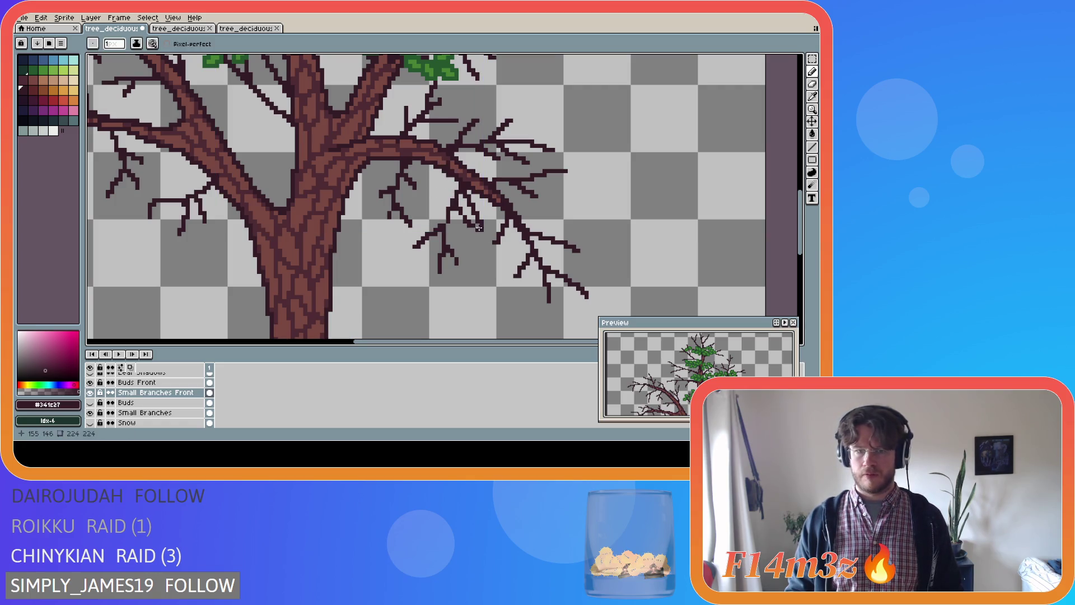
scroll(140, 404, "down", 1)
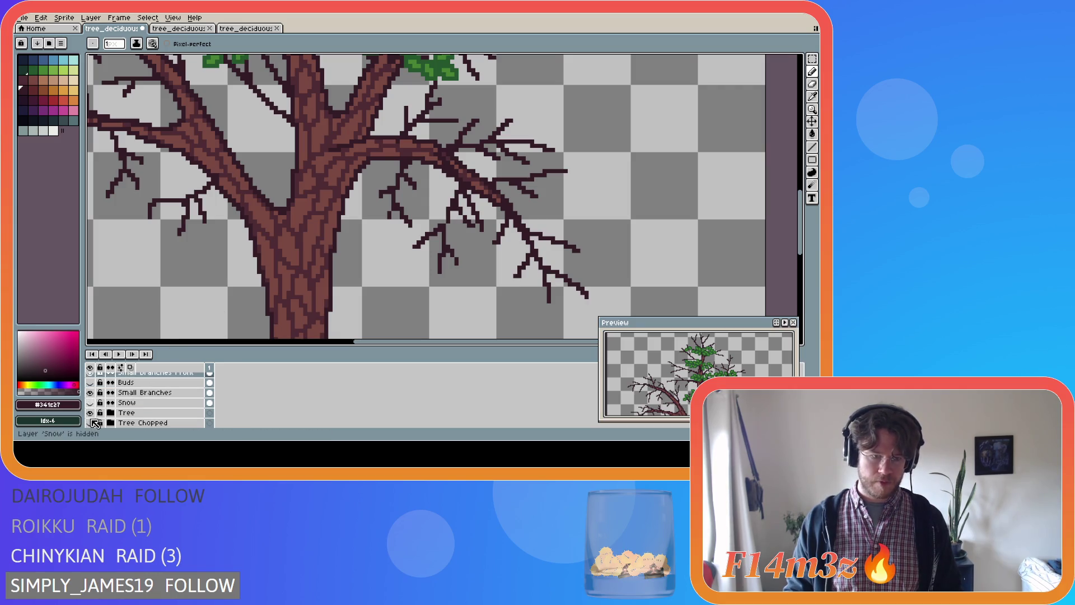
- Hide the Tree and Small Branches layers to isolate the drooping twig, undo it, then show both layers
left_click(90, 413)
left_click(90, 413)
left_click(90, 413)
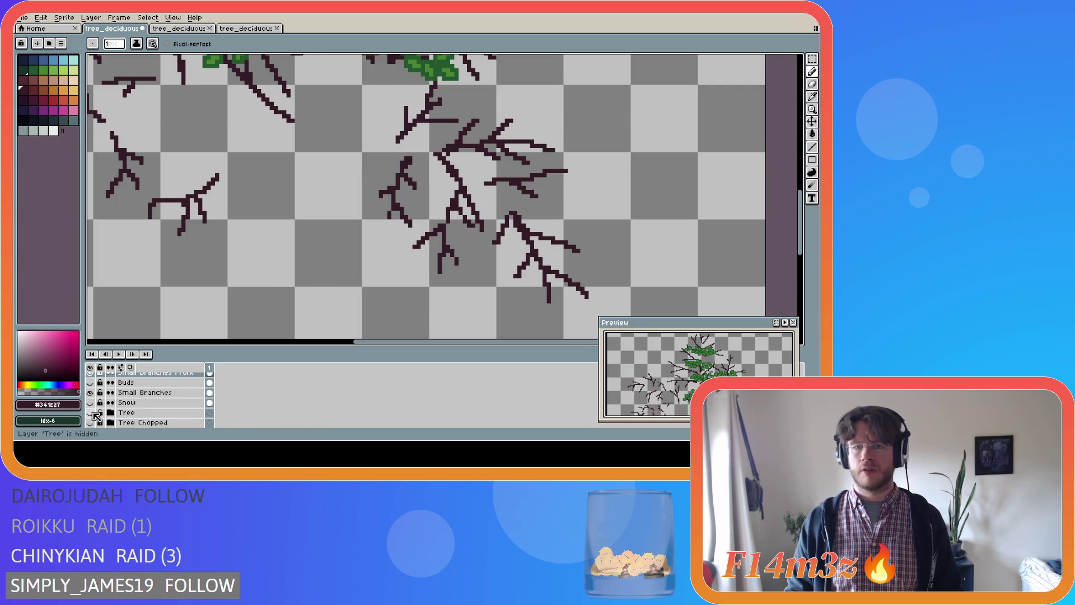
left_click(91, 393)
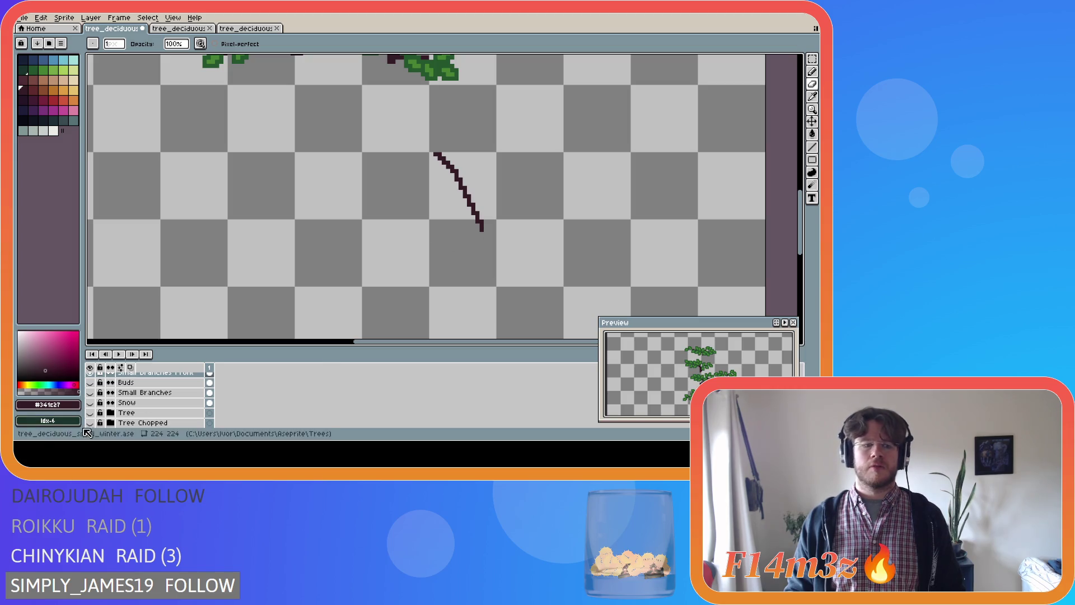
left_click(90, 413)
left_click(91, 412)
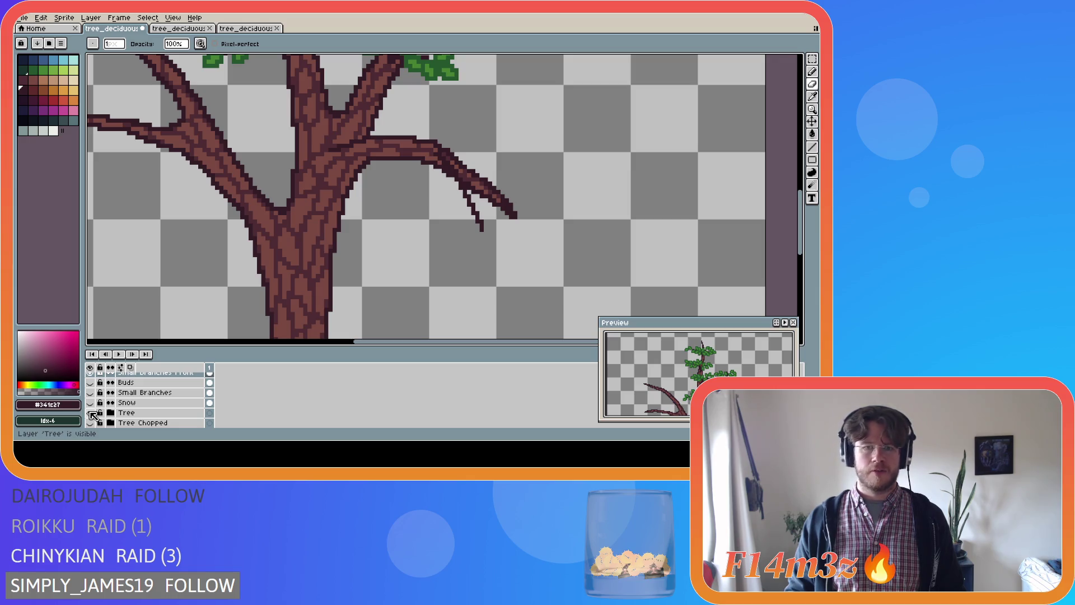
key("ctrl+z")
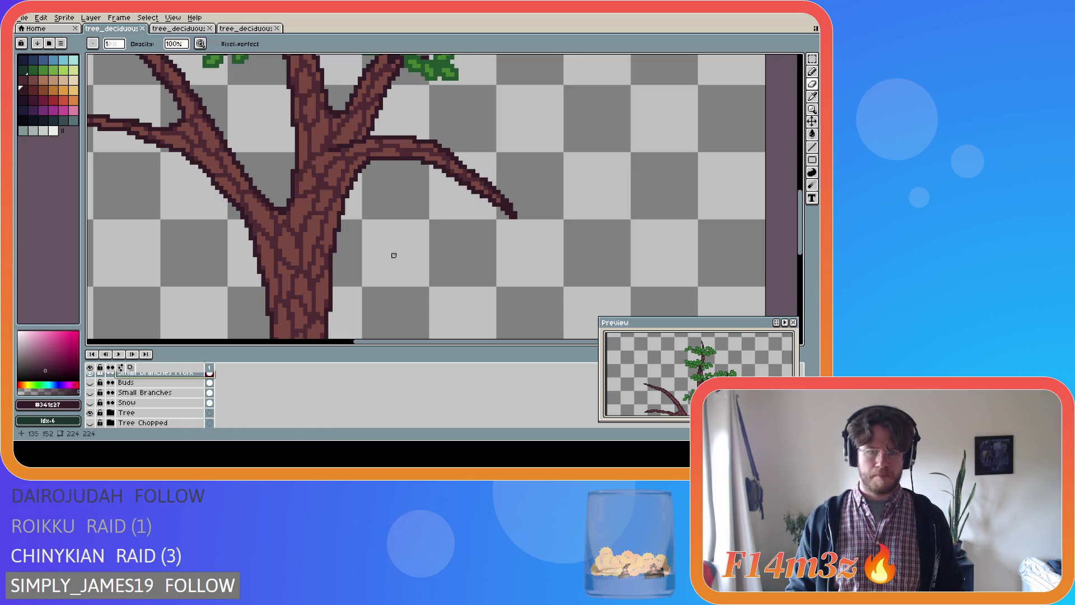
left_click(90, 392)
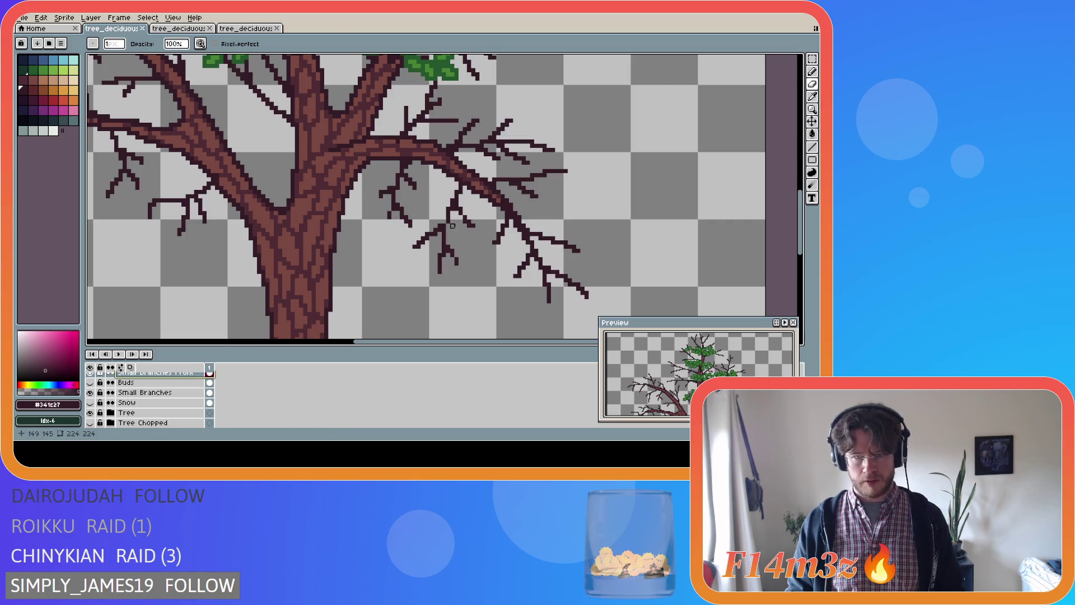
scroll(161, 387, "up", 1)
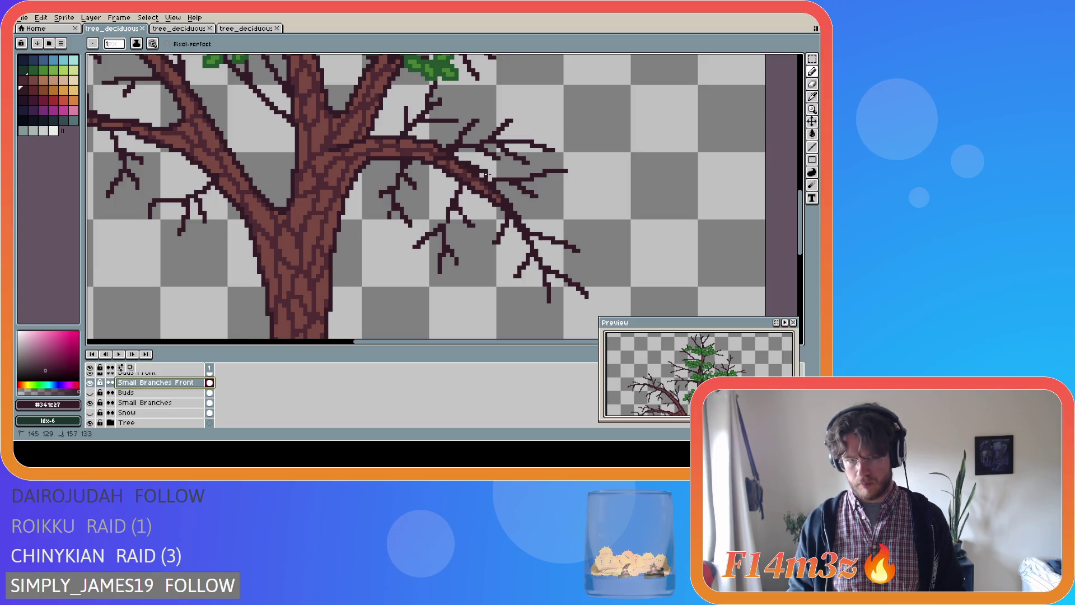
- Darken the right branch's top edge with short strokes plus a Shift-click straight line, then save
scroll(406, 178, "down", 2)
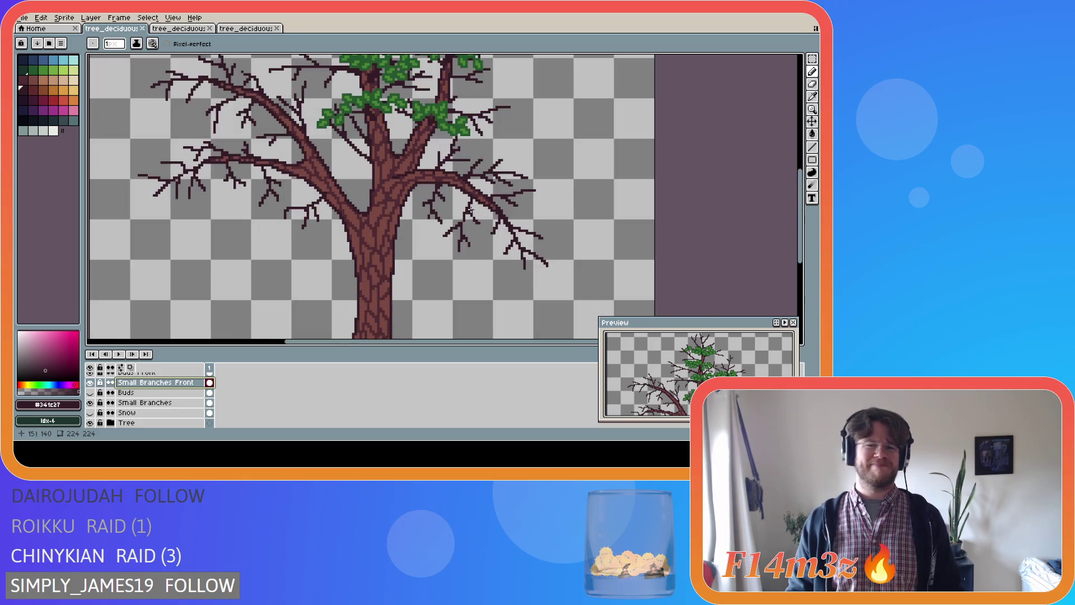
scroll(415, 185, "up", 1)
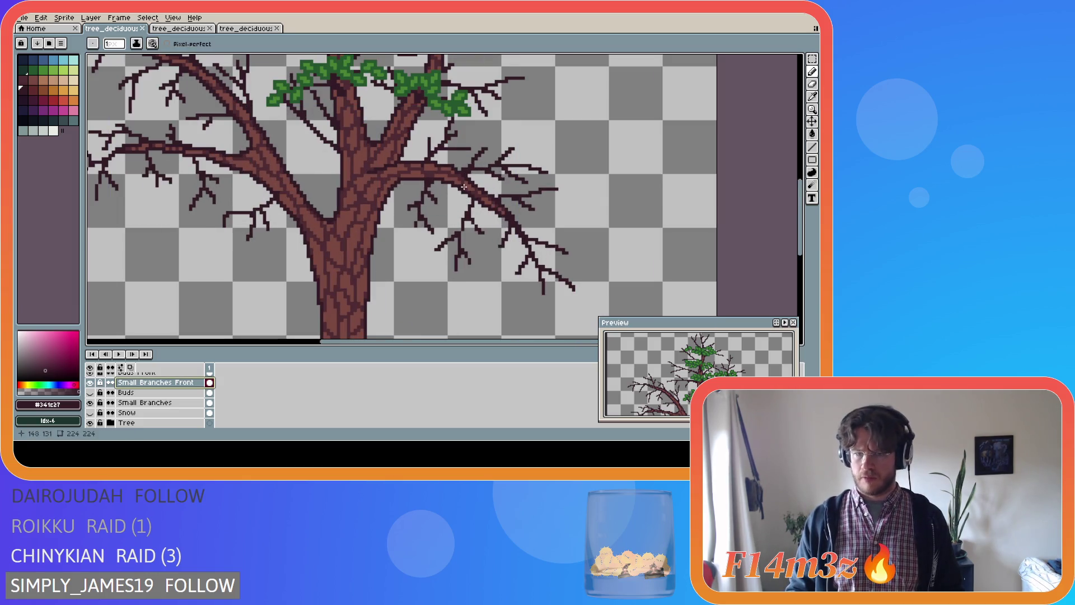
mouse_move(471, 189)
left_mouse_down()
mouse_move(509, 208)
mouse_move(478, 191)
mouse_move(508, 224)
left_mouse_up()
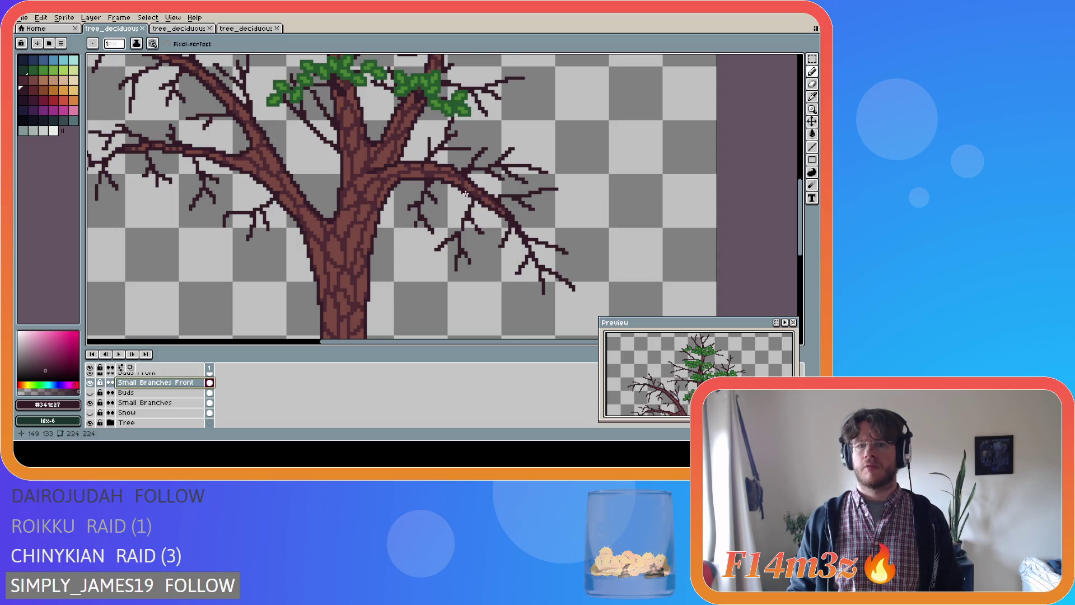
left_click_drag(471, 188, 482, 186)
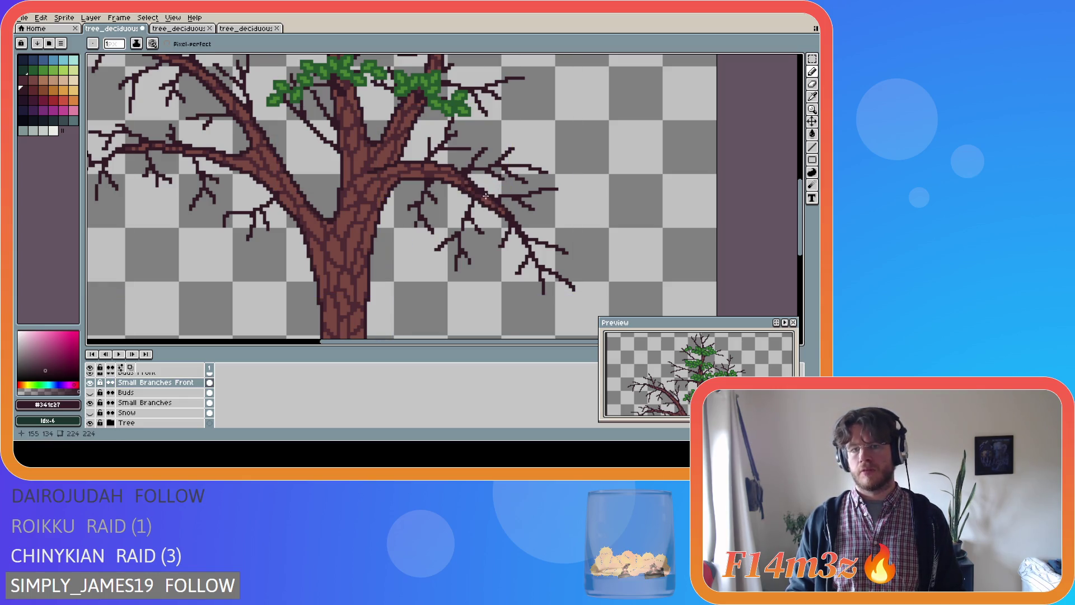
left_click_drag(488, 194, 491, 192)
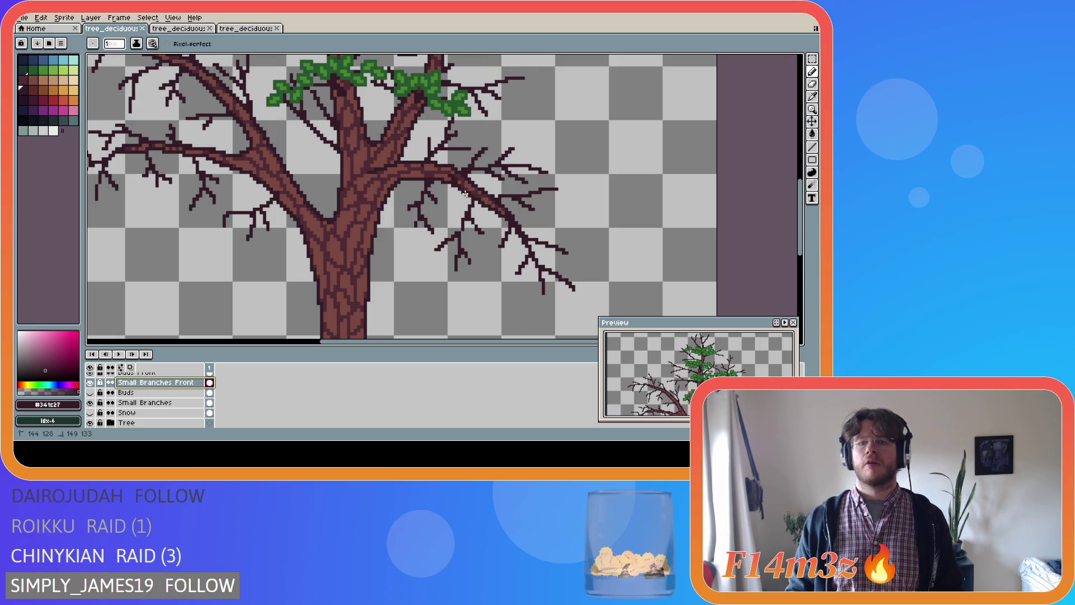
left_click(449, 178)
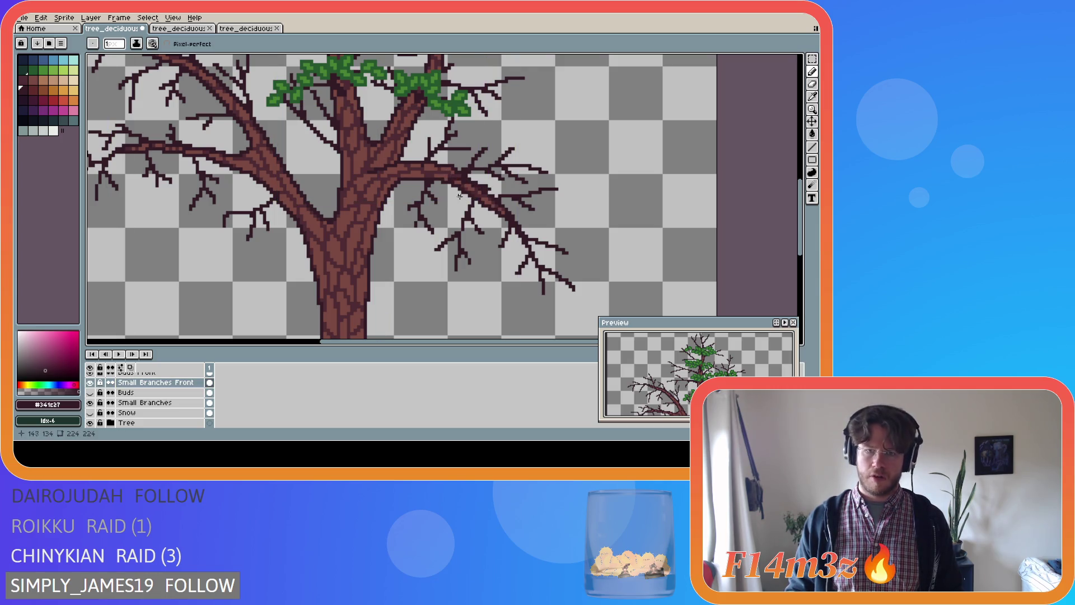
left_click(498, 187, "shift")
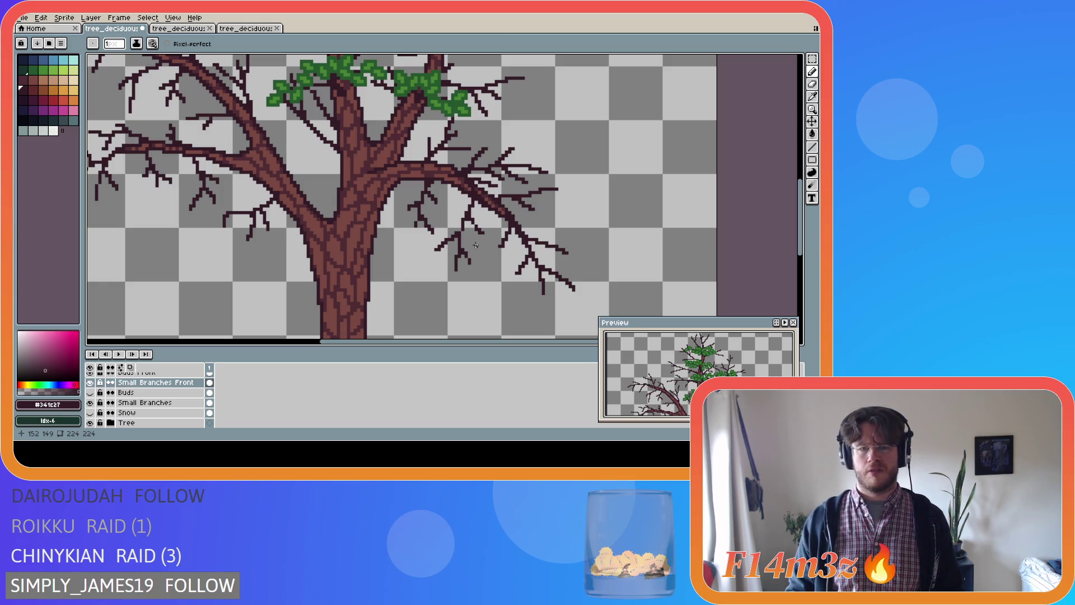
key("ctrl+s")
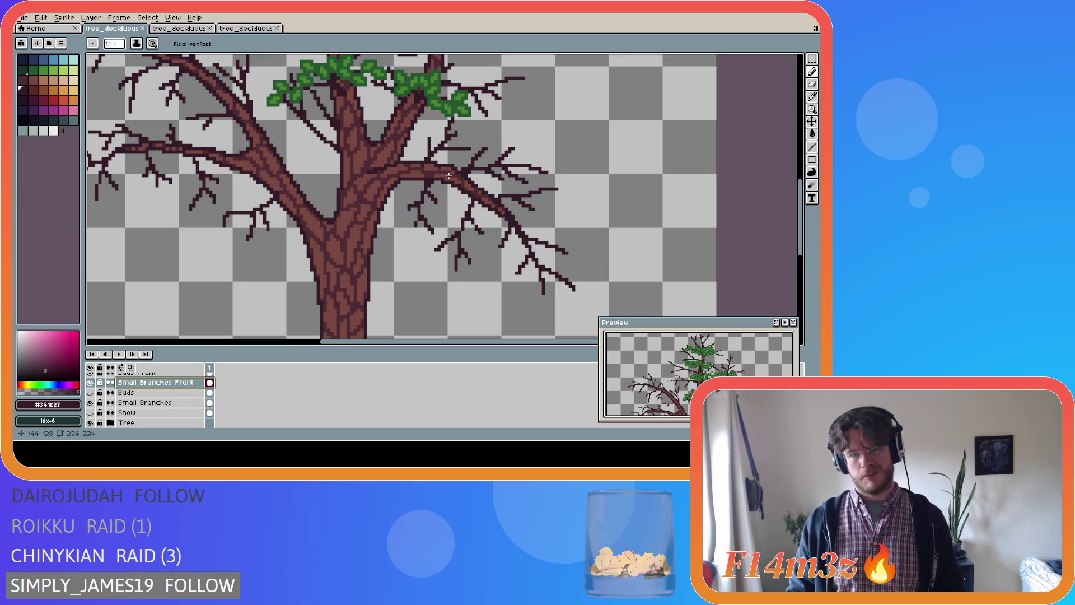
scroll(458, 180, "down", 3)
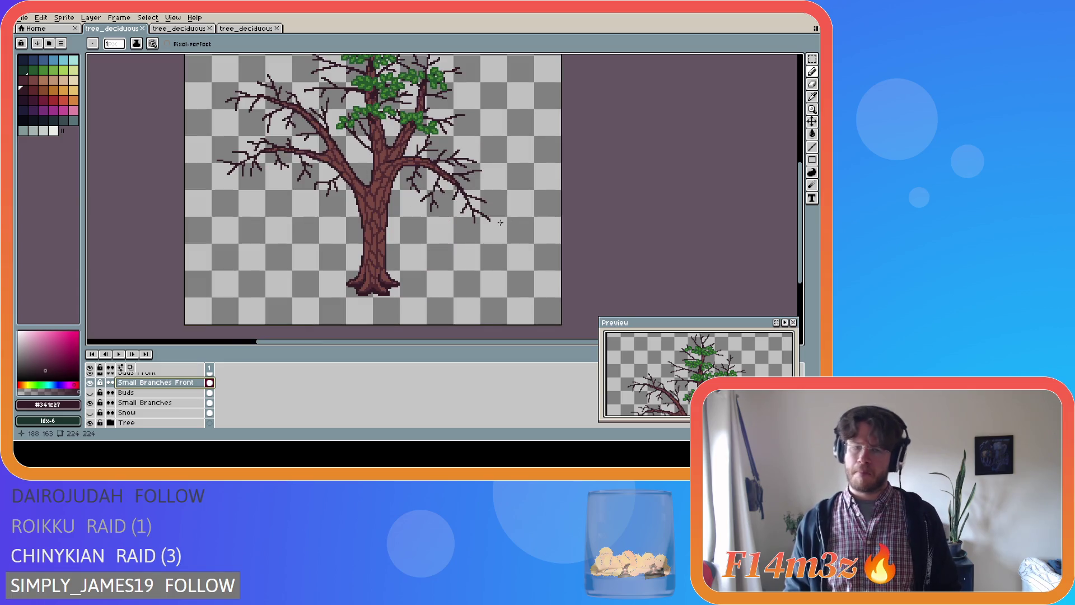
- Zoom out and make the Buds layer visible to reveal the green leaf canopy
scroll(500, 222, "down", 2)
scroll(485, 224, "up", 2)
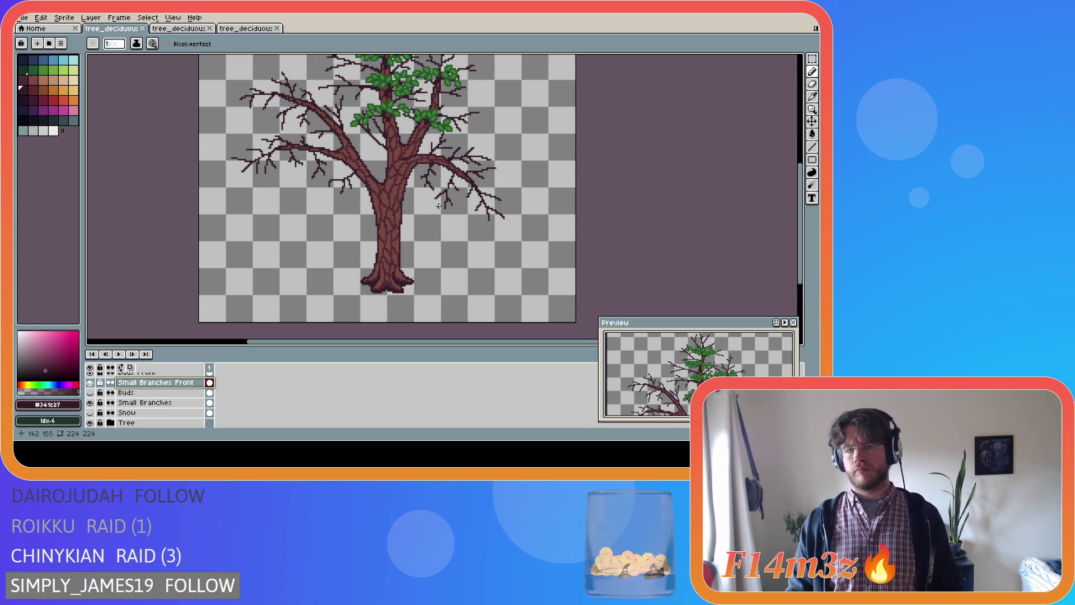
left_click(90, 392)
scroll(94, 395, "up", 1)
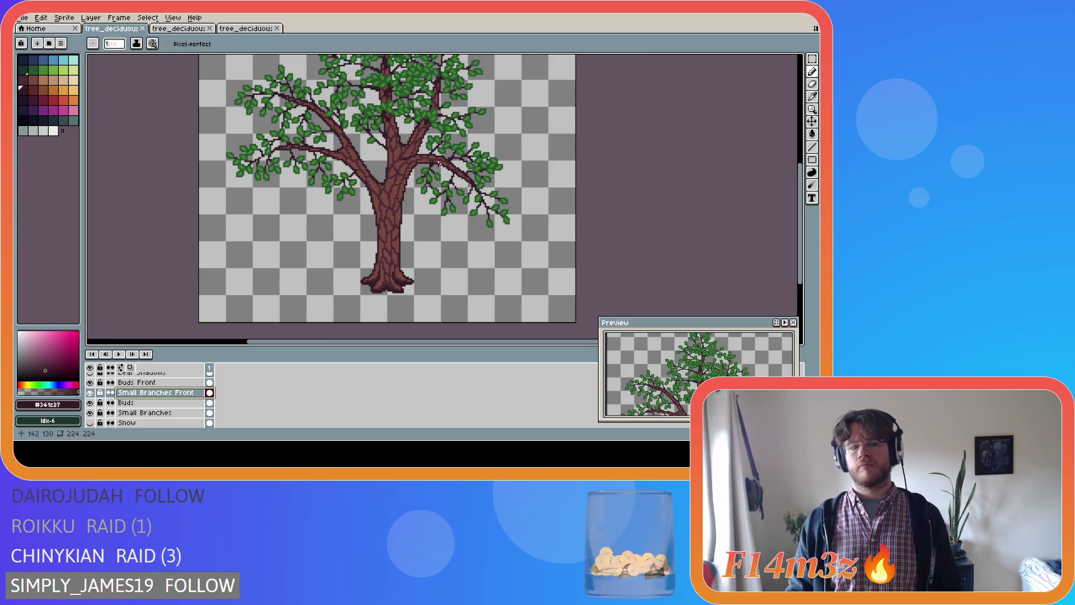
- Try several straight branch lines among the leaves, cancelling or undoing each attempt
scroll(439, 163, "up", 1)
mouse_move(442, 158)
left_mouse_down()
mouse_move(484, 173)
mouse_move(442, 163)
mouse_move(481, 192)
mouse_move(436, 160)
mouse_move(476, 191)
left_mouse_up()
key("ctrl+z")
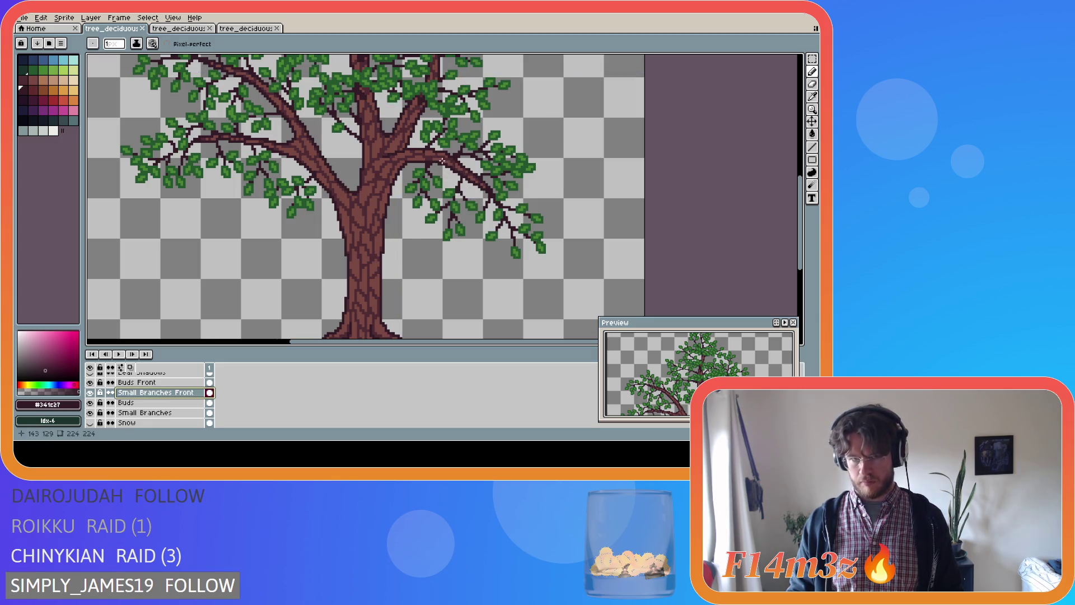
key("ctrl+z")
left_click_drag(434, 157, 481, 197)
key("Escape")
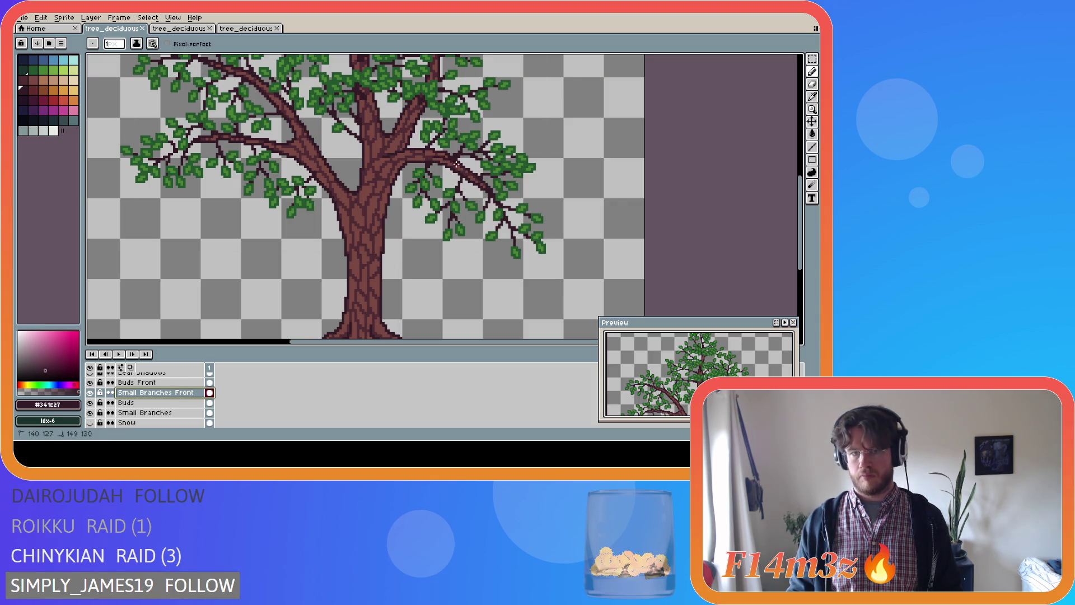
left_click_drag(452, 165, 476, 189)
key("ctrl+z")
left_click(477, 191, "shift")
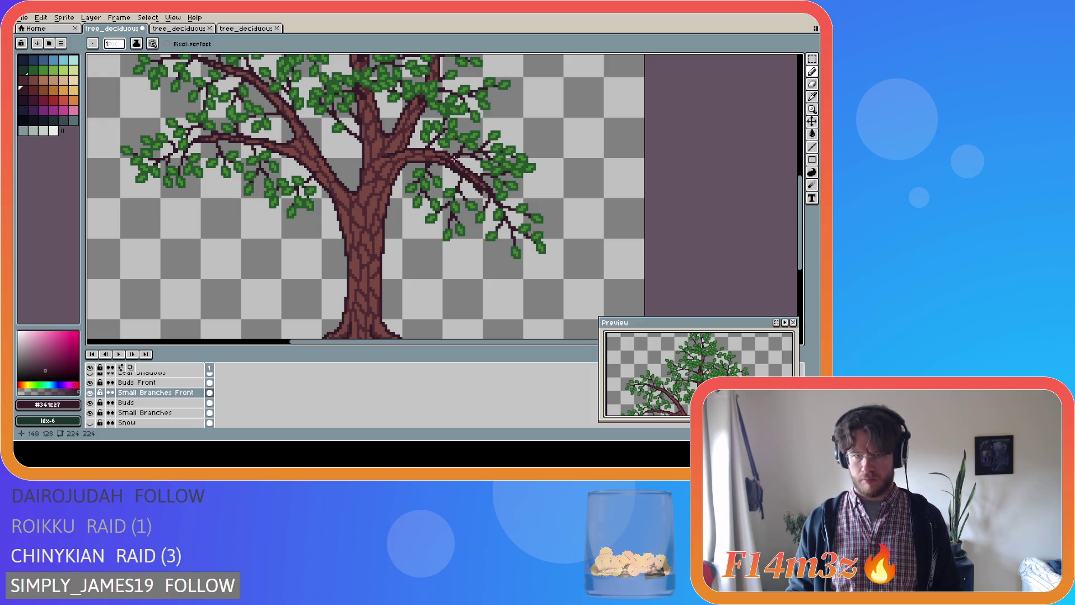
key("ctrl+z")
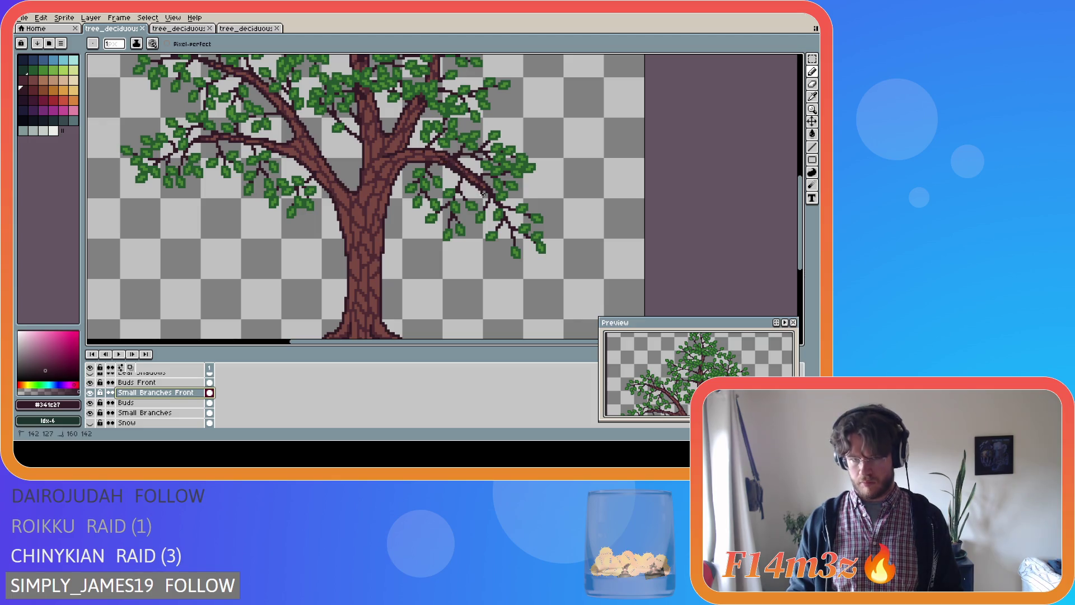
- Draw two short dark segments on the right branch, saving after each
left_click(476, 190, "shift")
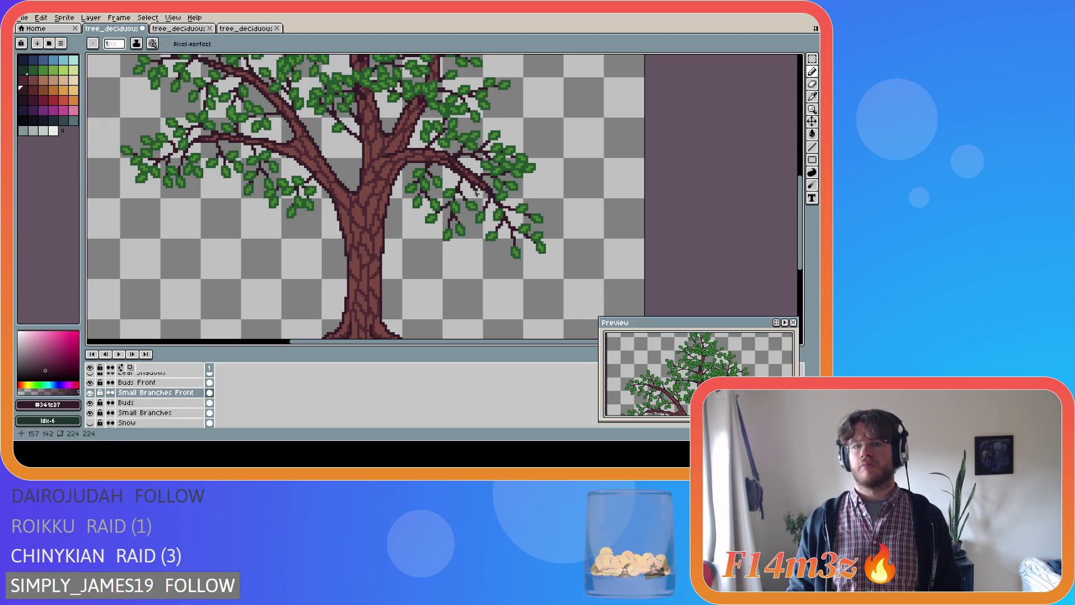
key("ctrl+s")
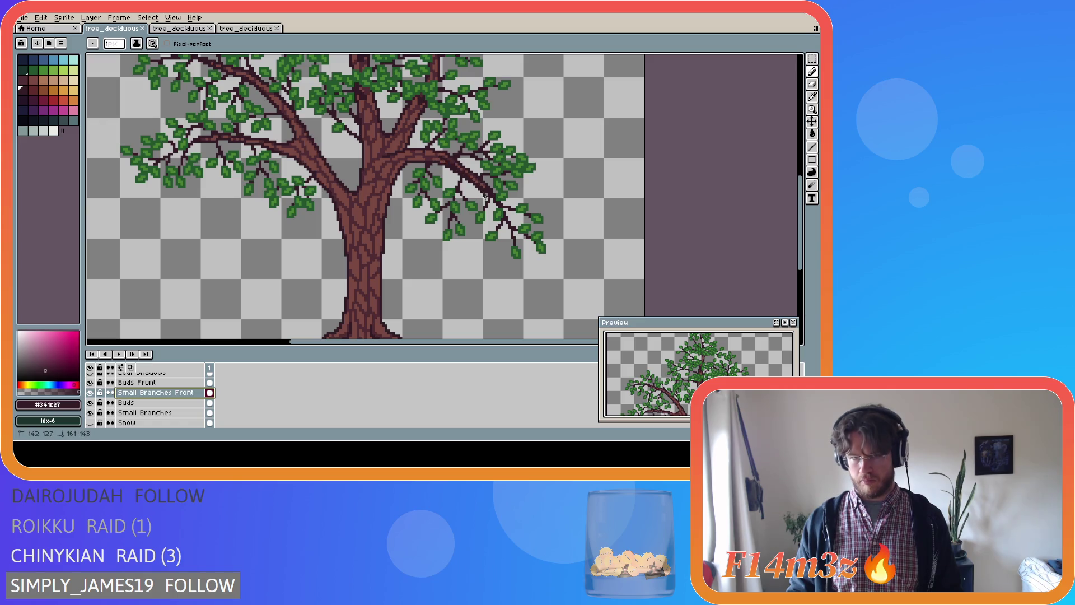
left_click(478, 195, "shift")
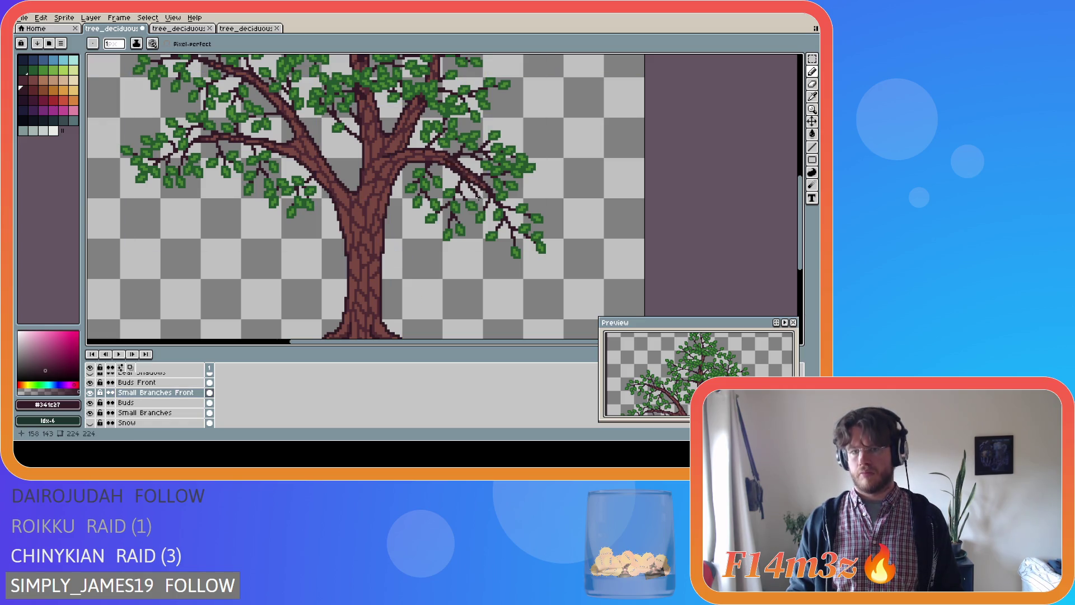
key("ctrl+s")
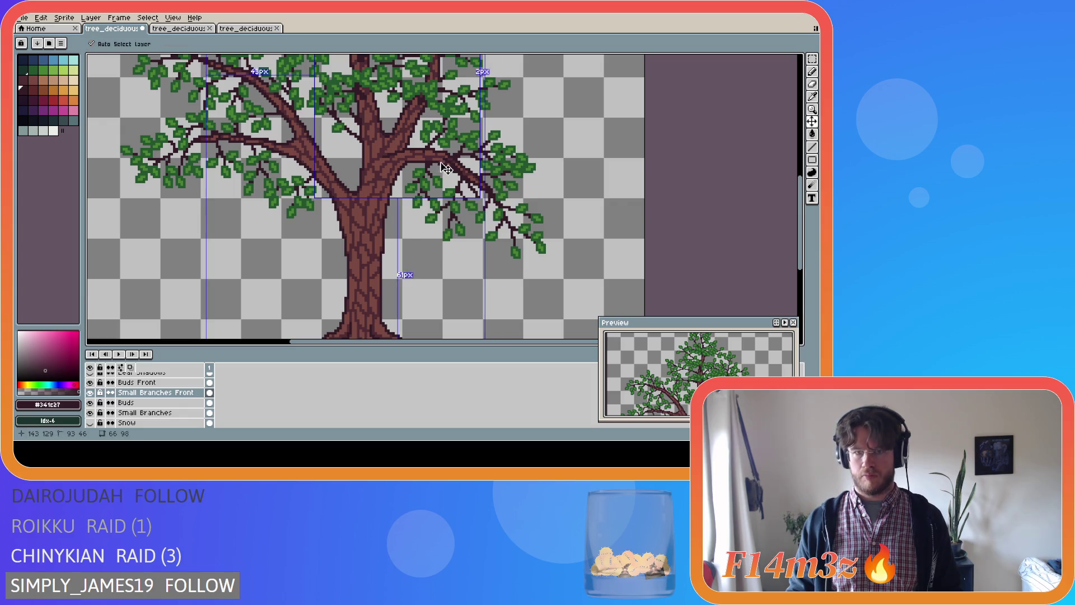
- Add dark twig pixels to the upper part of the right branch, saving after each stroke
key("ctrl")
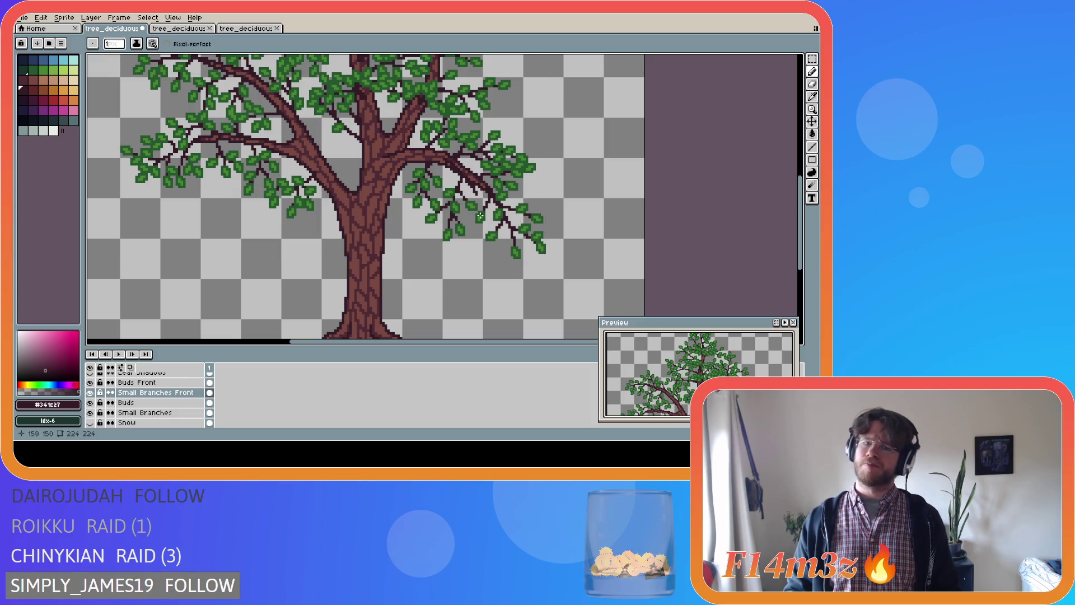
key("ctrl+s")
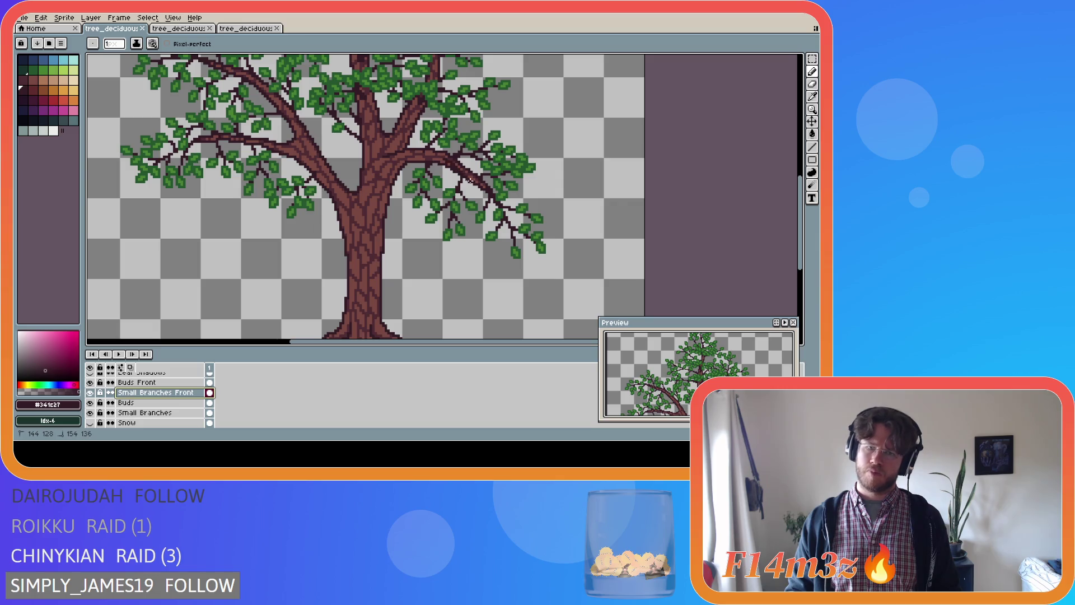
left_click_drag(441, 160, 457, 171)
key("ctrl+s")
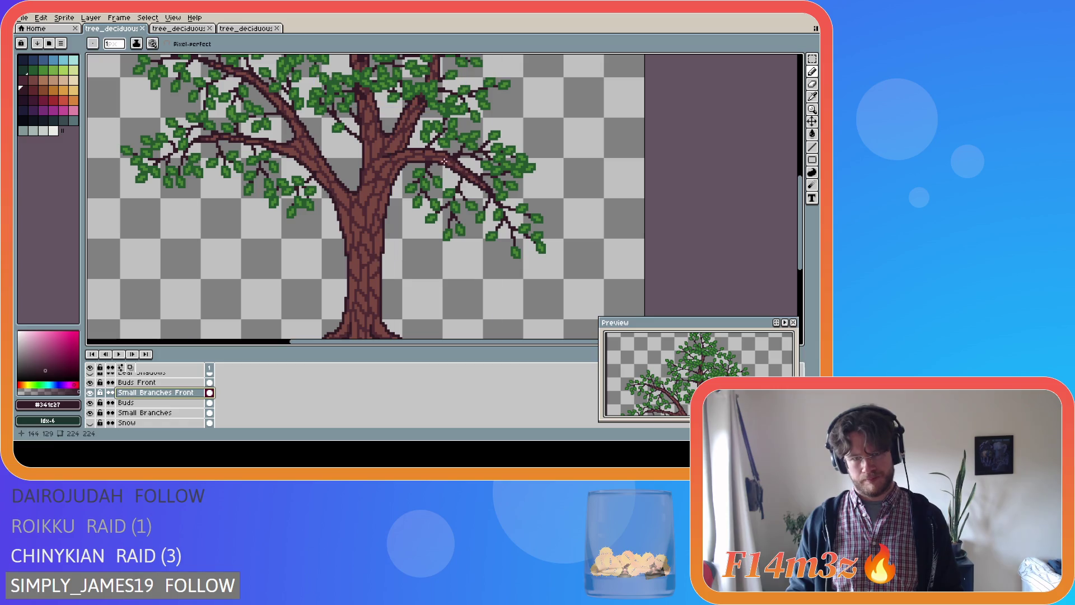
left_click(449, 158)
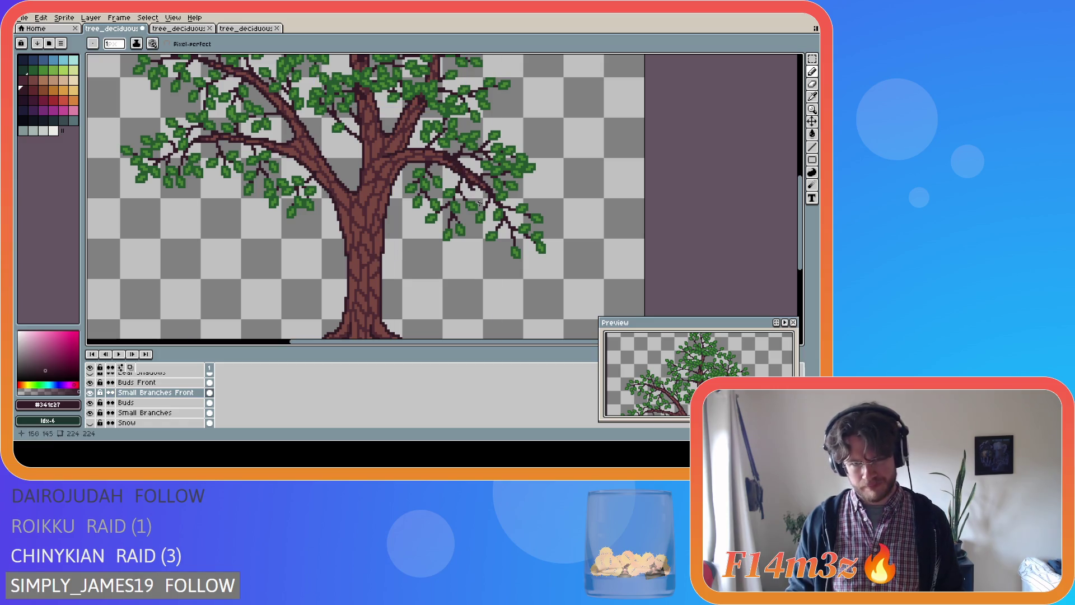
key("ctrl+s")
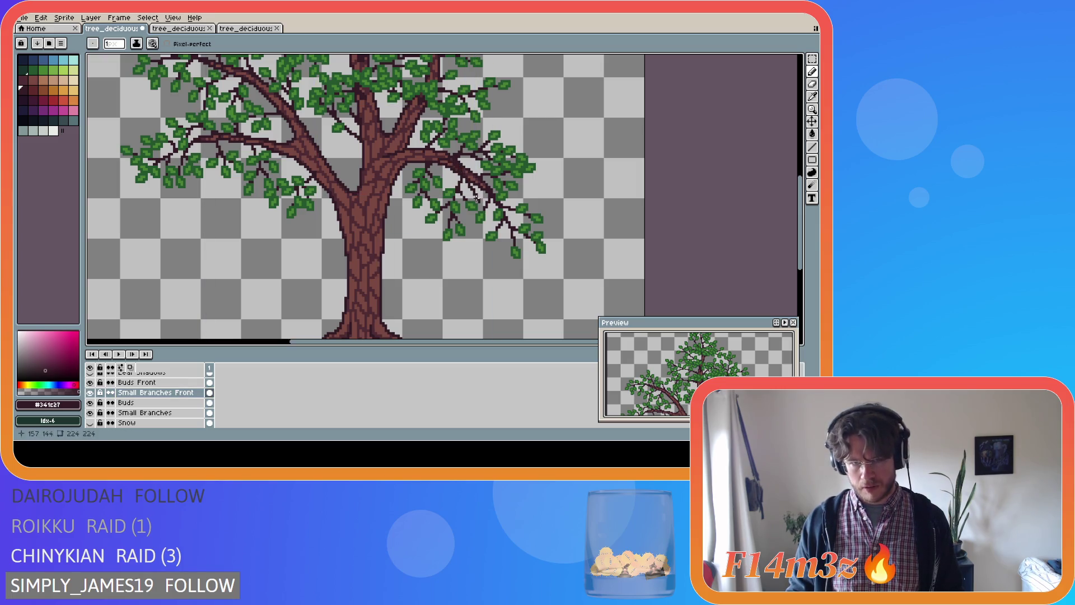
left_click(442, 159, "shift")
key("ctrl+s")
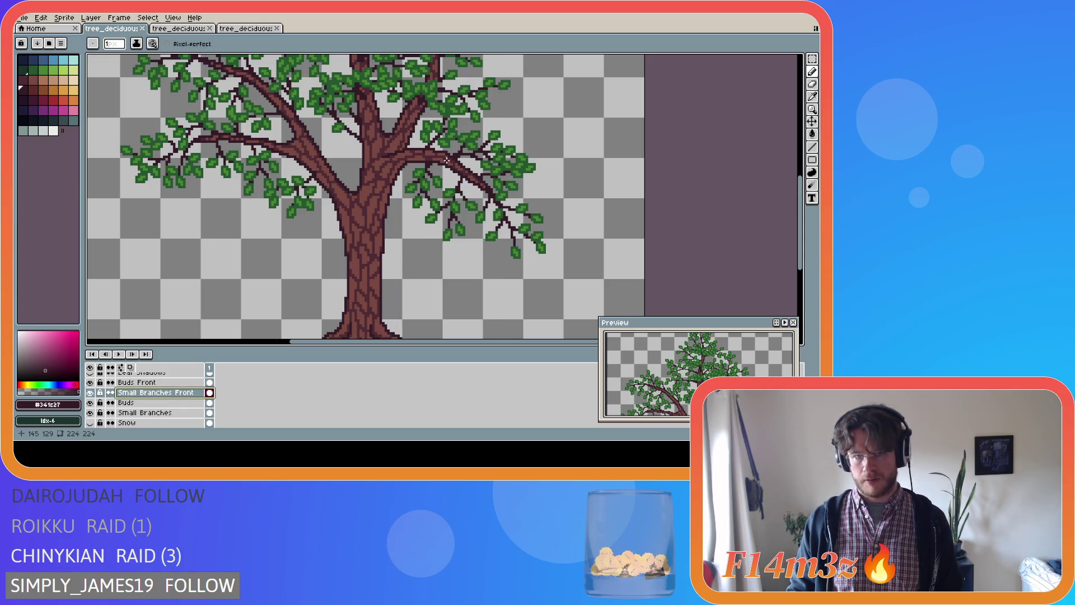
- Draw two straight twig lines along the branch, undoing and redoing the last one
left_click(479, 190, "shift")
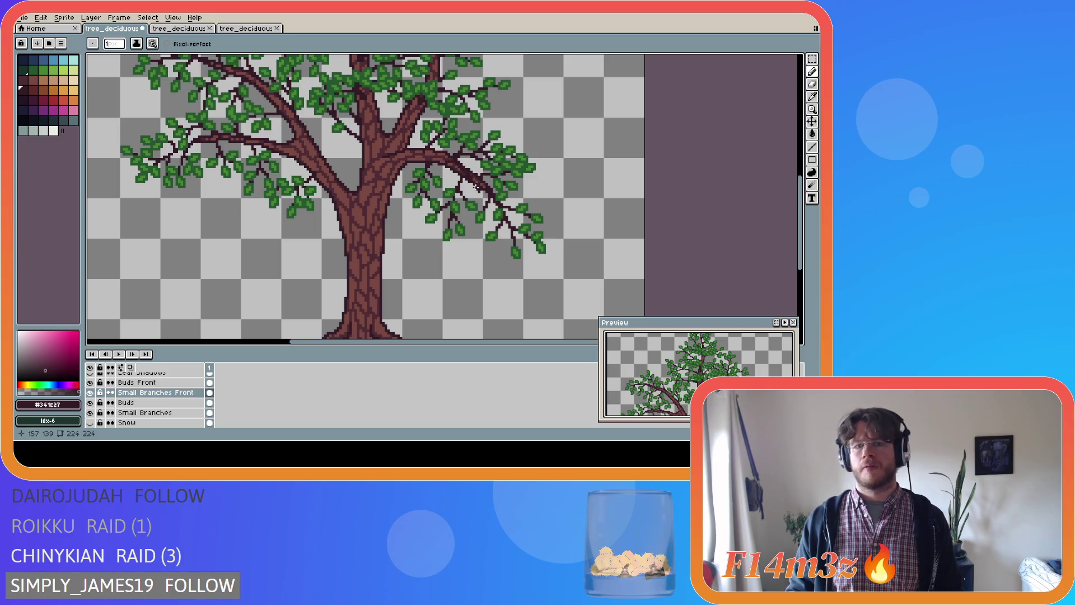
key("ctrl+s")
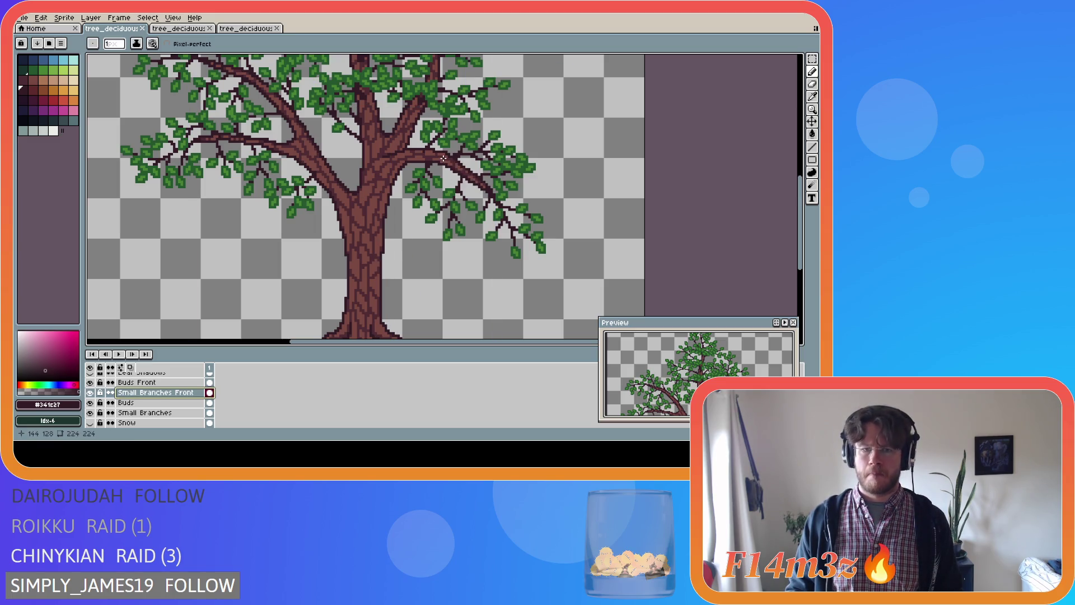
left_click(474, 190, "shift")
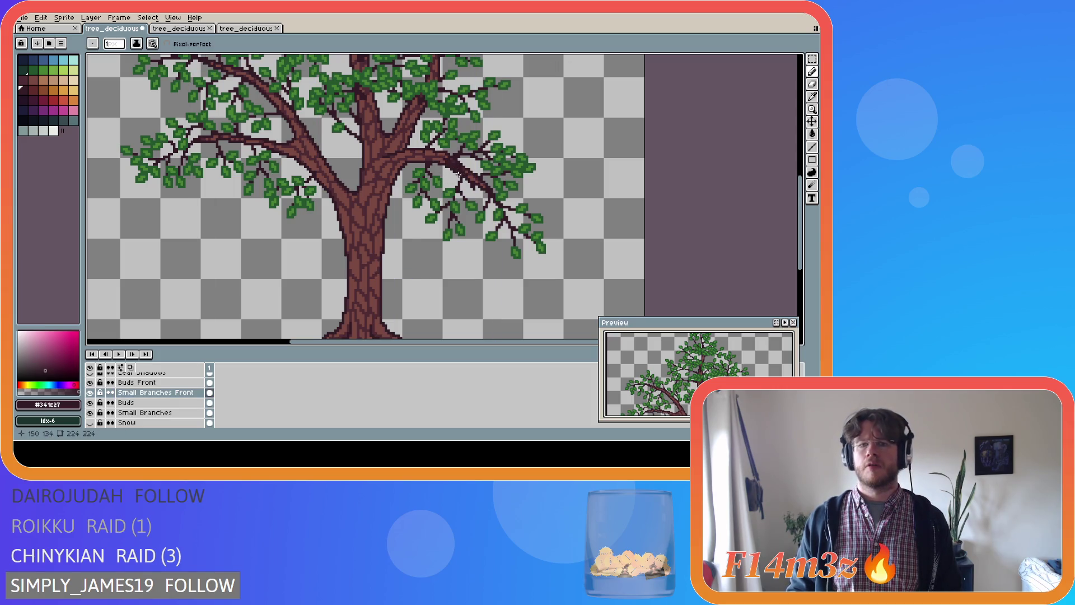
key("ctrl+s")
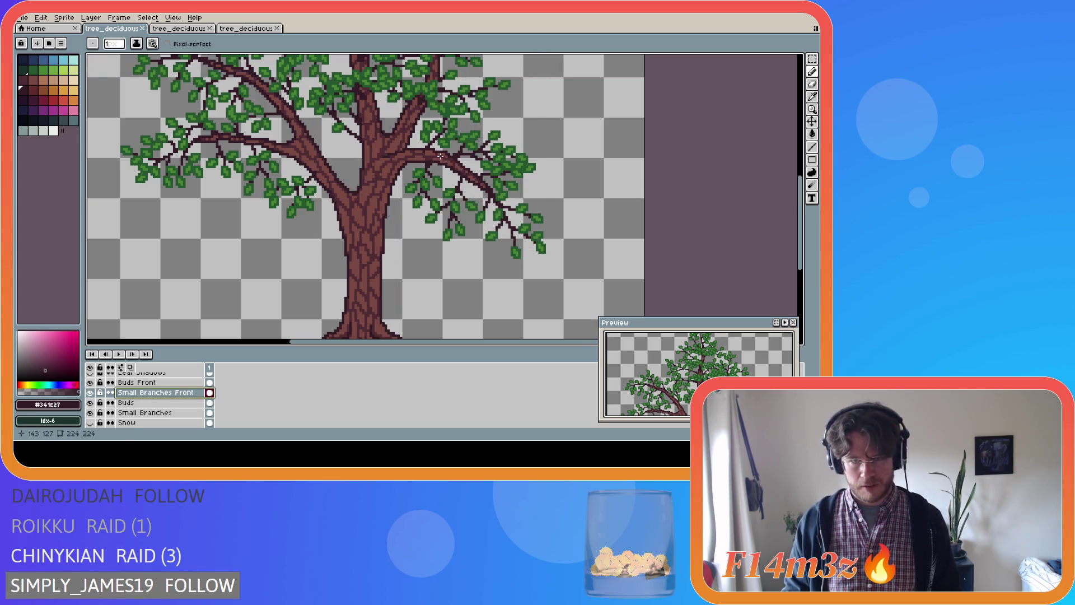
key("ctrl+z")
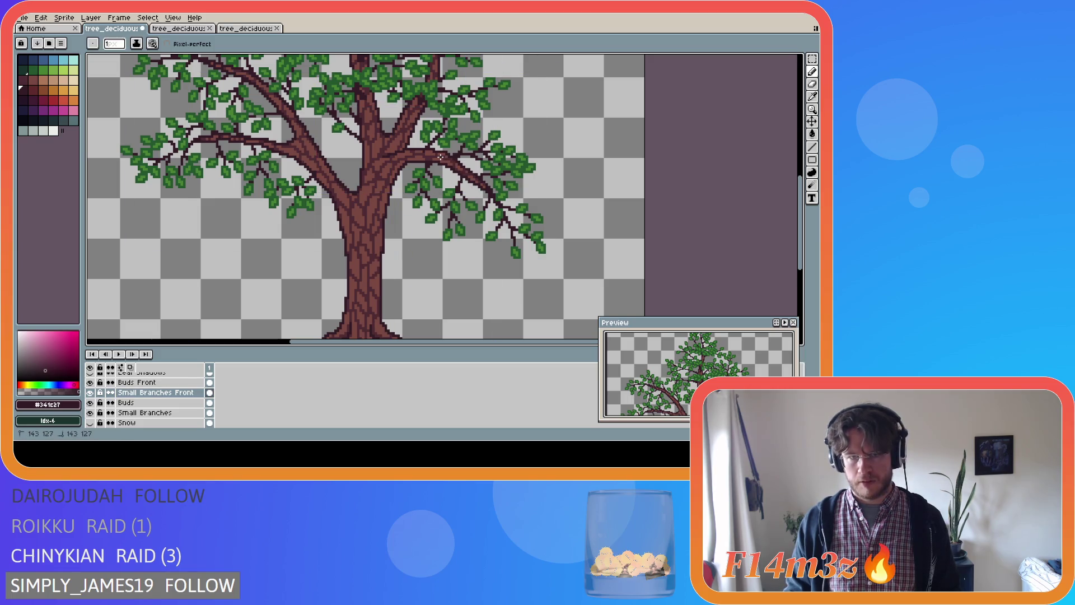
key("ctrl+y")
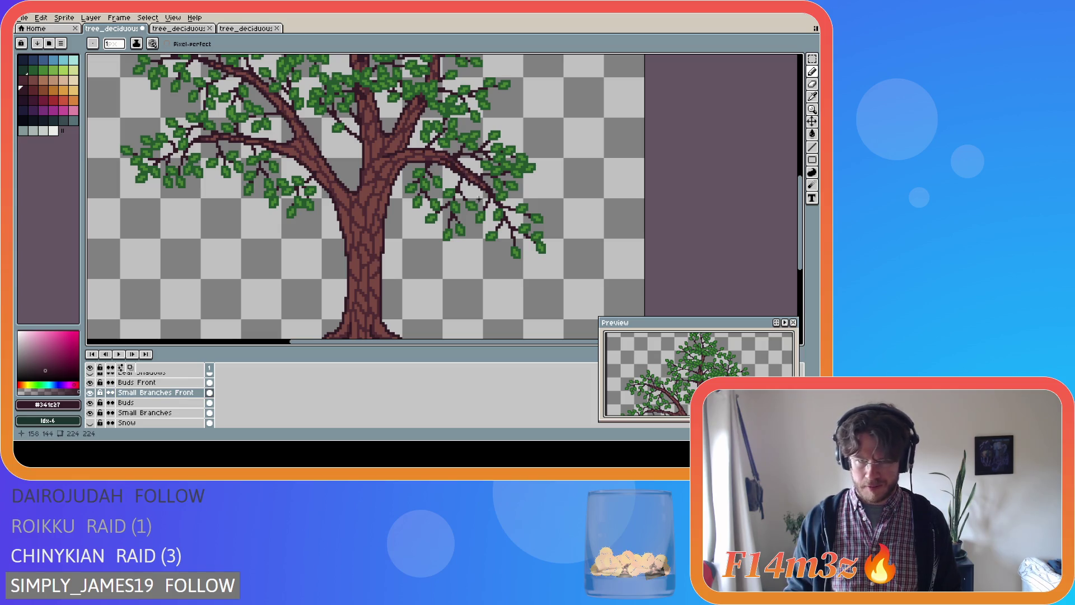
- Replace a rejected twig line with a short dark twig, select all and save
left_click(474, 191, "shift")
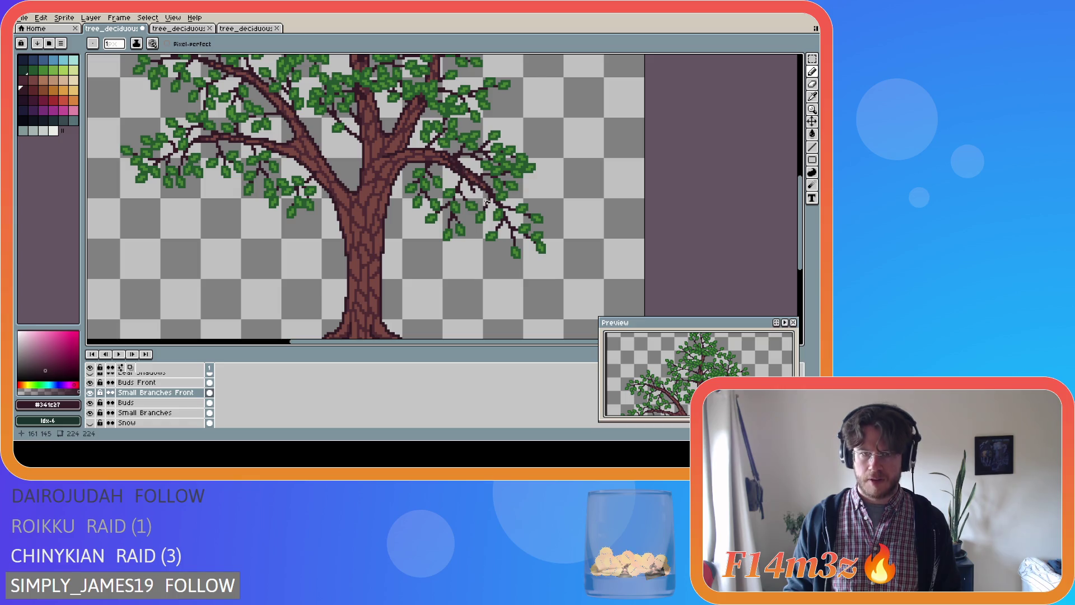
key("ctrl+z")
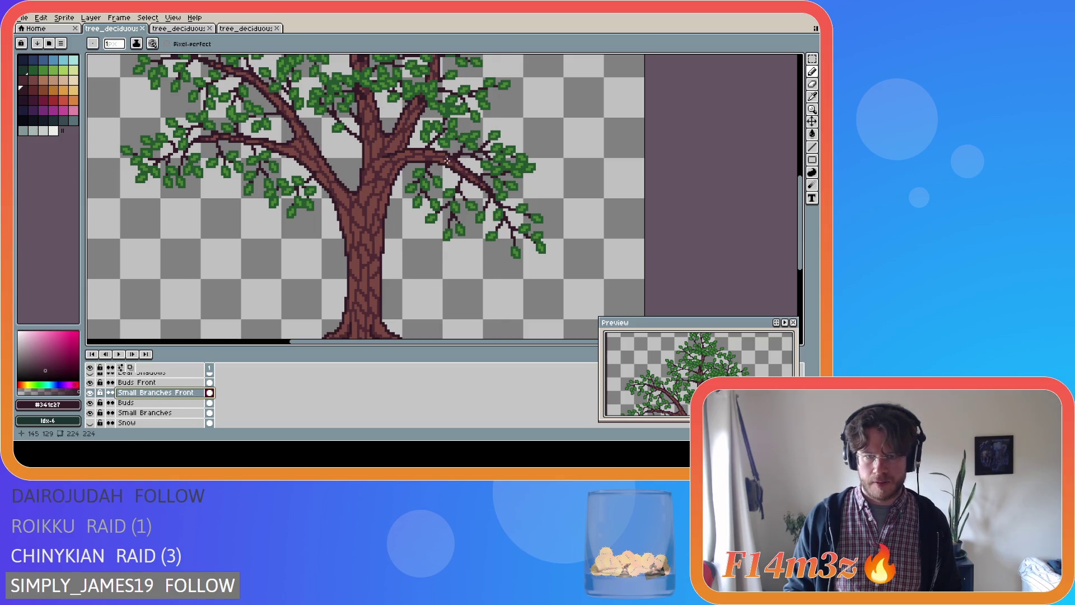
left_click(460, 169, "shift")
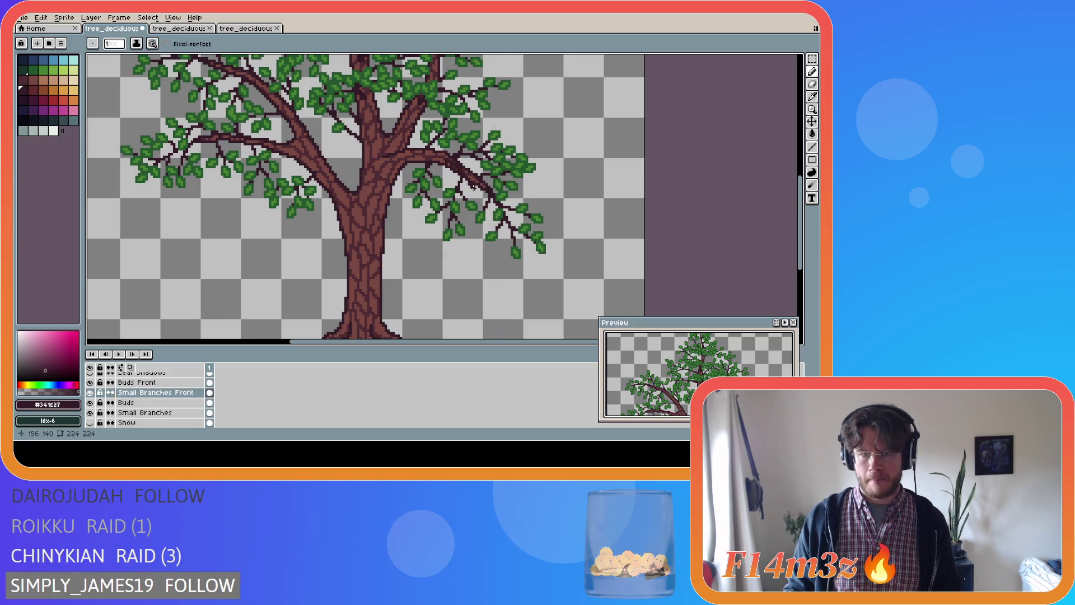
key("ctrl+s")
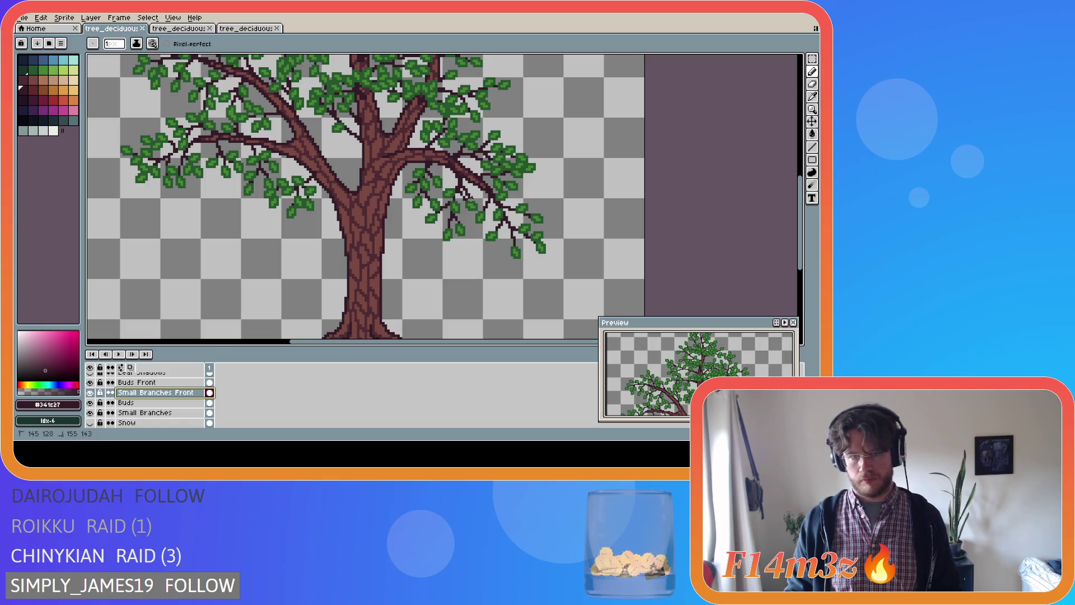
key("ctrl+a")
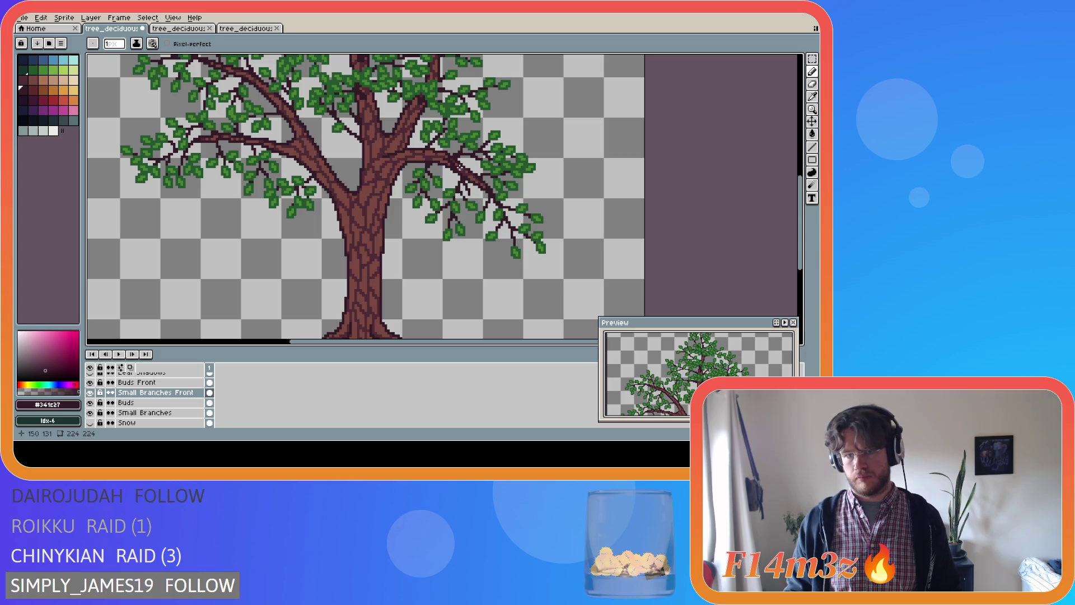
key("v")
key("ctrl+s")
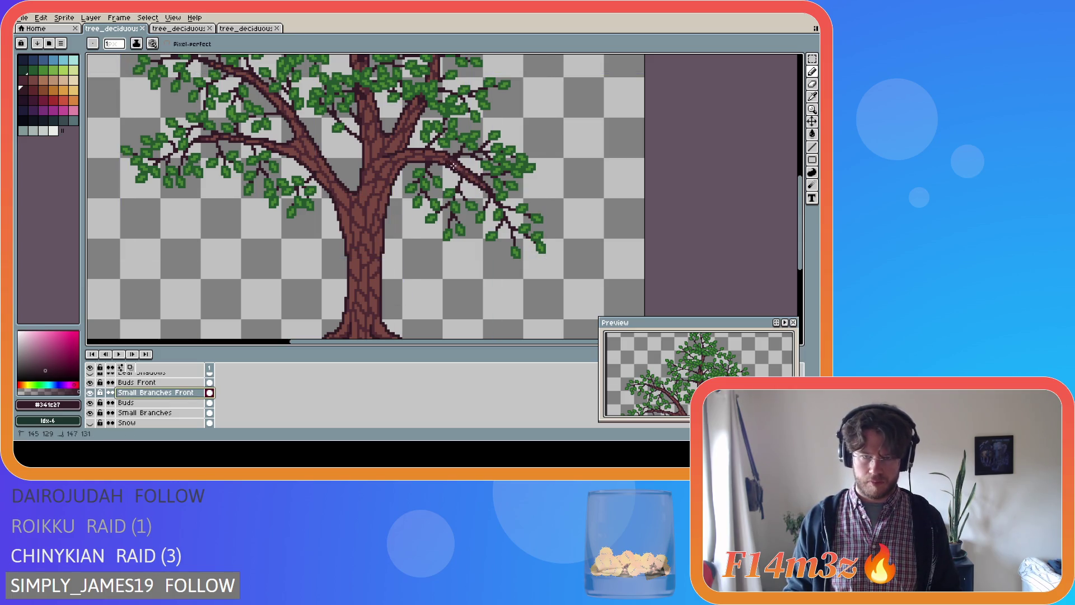
scroll(450, 161, "down", 4)
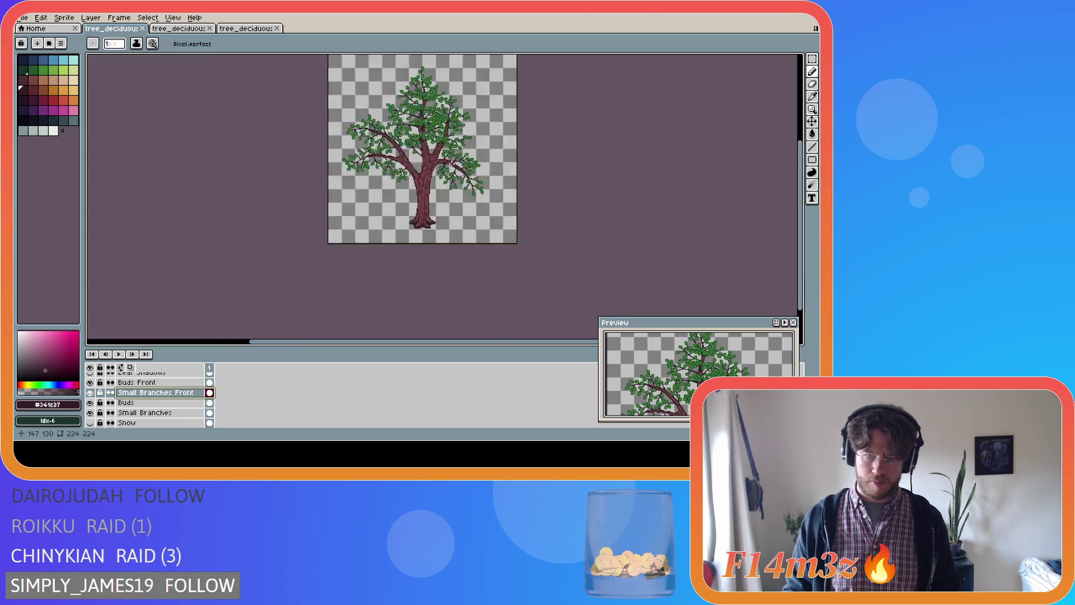
- Hide the Buds layer's leaf clusters and zoom in on the trunk and right branches
left_click_drag(801, 206, 725, 198)
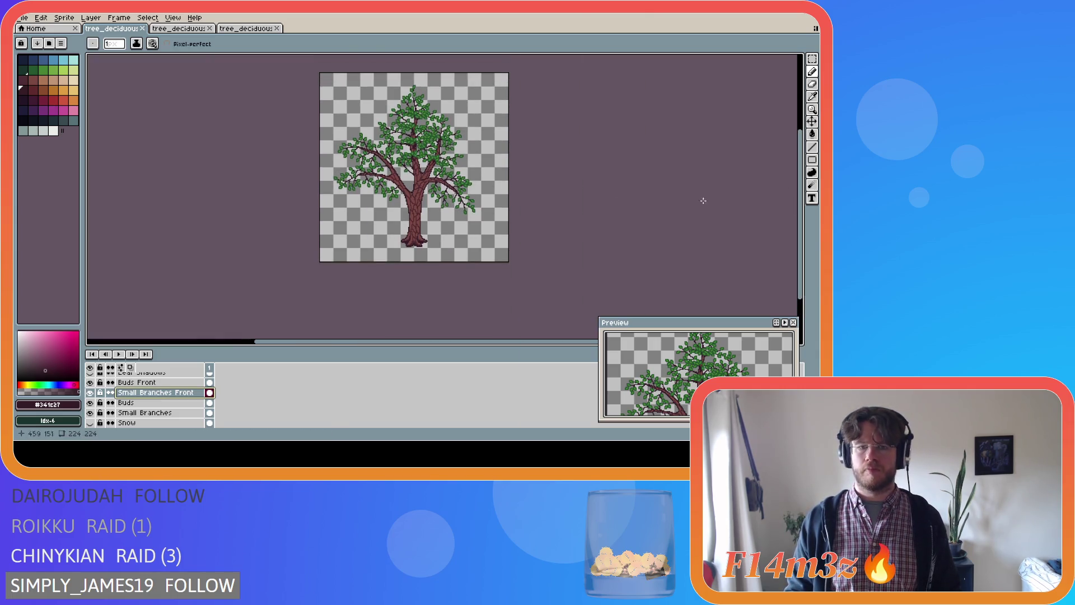
left_click(90, 402)
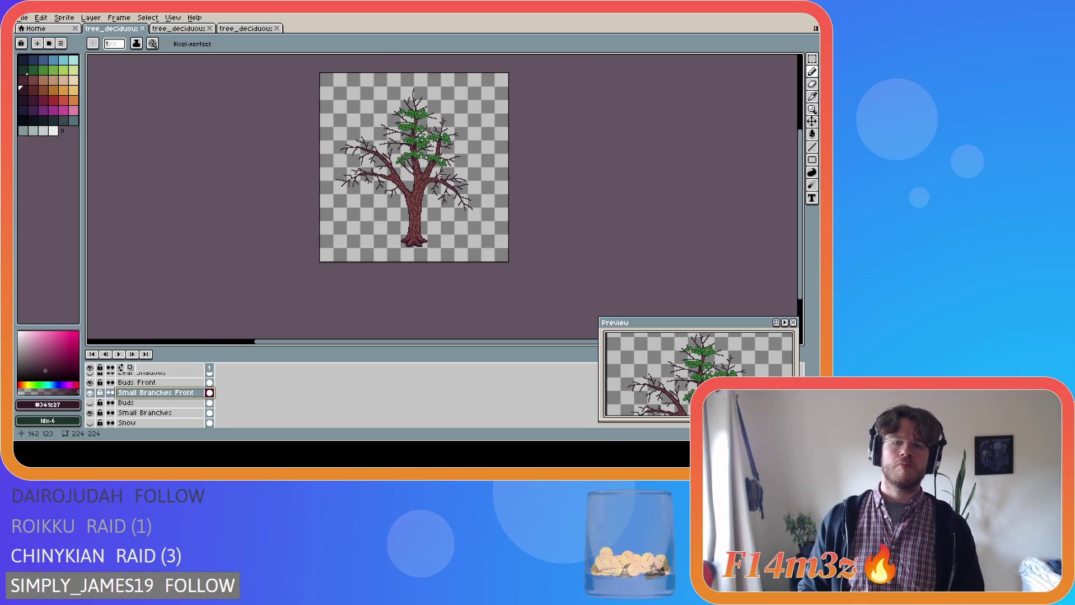
scroll(440, 177, "up", 2)
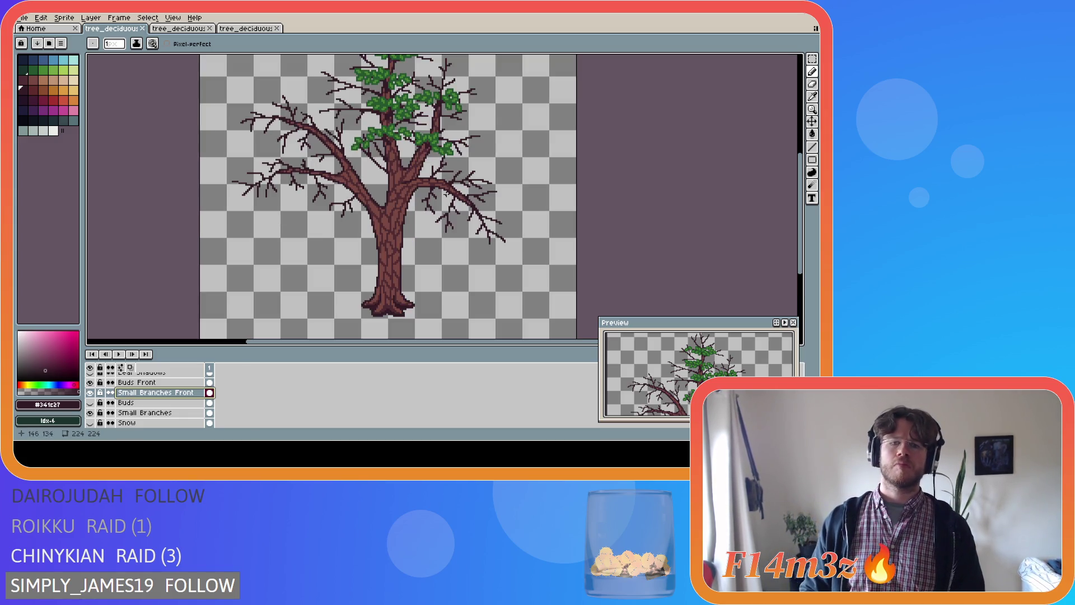
left_click(90, 402)
left_click(90, 403)
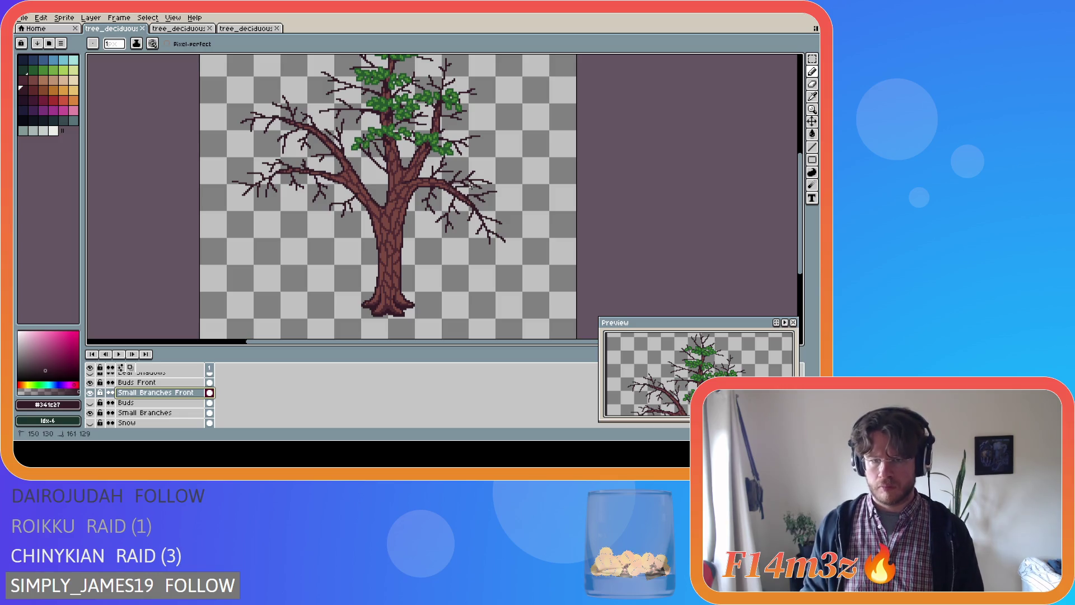
scroll(457, 191, "up", 1)
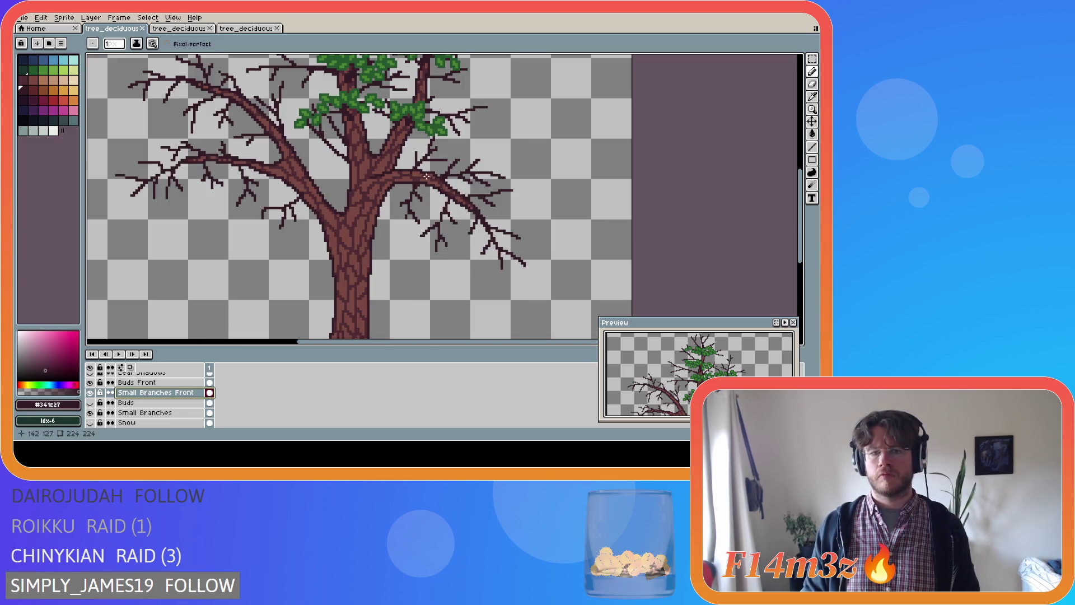
- Pencil a diagonal twig and a short horizontal twig on the right branch, adding a few dark pixels
left_click(435, 180)
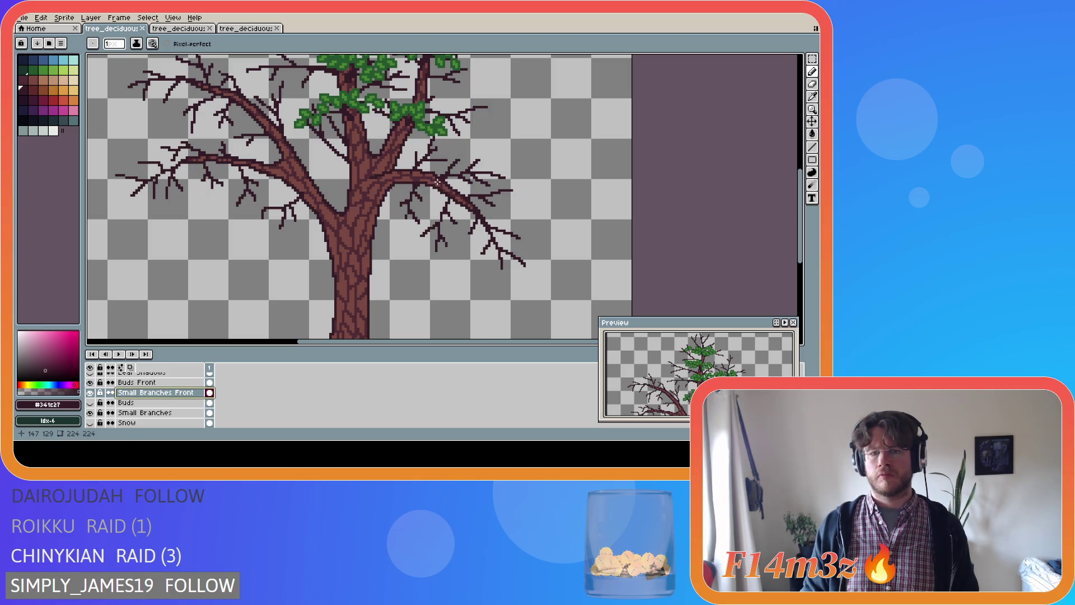
left_click_drag(435, 180, 464, 208)
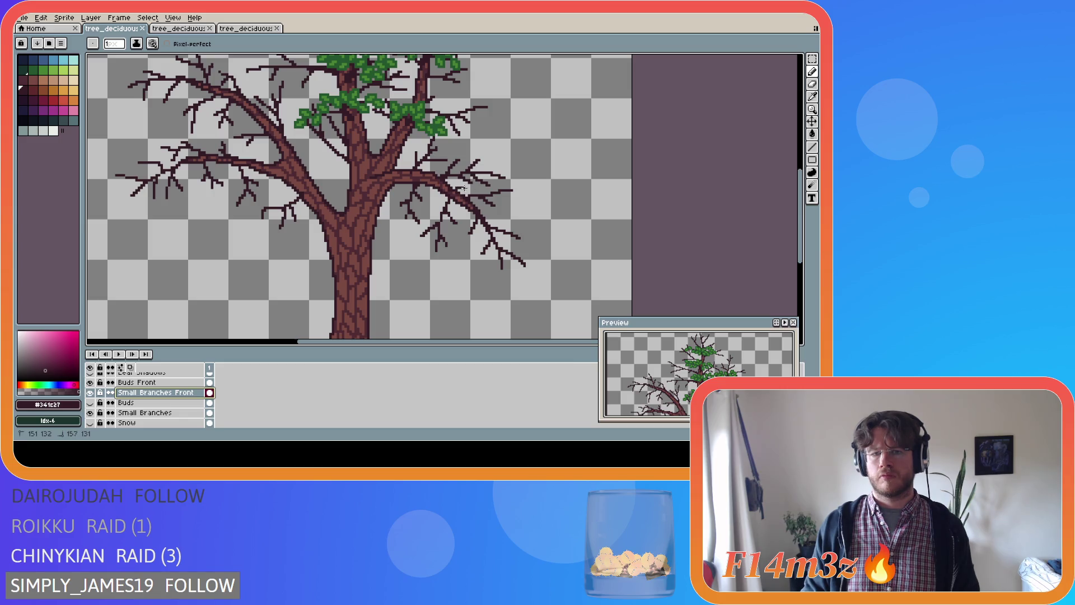
left_click_drag(473, 187, 457, 187)
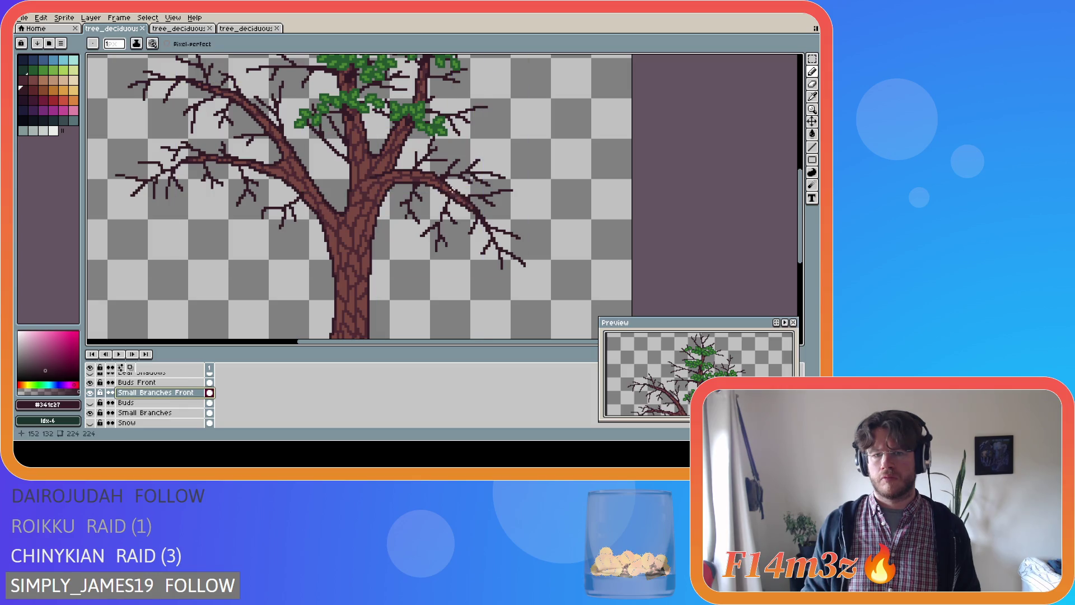
key("ctrl")
left_click(462, 187)
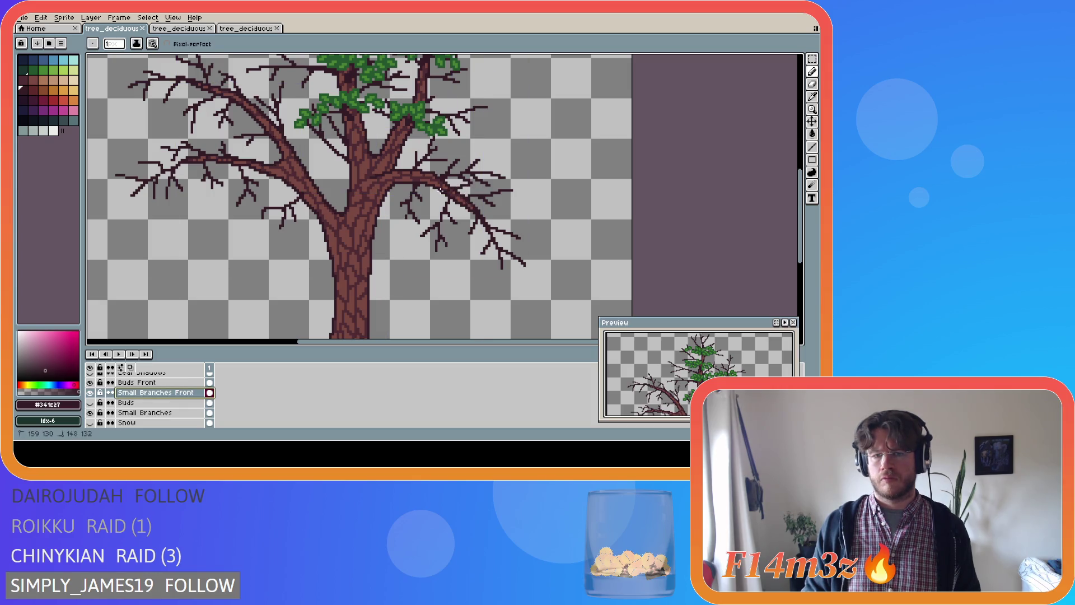
left_click(459, 186)
key("ctrl")
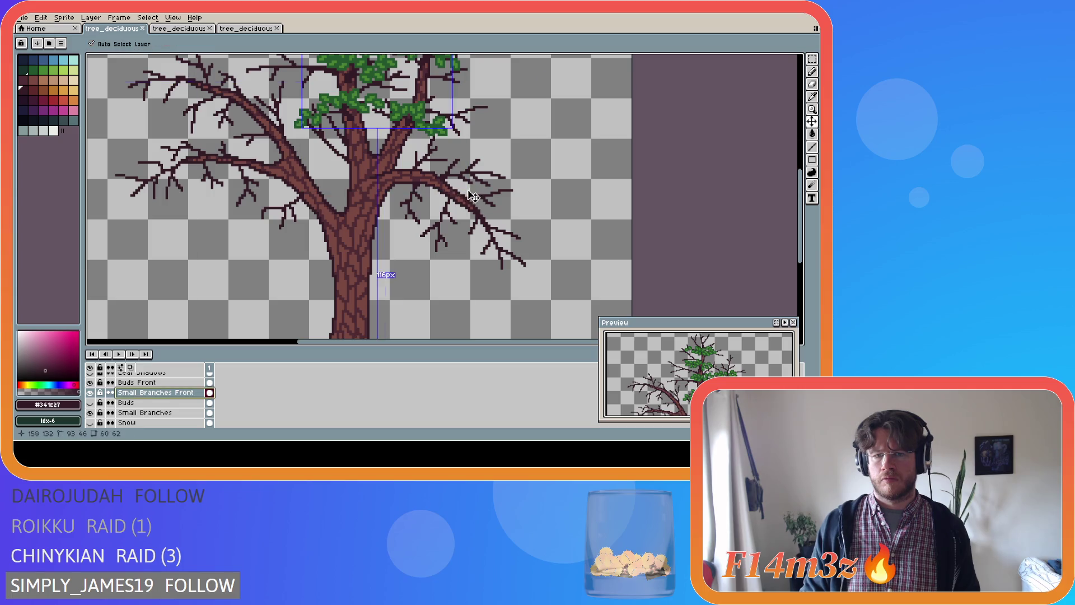
key("ctrl")
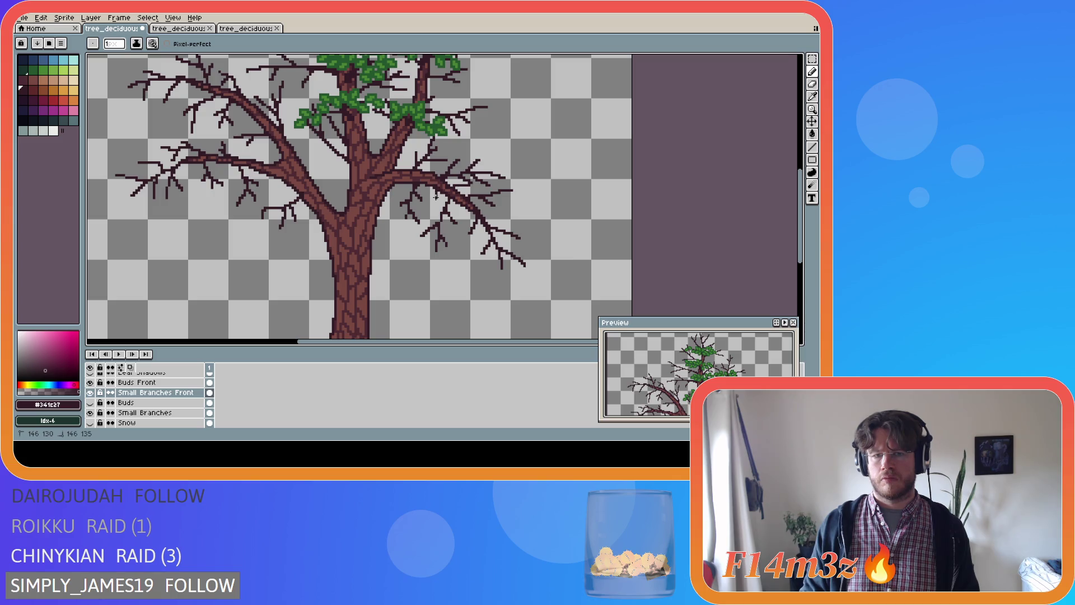
key("ctrl")
key("ctrl")
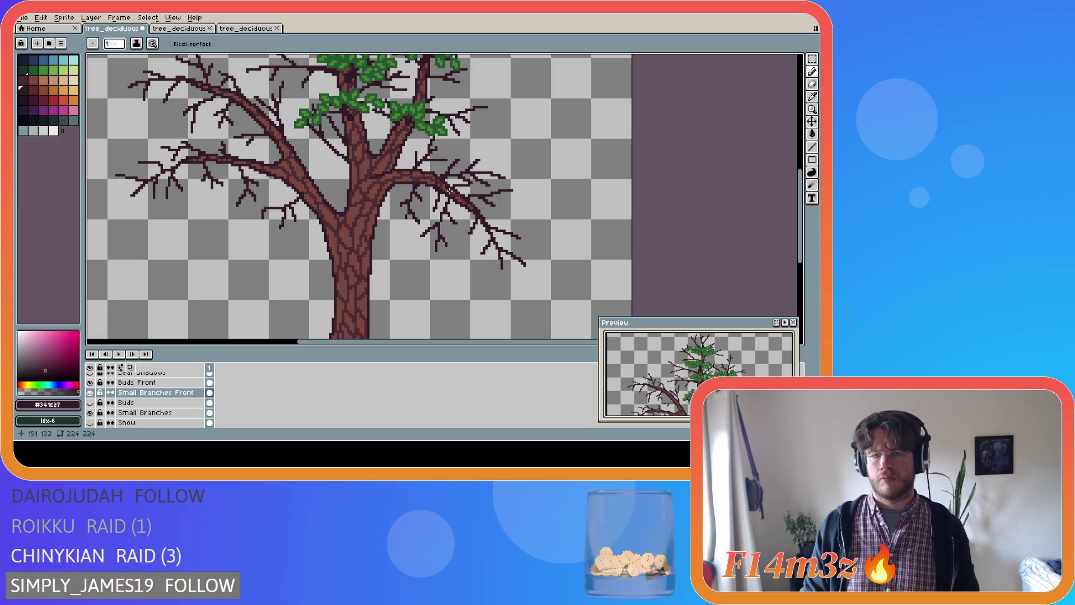
key("ctrl")
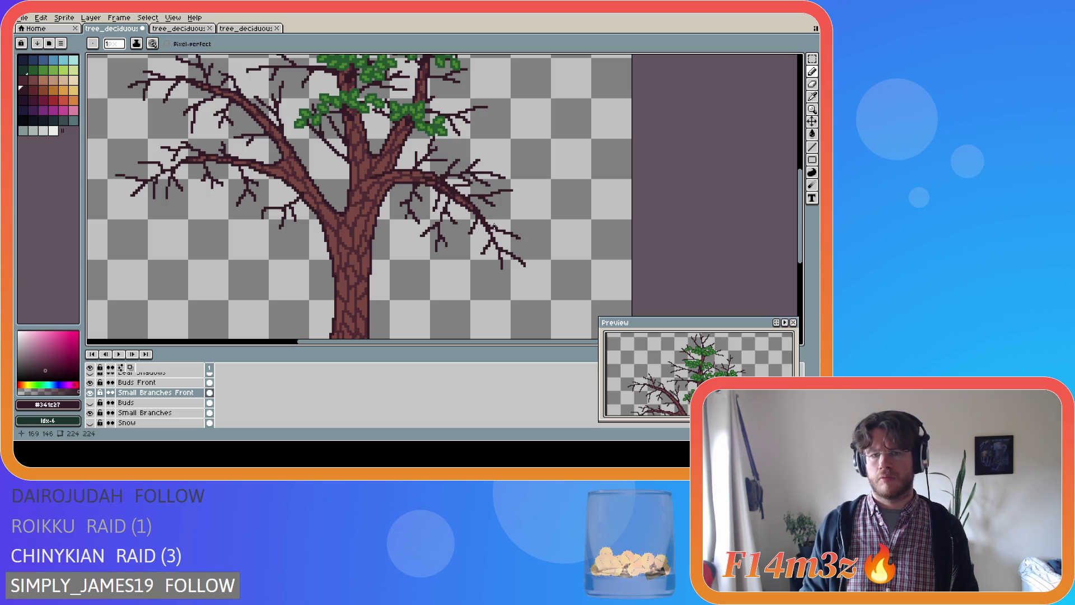
scroll(494, 227, "up", 1)
scroll(464, 209, "up", 2)
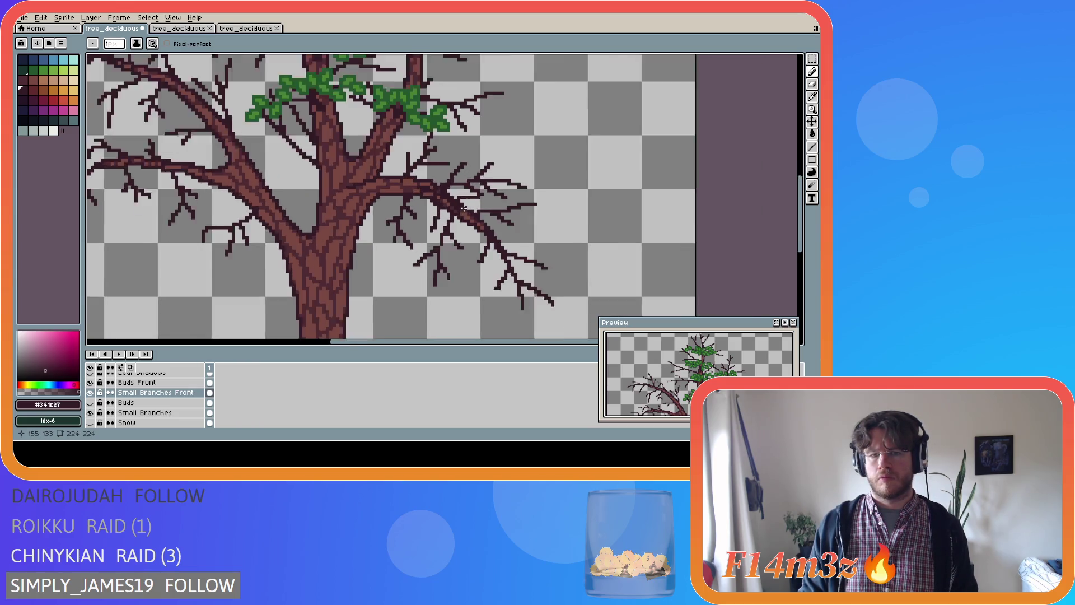
- Toggle the Small Branches Front and Snow layers, then hide the Tree trunk and Small Branches layers
scroll(464, 208, "up", 1)
left_click(91, 392)
left_click(91, 393)
left_click(91, 392)
left_click(91, 392)
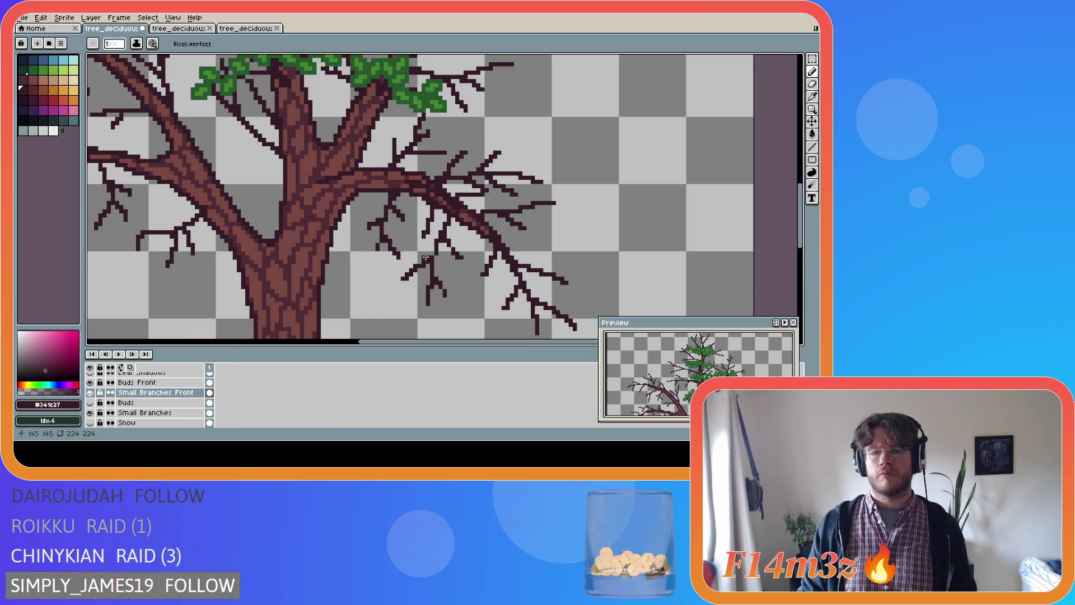
left_click(91, 424)
left_click(92, 423)
scroll(93, 424, "down", 1)
left_click(91, 423)
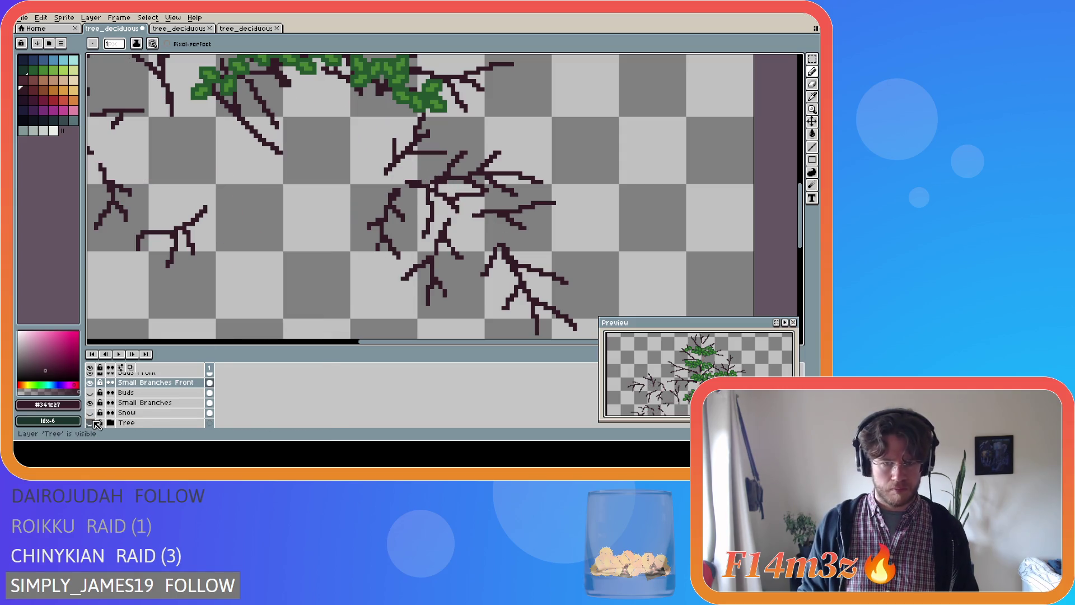
left_click(91, 402)
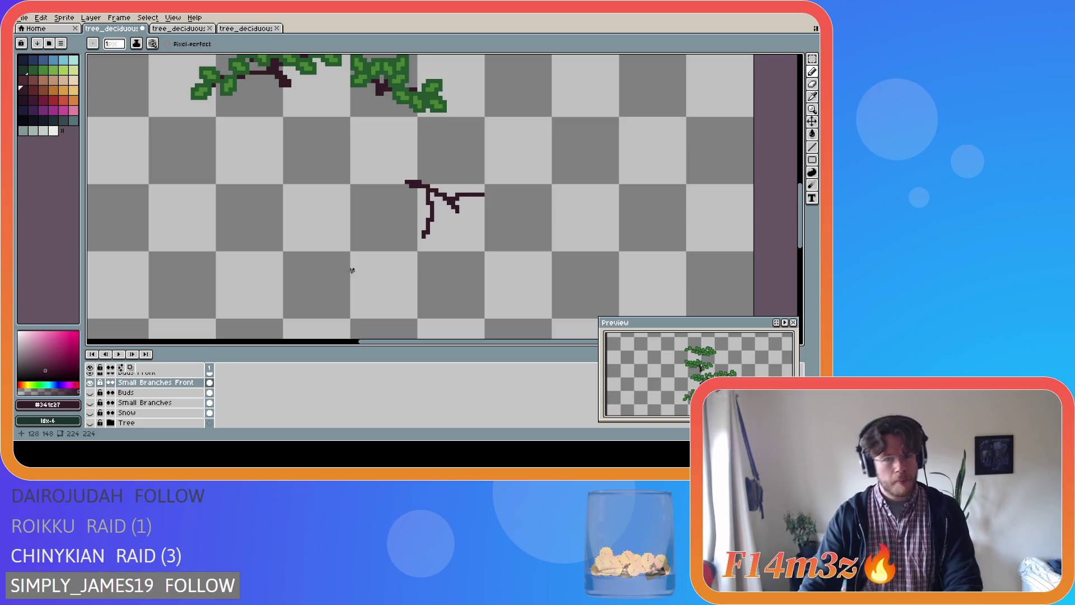
key("b")
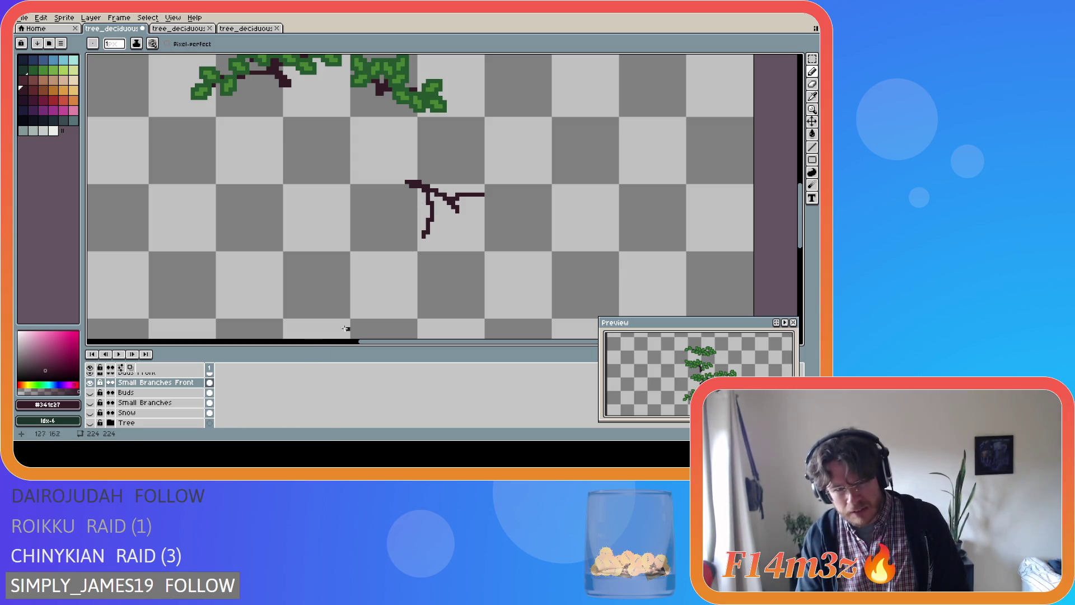
- Recheck the Tree and Small Branches layers, then show Buds and hide the Snow and Tree layers
left_click(90, 423)
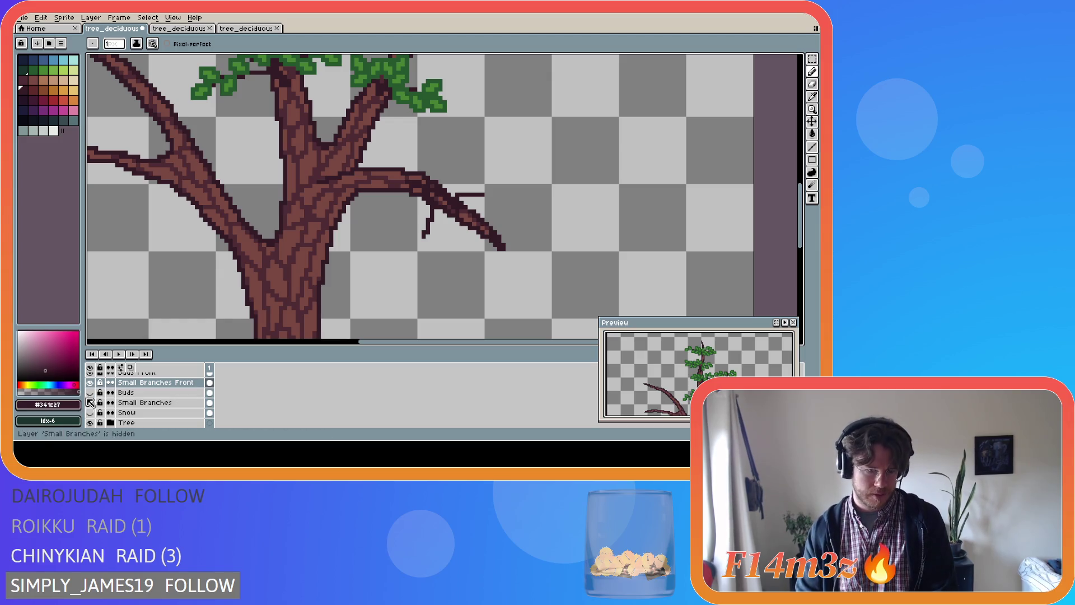
scroll(92, 400, "up", 1)
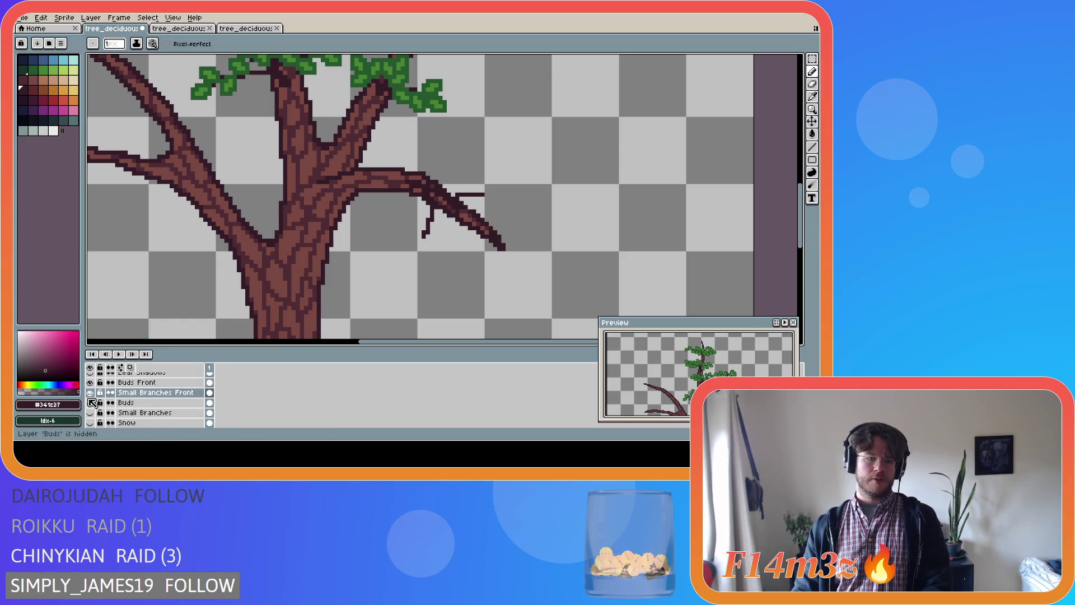
left_click(90, 412)
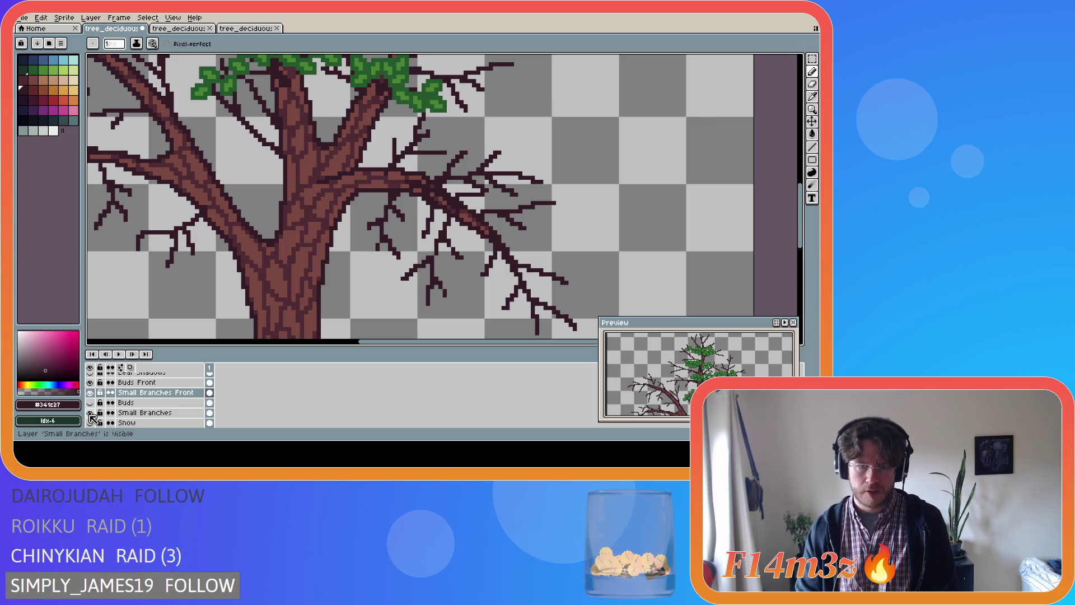
left_click(90, 413)
left_click(90, 413)
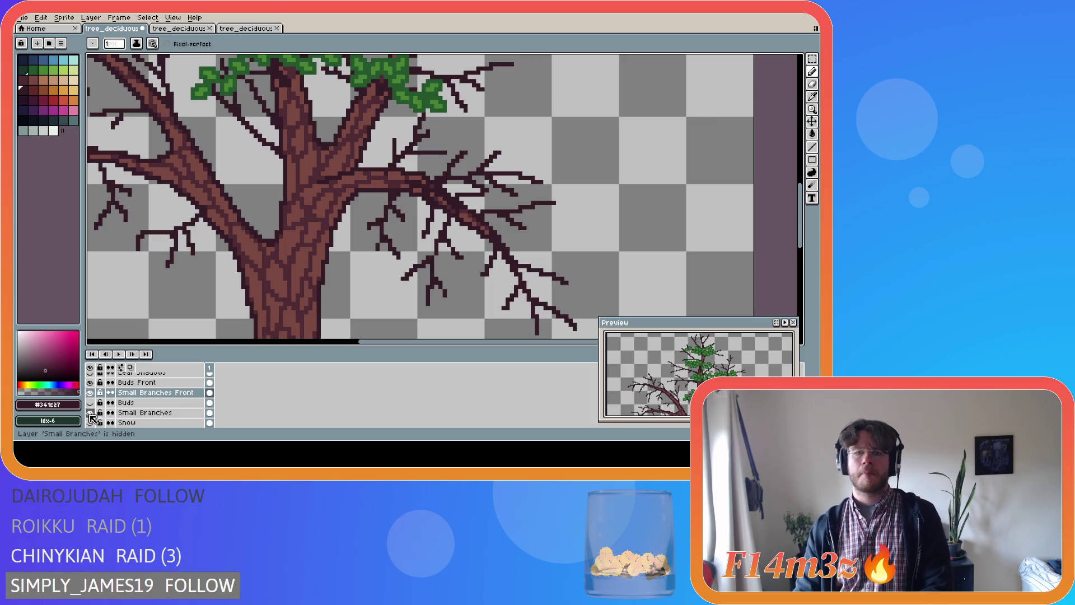
scroll(93, 420, "down", 1)
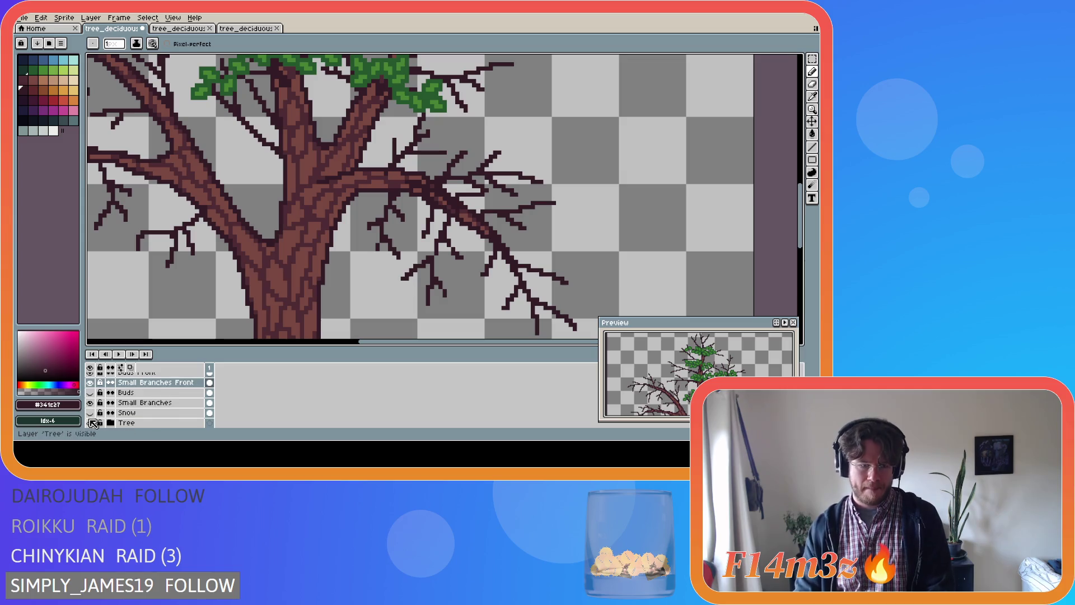
left_click(90, 424)
left_click(90, 424)
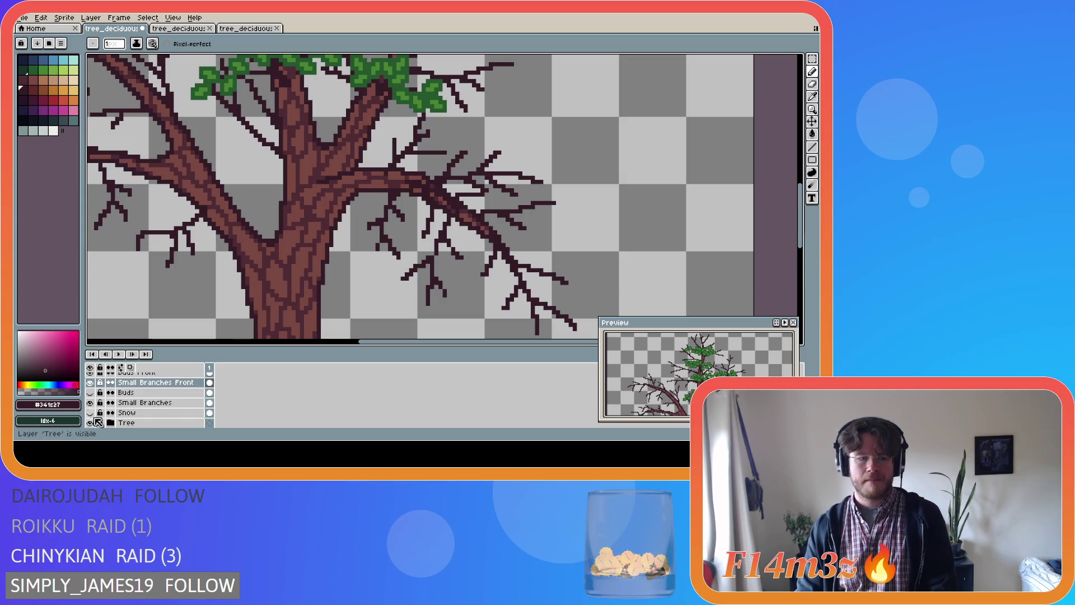
scroll(92, 414, "up", 1)
left_click(91, 403)
left_click(90, 403)
left_click(90, 423)
scroll(93, 424, "down", 1)
left_click(91, 423)
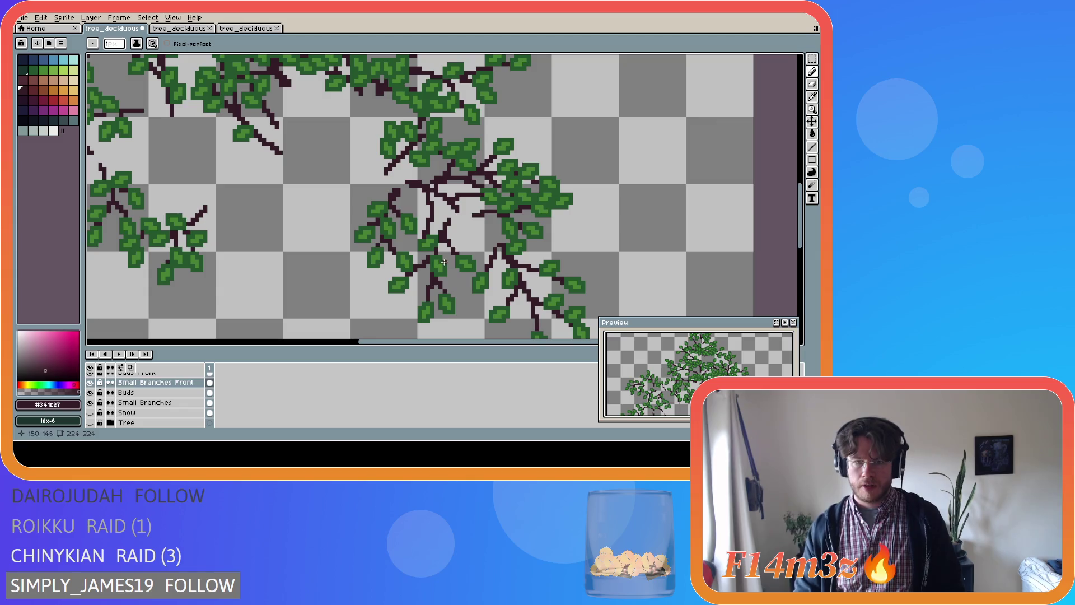
- Draw a new dark offshoot on the central twig, comparing it with Small Branches hidden and shown
key("e")
key("b")
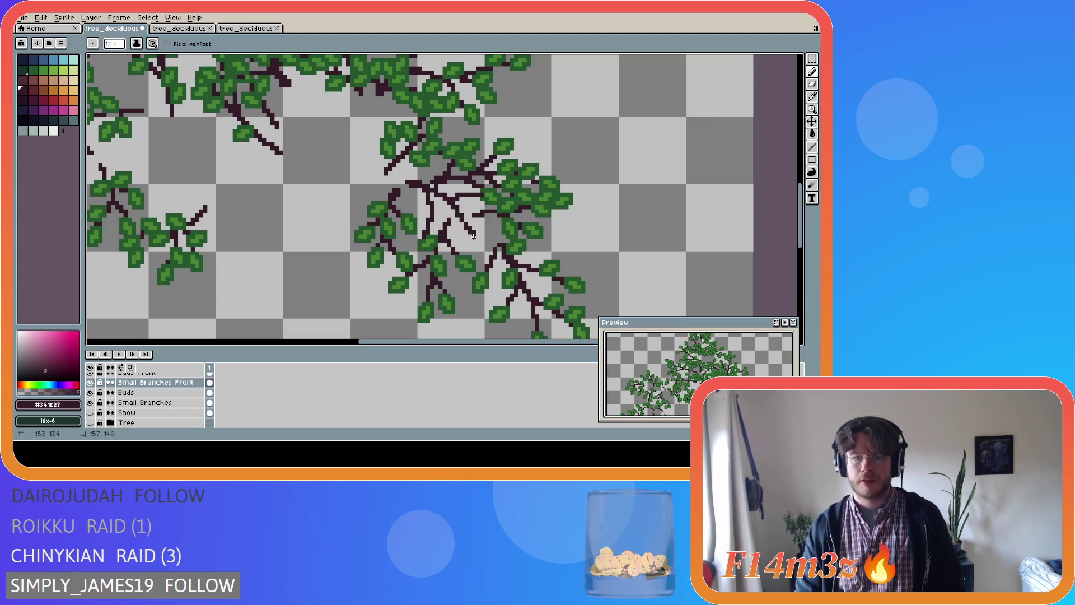
mouse_move(458, 210)
left_mouse_down()
mouse_move(471, 238)
mouse_move(489, 227)
left_mouse_up()
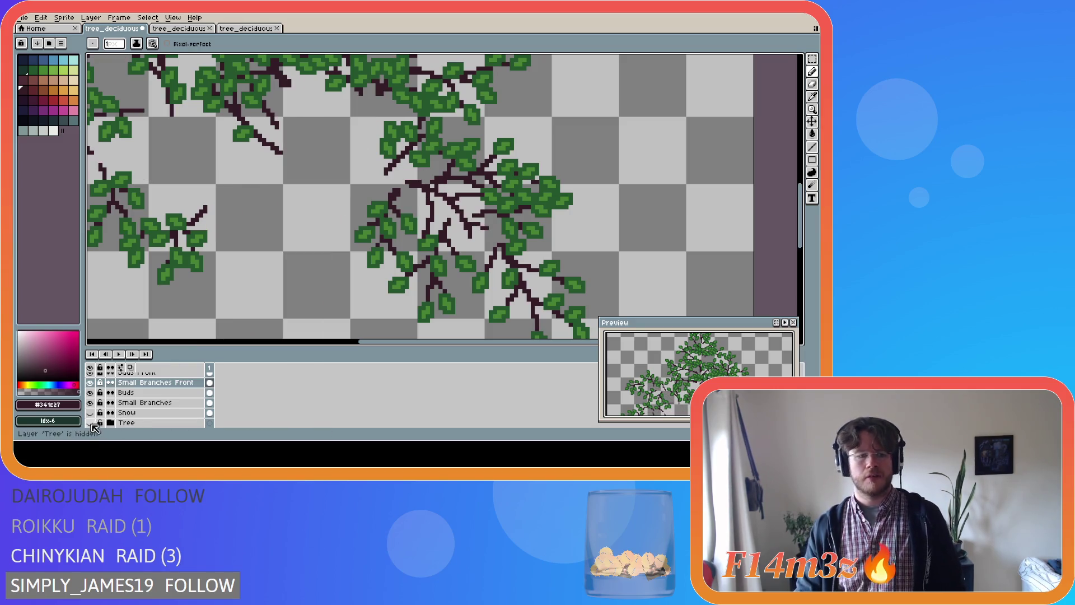
left_click(90, 402)
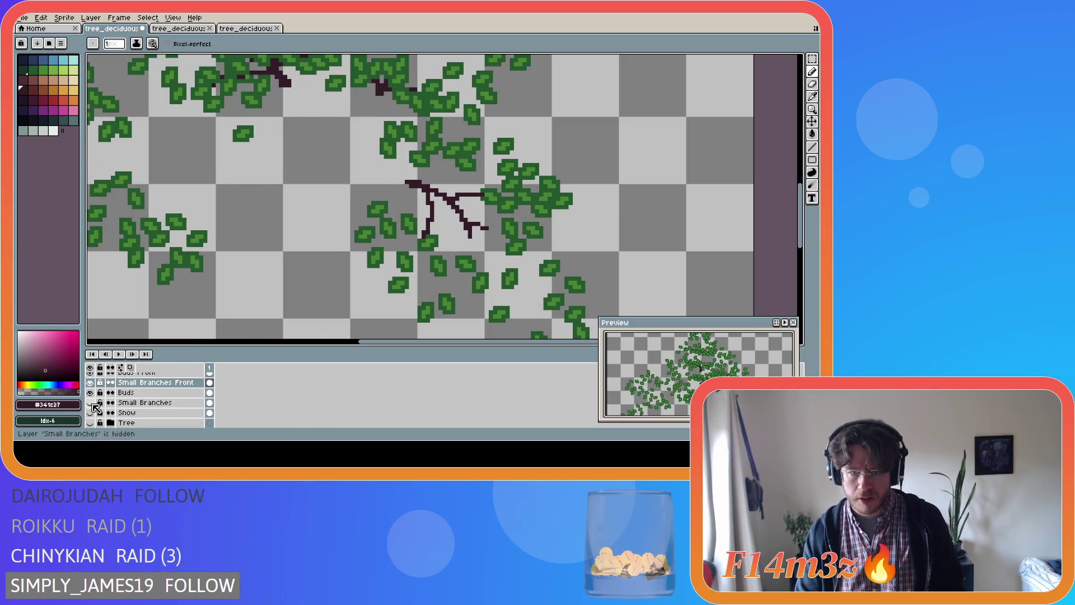
left_click(90, 403)
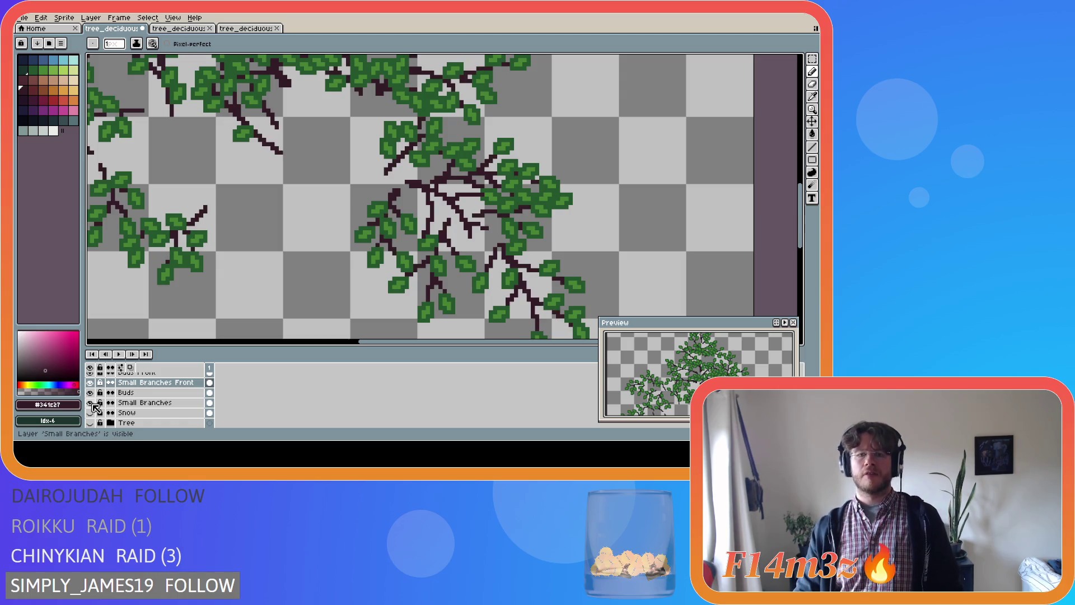
left_click(90, 403)
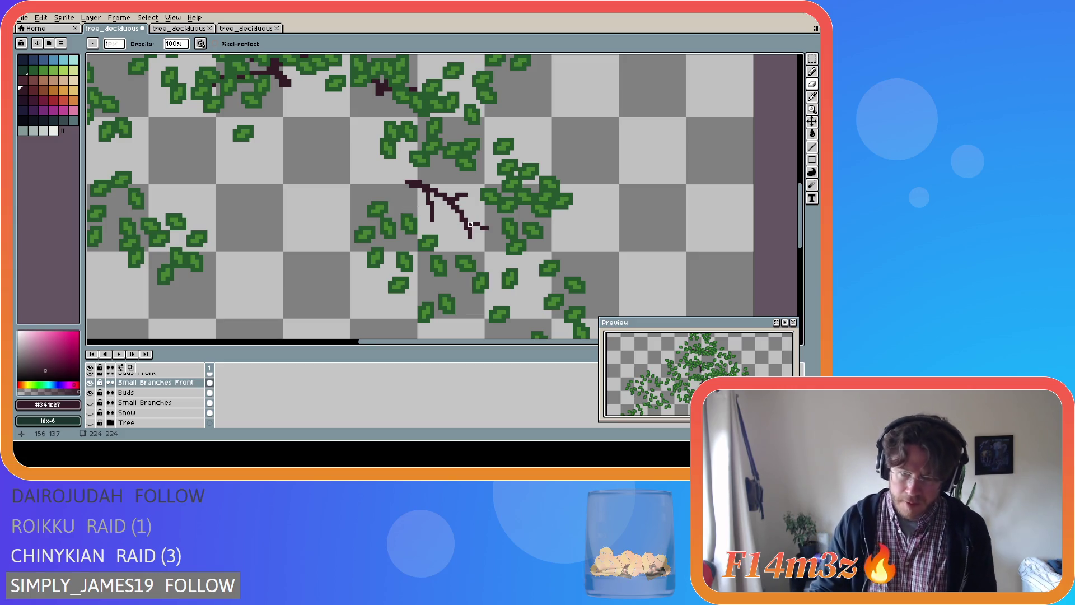
key("e")
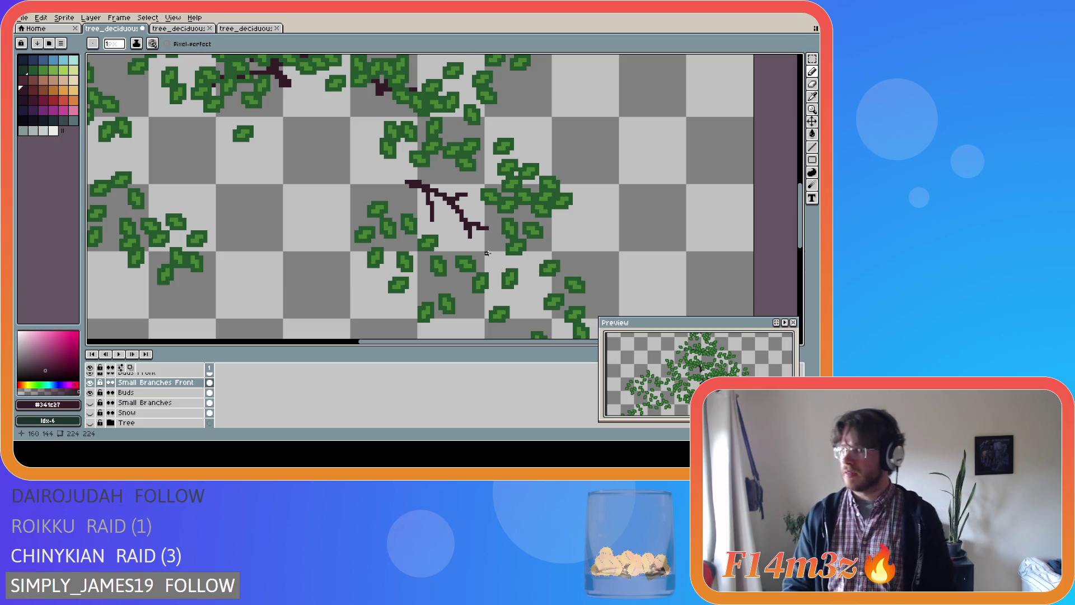
key("v")
key("b")
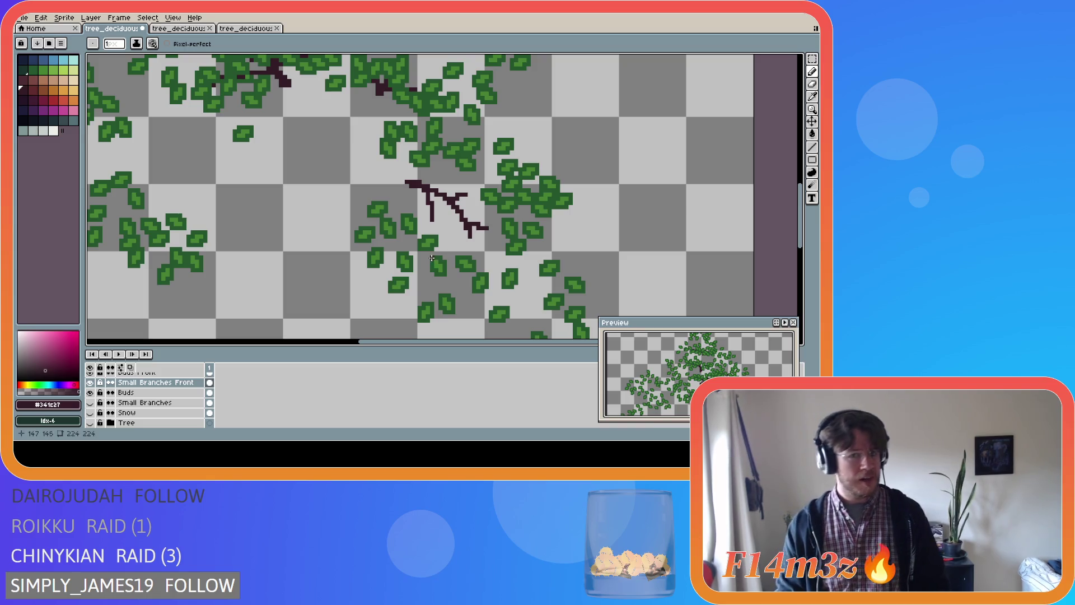
key("e")
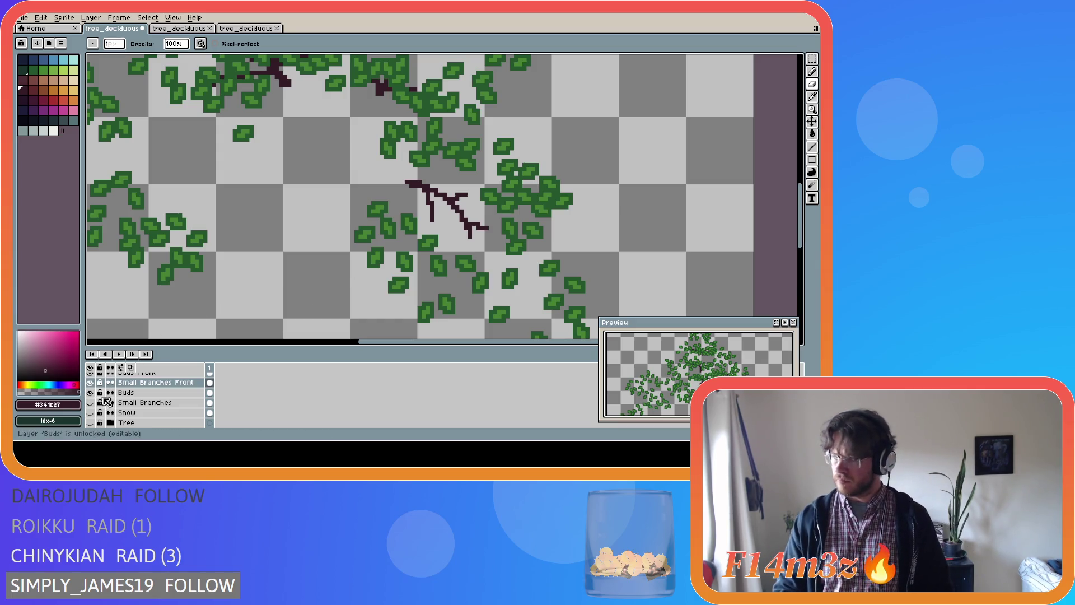
- Unlock Small Branches Front and hide the Buds, Small Branches and Tree Chopped layers
scroll(101, 404, "up", 1)
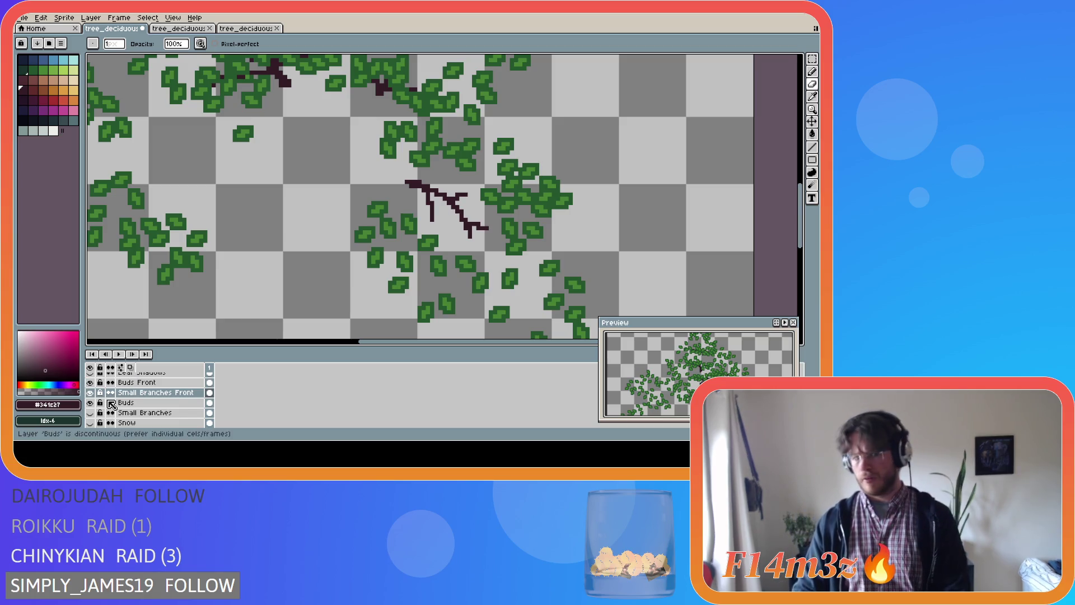
left_click(91, 412)
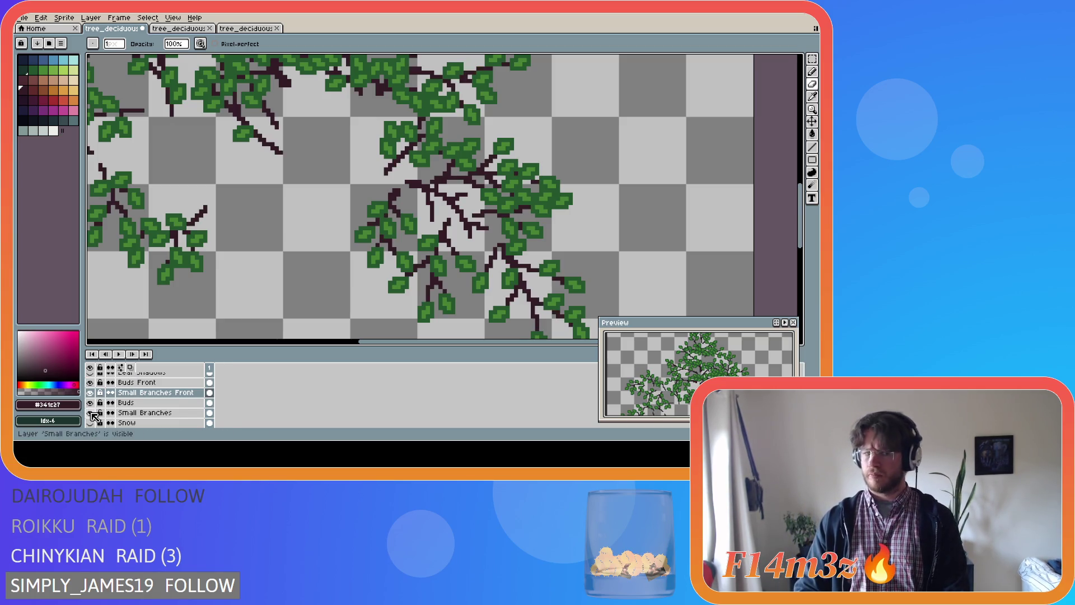
scroll(96, 400, "up", 1)
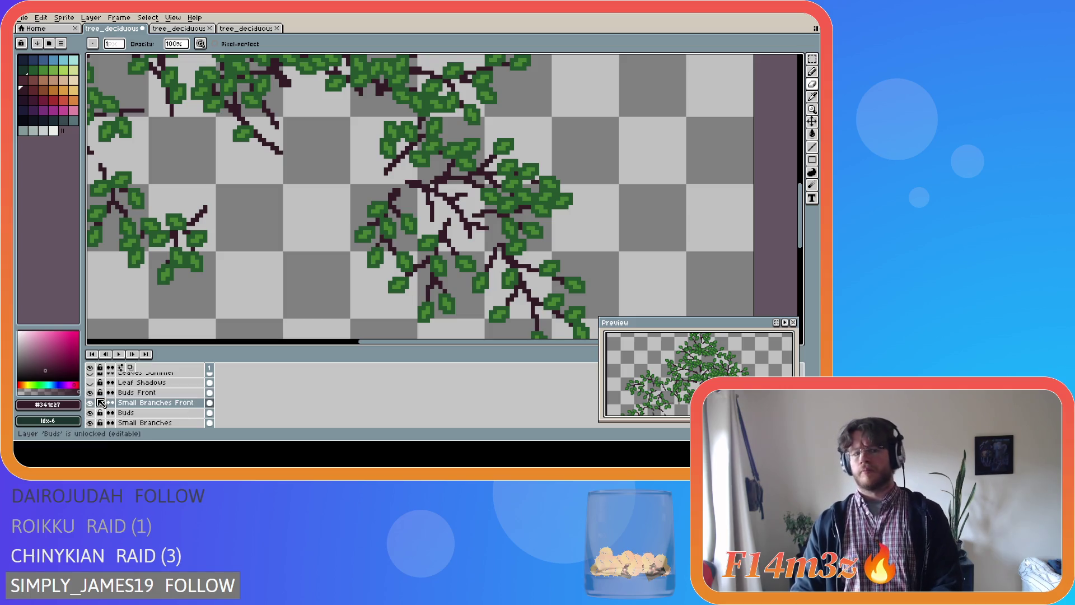
left_click(100, 403)
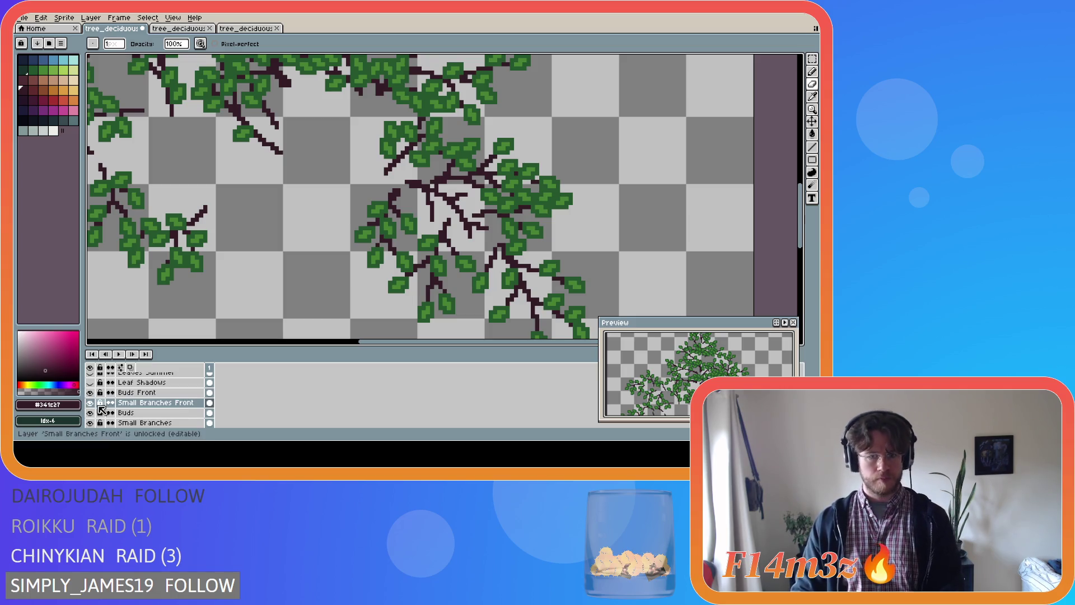
scroll(100, 408, "down", 1)
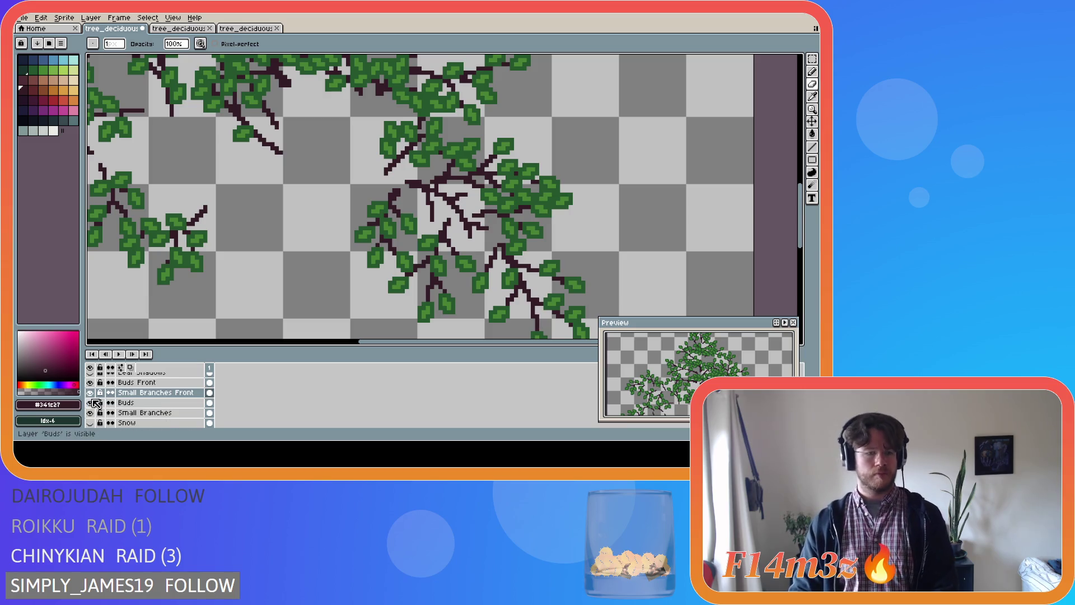
left_click(91, 402)
left_click(91, 413)
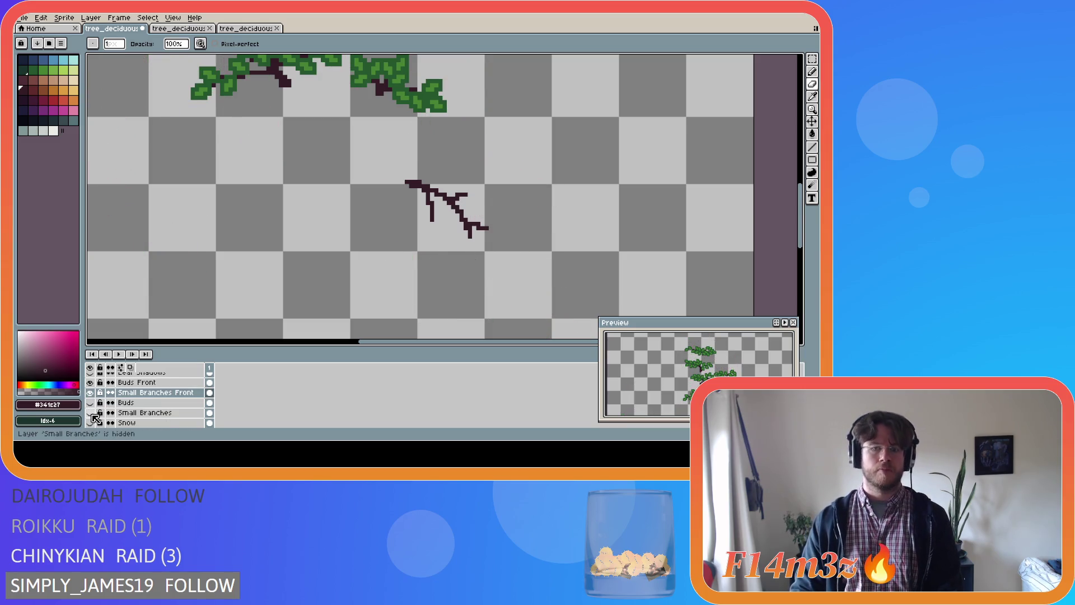
scroll(96, 415, "down", 2)
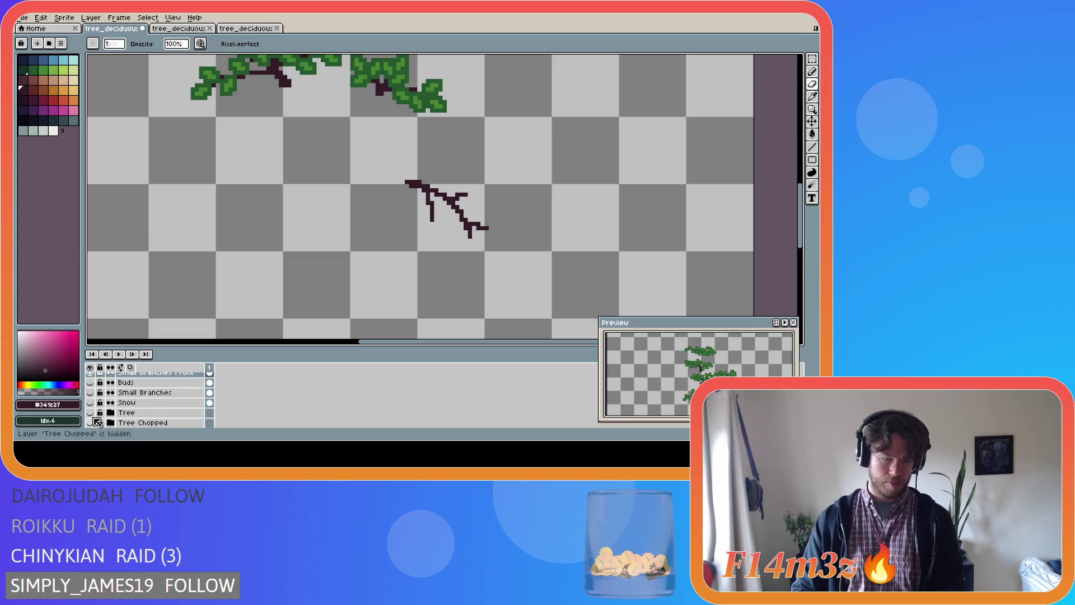
left_click(91, 412)
- Pick the leaf green and make Buds Front the active layer with the Pencil tool
left_click(91, 412)
left_click(91, 412)
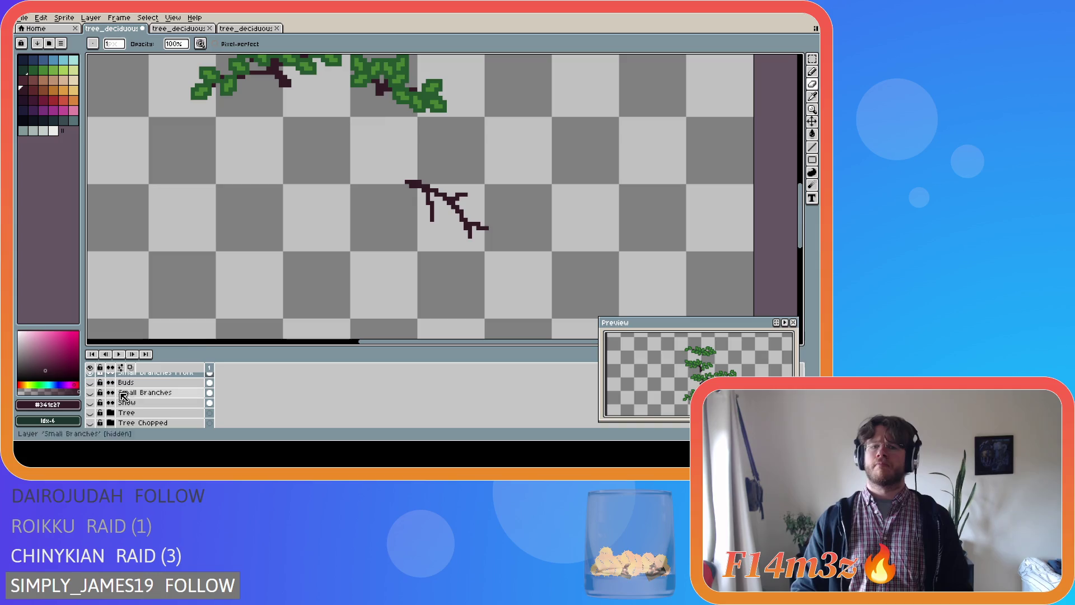
left_click(413, 112, "alt")
scroll(147, 399, "up", 3)
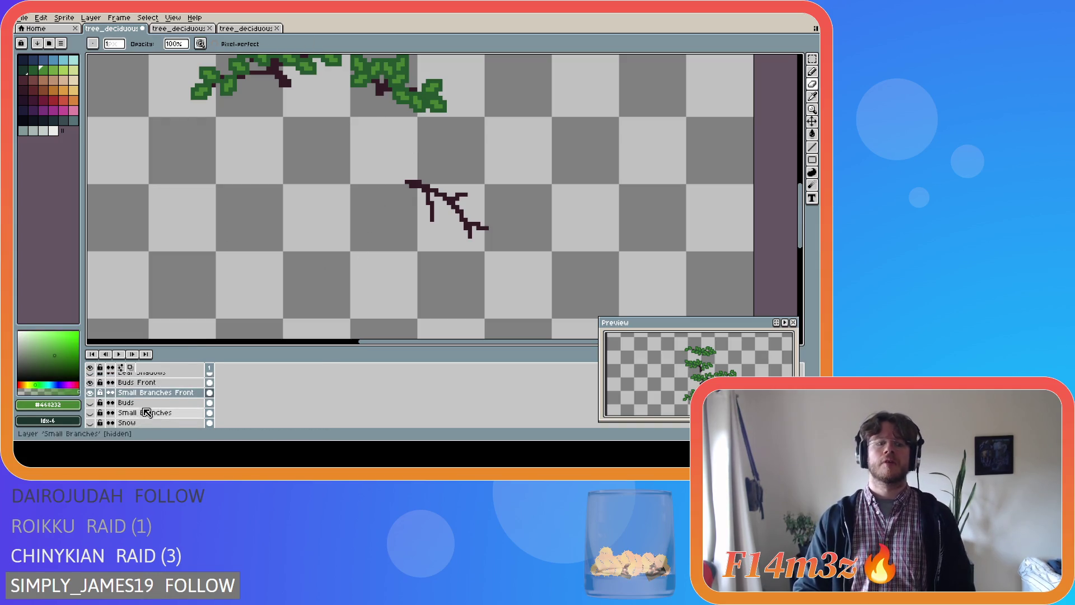
left_click(146, 393)
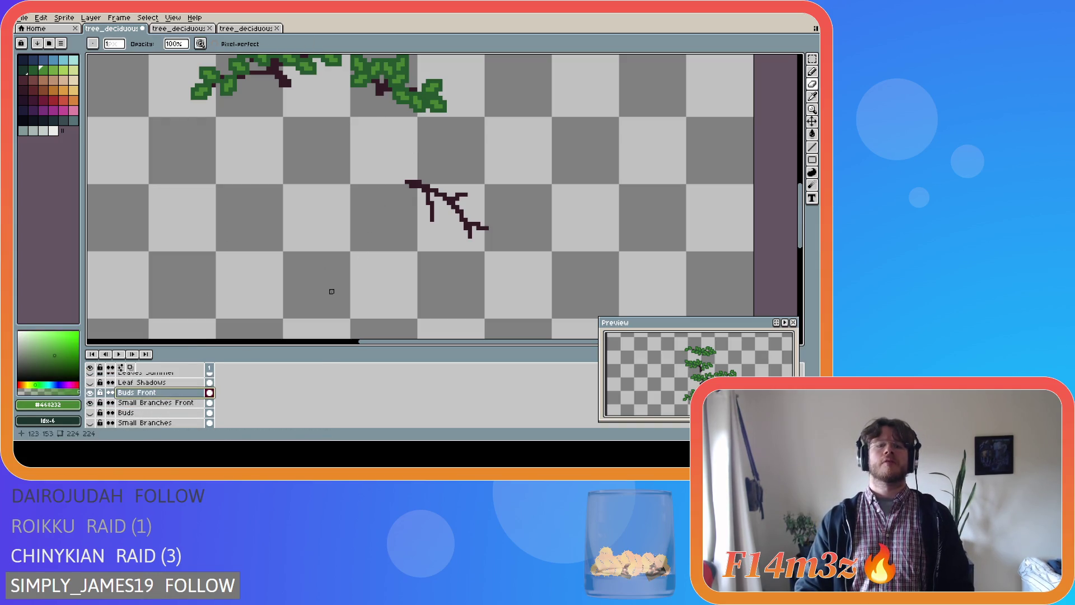
key("b")
- Dot light-green bud pixels along the central twig's tips and sides
left_click(493, 235)
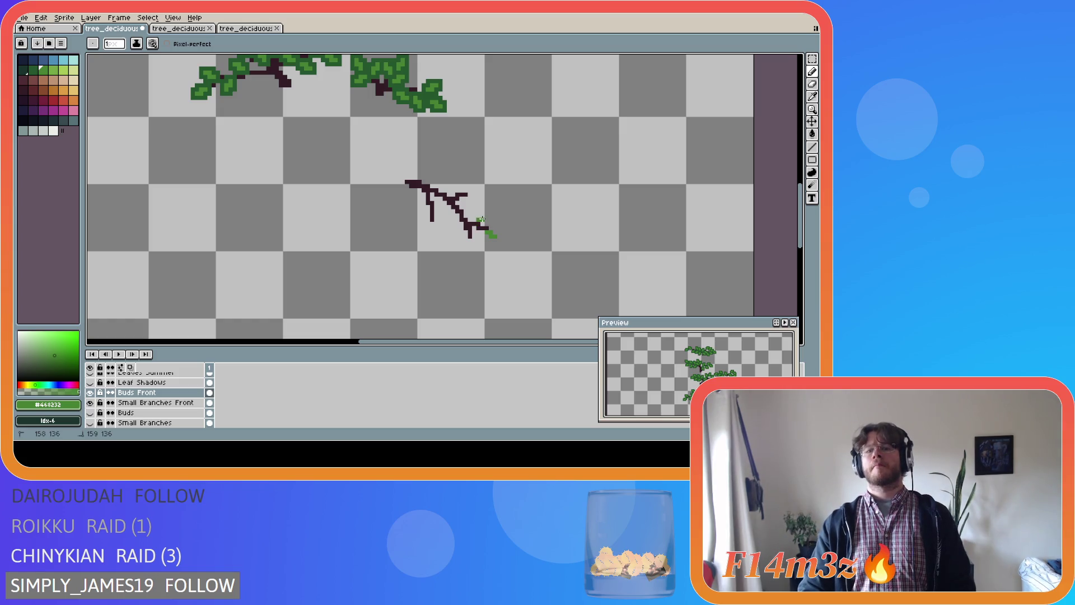
left_click_drag(481, 219, 474, 249)
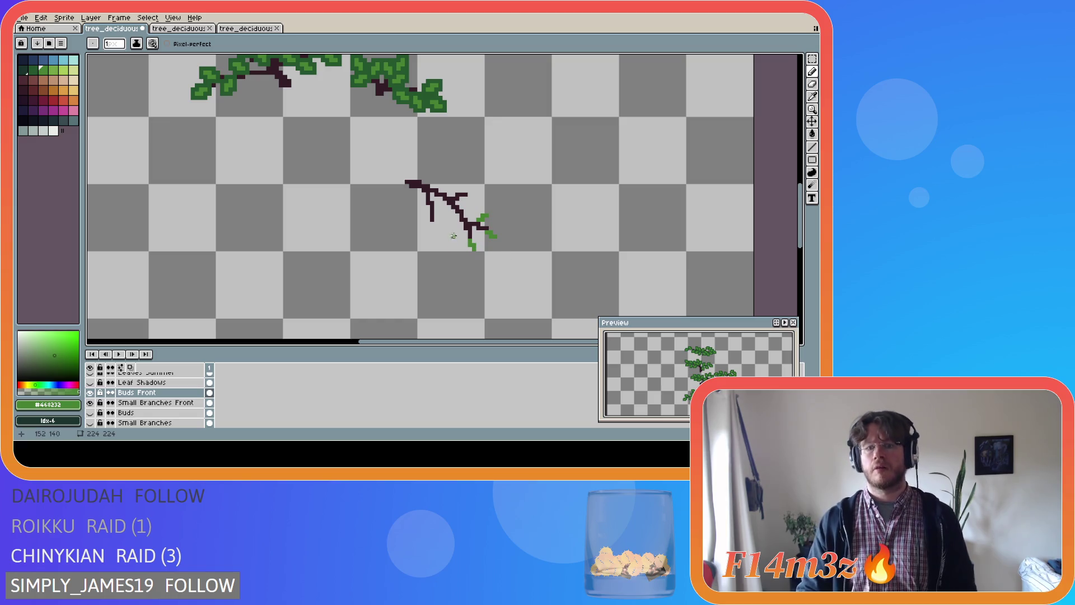
left_click(457, 233)
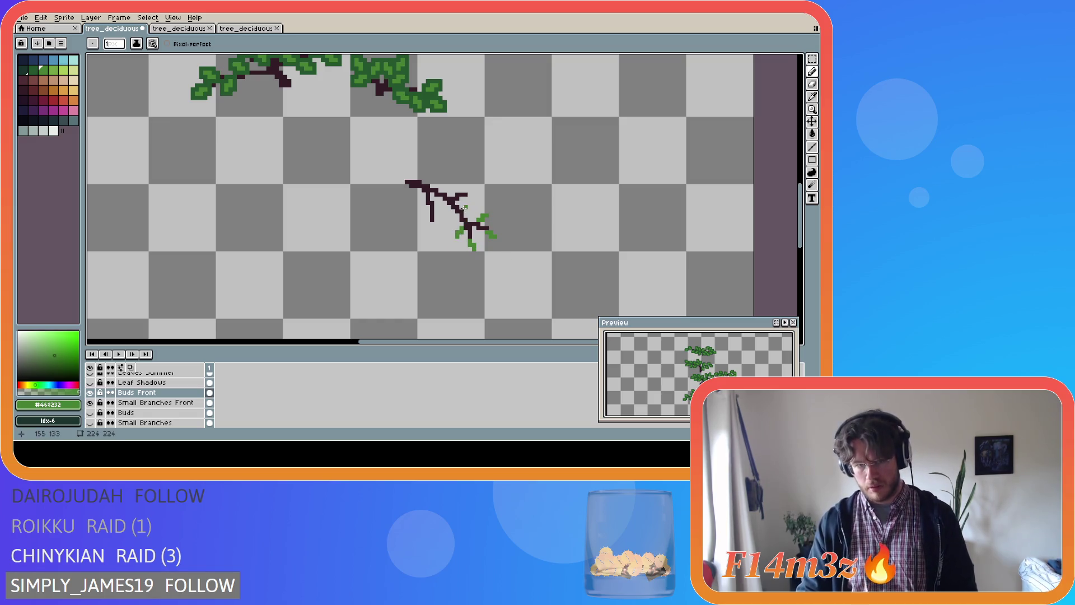
left_click(466, 210, "ctrl")
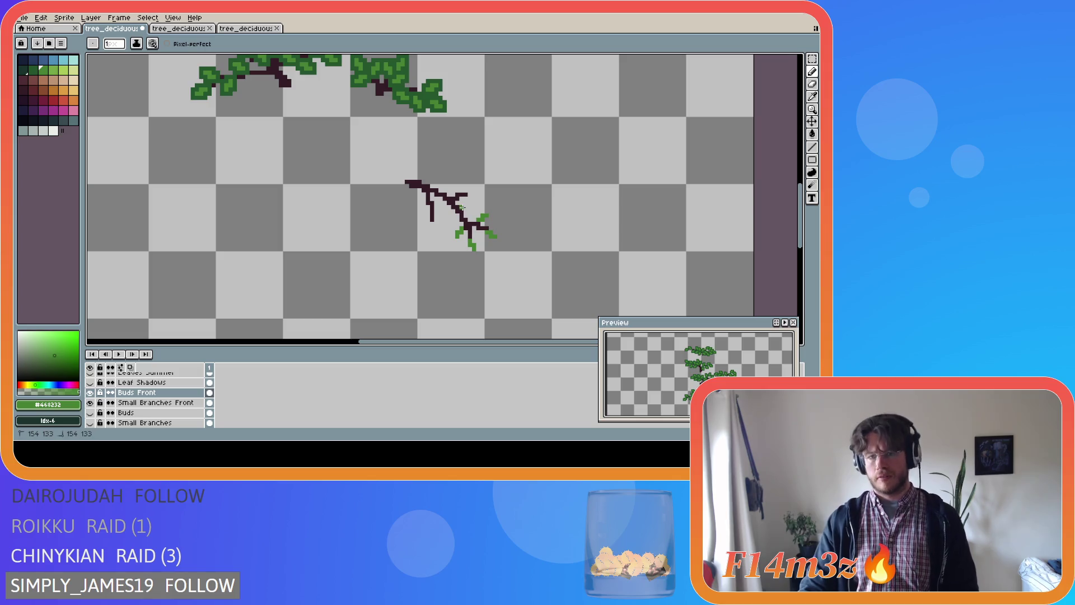
left_click(466, 203)
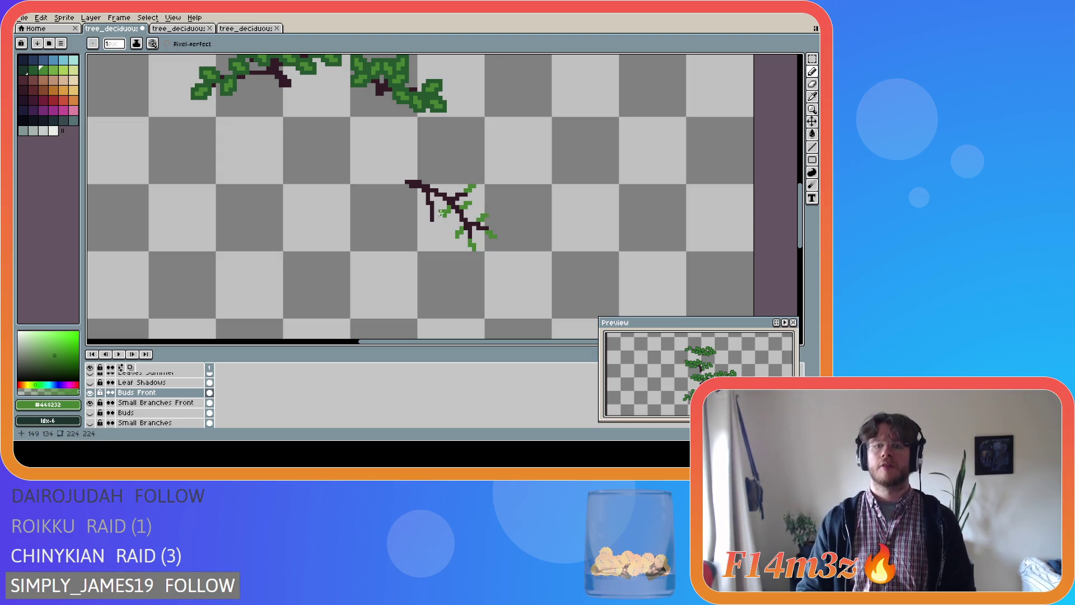
left_click(432, 225)
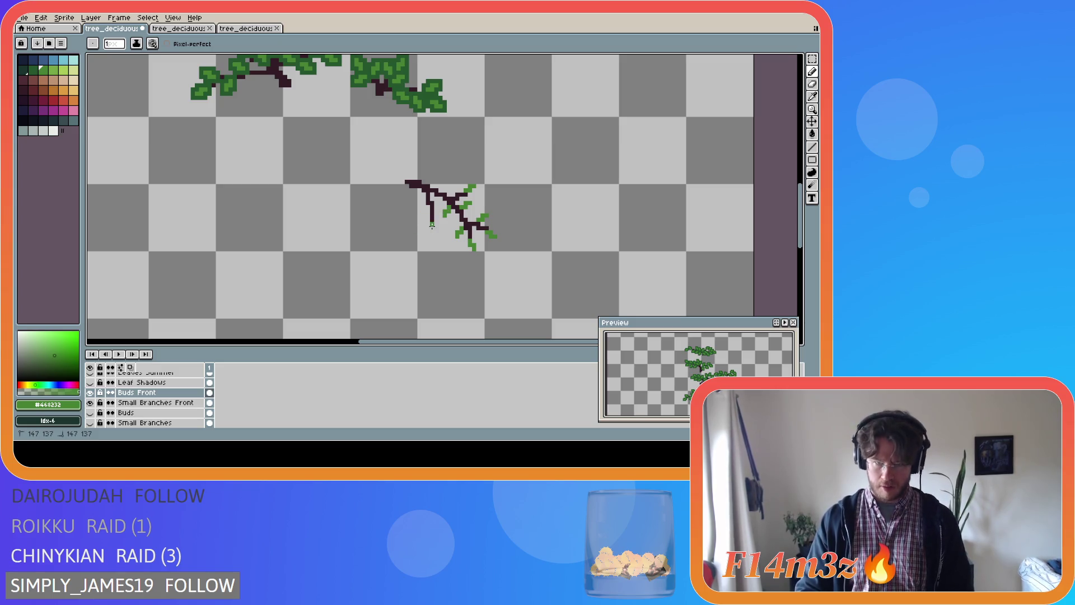
left_click(434, 229)
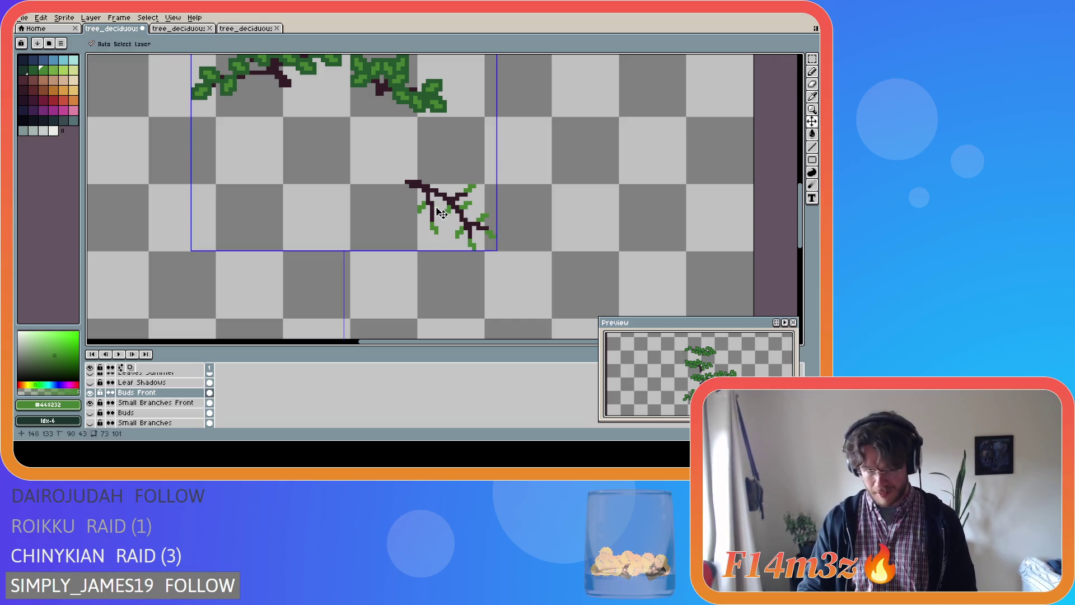
left_click(435, 208)
left_click(438, 210)
left_click(441, 215)
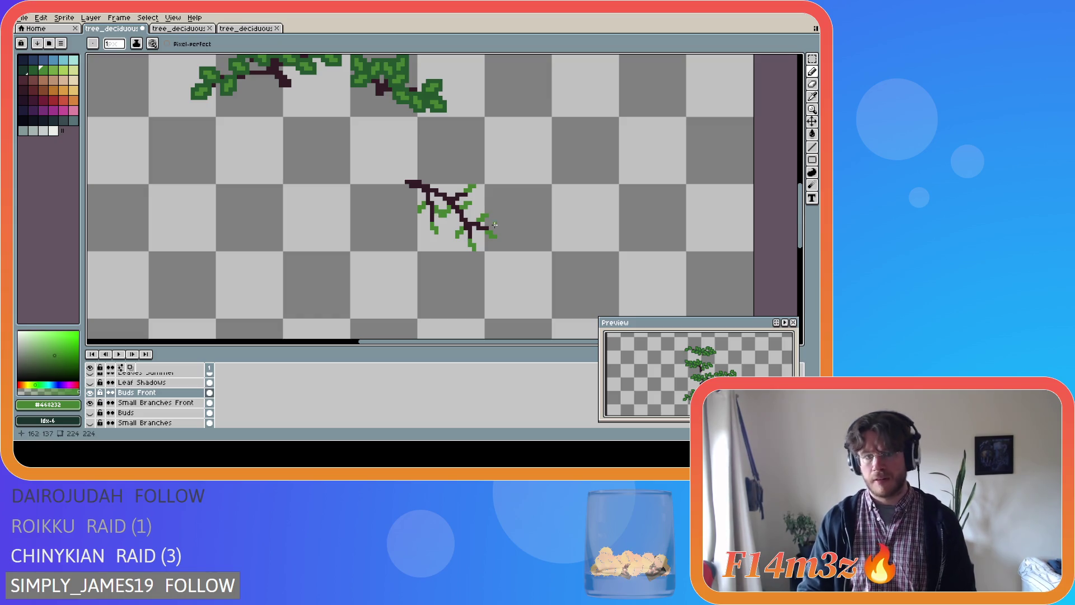
- Undo a misplaced bud and add another small bud at the twig's top
key("shift")
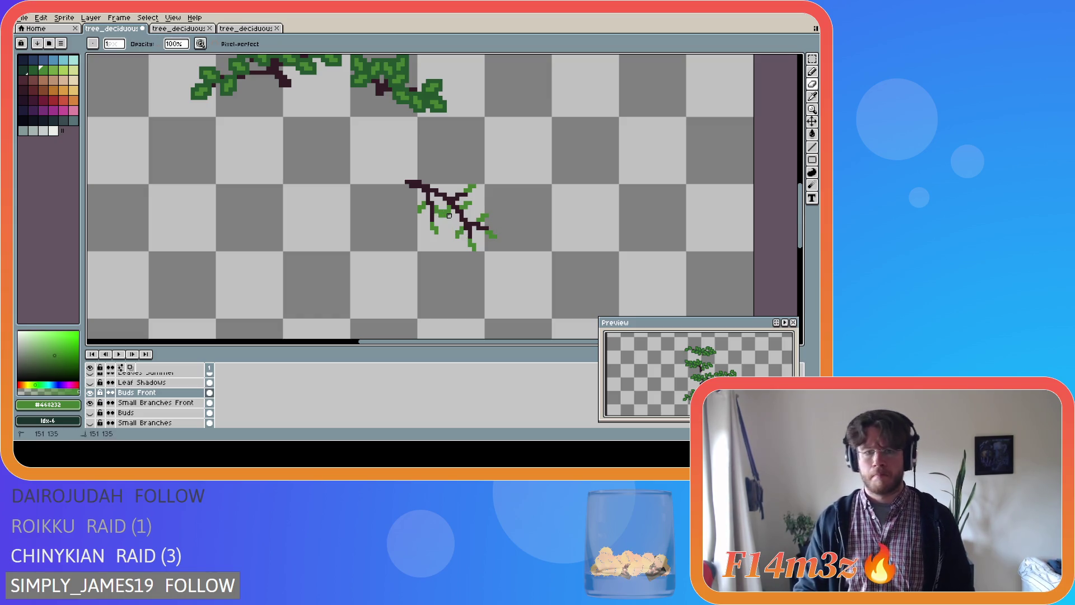
key("ctrl")
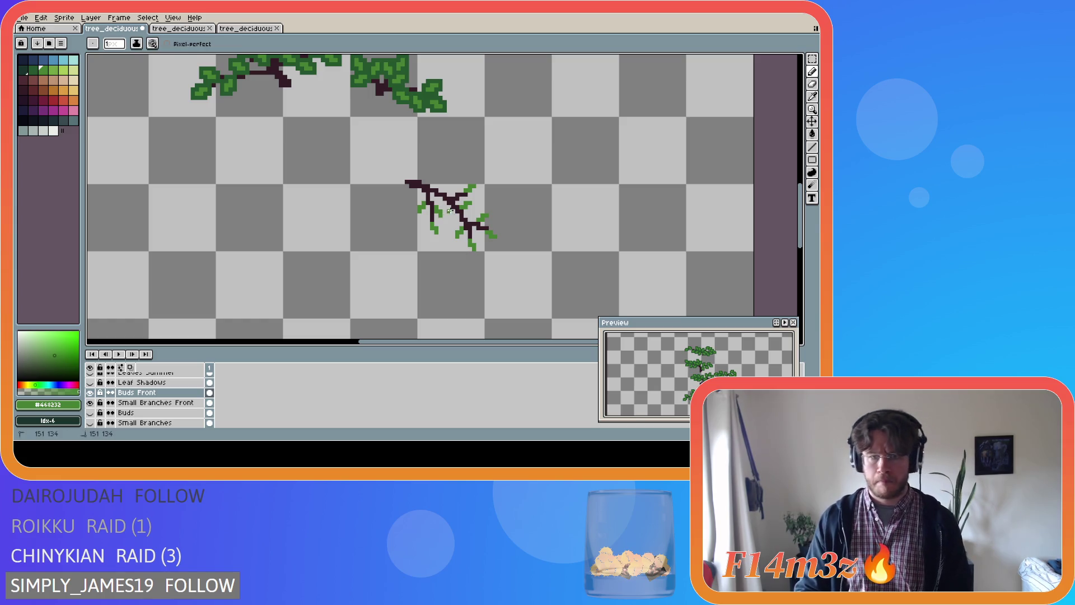
key("ctrl")
key("shift")
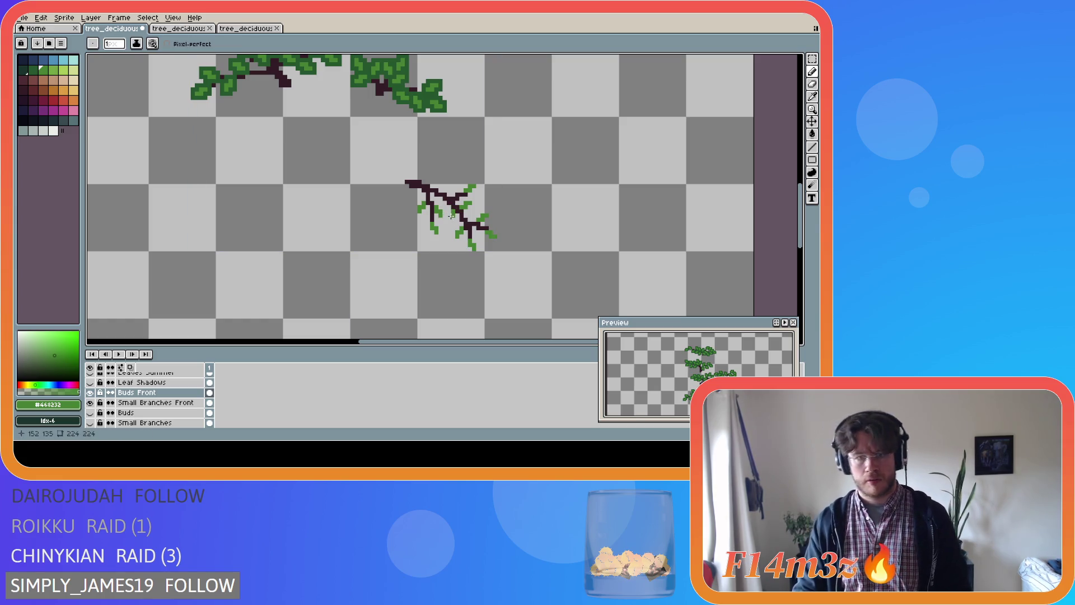
key("ctrl")
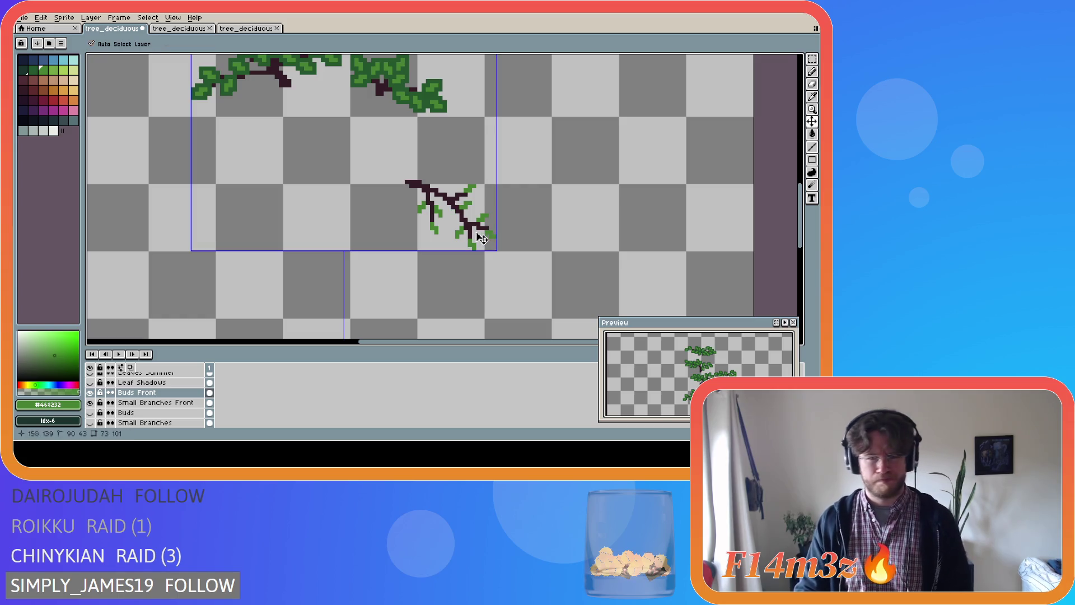
left_click(450, 208)
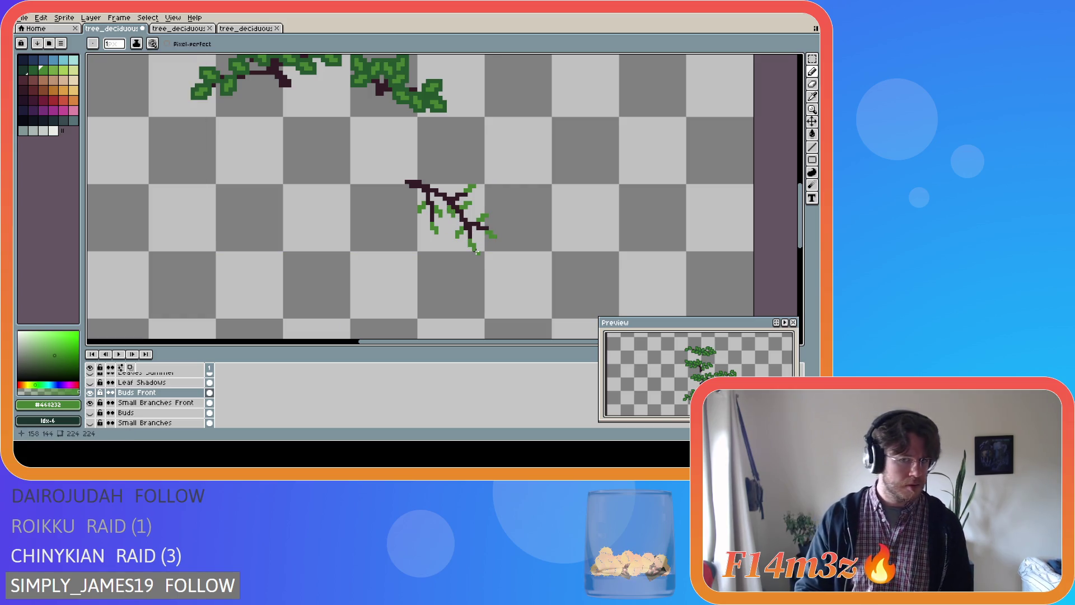
key("ctrl+z")
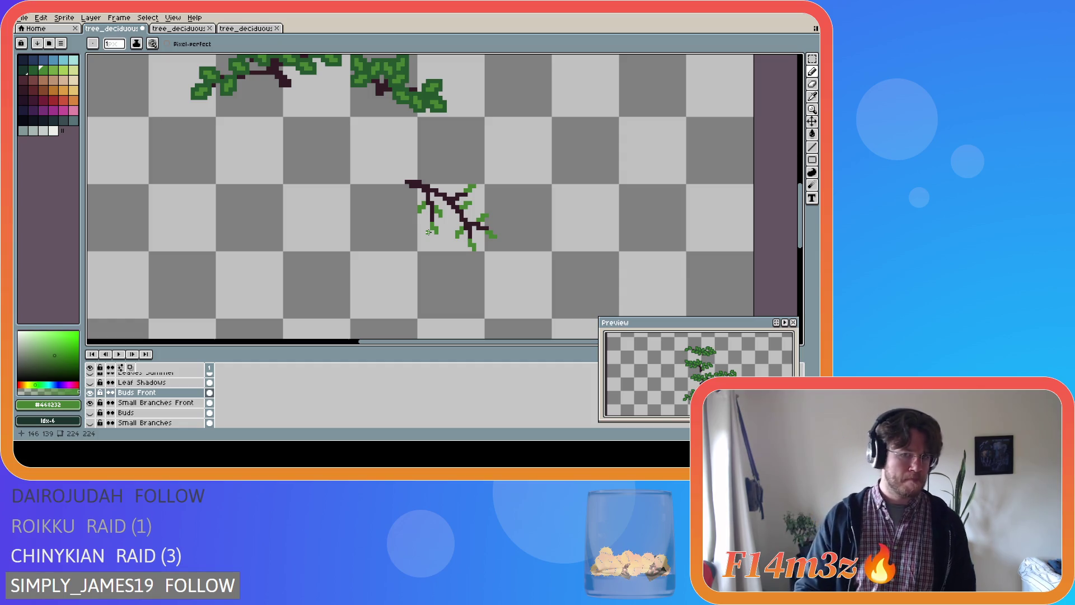
key("b")
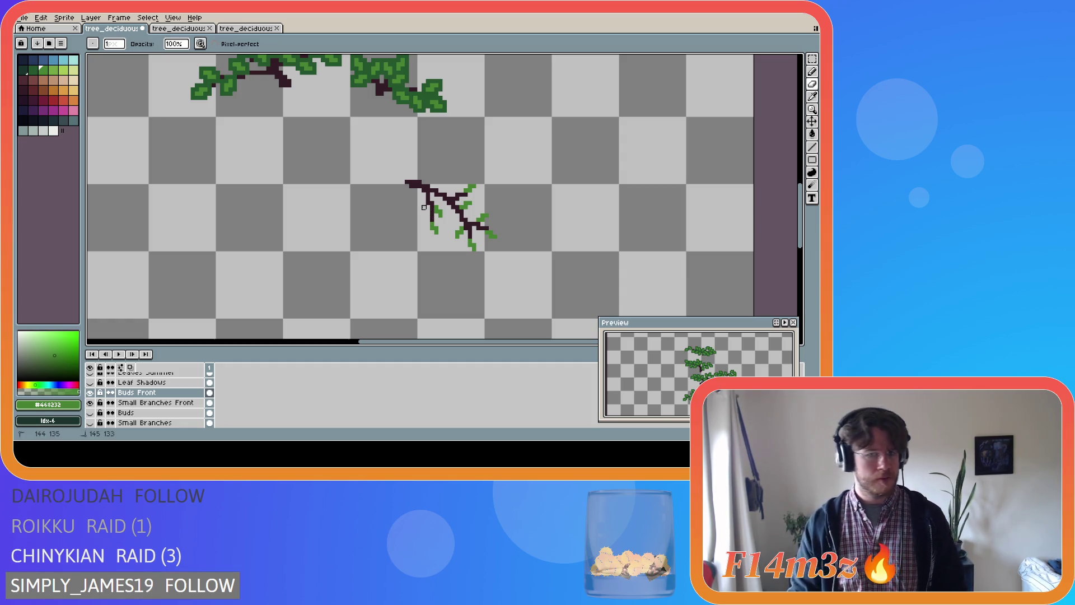
key("b")
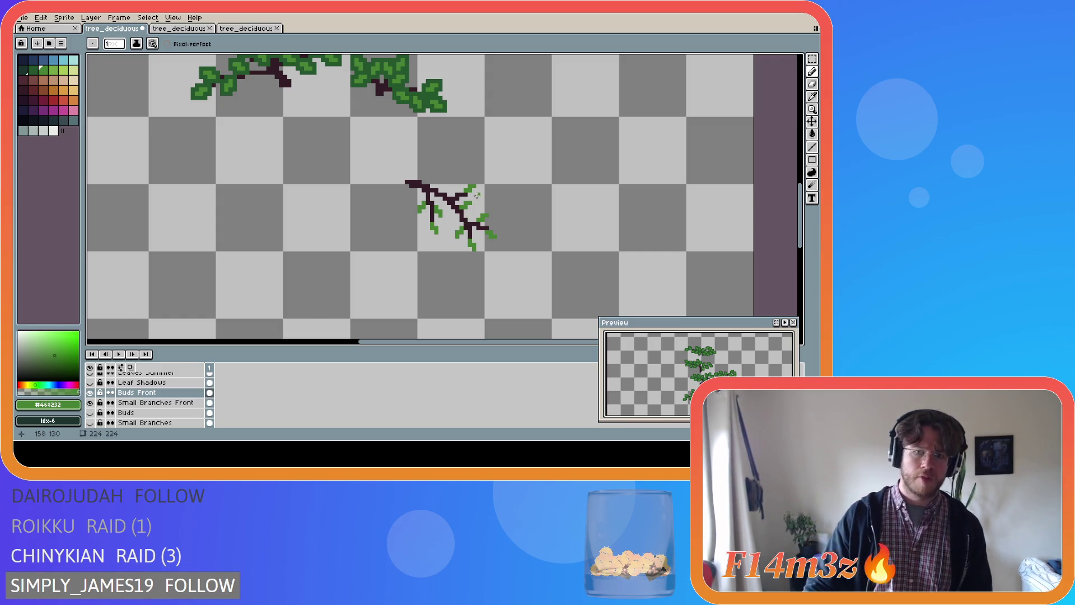
left_click(438, 185)
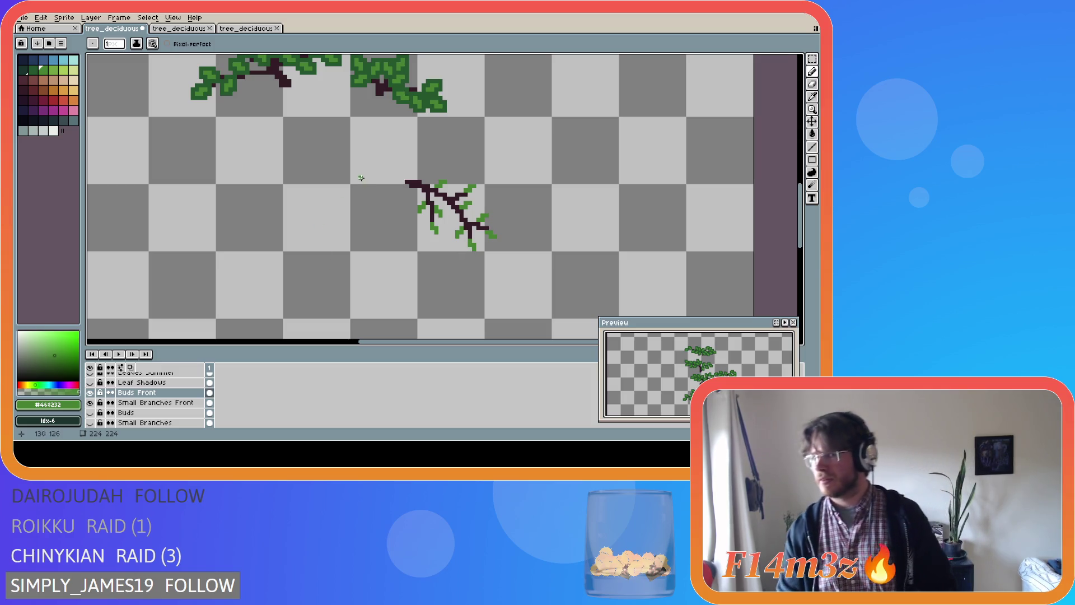
left_click(425, 106, "alt")
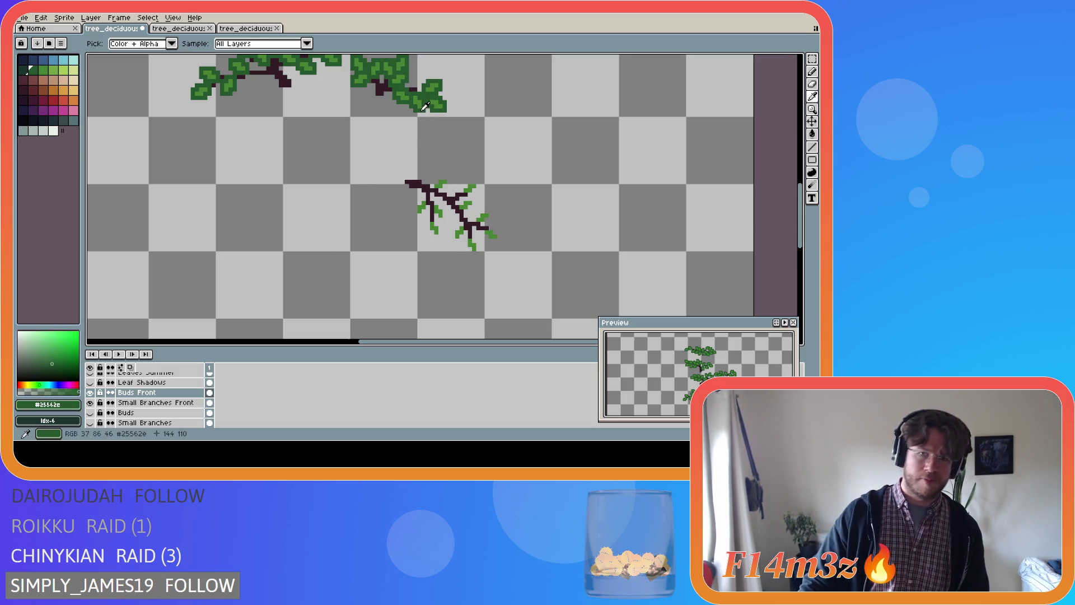
- Paint dark-green leaves over the twig's buds, including the left tip, and save tree_deciduous_small_winter.ase
left_click(444, 186)
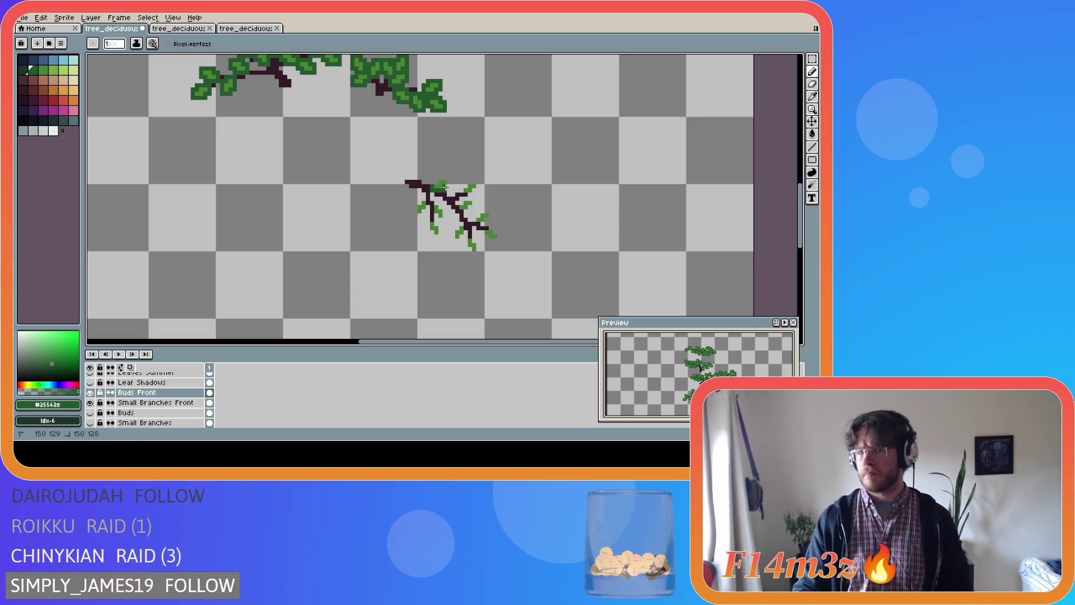
left_click(437, 179)
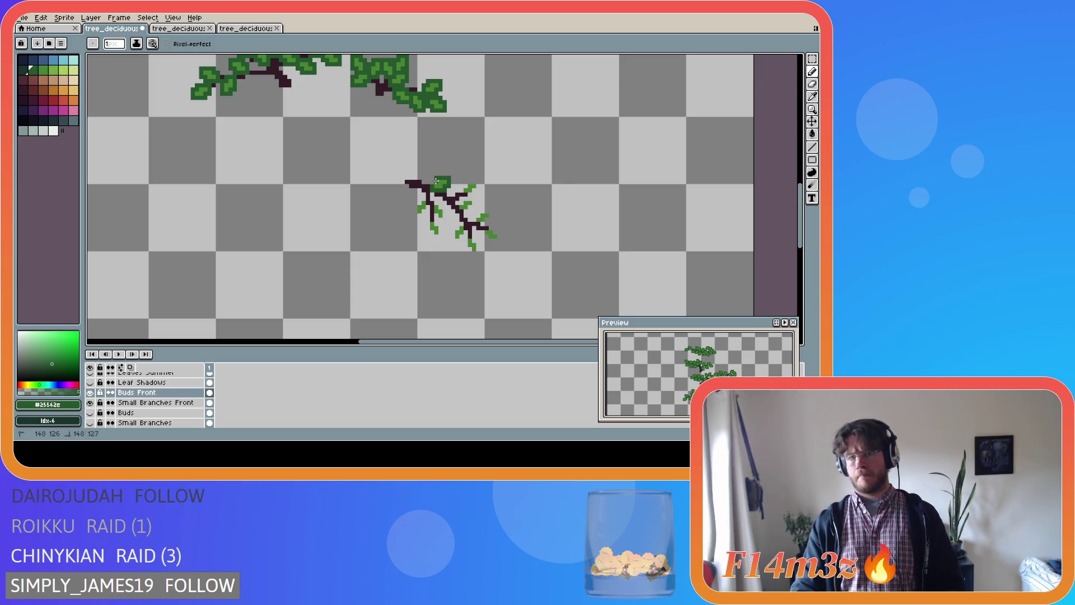
mouse_move(461, 190)
left_mouse_down()
mouse_move(478, 180)
mouse_move(465, 180)
mouse_move(465, 210)
mouse_move(465, 199)
left_mouse_up()
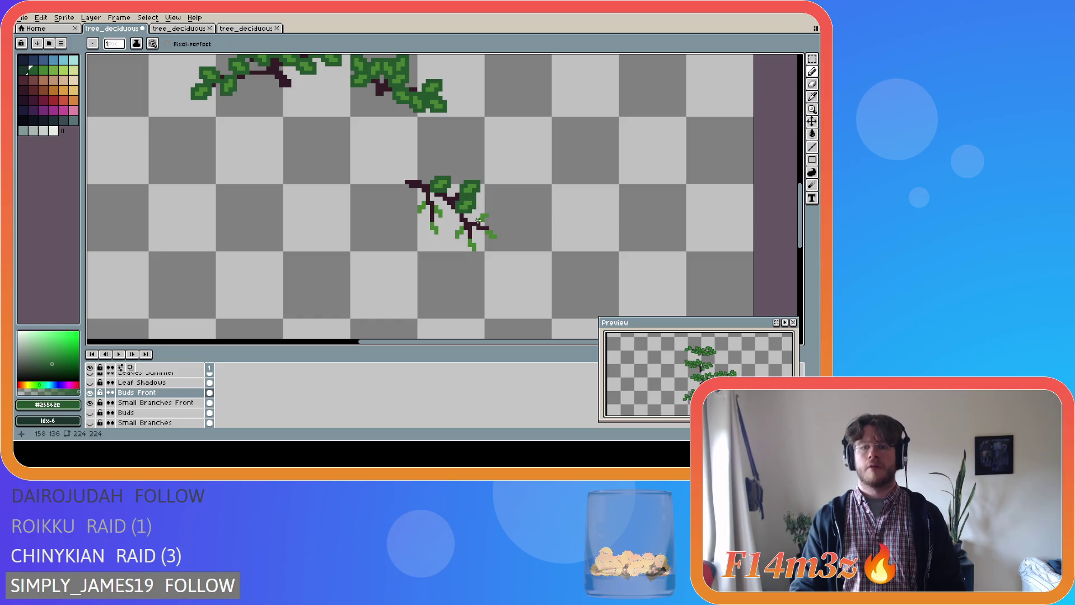
mouse_move(484, 222)
left_mouse_down()
mouse_move(478, 212)
mouse_move(482, 234)
mouse_move(499, 240)
left_mouse_up()
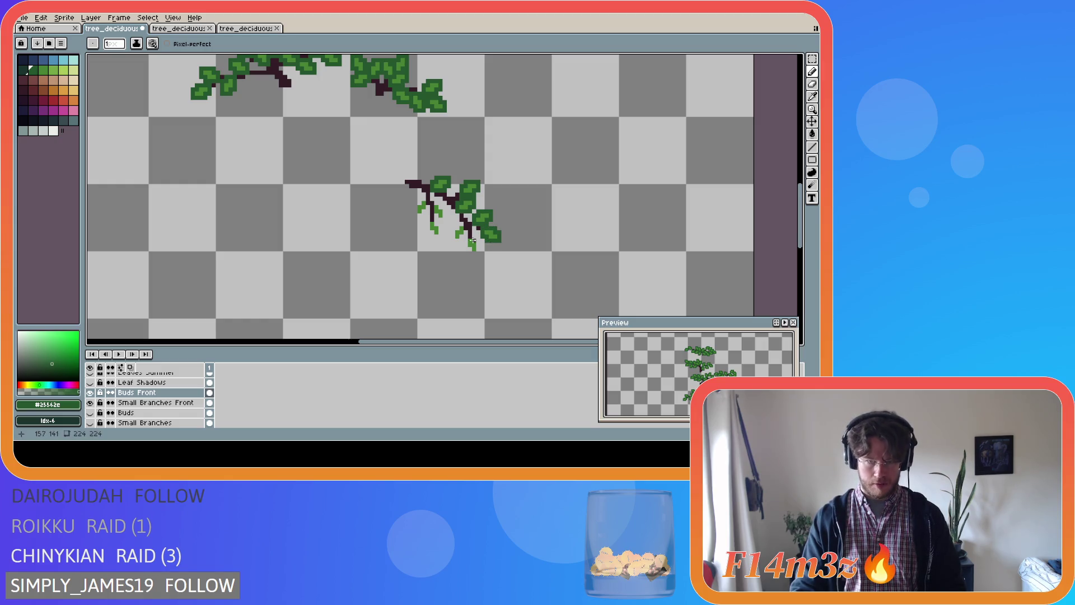
left_click_drag(477, 241, 476, 252)
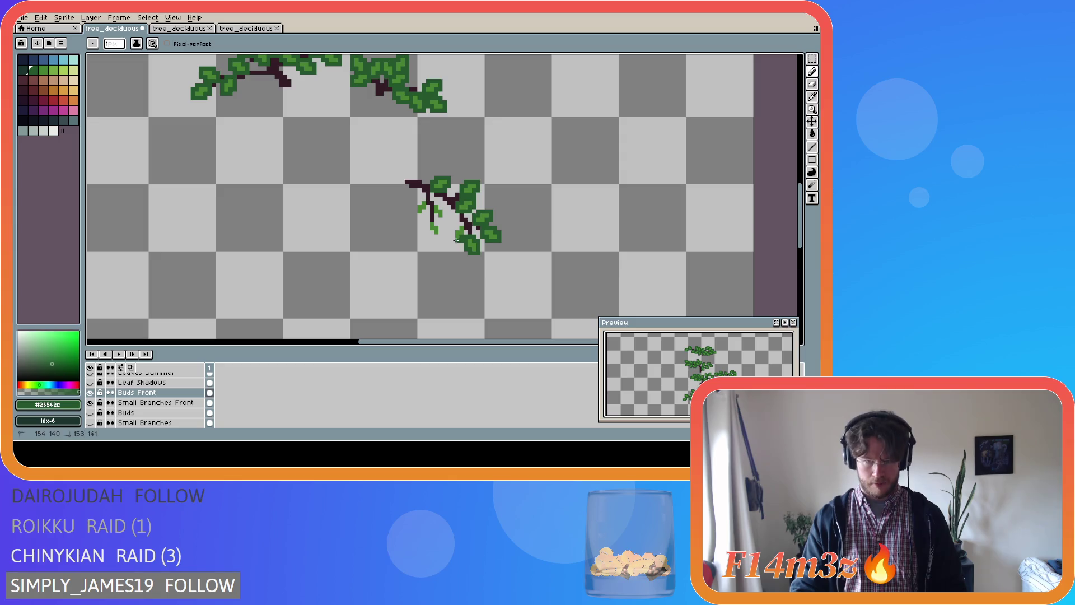
left_click_drag(454, 239, 453, 228)
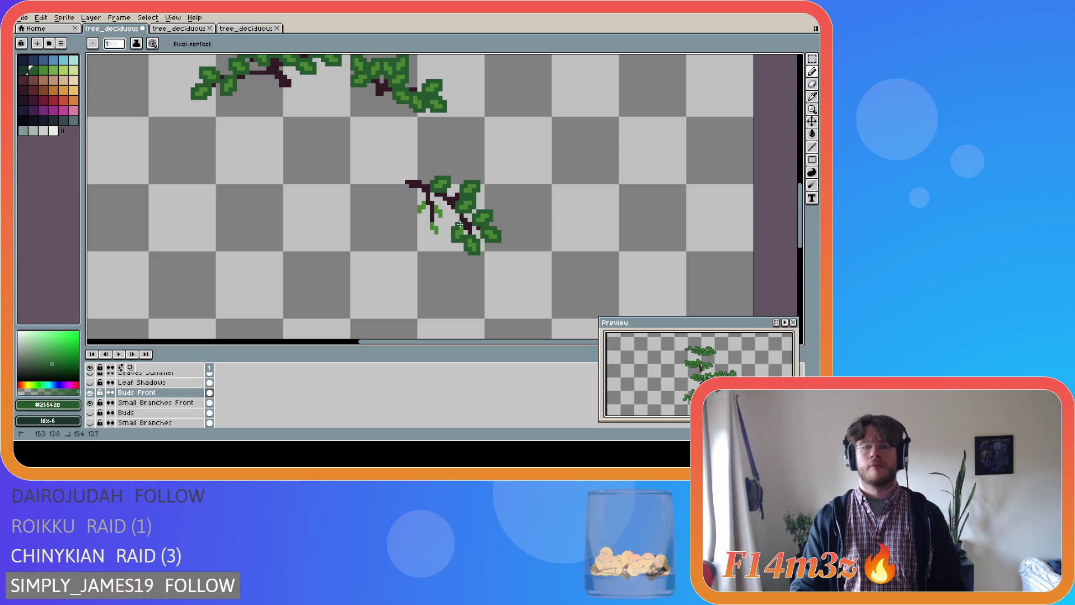
left_click_drag(435, 228, 439, 237)
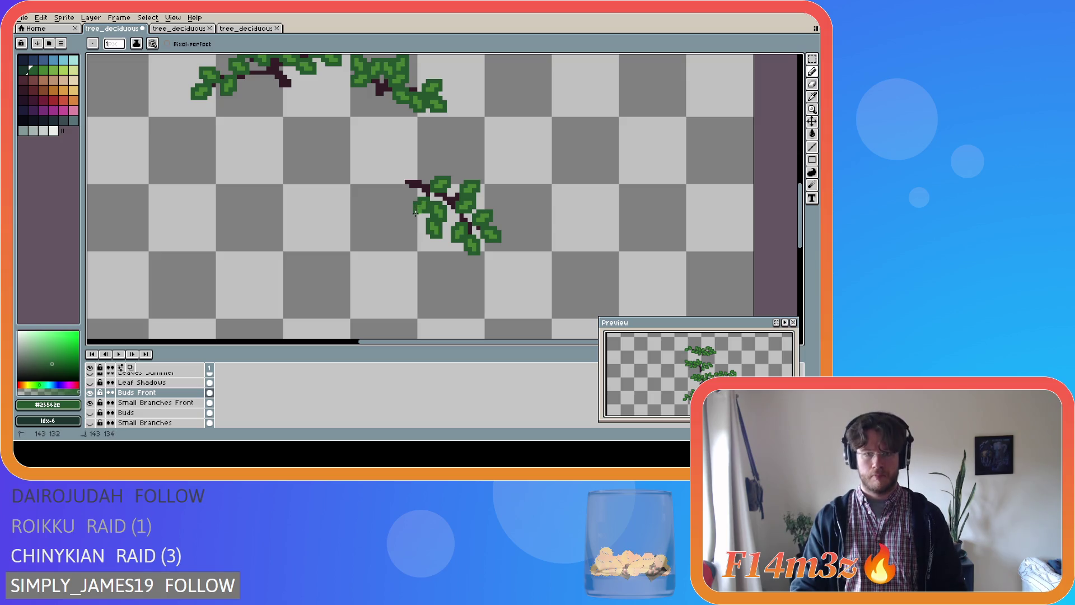
key("ctrl+s")
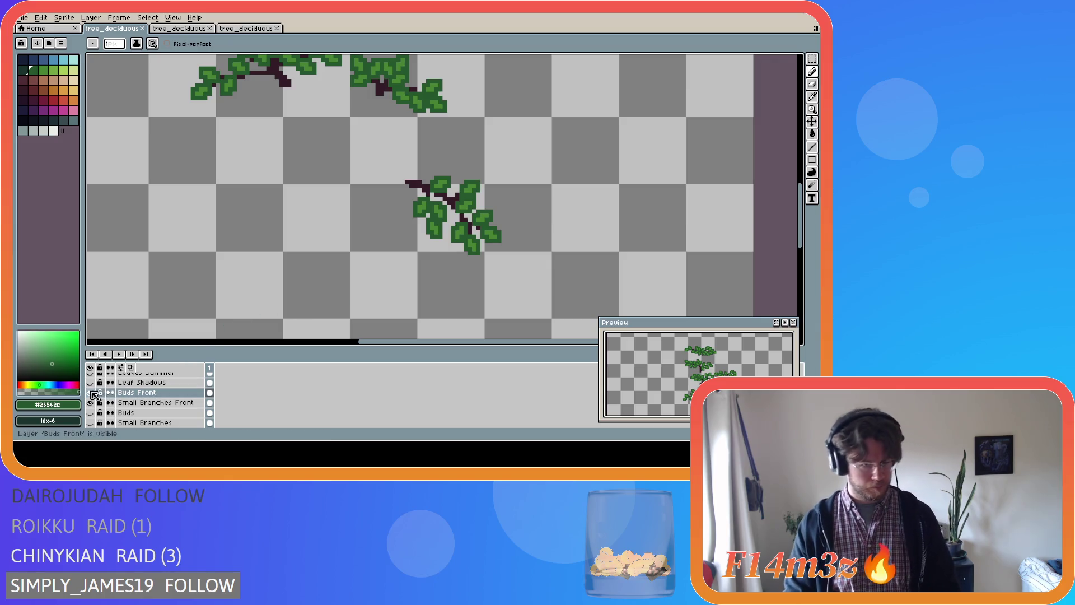
- Briefly show Buds, Small Branches and Tree, then hide the trunk and Small Branches to view foliage
scroll(194, 319, "down", 2)
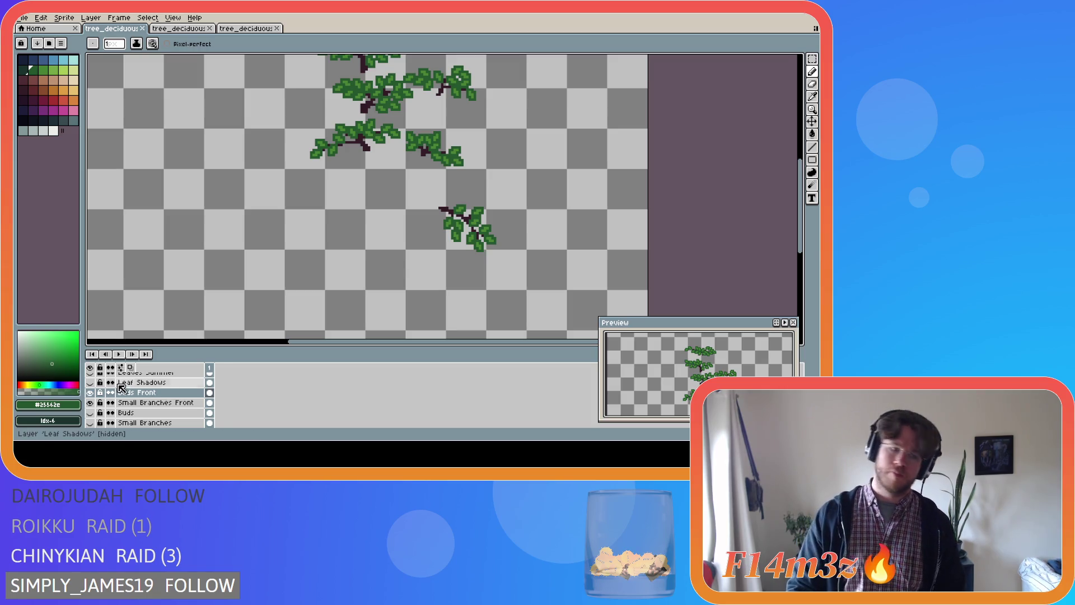
scroll(101, 399, "up", 1)
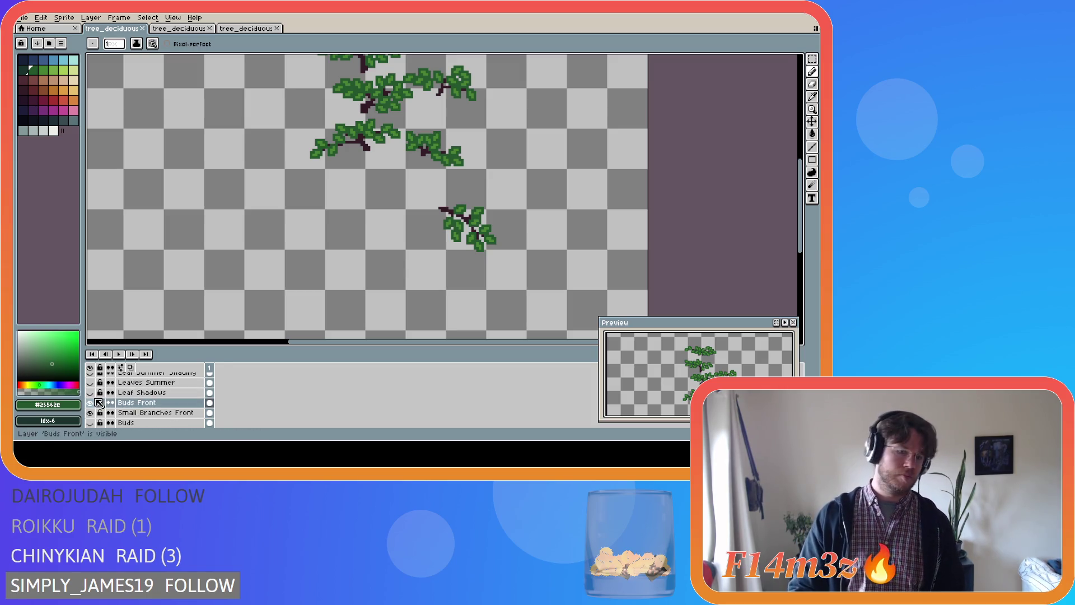
scroll(101, 406, "down", 1)
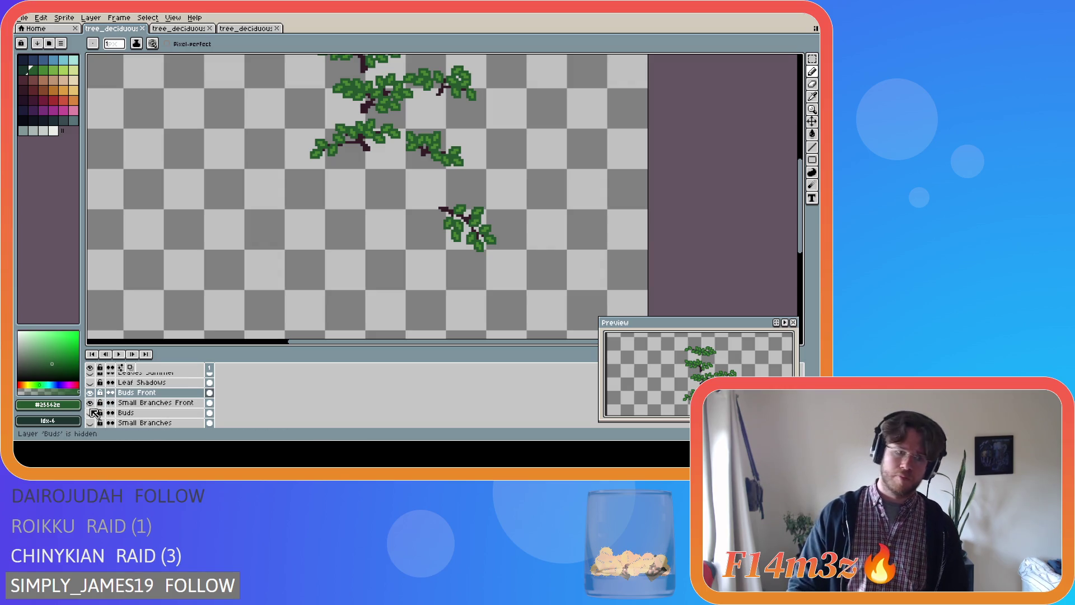
left_click(93, 414)
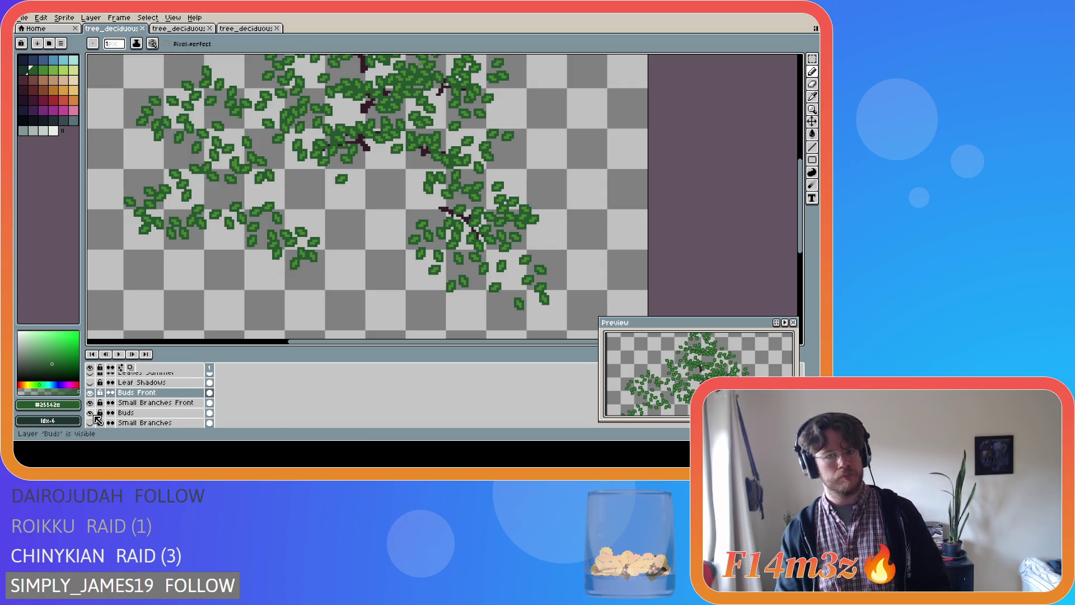
left_click(90, 423)
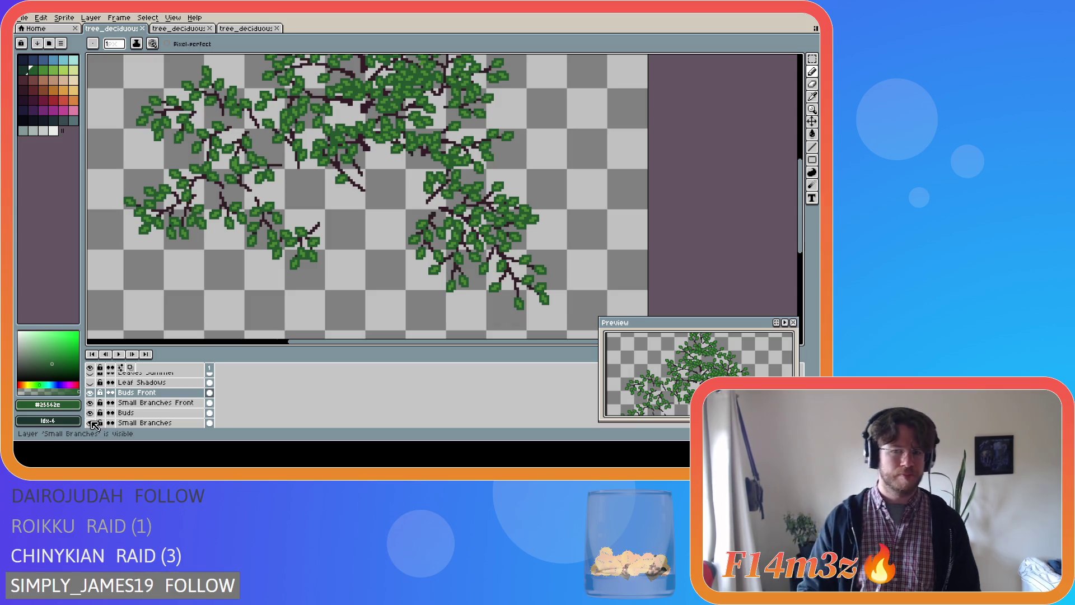
scroll(99, 411, "down", 1)
scroll(93, 420, "down", 1)
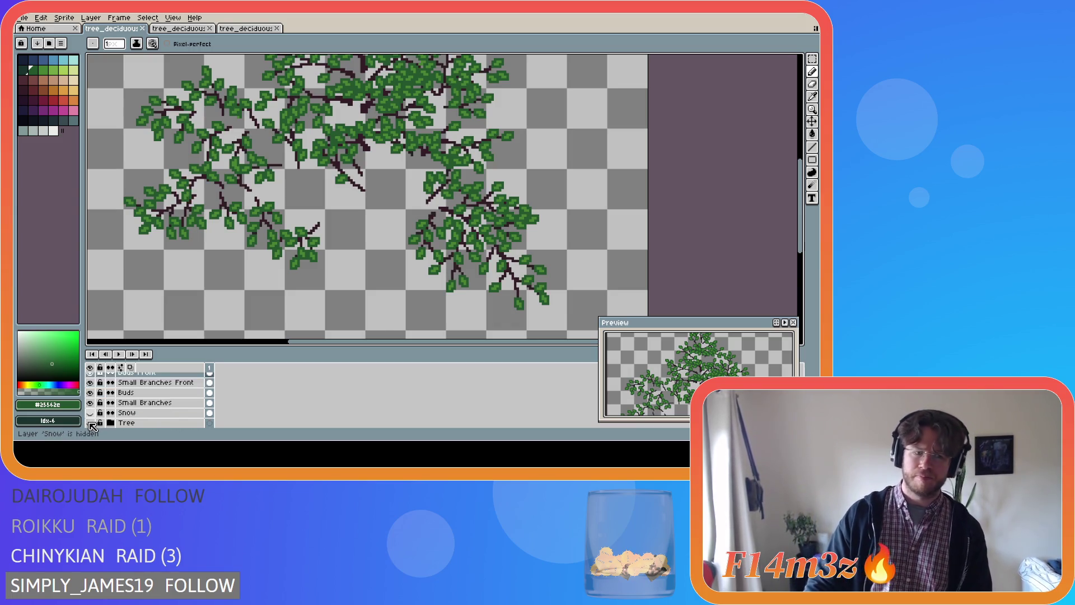
left_click(90, 423)
scroll(349, 192, "down", 1)
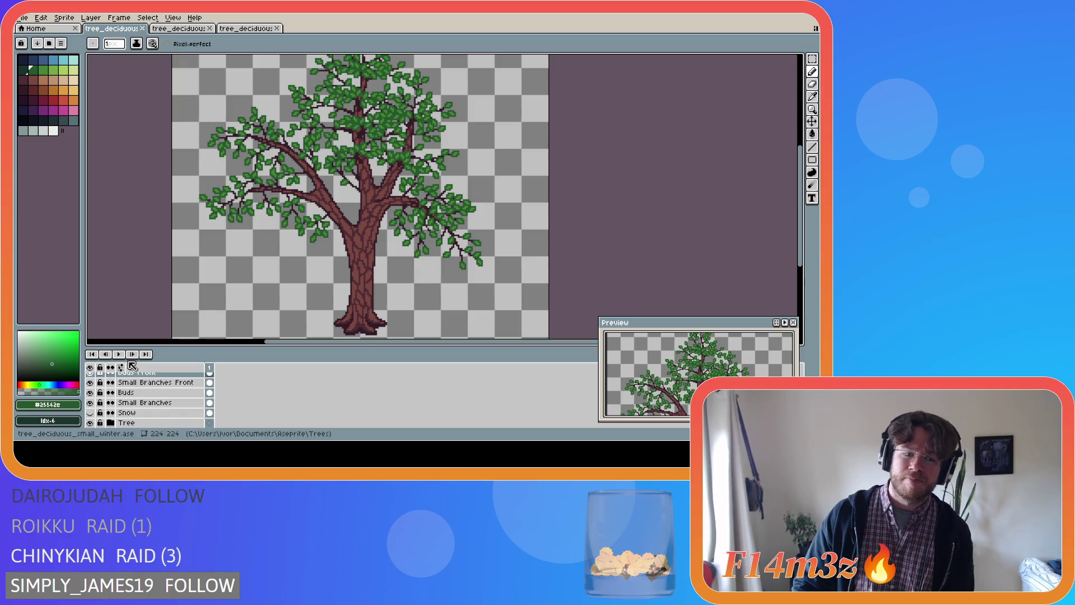
left_click(90, 423)
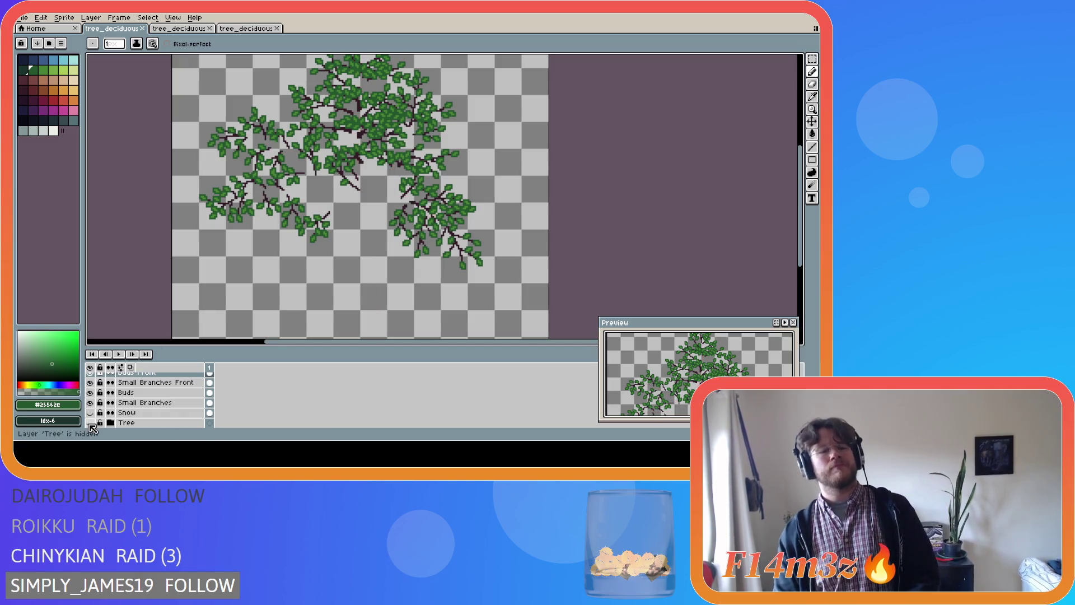
left_click(90, 403)
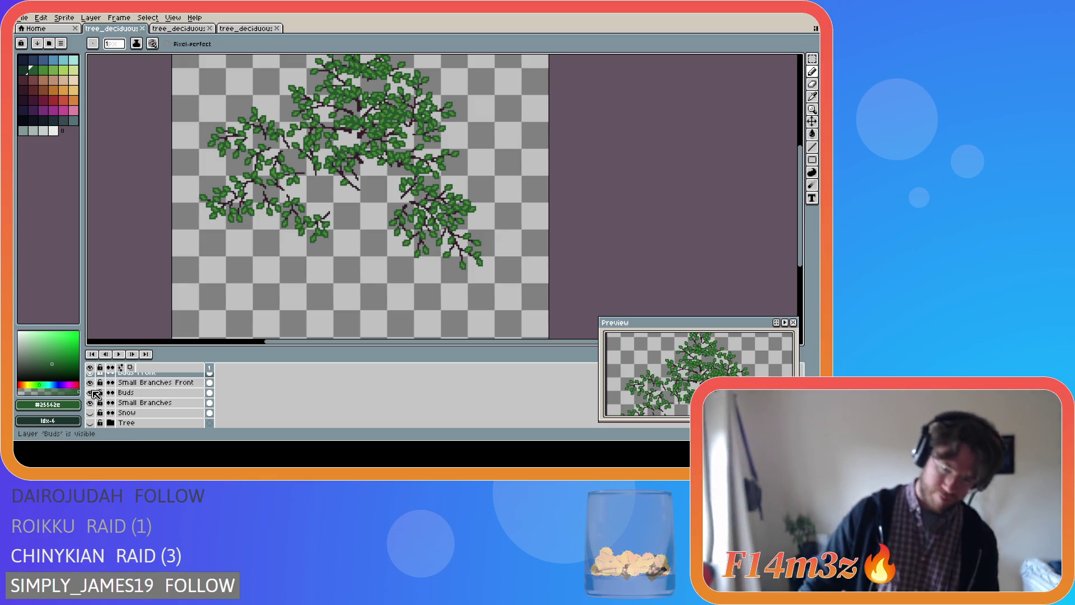
scroll(406, 211, "up", 4)
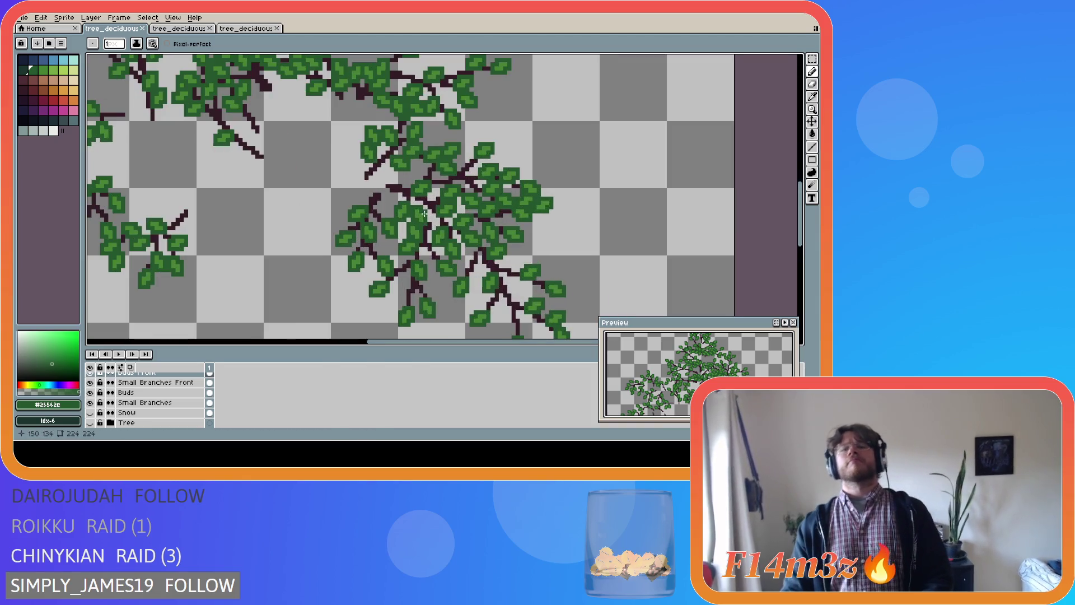
- Touch up a leaf with #468232 highlights and #25562e shading, undoing stray strokes, then save
left_click(402, 174, "alt")
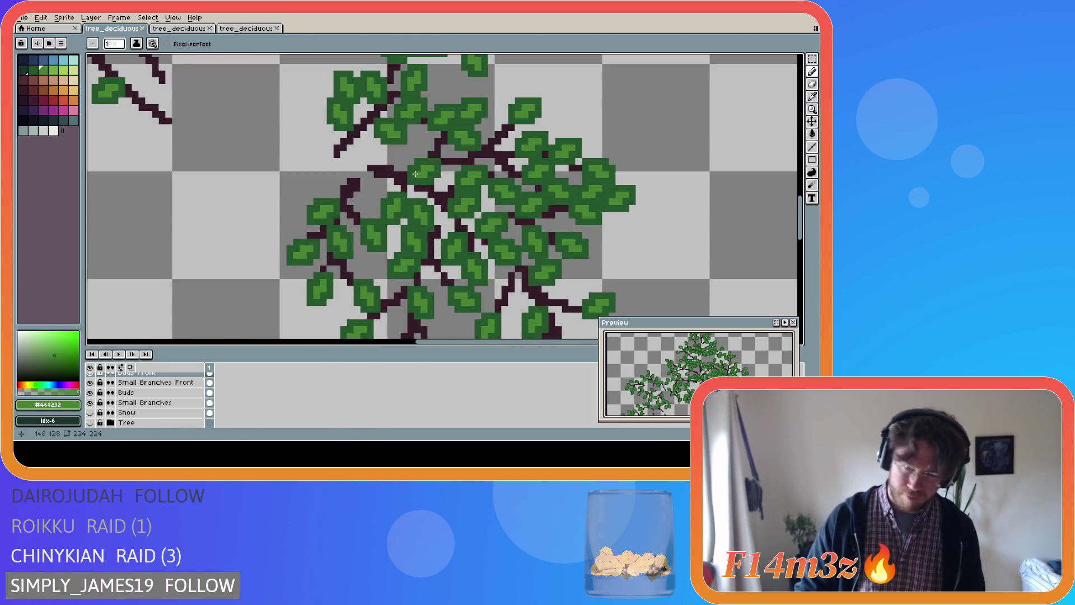
left_click_drag(392, 161, 400, 155)
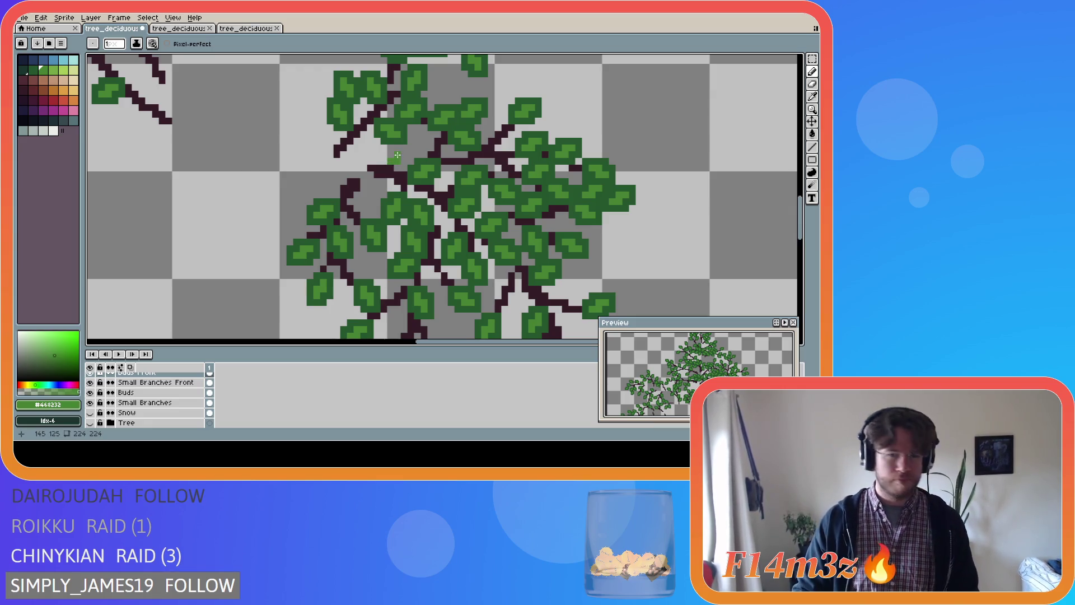
left_click(417, 170, "alt")
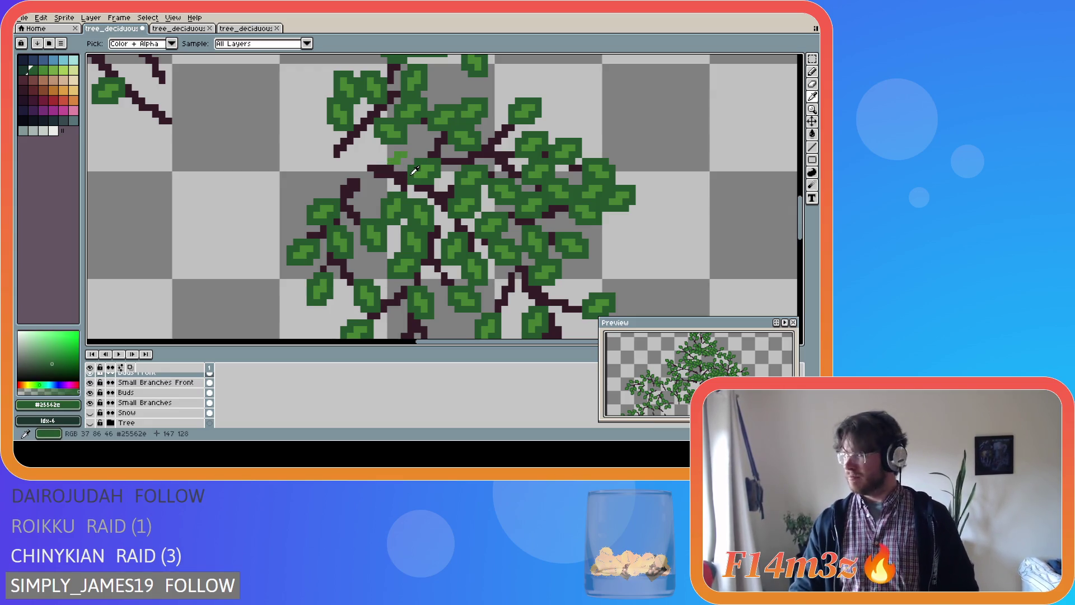
left_click_drag(390, 168, 402, 168)
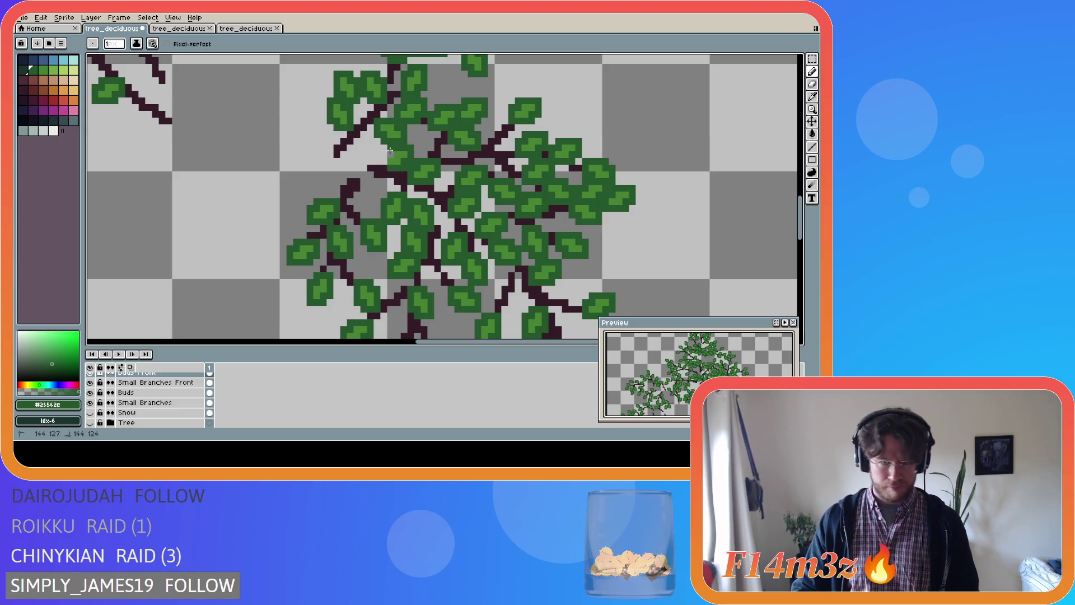
key("ctrl+z")
key("ctrl+z")
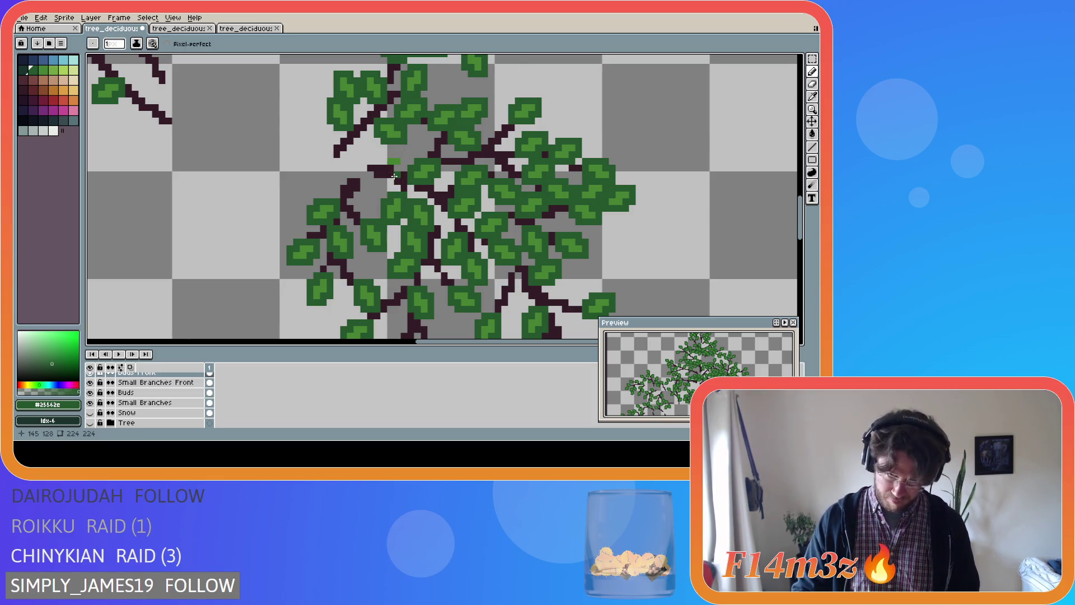
key("ctrl+z")
left_click(424, 169, "alt")
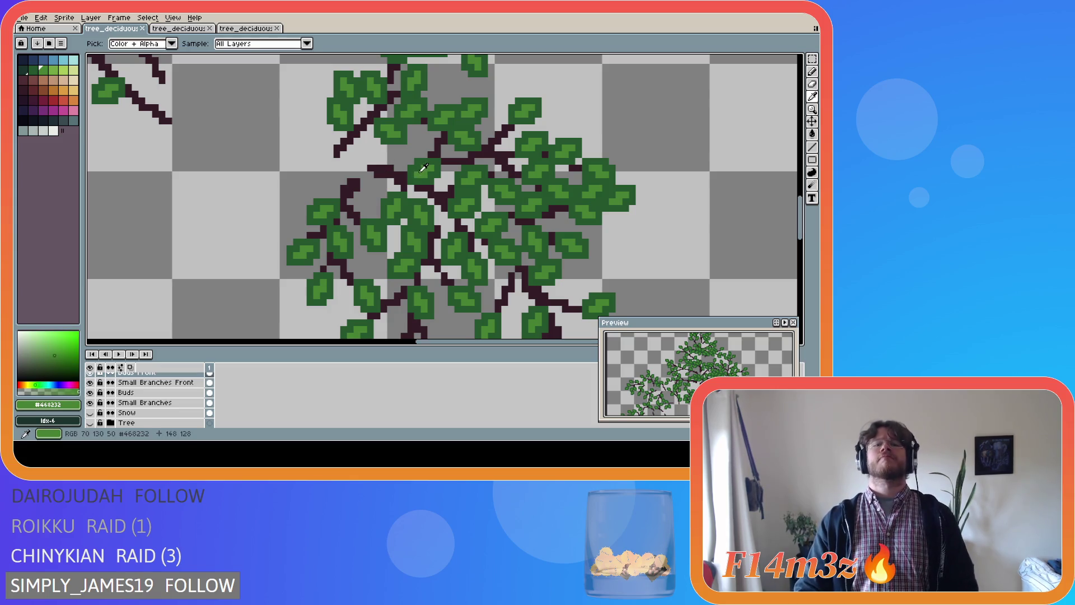
left_click(387, 161)
left_click(390, 155)
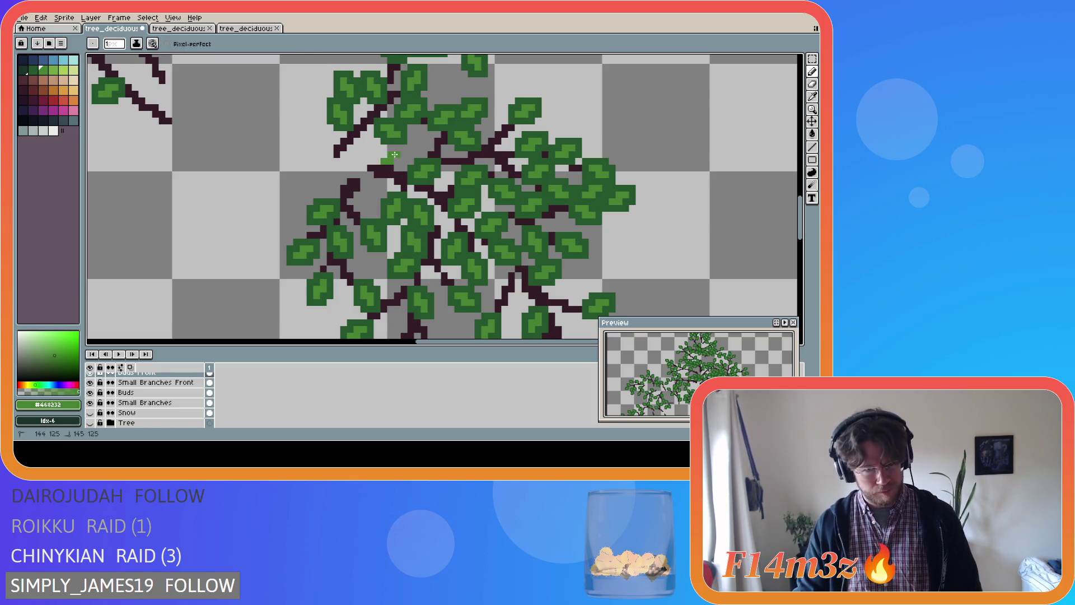
left_click(397, 161, "alt")
left_click(399, 163)
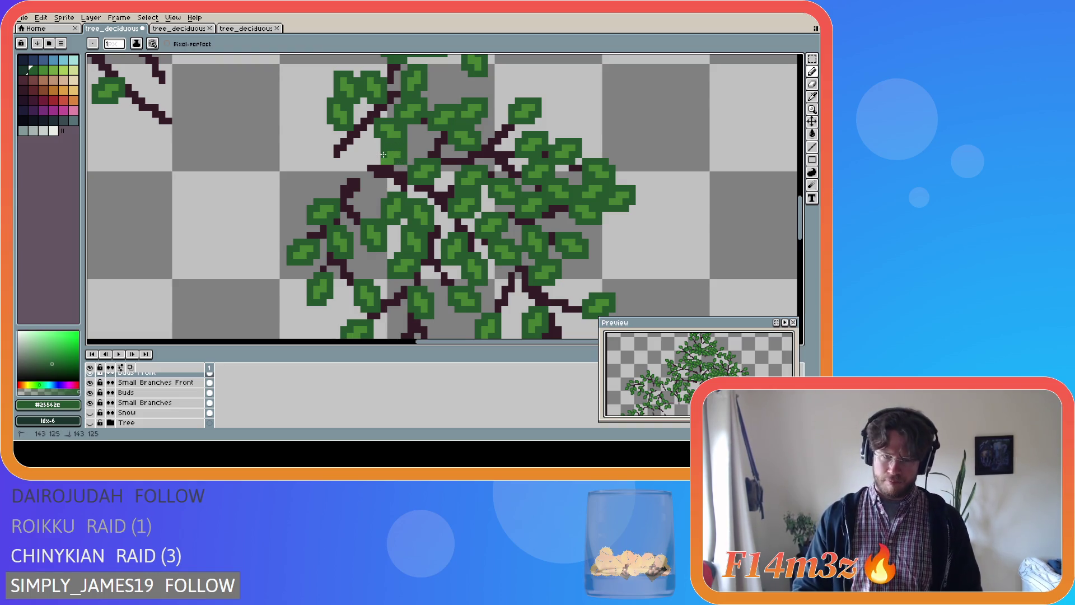
key("ctrl+s")
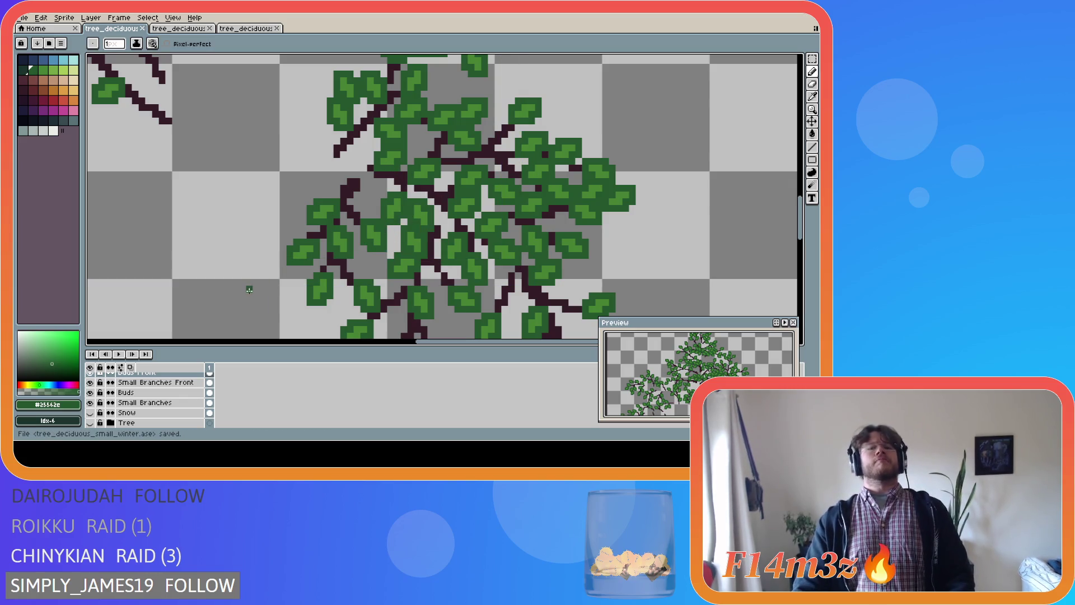
- Show the Tree trunk, undo the last stroke, save, then hide the Small Branches and Buds layers
left_click(89, 422)
scroll(328, 265, "down", 2)
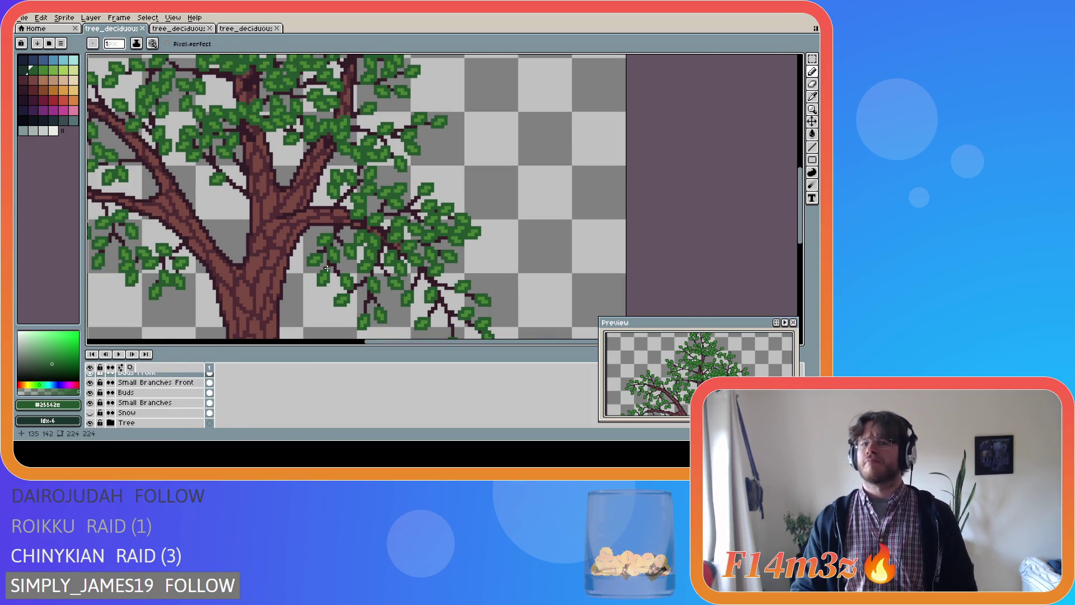
key("ctrl+z")
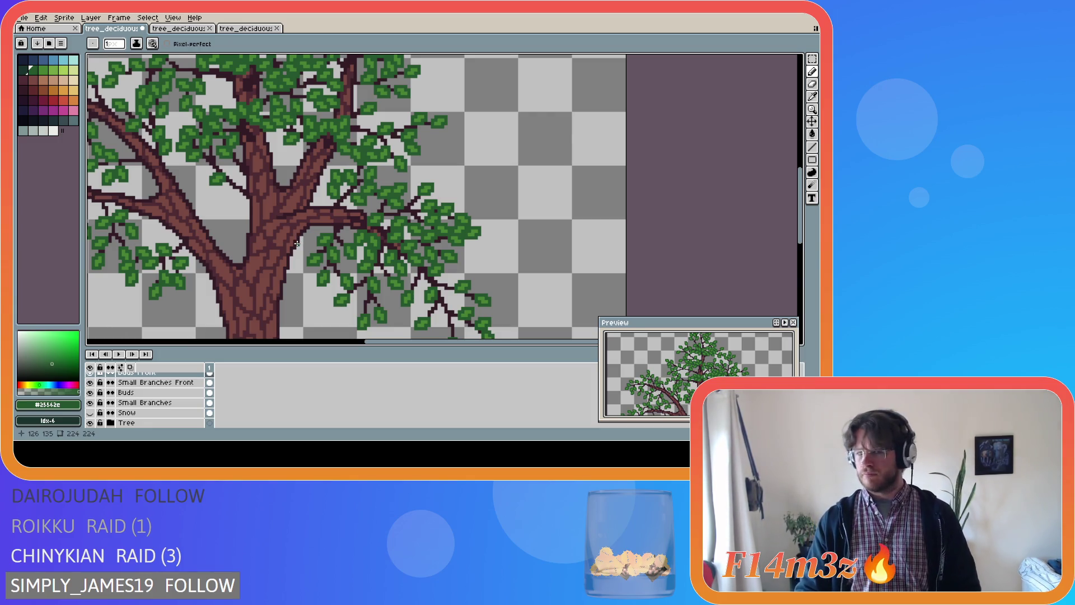
scroll(297, 243, "down", 1)
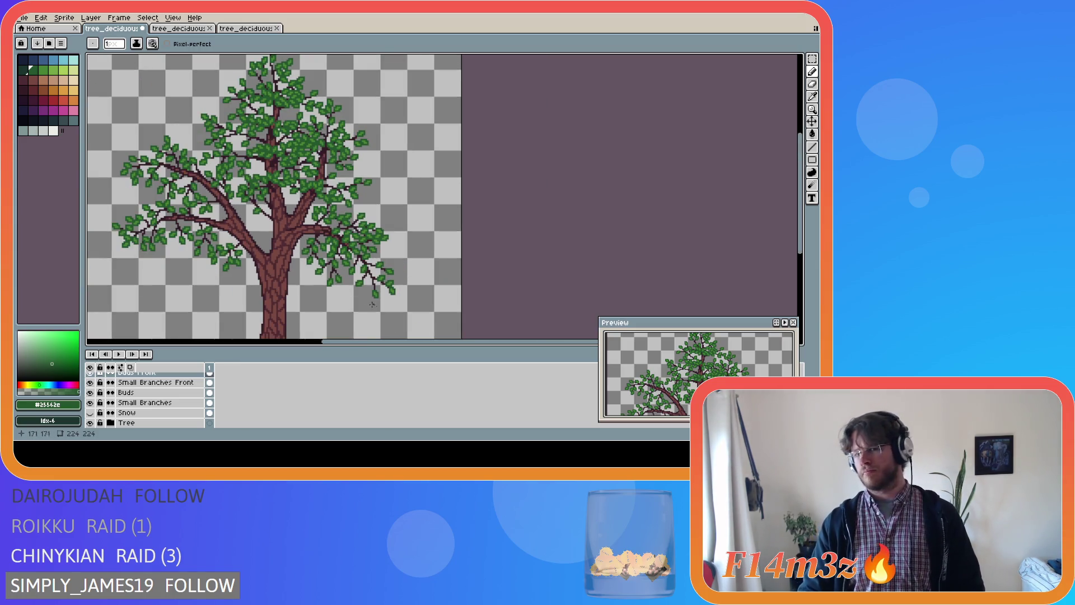
key("ctrl+s")
left_click_drag(328, 343, 275, 330)
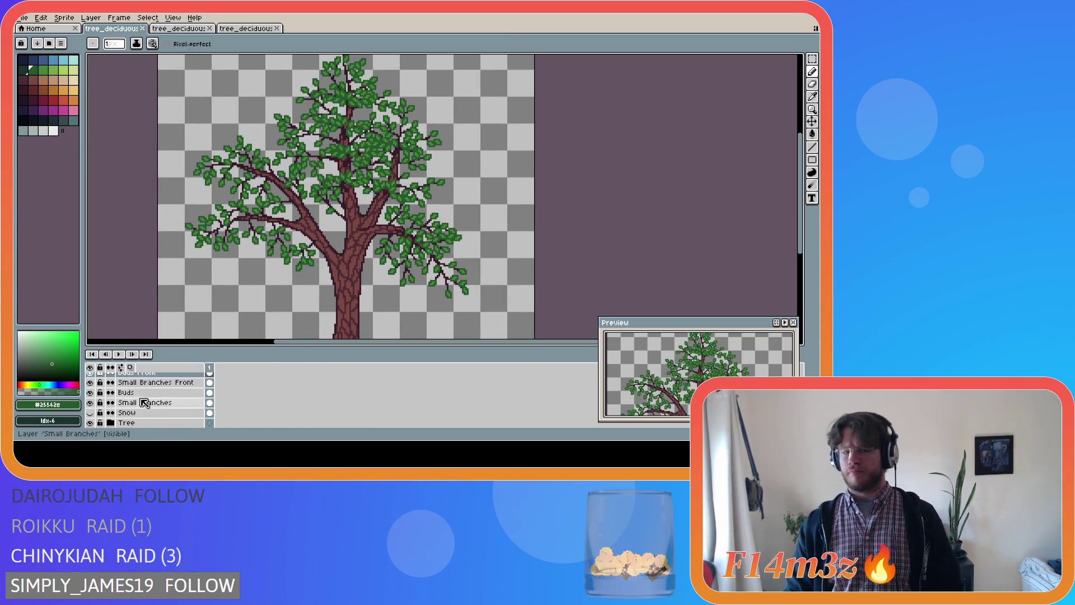
left_click(90, 402)
left_click(91, 393)
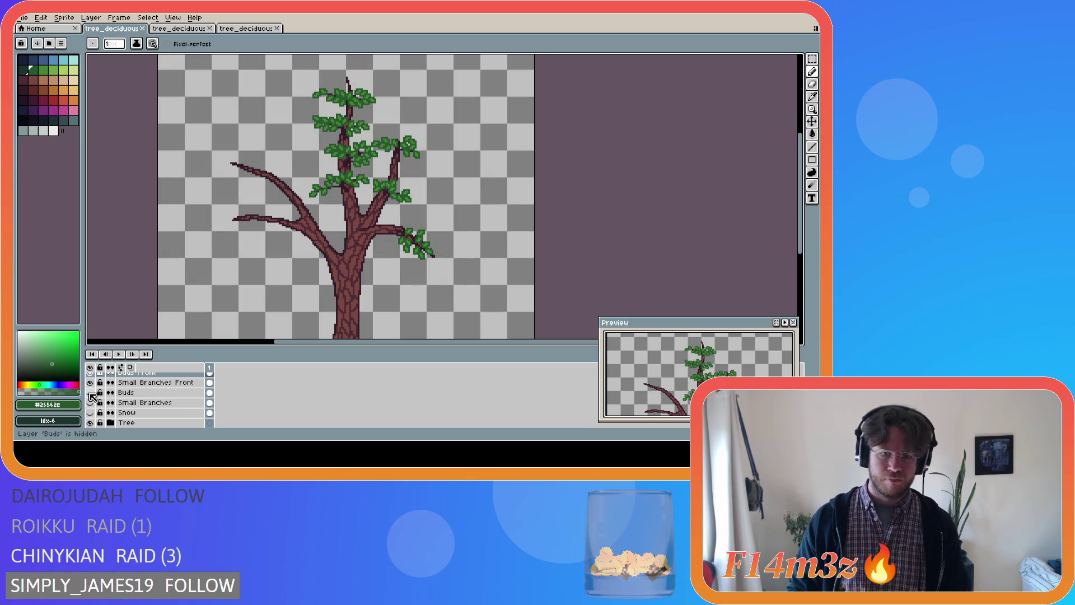
- On Small Branches Front, marquee the leafy right twig and shift it one pixel right
scroll(336, 263, "up", 2)
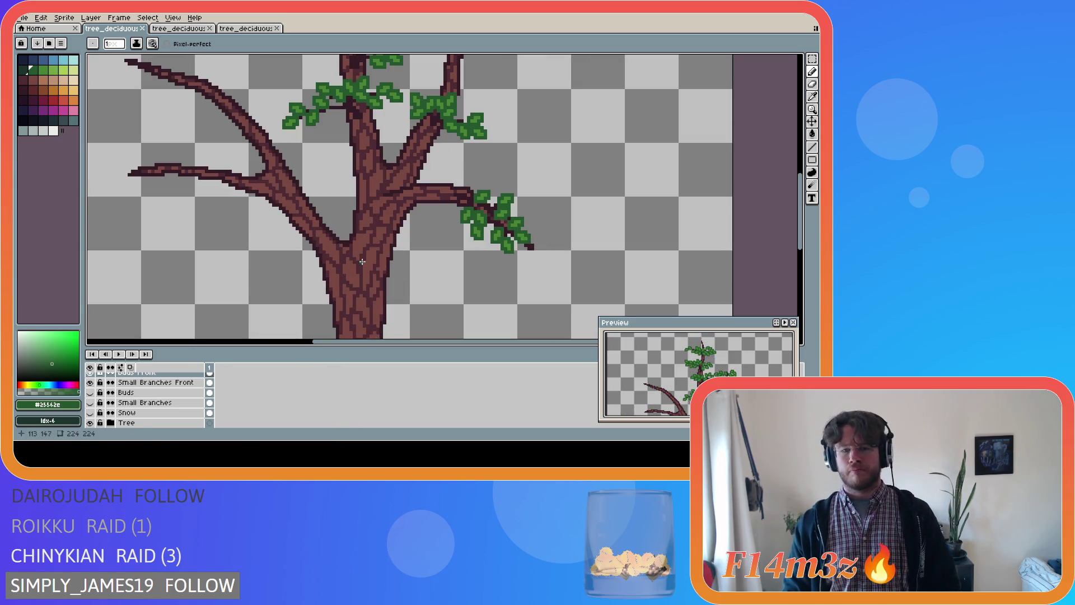
scroll(159, 401, "up", 1)
scroll(159, 401, "up", 1)
left_click(160, 402)
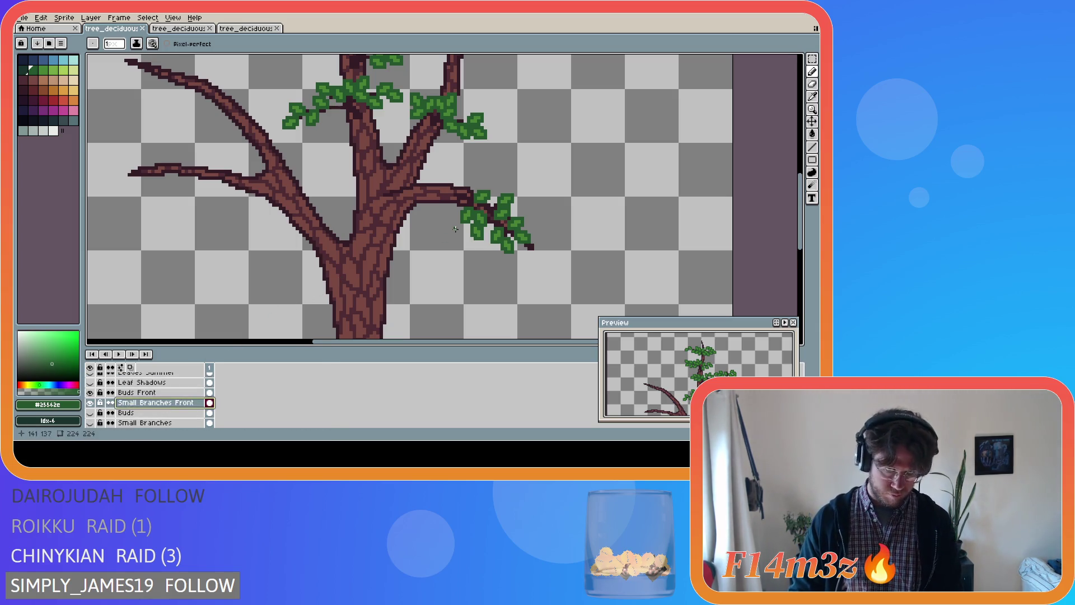
key("m")
left_click_drag(421, 171, 567, 289)
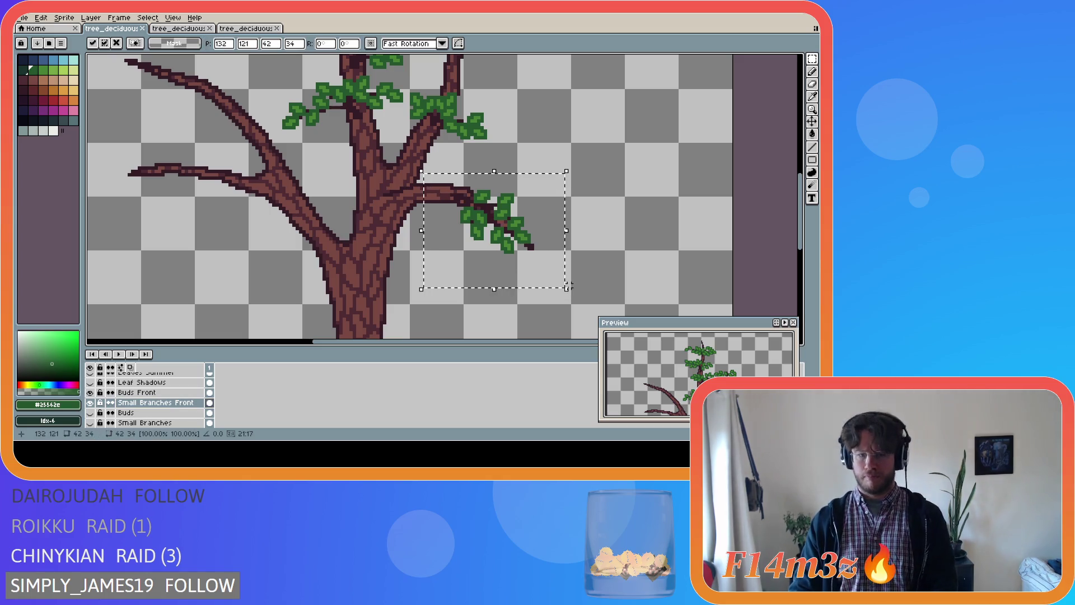
key("Left")
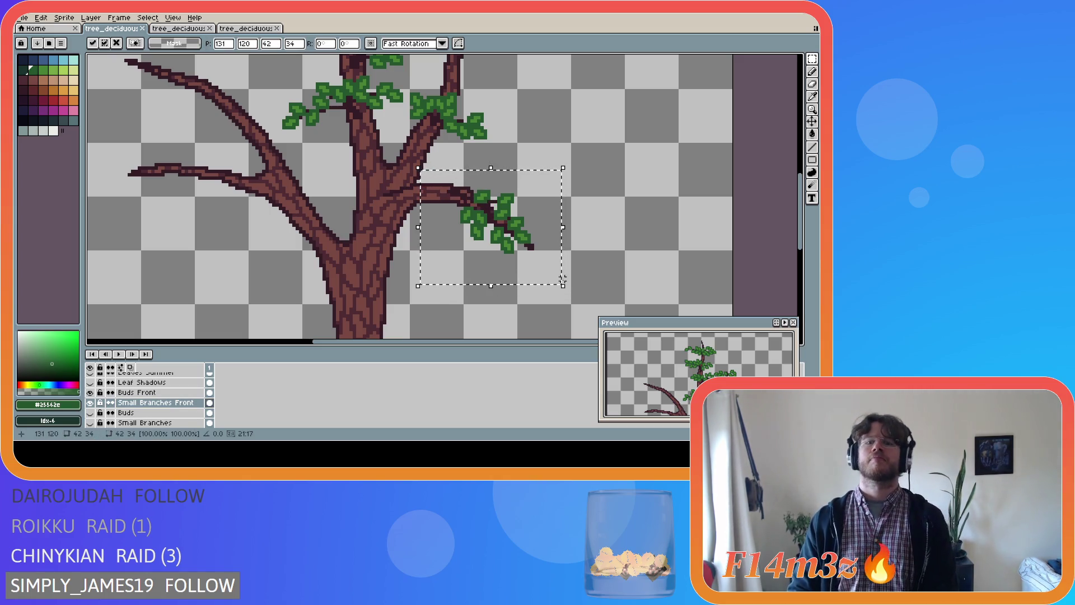
key("Right")
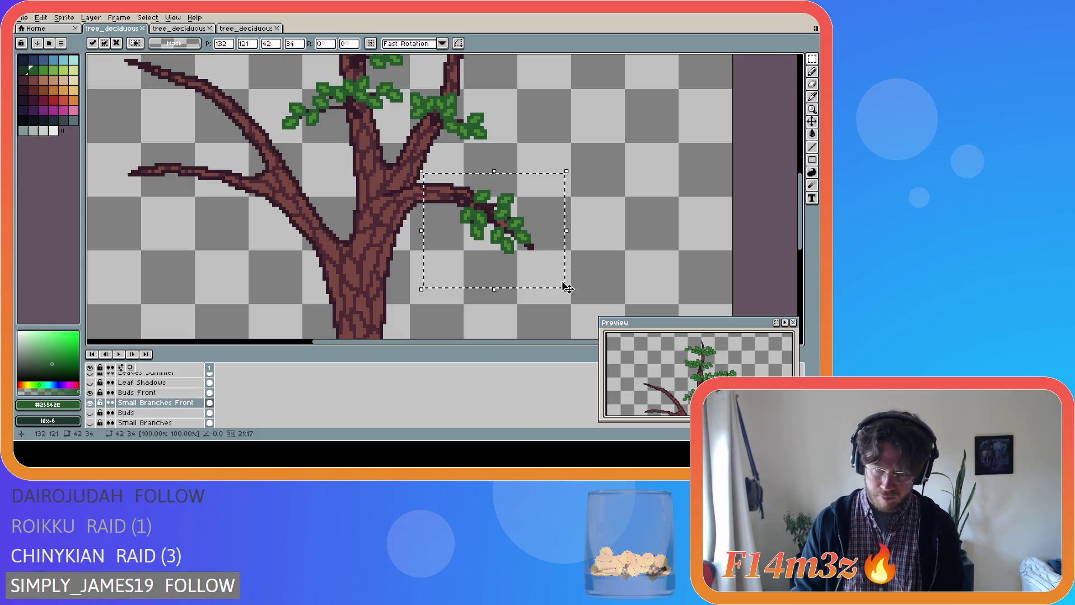
key("Right")
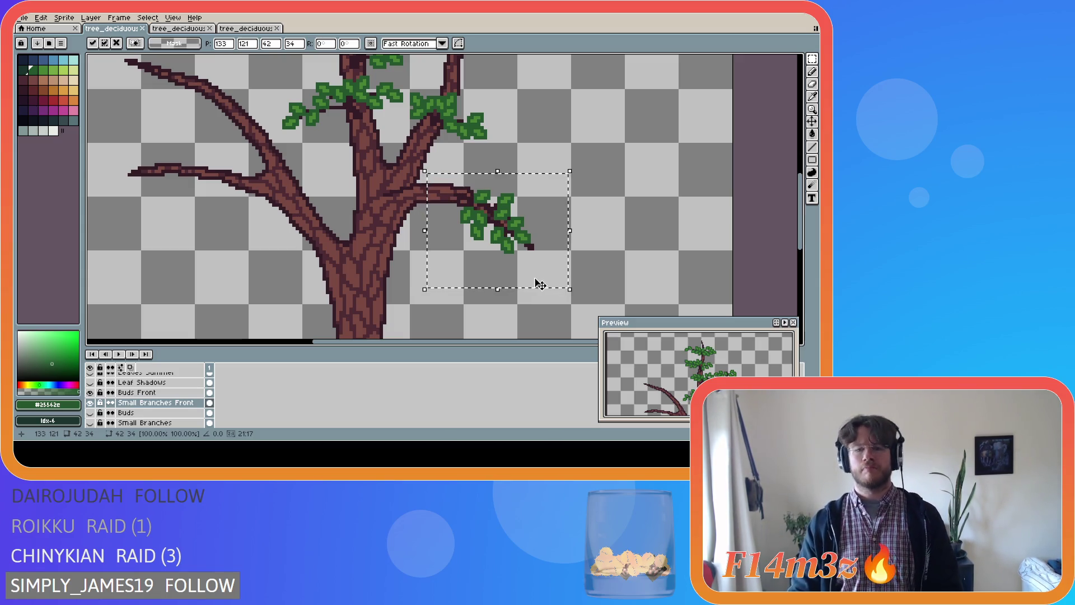
key("Return")
key("ctrl+d")
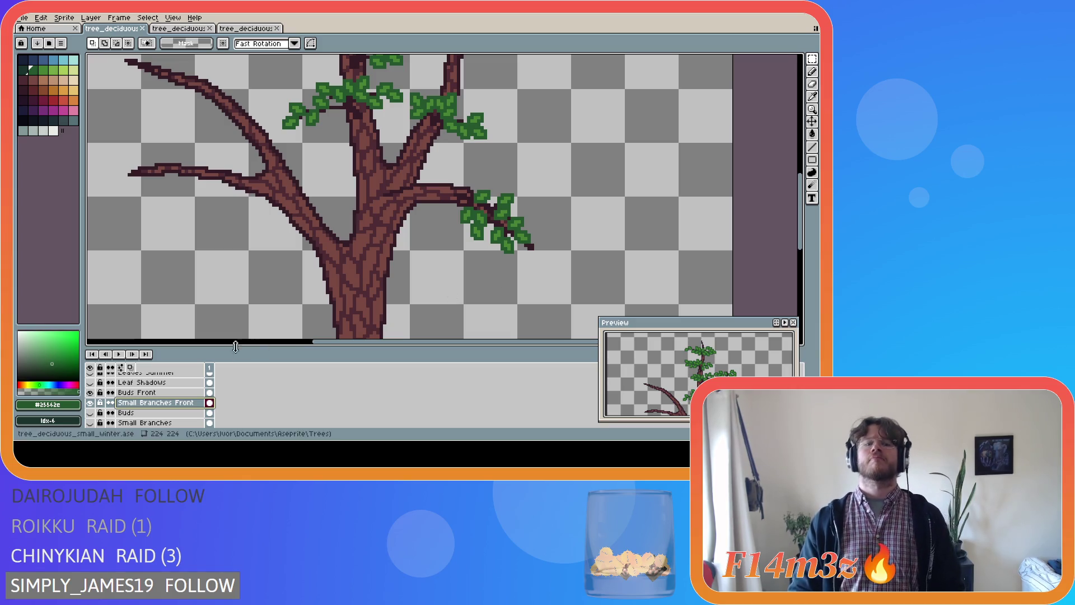
key("ctrl+z")
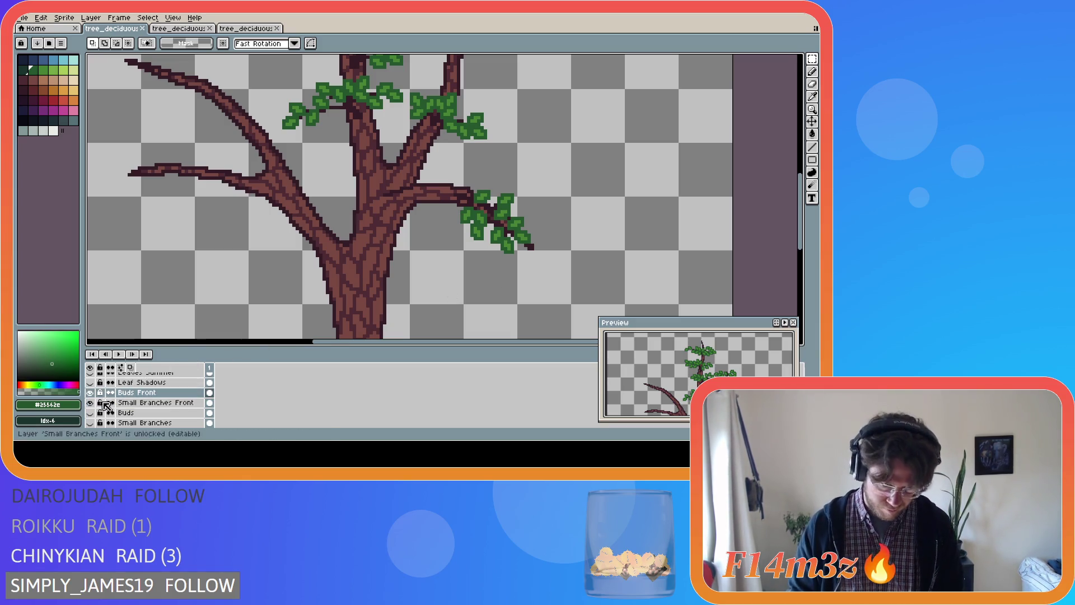
left_click(90, 412)
scroll(93, 409, "down", 1)
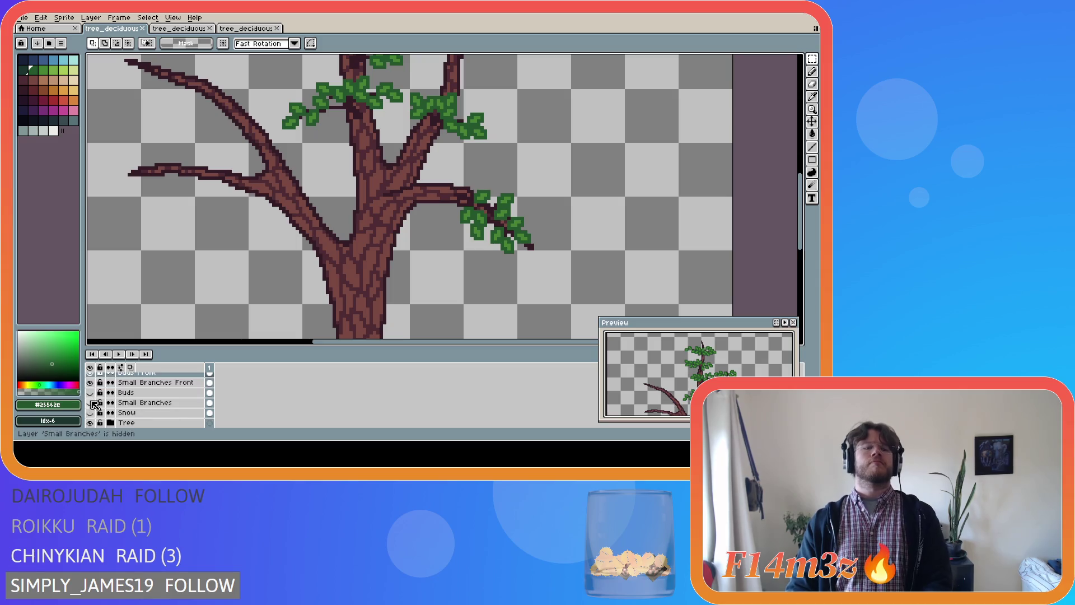
- Turn the Buds layer back on, save, and zoom out to view the full leafy tree
left_click(90, 392)
key("minus")
key("ctrl+s")
left_click_drag(341, 343, 298, 341)
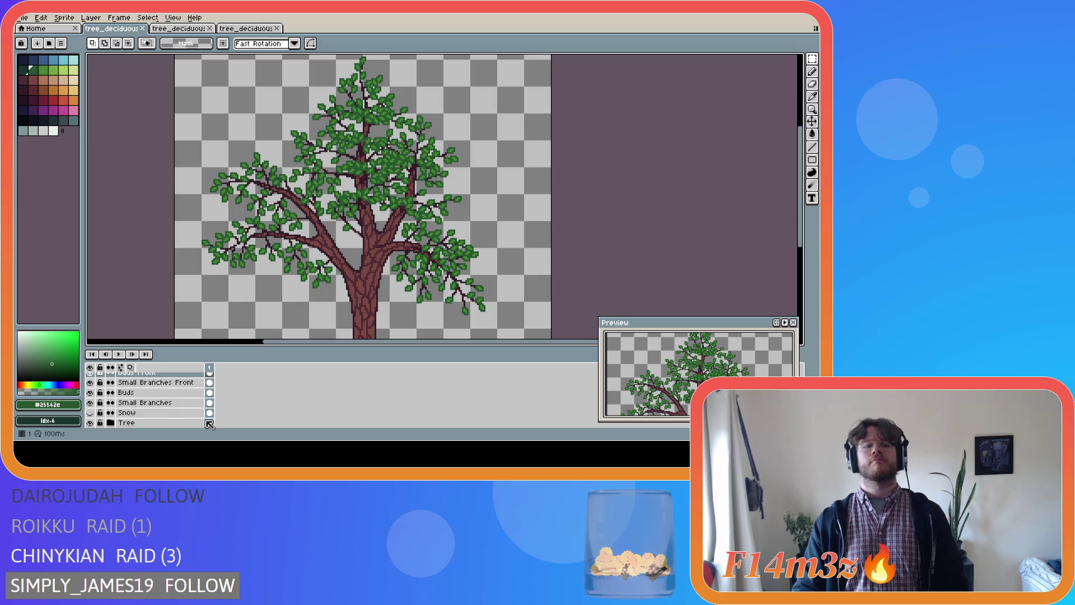
scroll(210, 421, "up", 1)
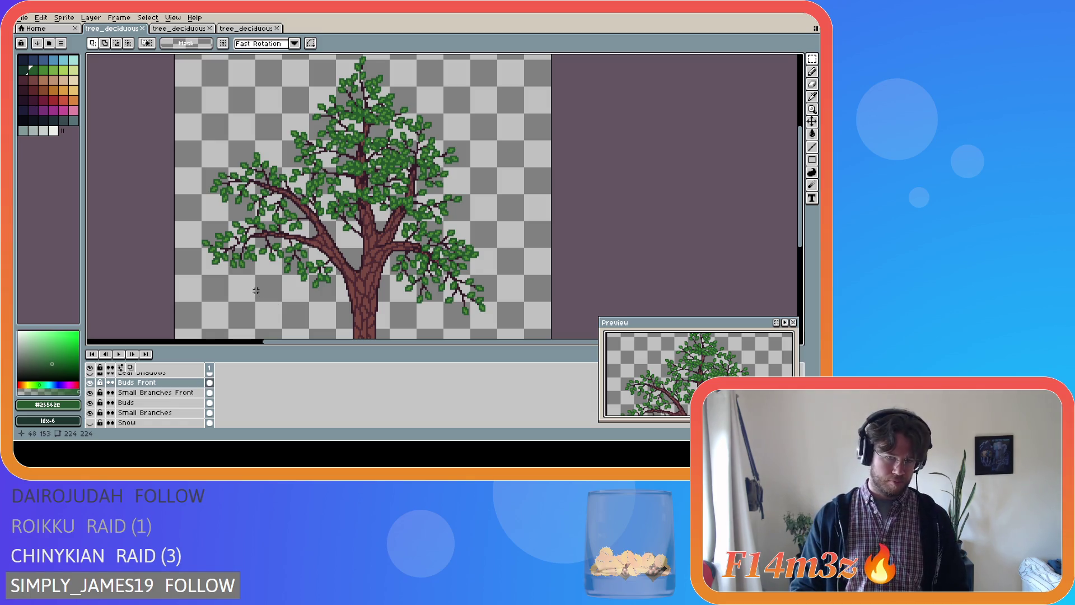
scroll(256, 290, "down", 2)
left_click_drag(338, 346, 304, 347)
left_click_drag(803, 210, 803, 230)
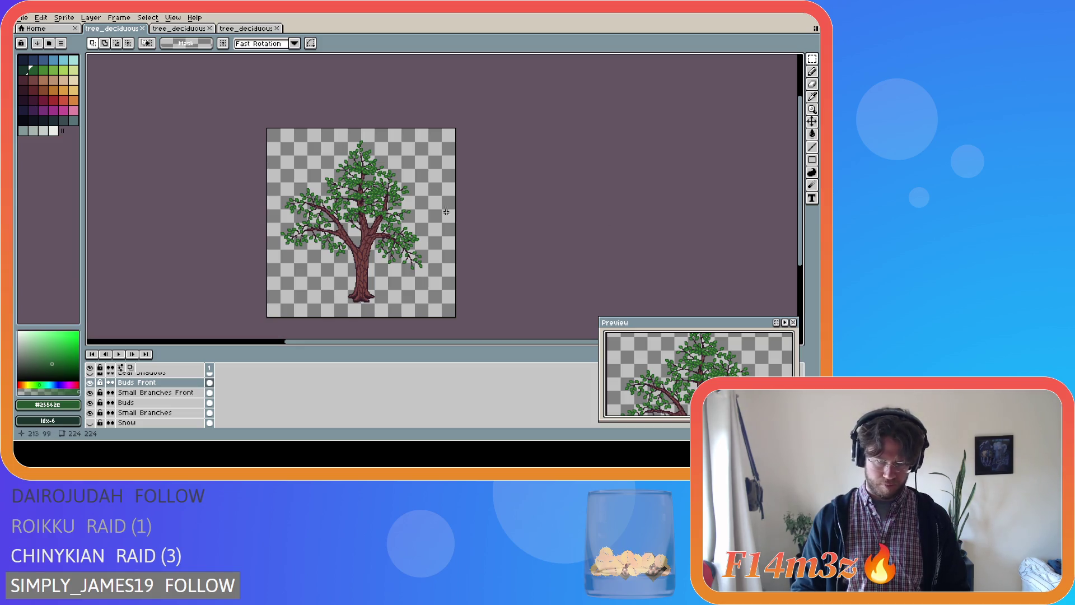
scroll(375, 197, "up", 3)
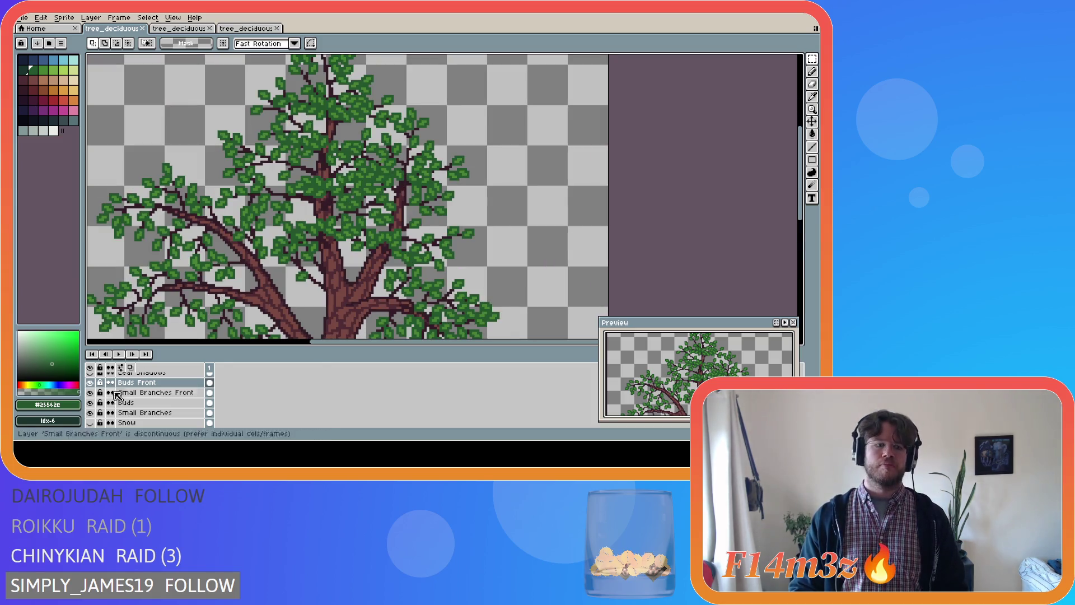
- Toggle the Small Branches and Buds layers off and on to compare the twigs
left_click(92, 414)
left_click(90, 403)
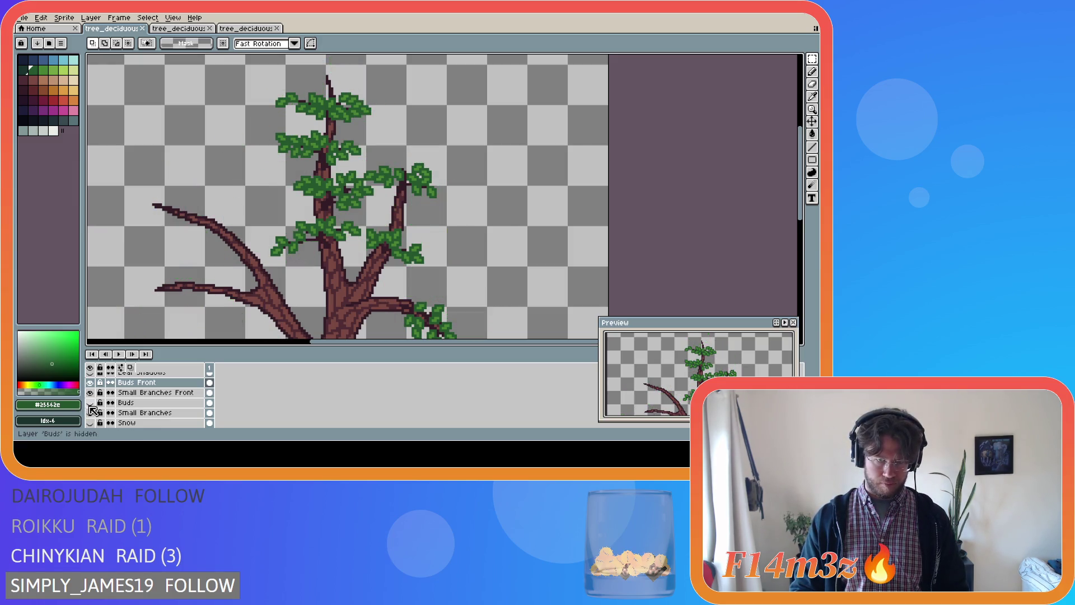
mouse_move(92, 412)
left_mouse_down()
mouse_move(90, 403)
mouse_move(96, 415)
left_mouse_up()
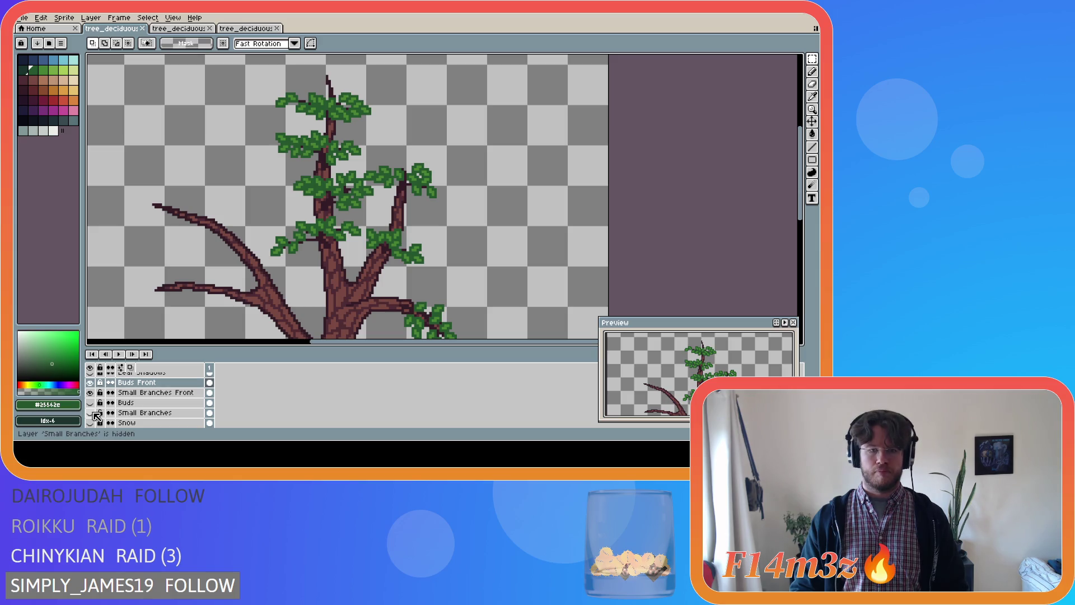
left_click(94, 413)
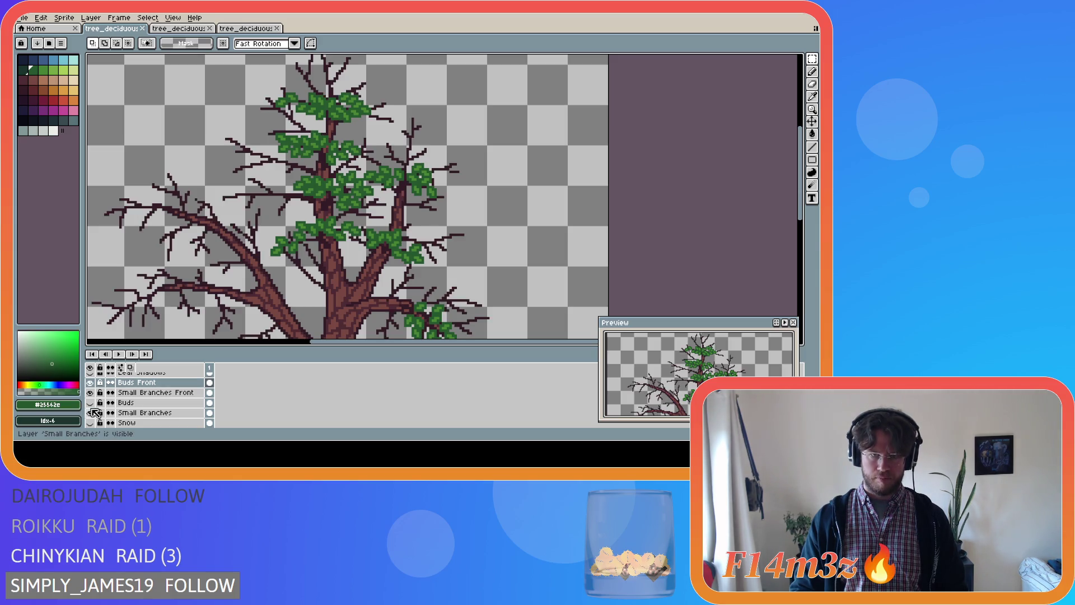
left_click(94, 413)
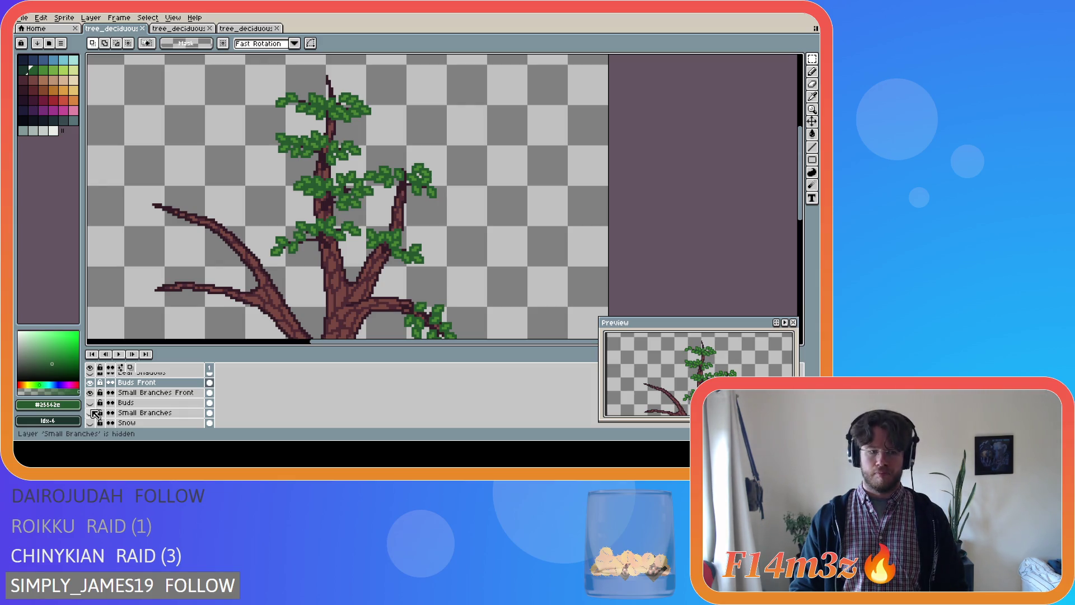
- Flicker the Buds Front leaf layer on and off, leaving the Buds layer visible
left_click(93, 383)
left_click(93, 383)
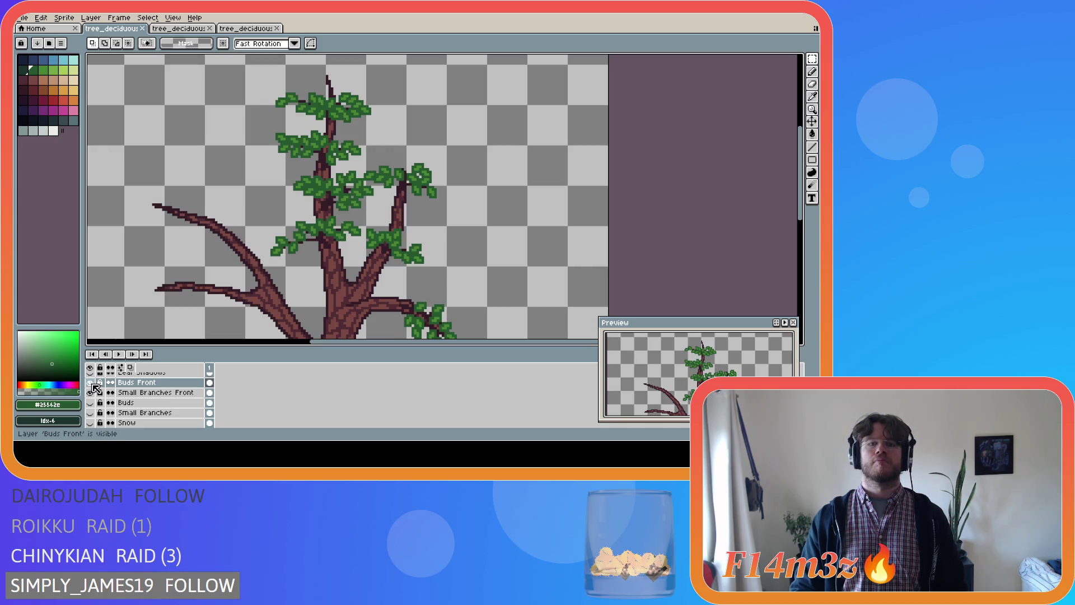
left_click(91, 382)
left_click(91, 382)
left_click(91, 382)
left_click(91, 383)
left_click(90, 383)
left_click(91, 382)
left_click(90, 383)
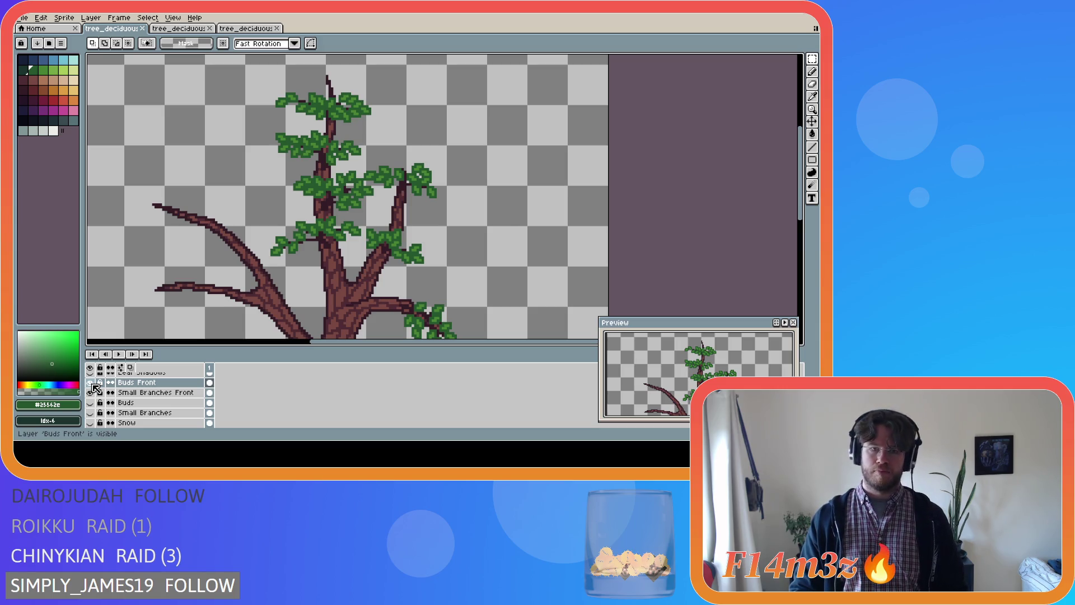
left_click(90, 382)
left_click(91, 382)
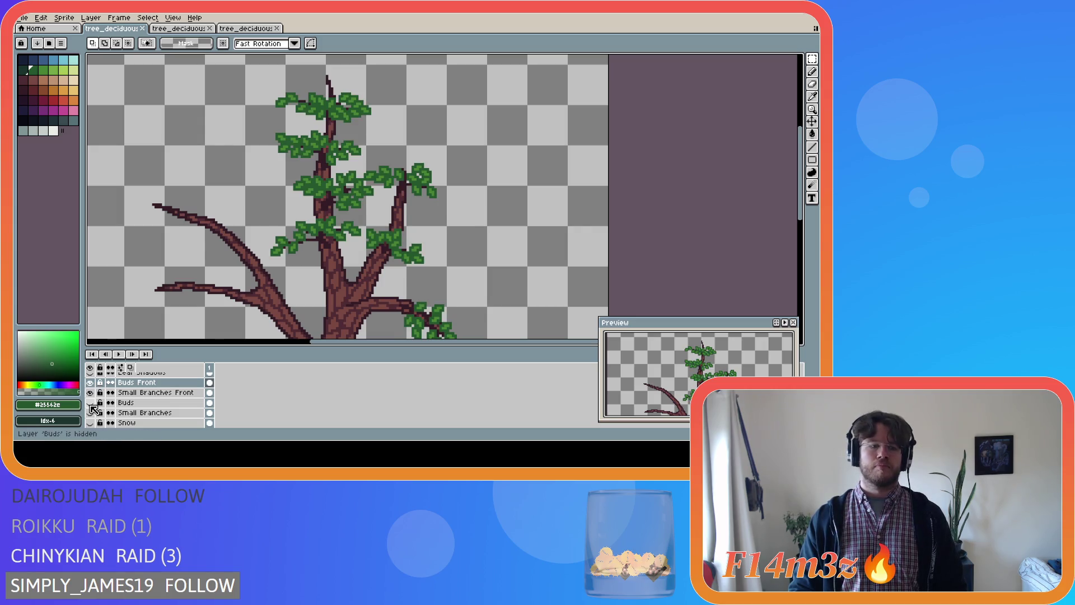
left_click(90, 403)
- Save the tree file with every layer showing, then pan and zoom the canvas
scroll(227, 306, "down", 1)
key("ctrl+s")
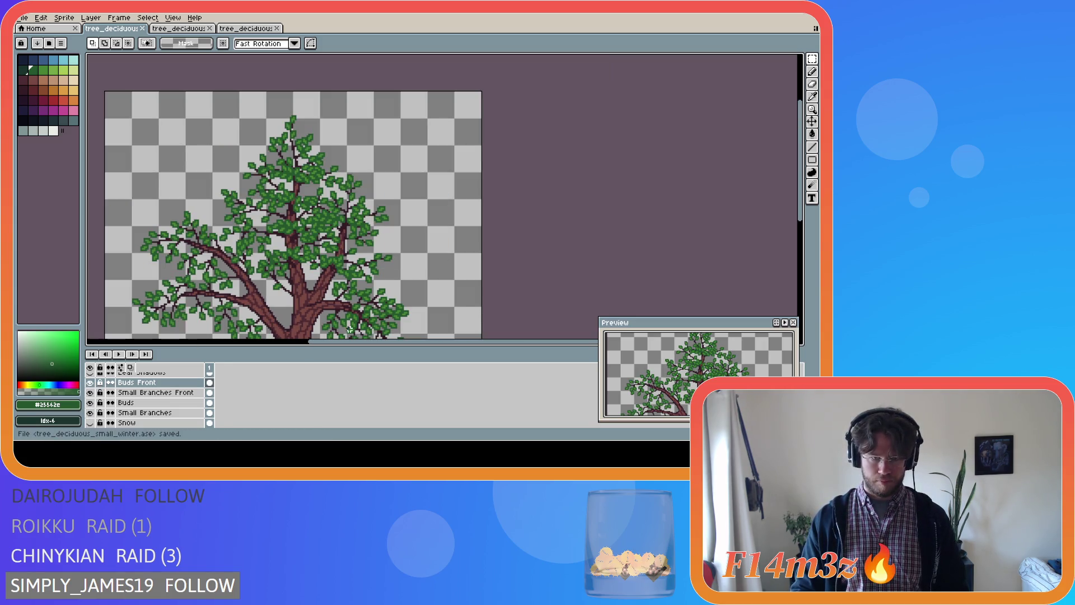
left_click_drag(348, 341, 310, 341)
left_click_drag(804, 222, 804, 253)
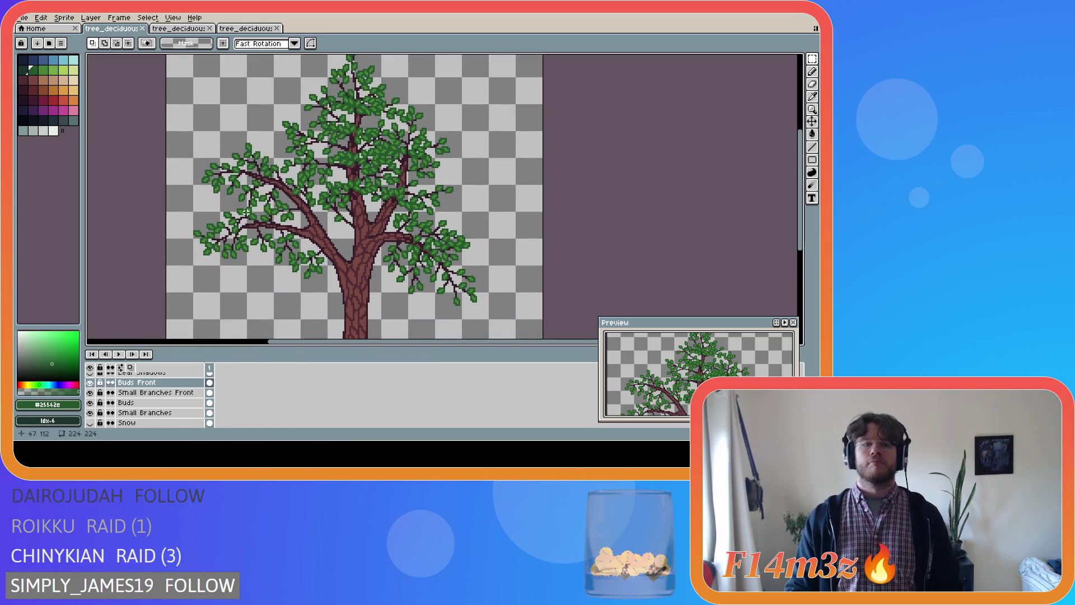
scroll(245, 213, "up", 1)
scroll(252, 209, "down", 1)
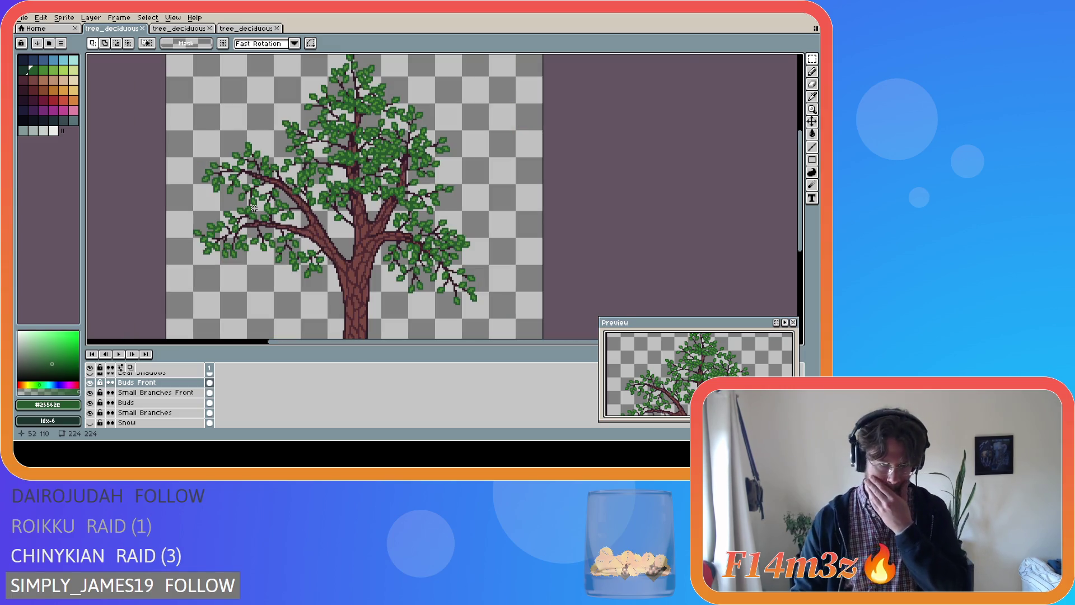
scroll(254, 208, "down", 1)
scroll(255, 209, "up", 1)
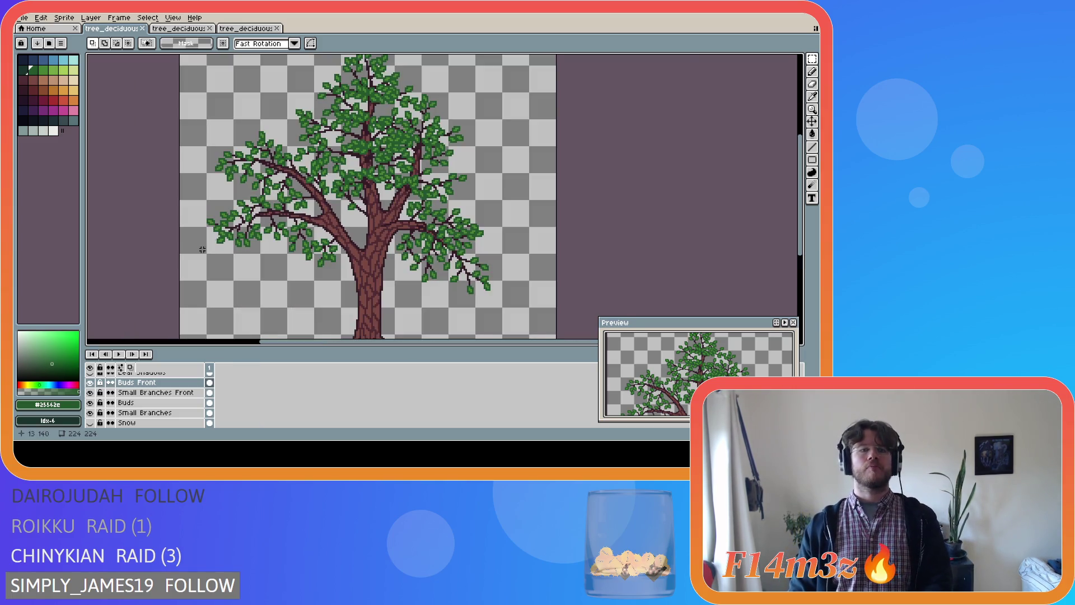
scroll(241, 250, "up", 1)
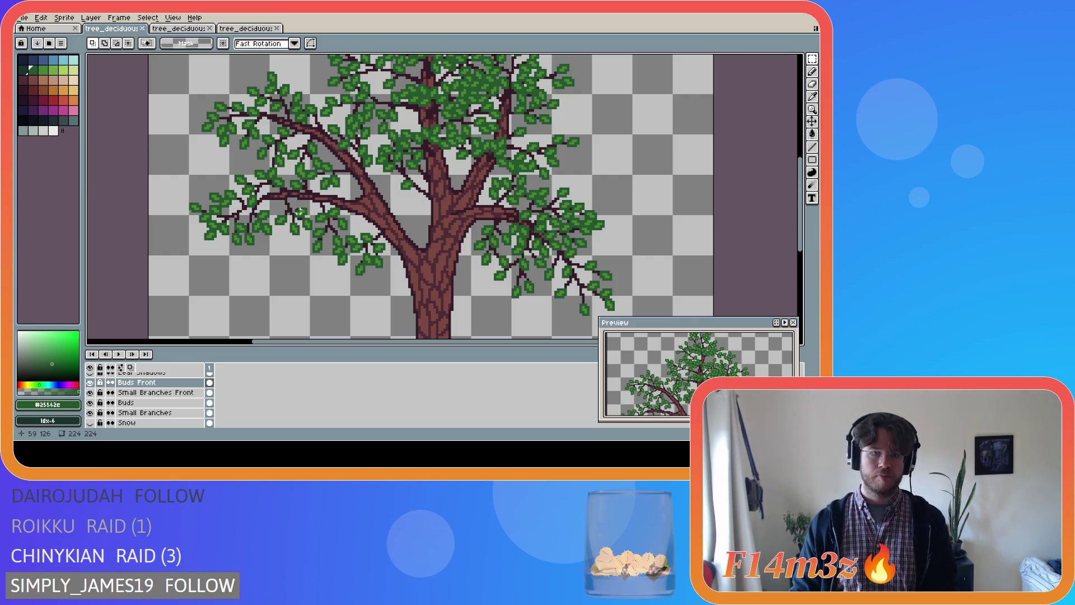
- On Small Branches Front, draw dark brown twig pixels on the left branch with the pencil, then save
left_click(173, 392)
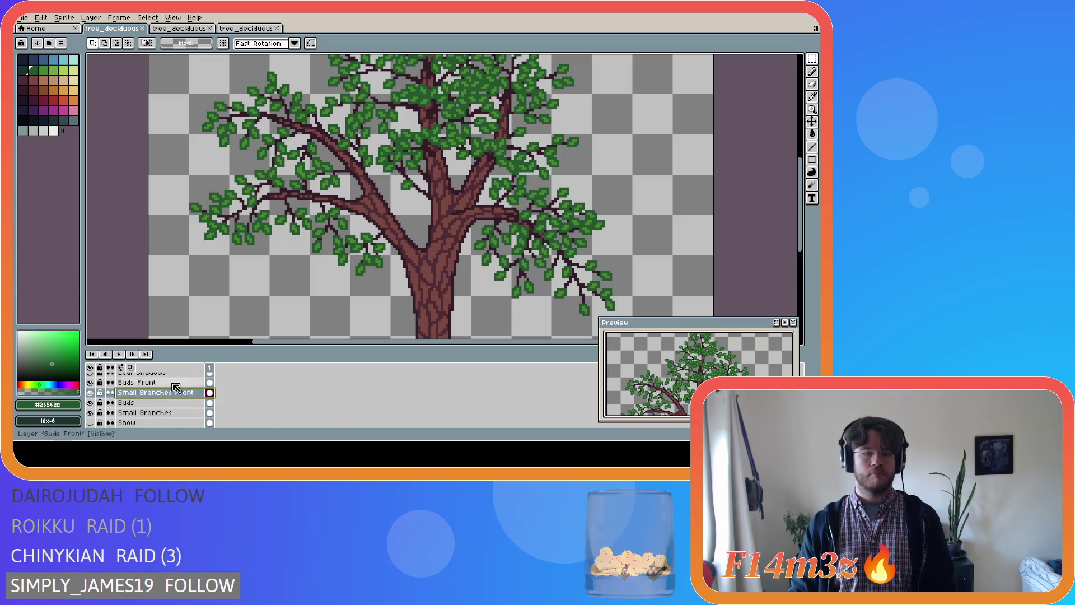
left_click(287, 201, "alt")
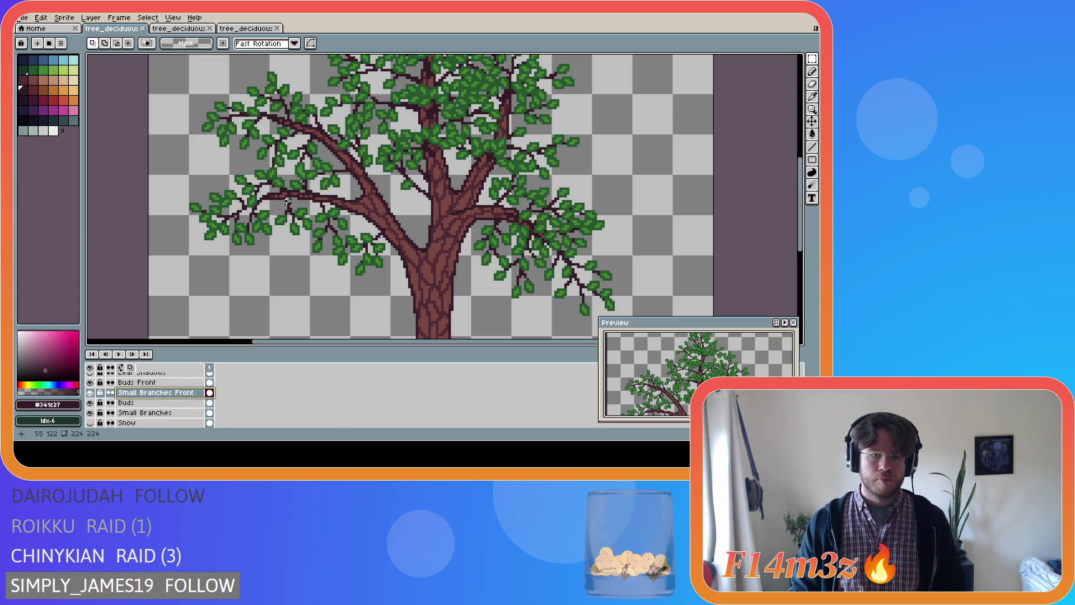
key("b")
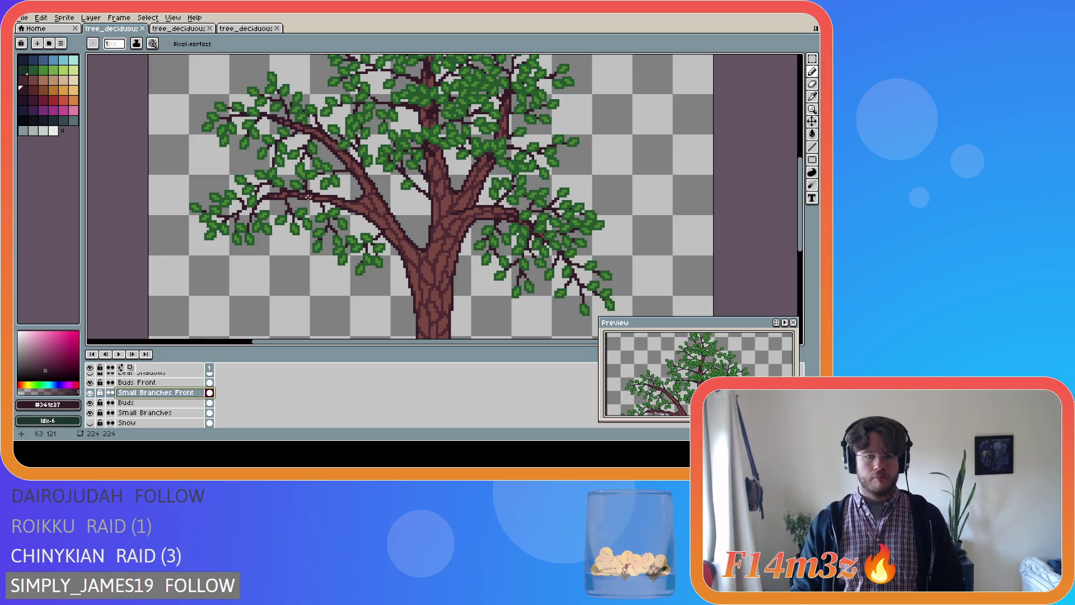
left_click(304, 196)
left_click(269, 197, "shift")
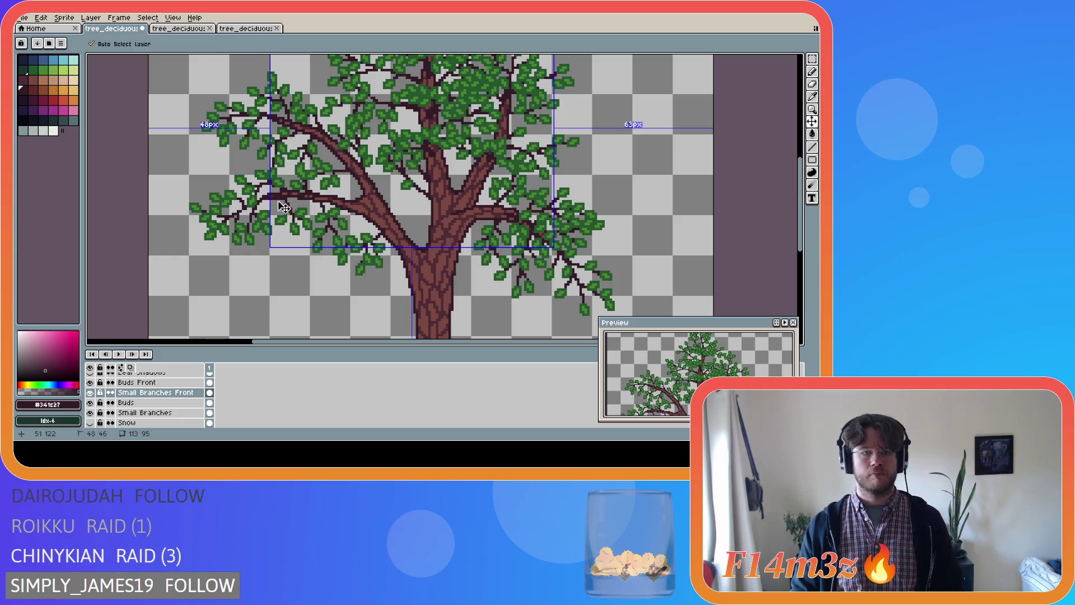
key("ctrl+s")
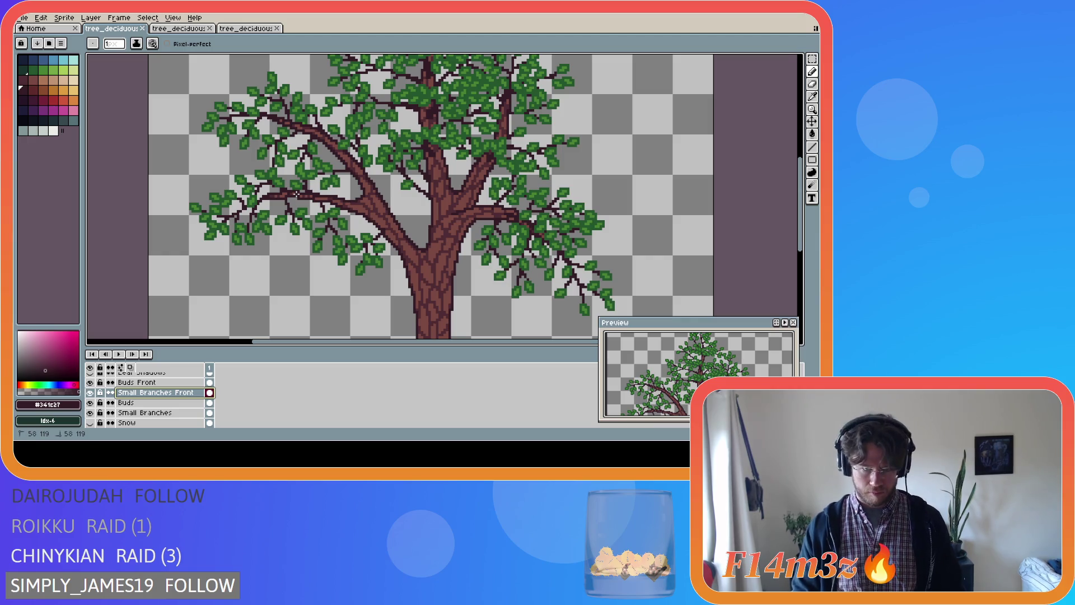
- Add another twig pixel on the left branch, undoing and redoing it to compare
left_click(268, 205)
key("ctrl+z")
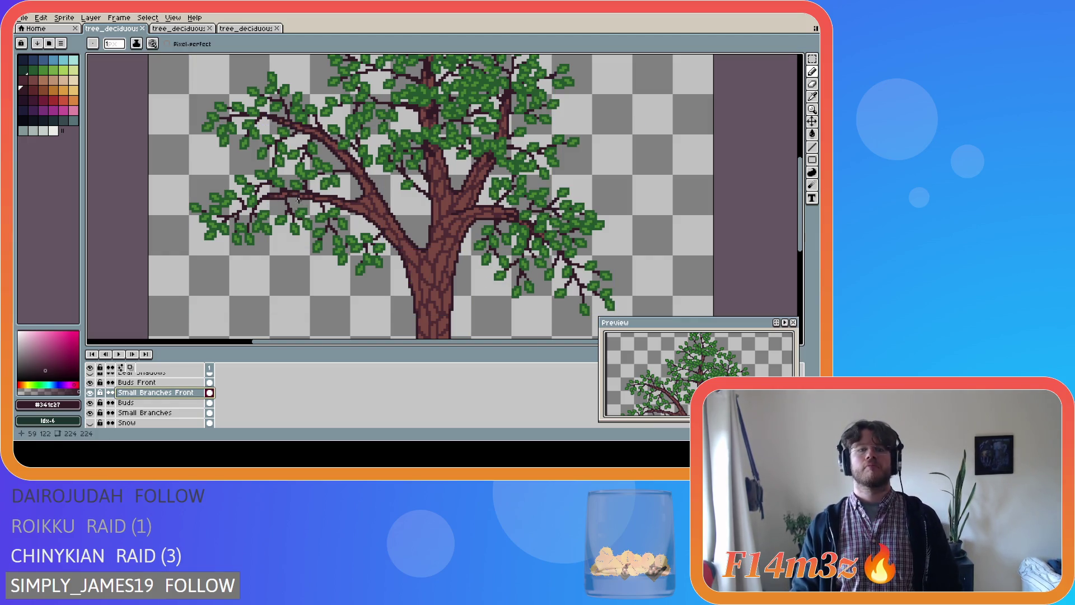
key("ctrl+y")
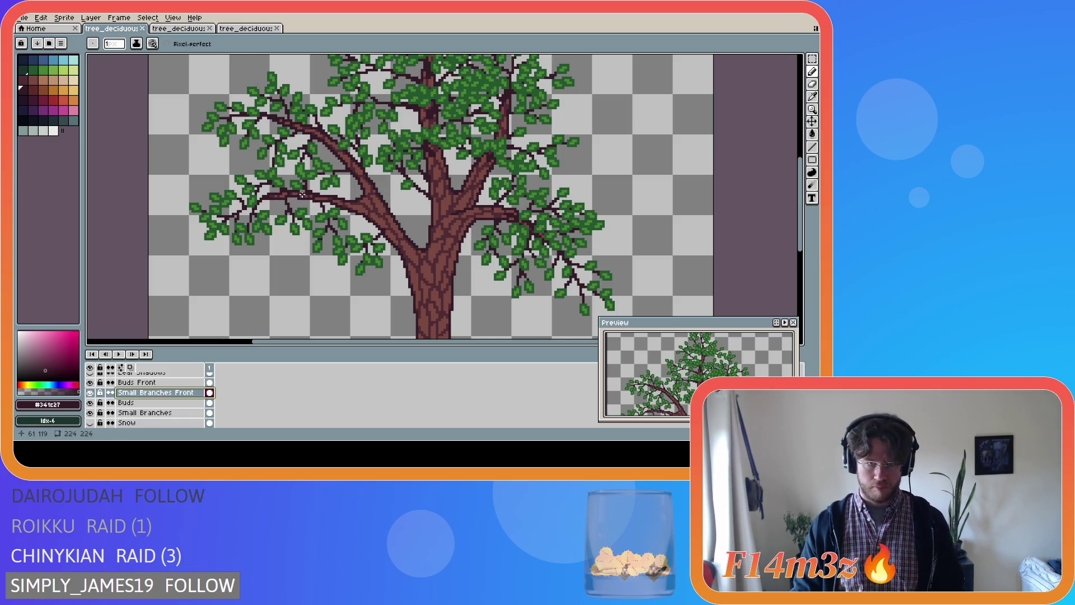
key("ctrl")
key("ctrl+z")
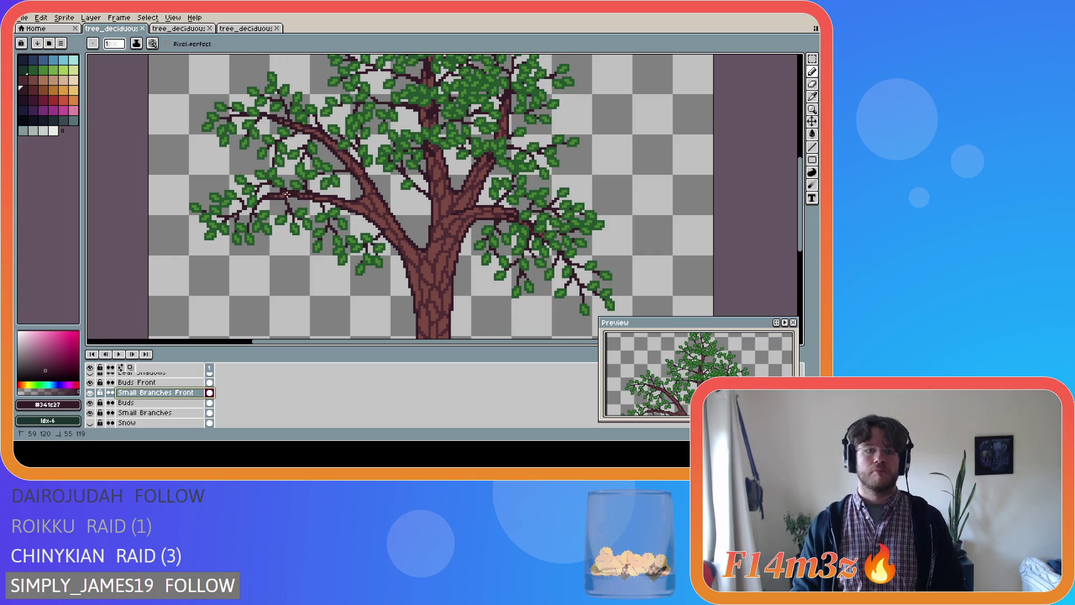
key("ctrl")
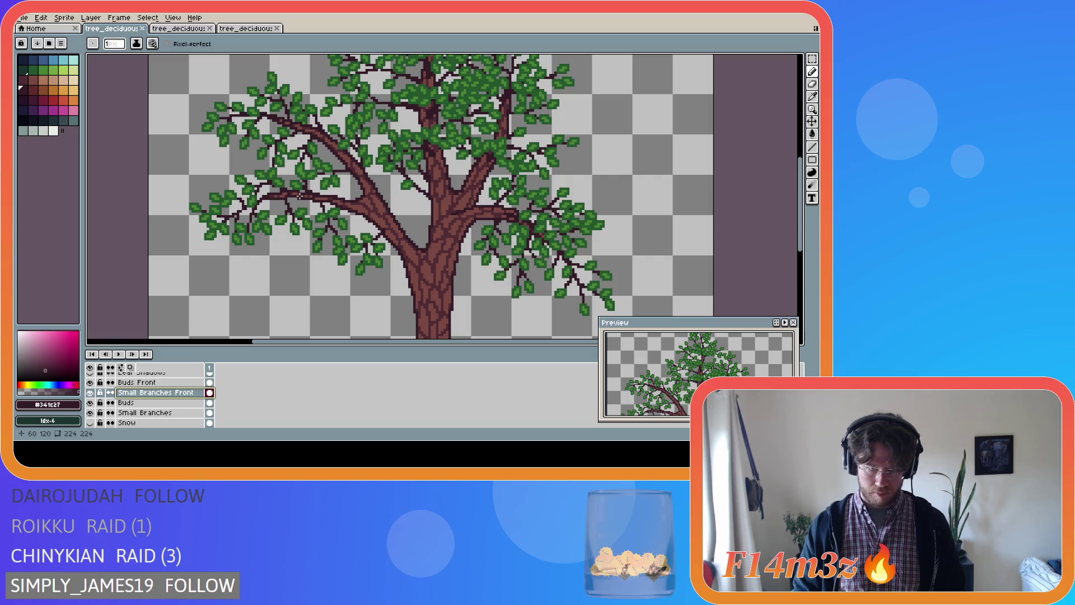
- Undo a stray twig pixel and draw a dark diagonal twig off the left branch
left_click(286, 213)
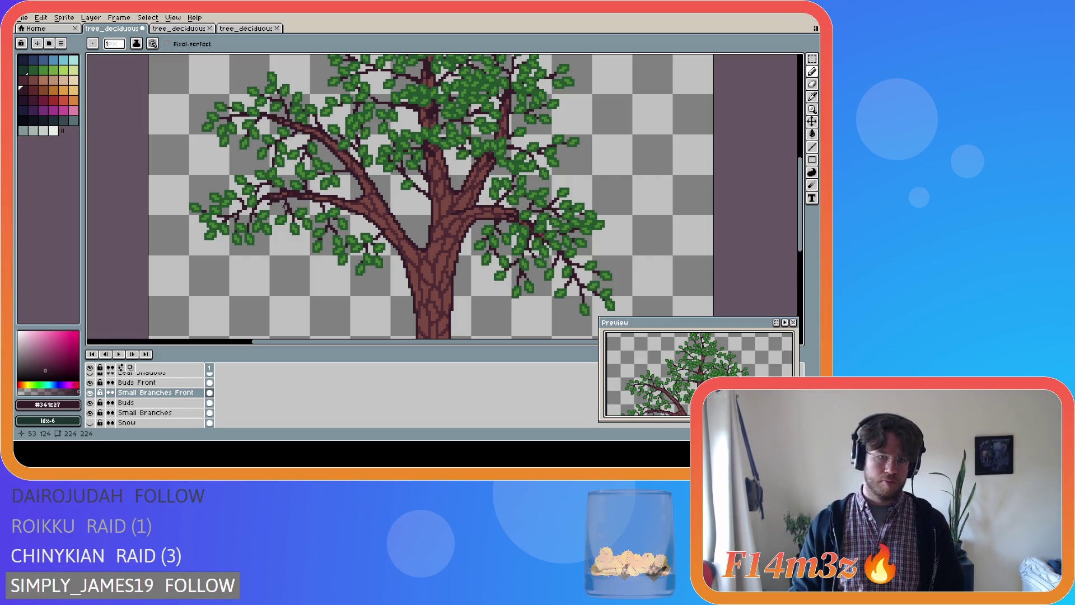
key("ctrl+z")
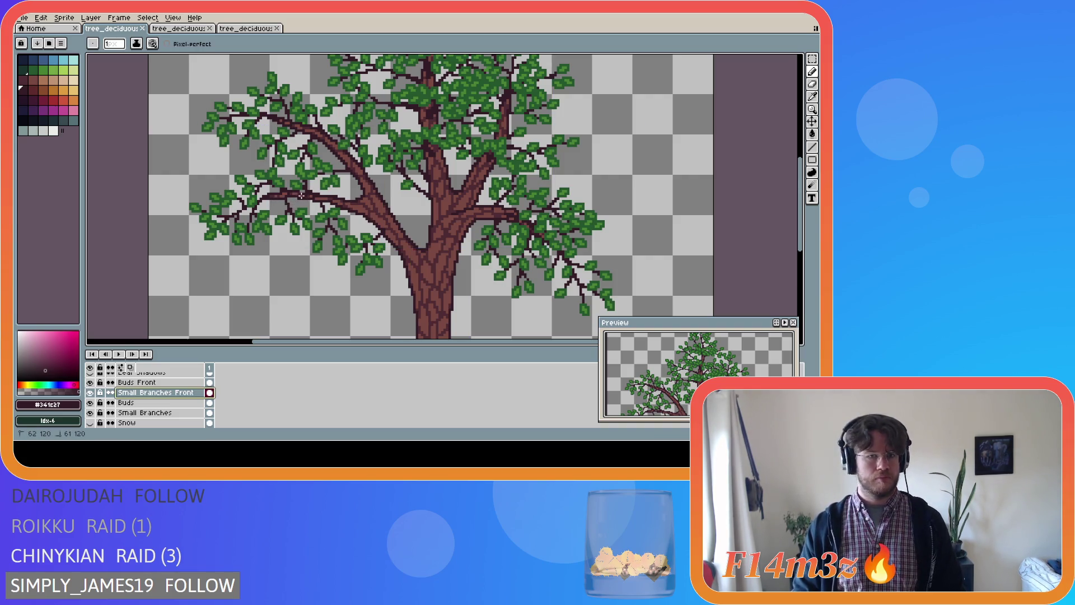
key("ctrl")
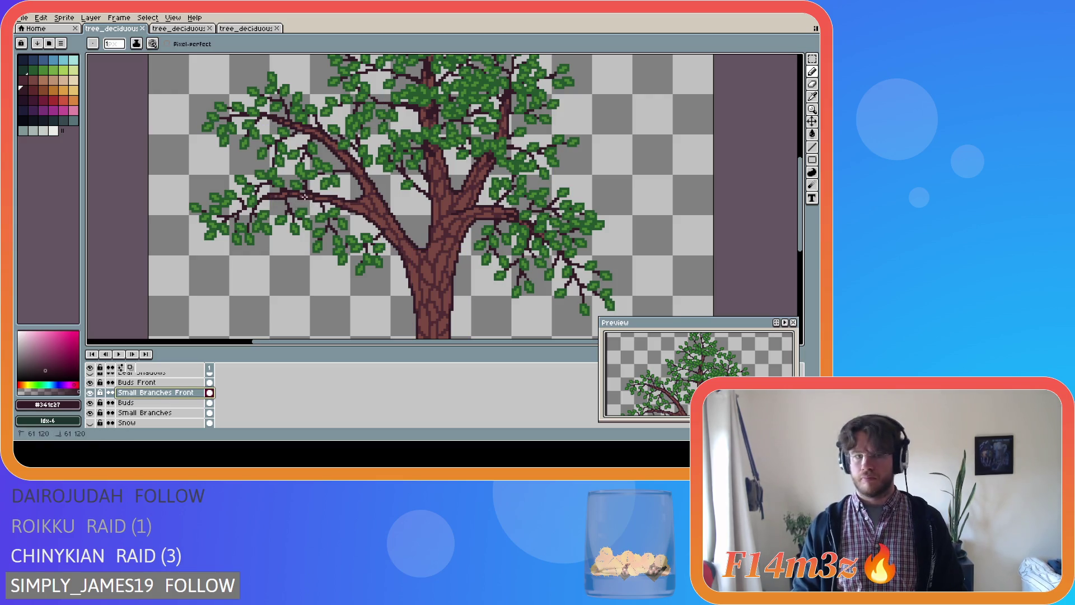
left_click_drag(308, 193, 266, 206)
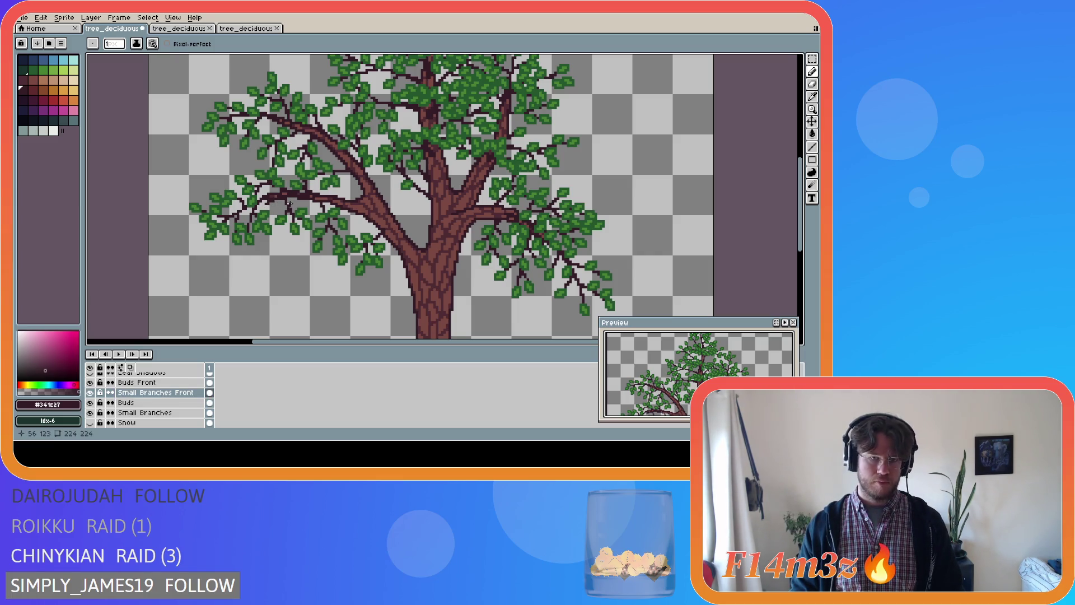
- Hide Buds and Small Branches, compare the trunk on and off, then show them again
left_click(90, 413)
left_click(90, 403)
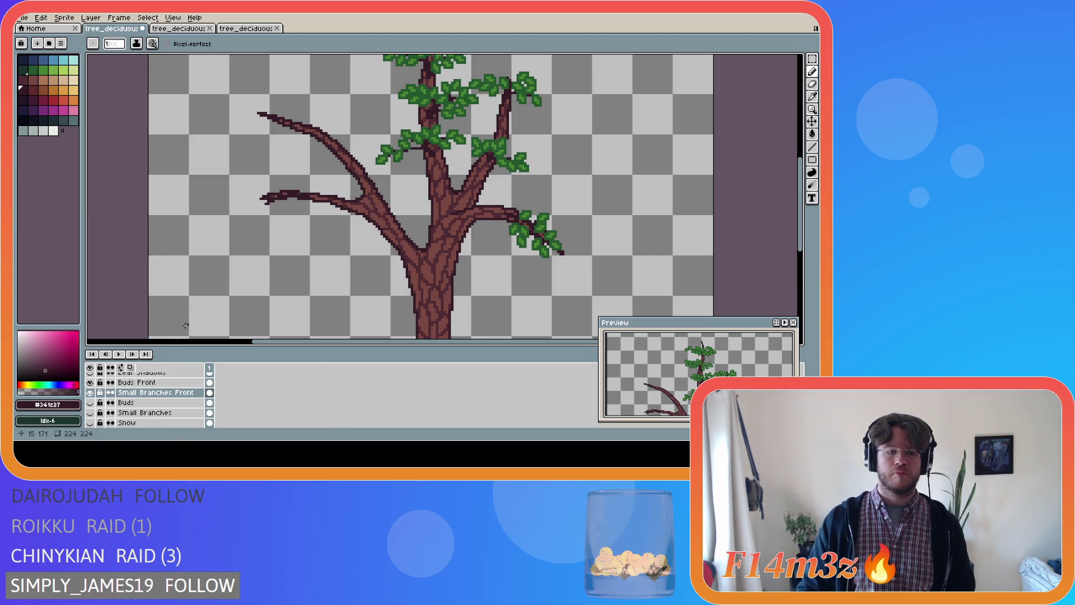
scroll(112, 403, "down", 2)
left_click(89, 413)
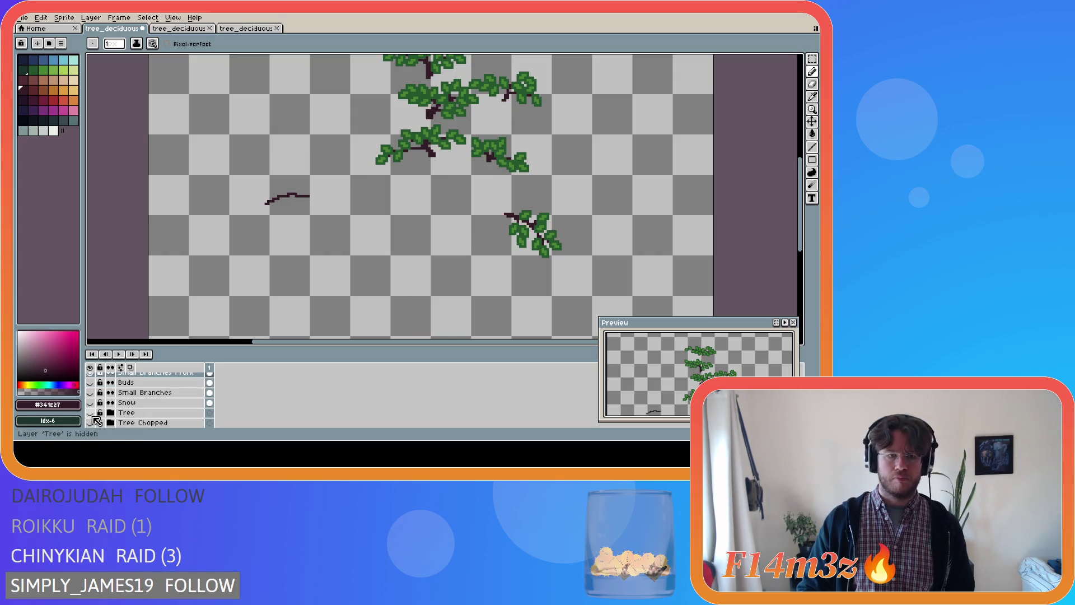
left_click(90, 413)
left_click(93, 416)
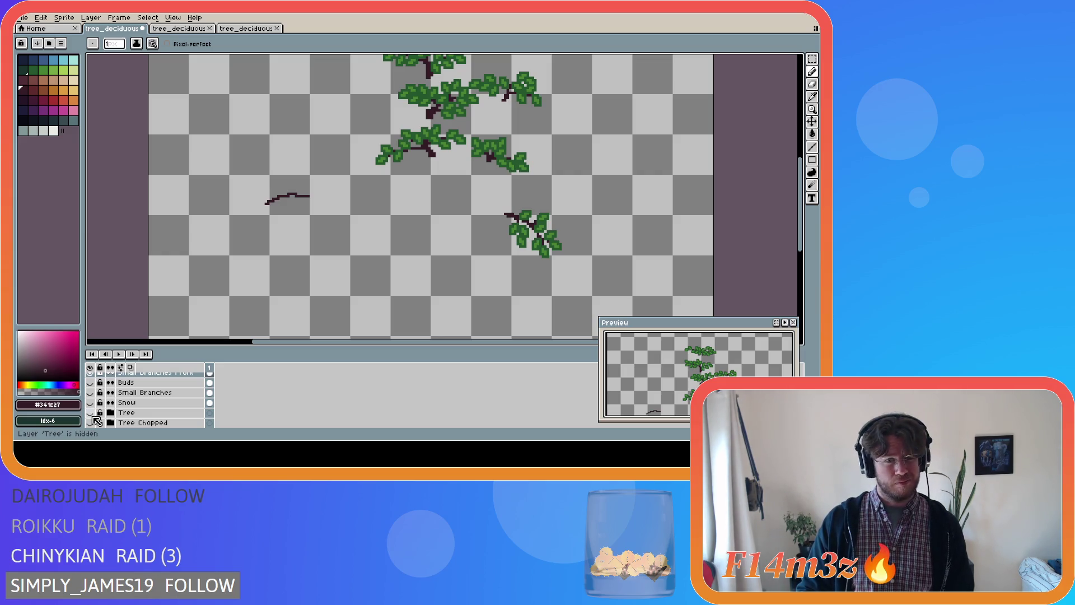
left_click(91, 414)
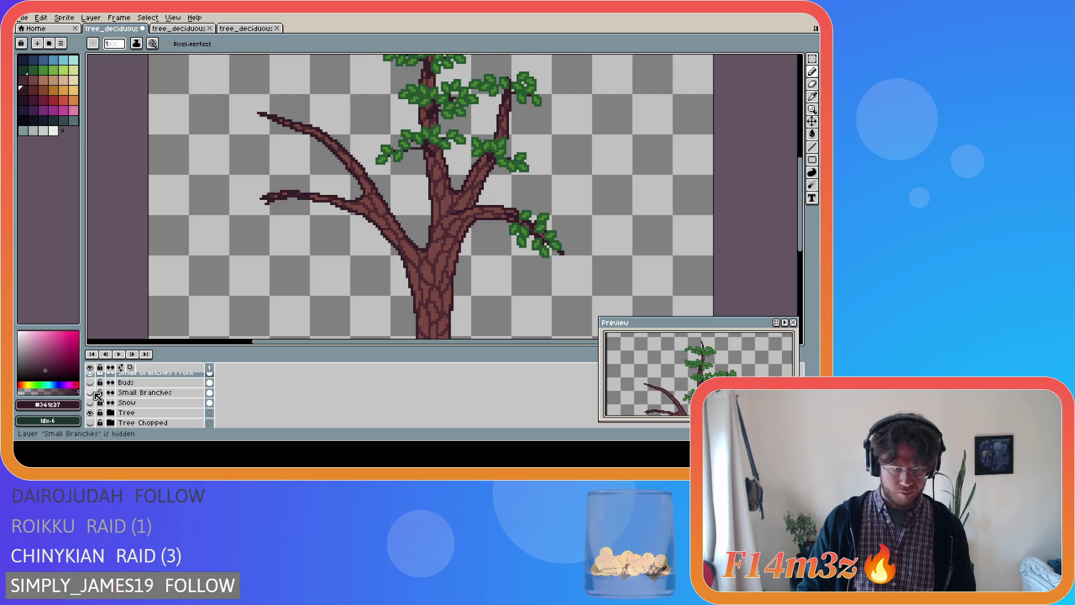
left_click_drag(91, 393, 90, 383)
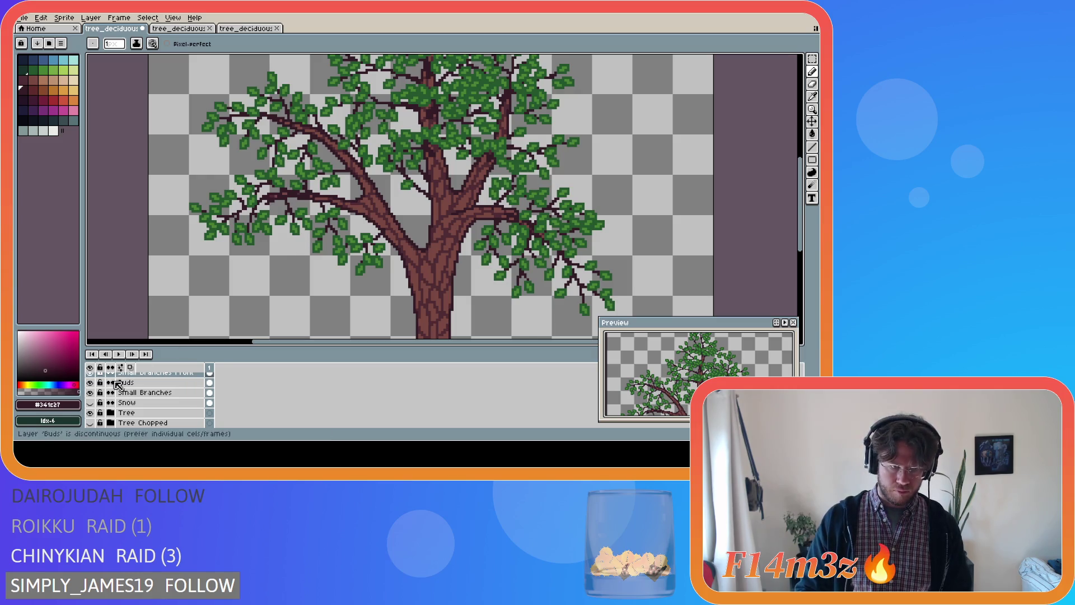
- Flicker the Tree trunk layer on and off, ending with it hidden
left_click(90, 413)
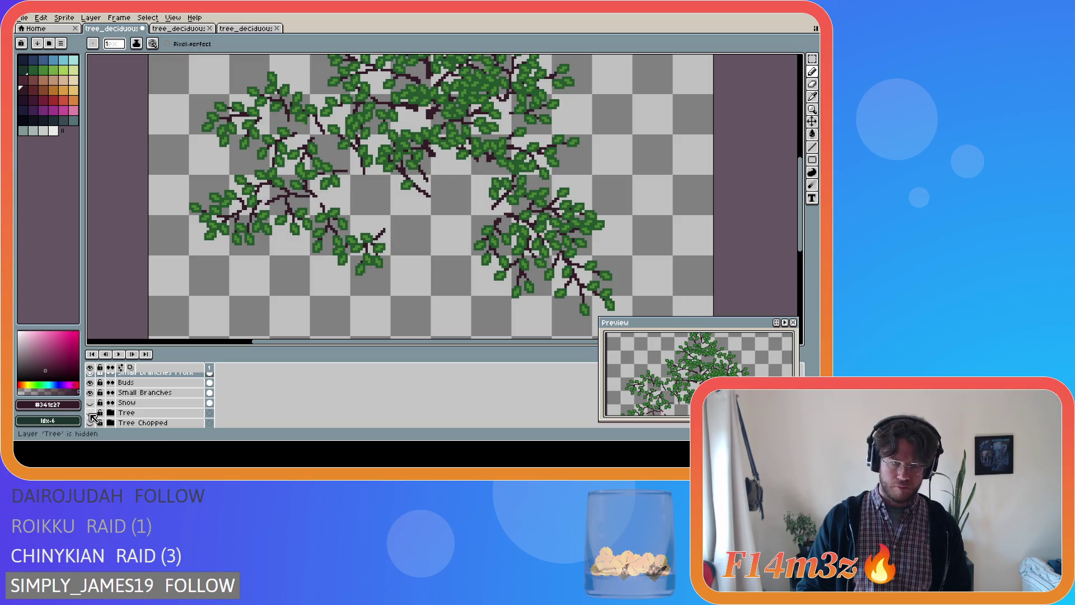
left_click(91, 414)
left_click(91, 414)
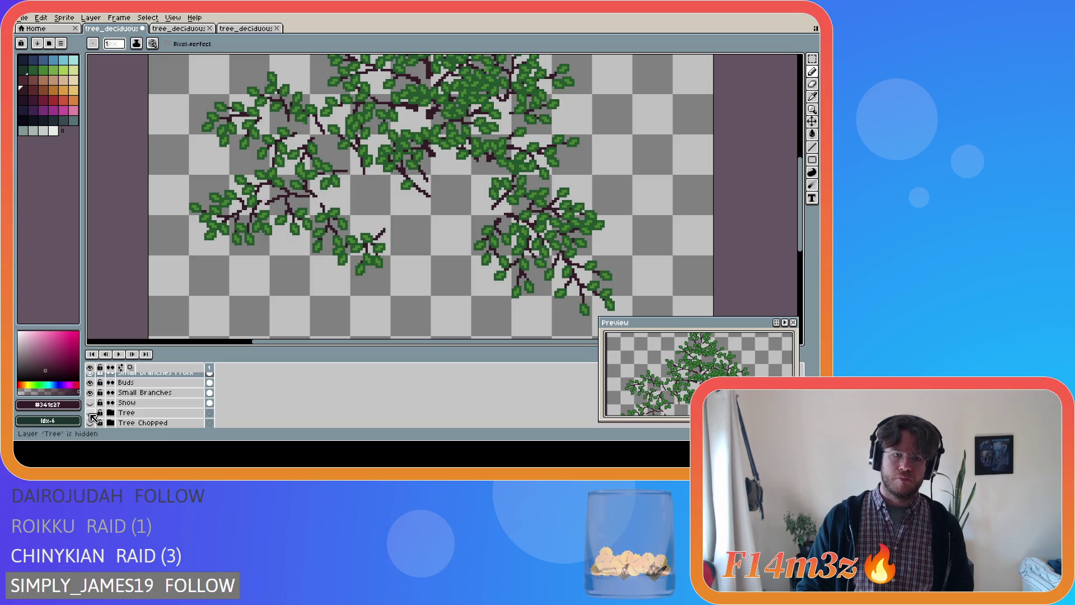
left_click(91, 413)
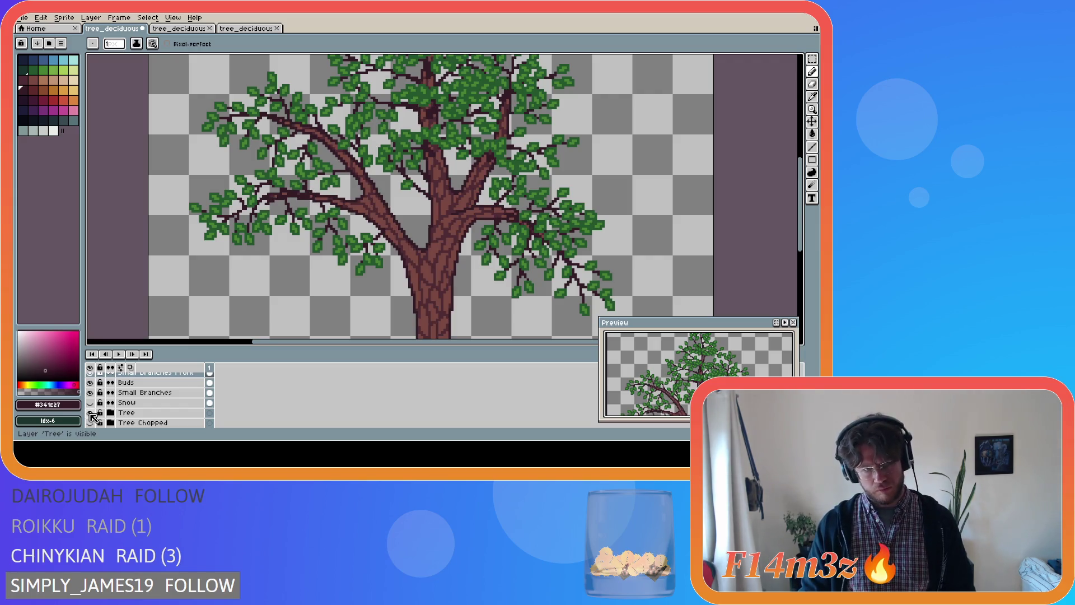
double_click(91, 414)
left_click(92, 414)
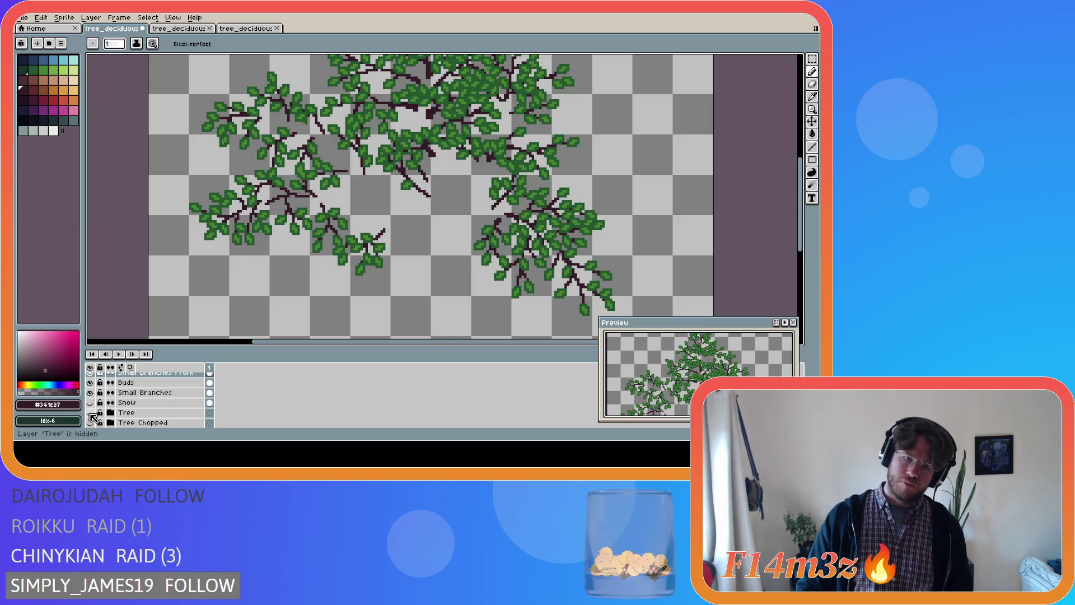